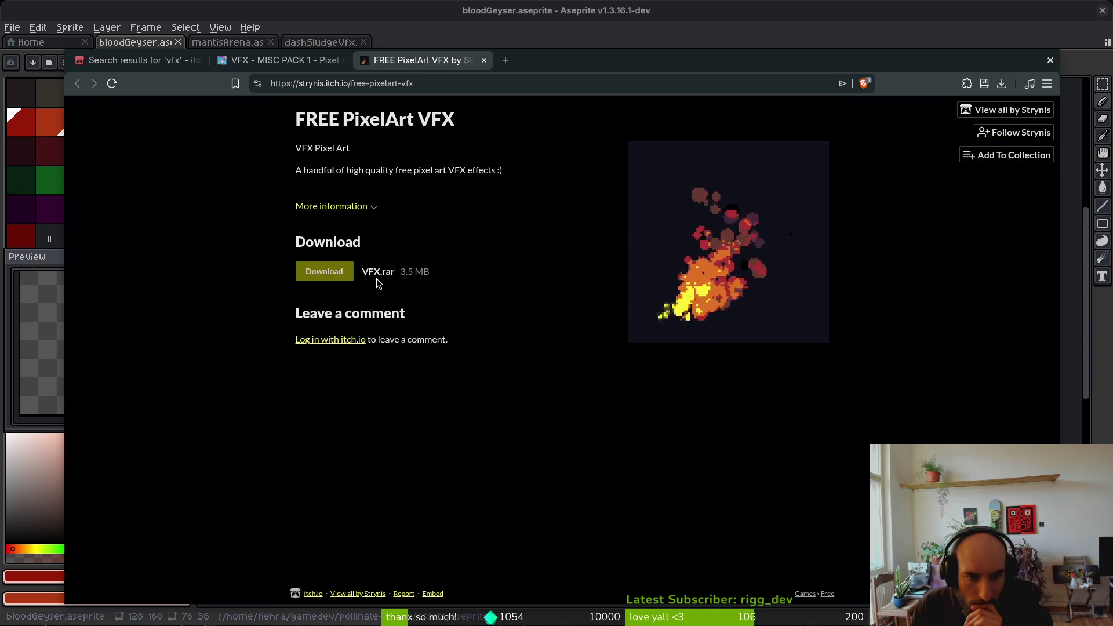
- Close the FREE PixelArt VFX page and return to the 'vfx' search results
left_click(484, 60)
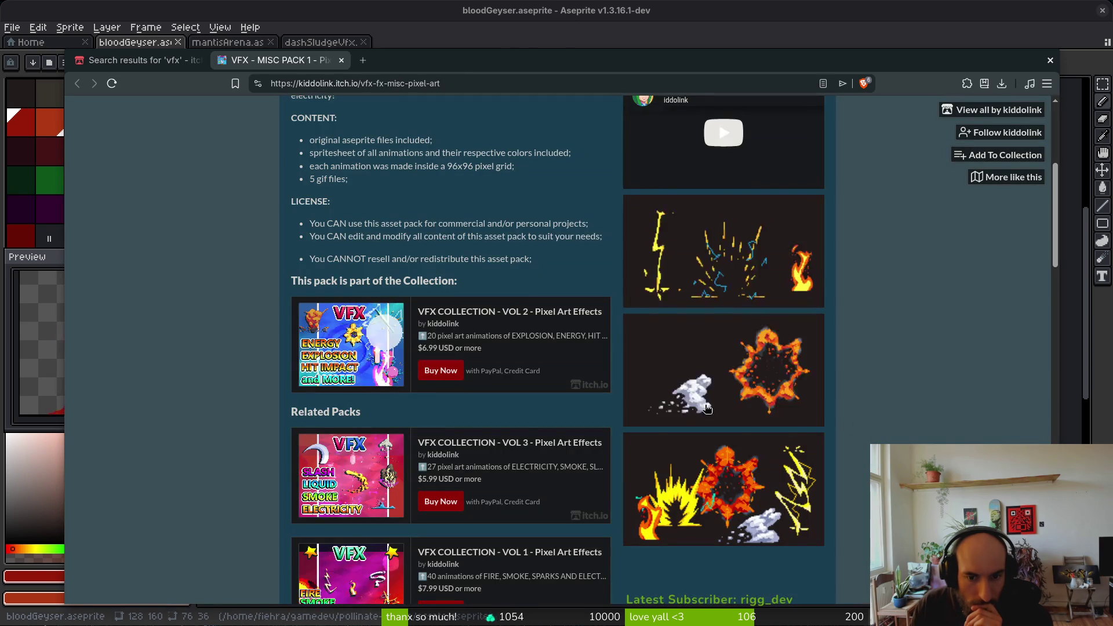
left_click(127, 58)
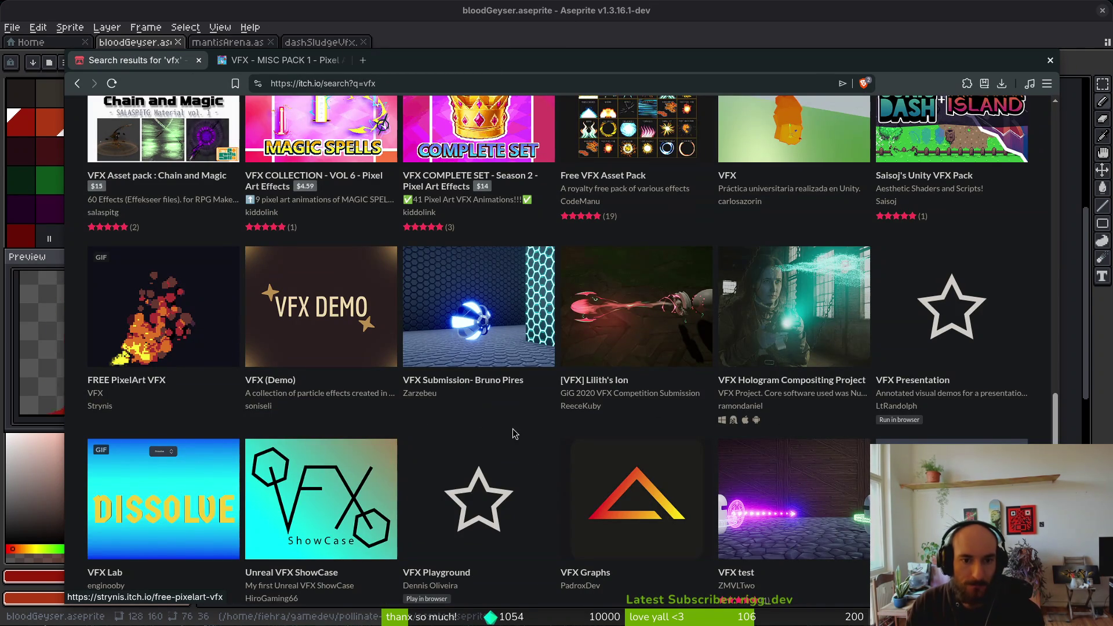
scroll(543, 424, "down", 5)
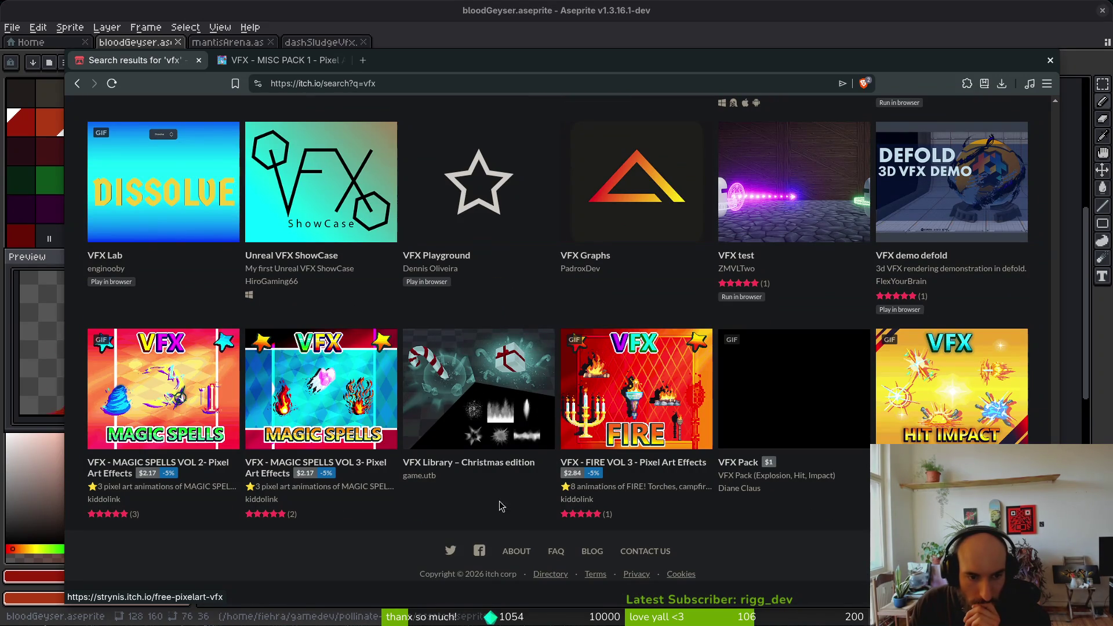
- Browse the 'vfx' results and select the search word to start a new query
mouse_move(315, 412)
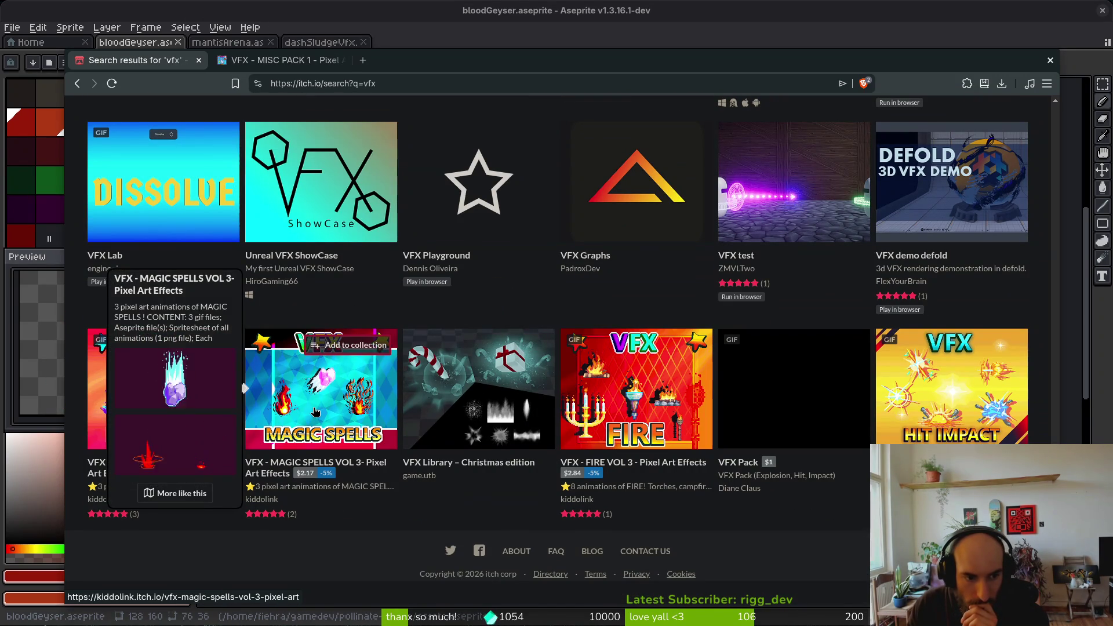
mouse_move(620, 387)
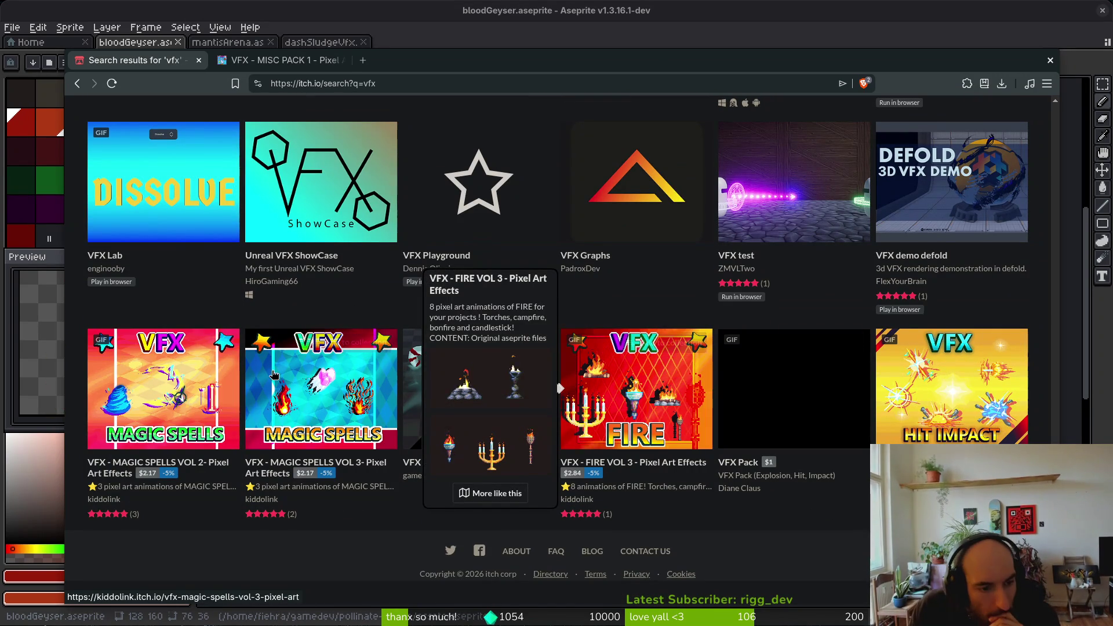
scroll(649, 515, "up", 15)
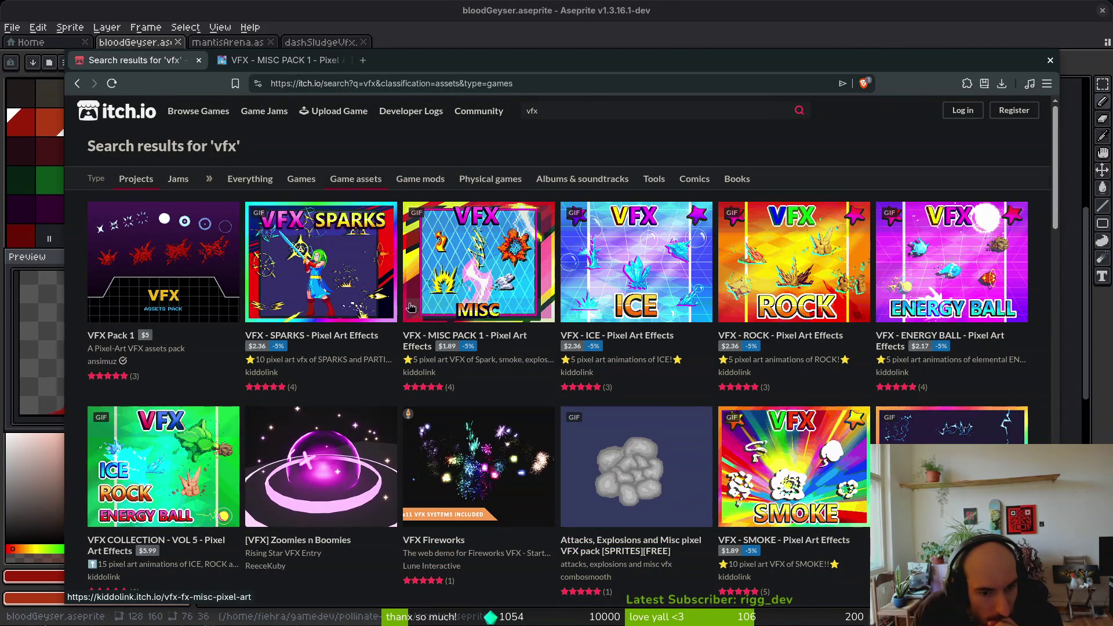
mouse_move(360, 485)
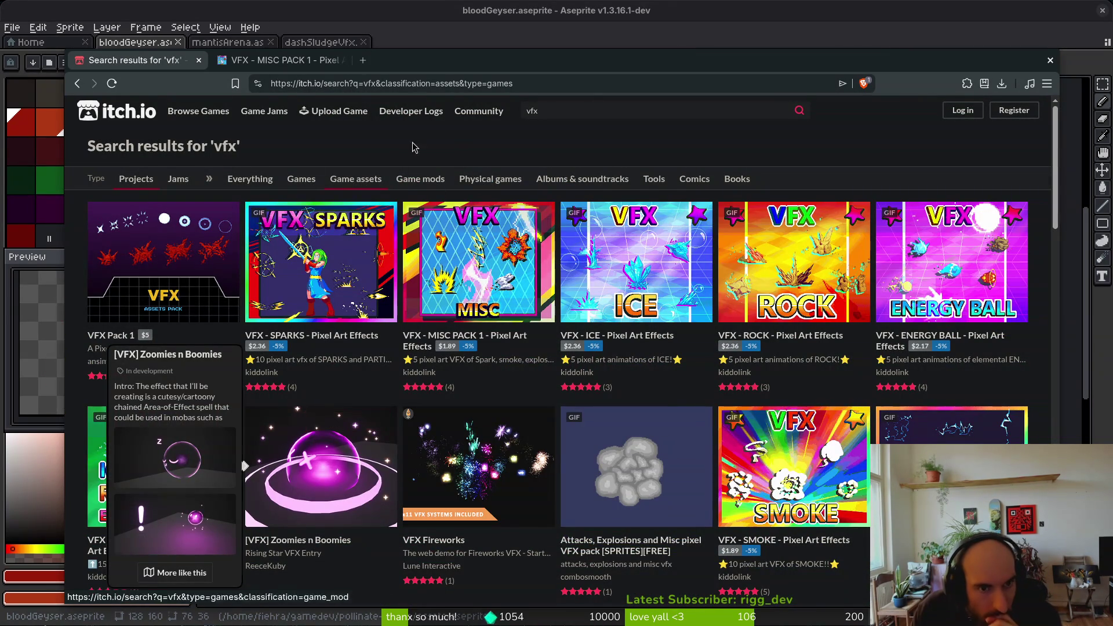
double_click(531, 110)
- Search for 'blood vfx' and preview the first row of result thumbnails
type("blood")
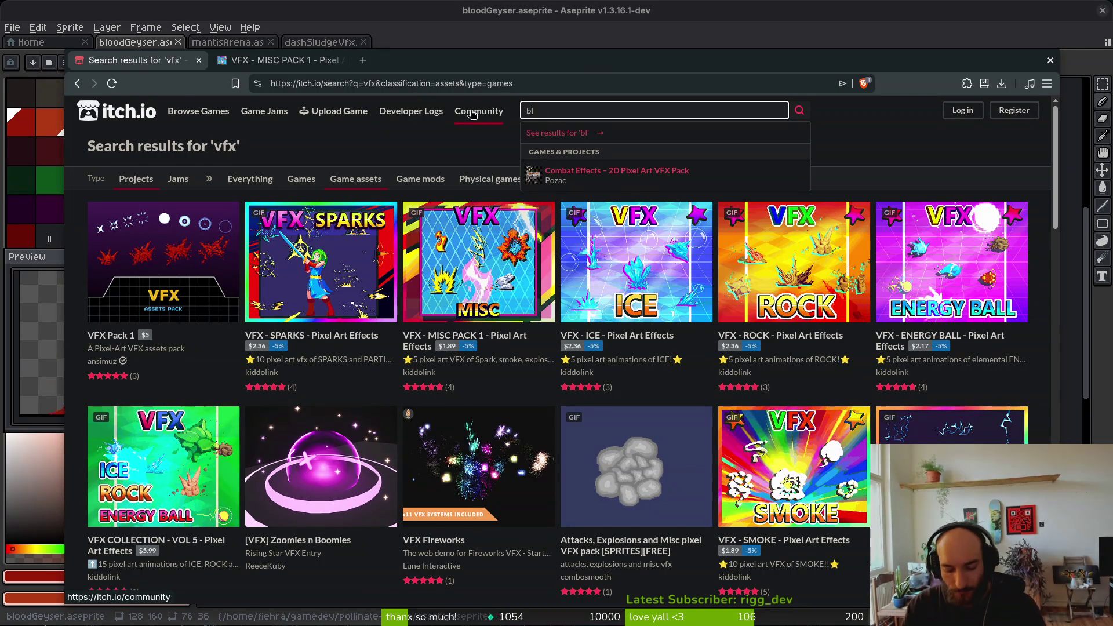
key("Return")
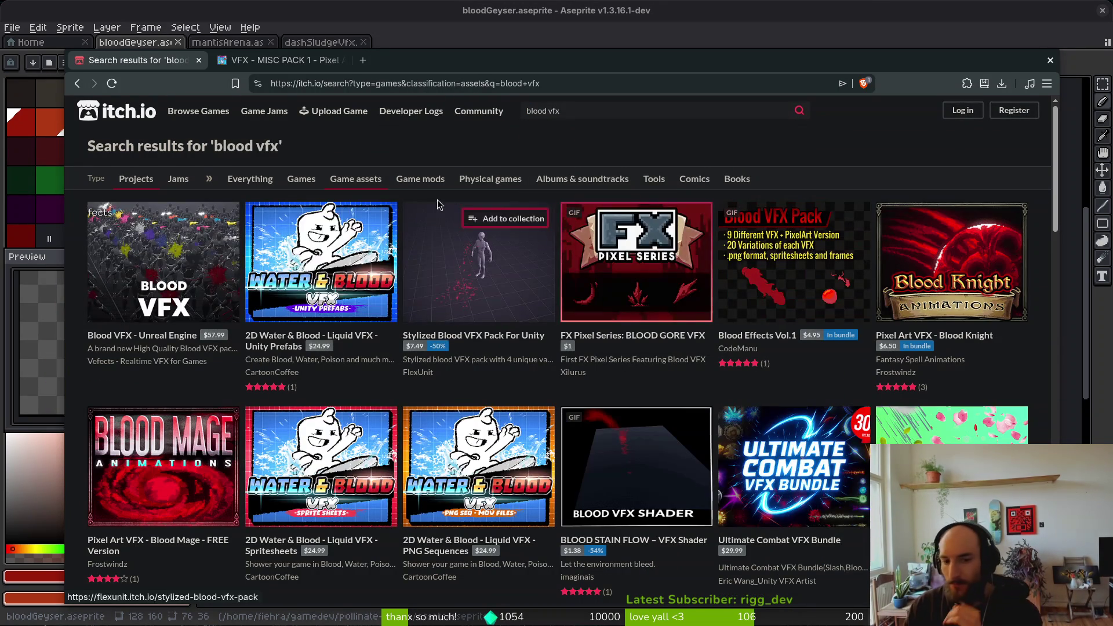
mouse_move(972, 277)
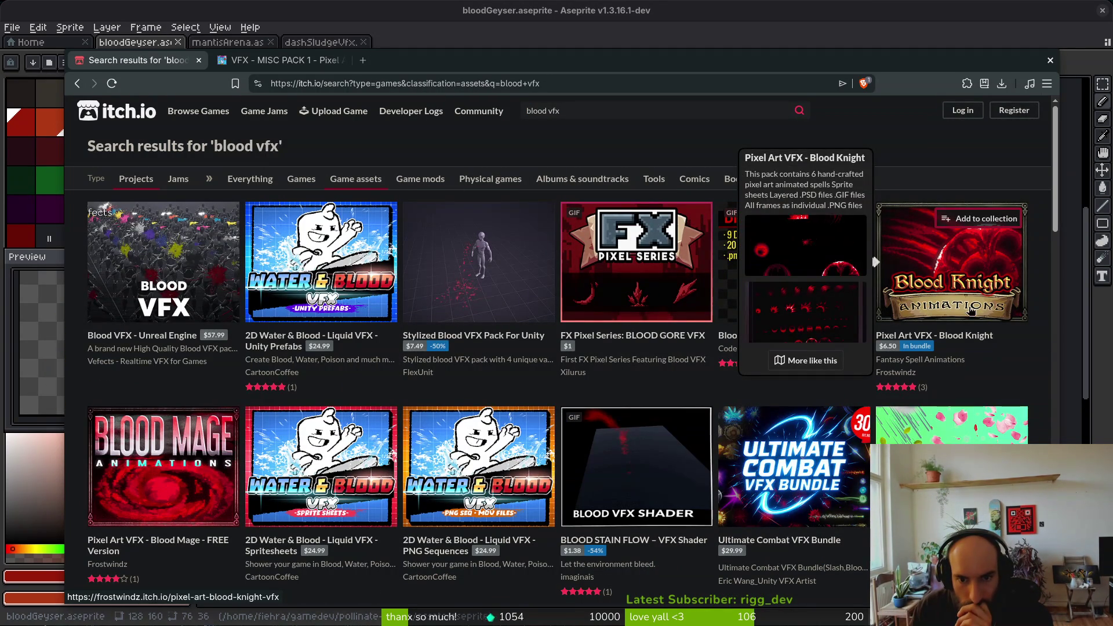
mouse_move(657, 295)
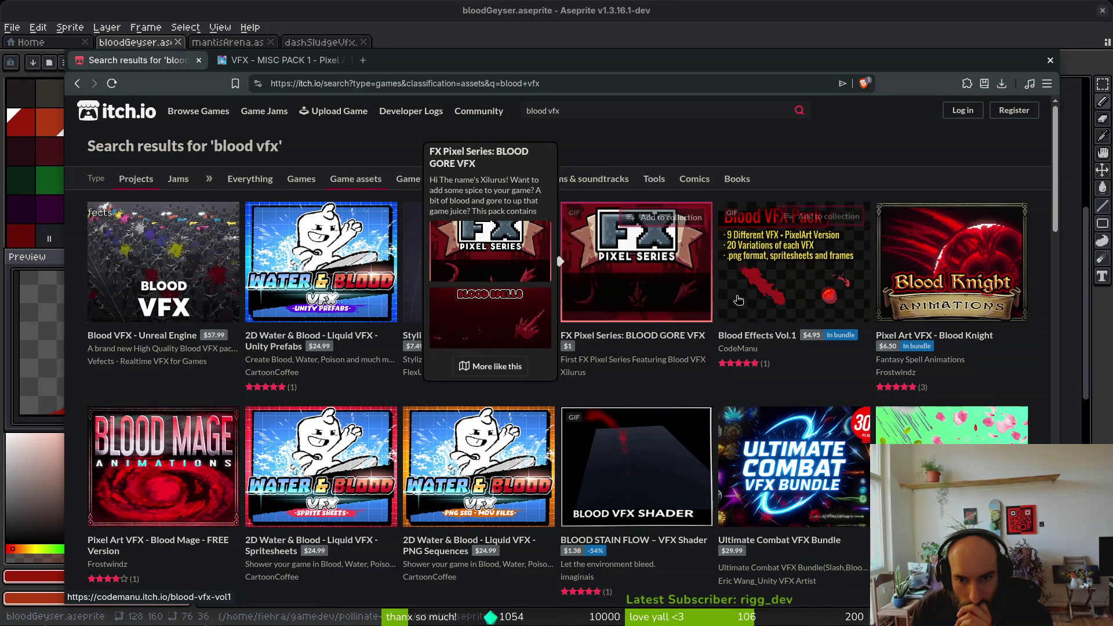
mouse_move(800, 317)
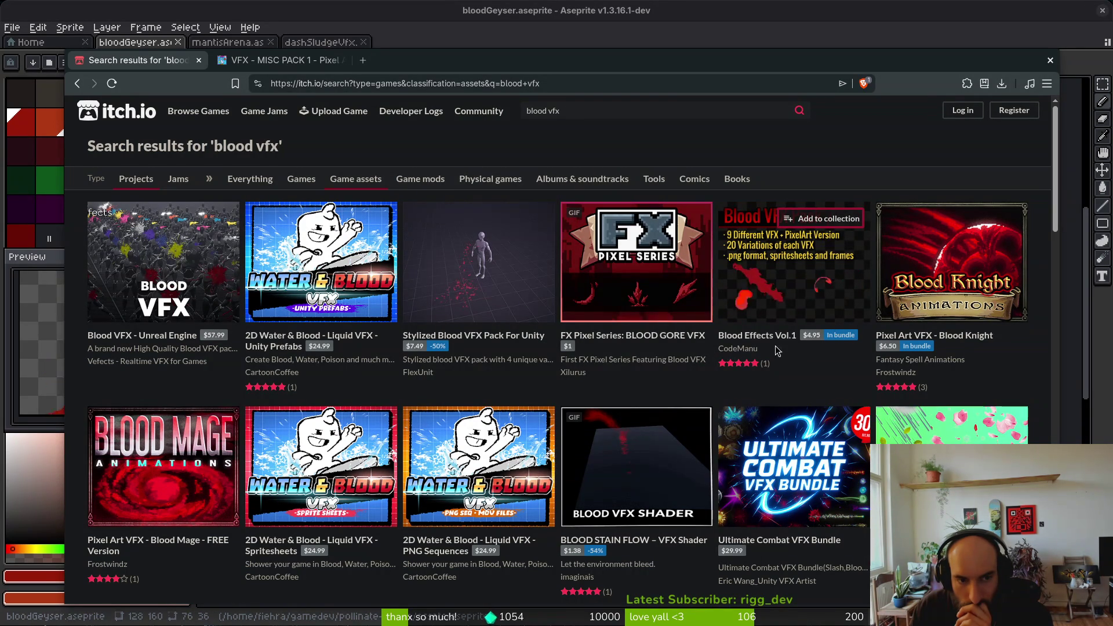
mouse_move(480, 303)
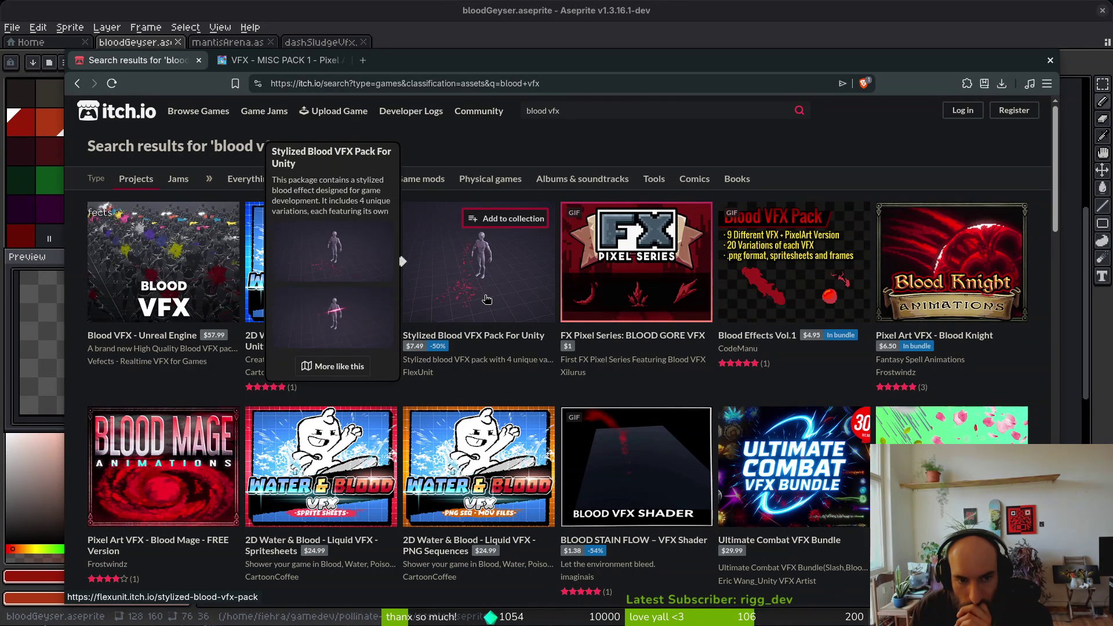
mouse_move(132, 287)
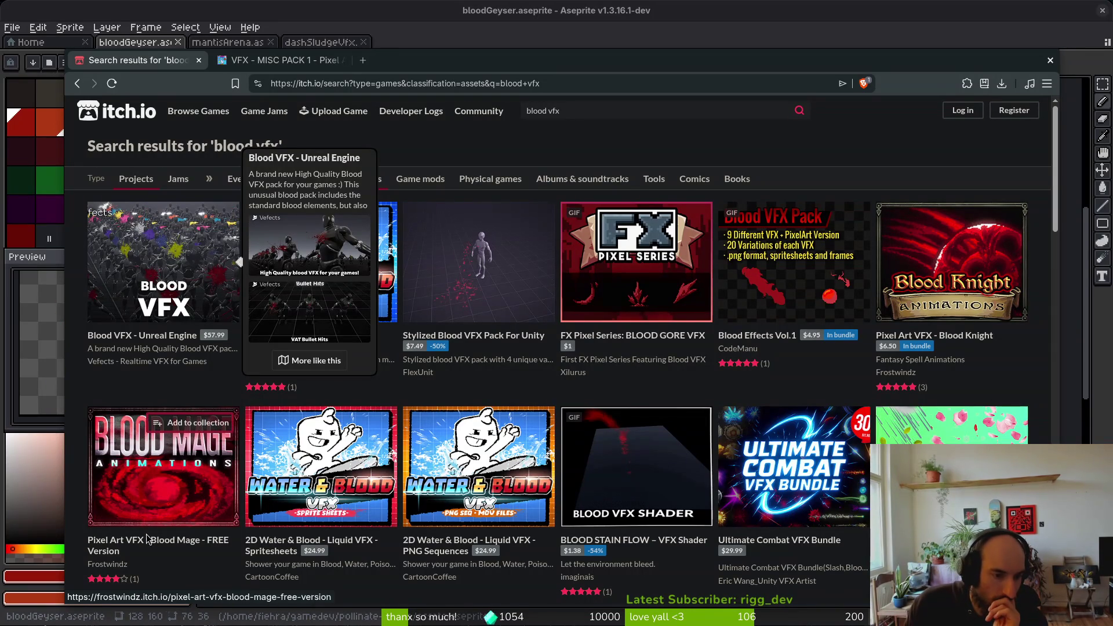
mouse_move(163, 503)
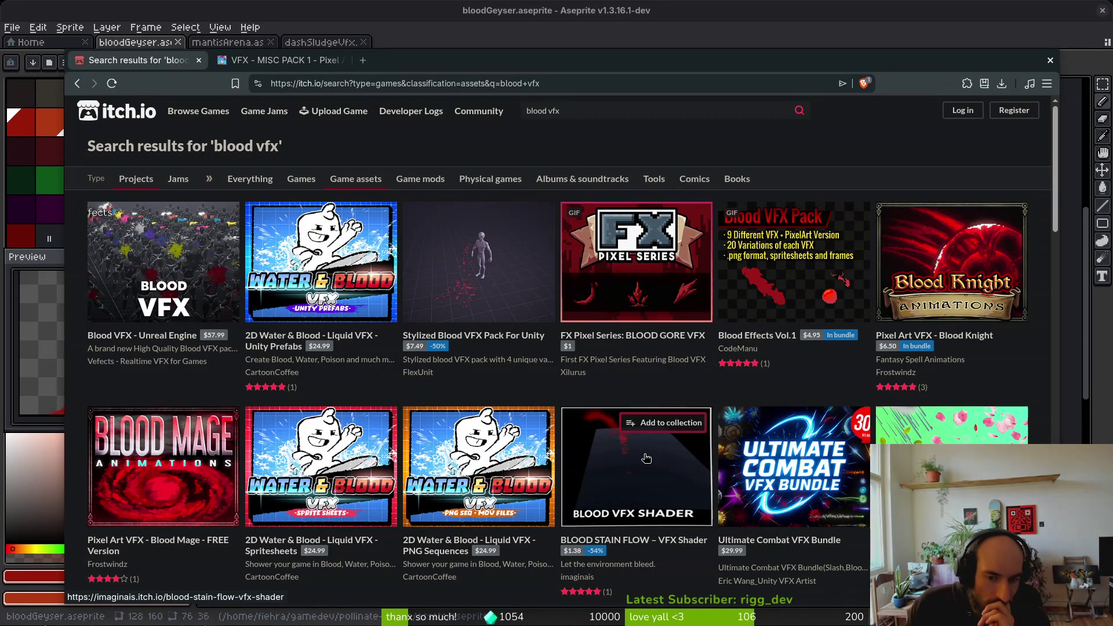
mouse_move(646, 458)
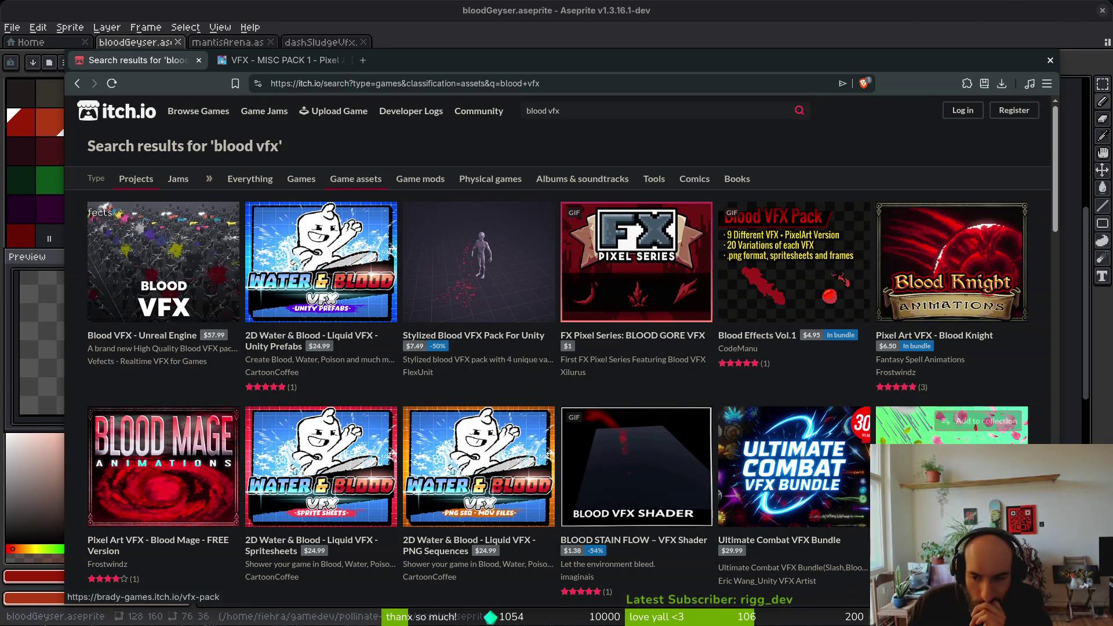
- Scroll through the 'blood vfx' asset results down to the end of the list
scroll(845, 477, "down", 2)
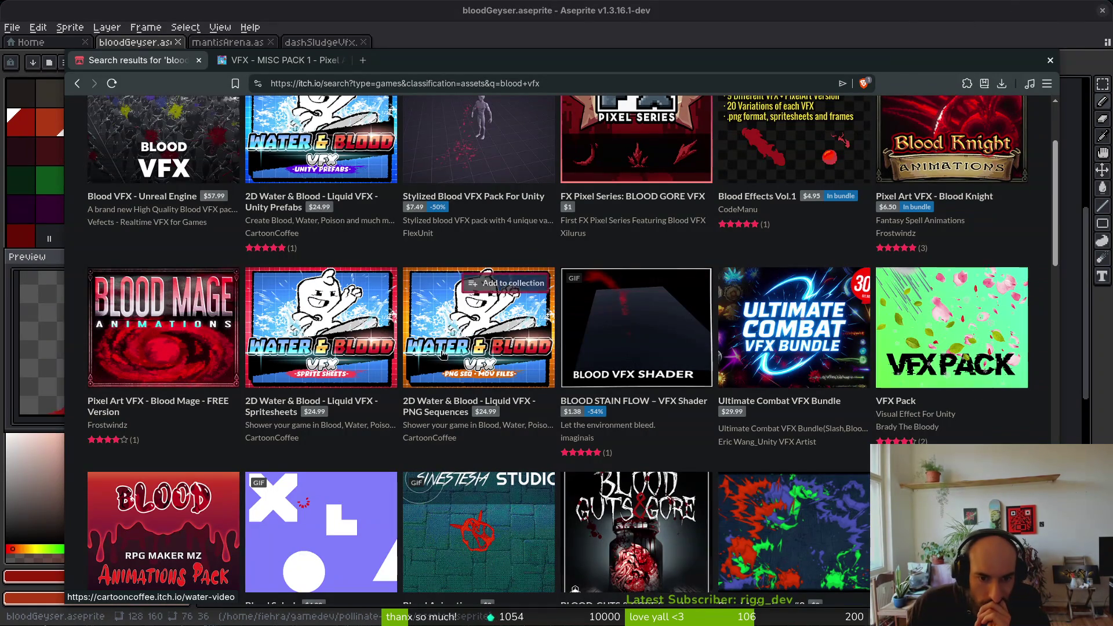
mouse_move(457, 348)
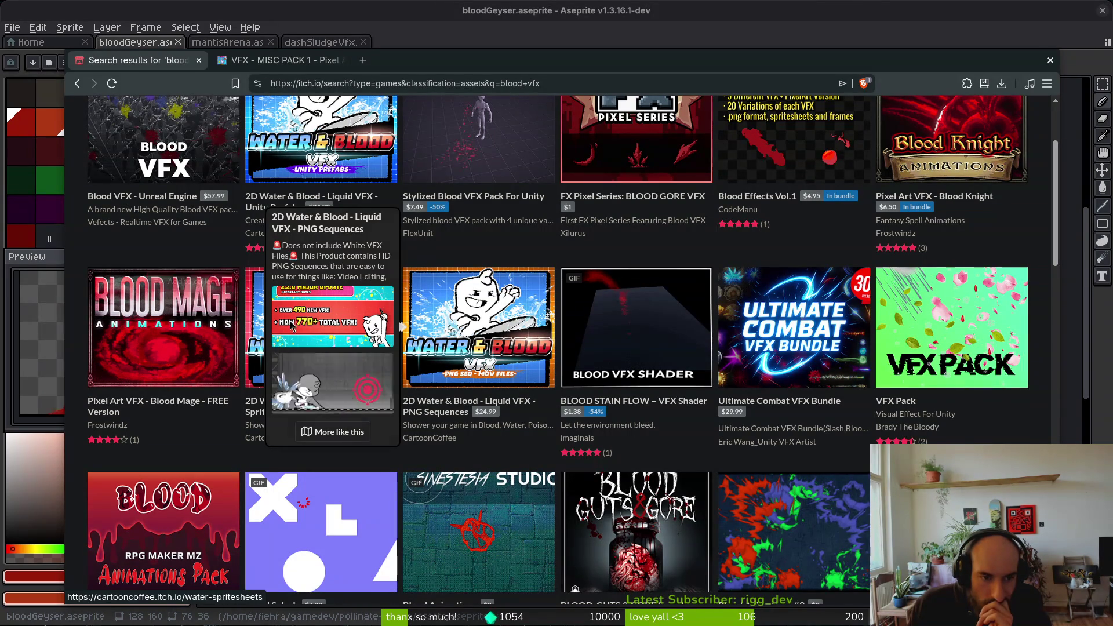
mouse_move(264, 331)
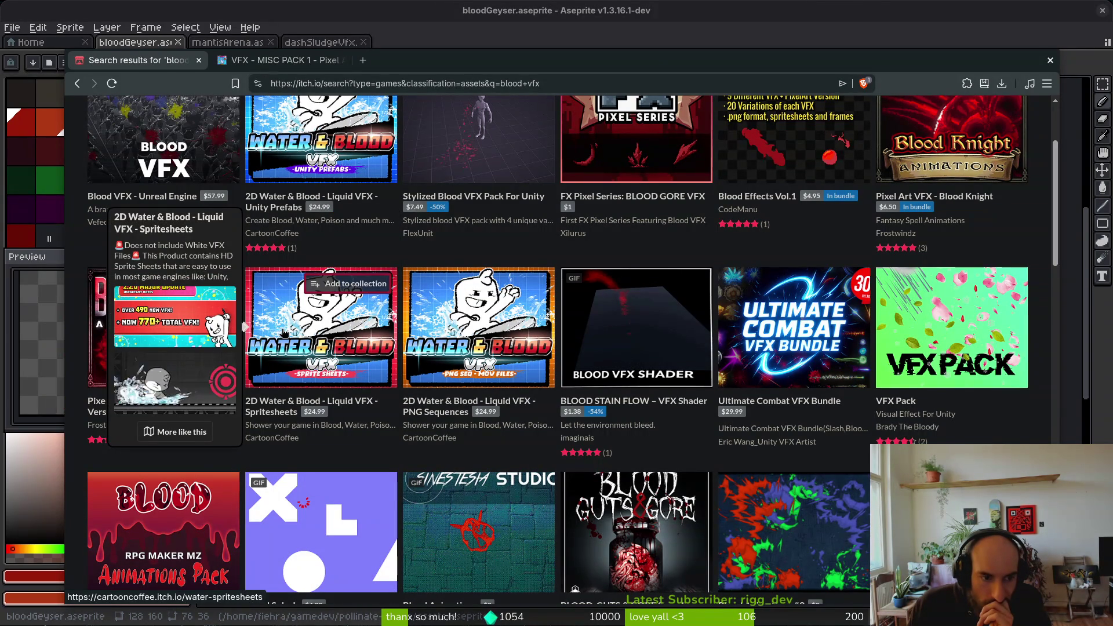
scroll(283, 332, "down", 2)
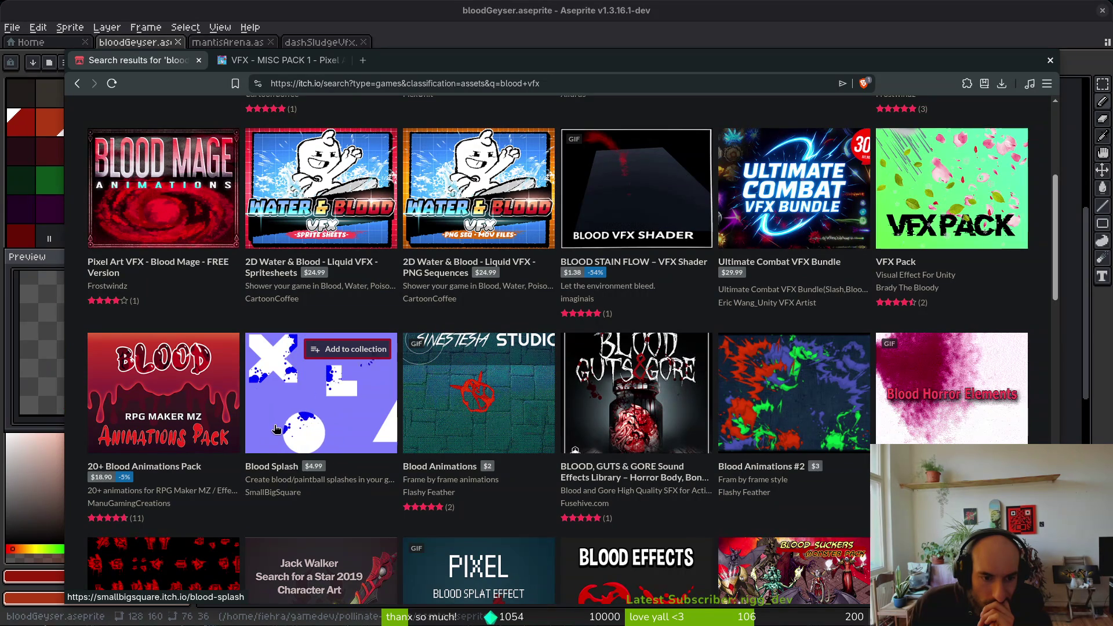
mouse_move(276, 429)
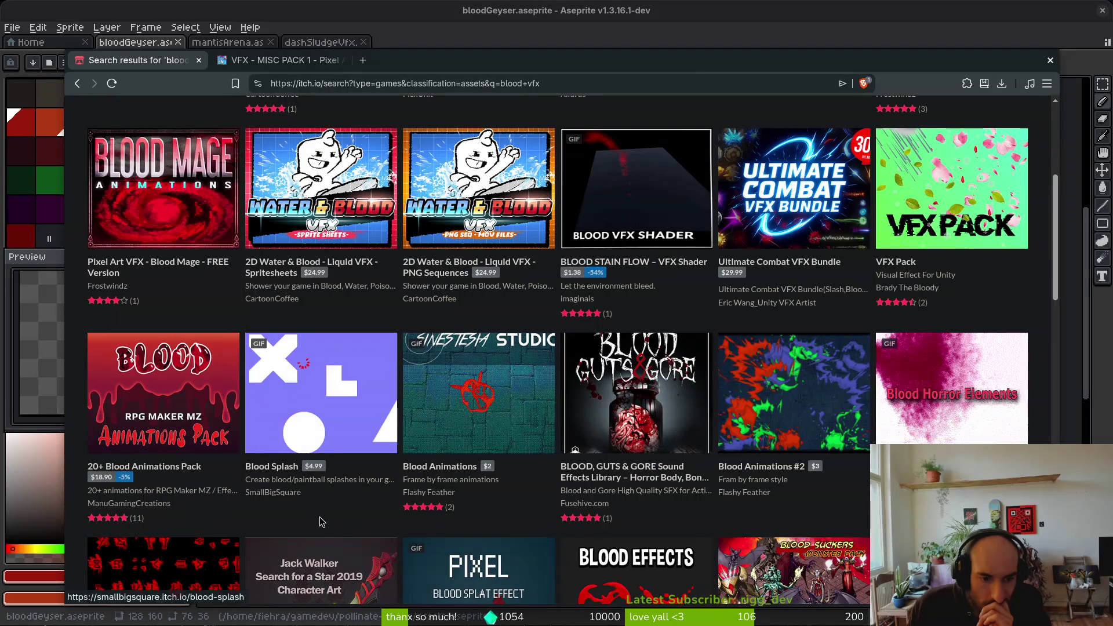
mouse_move(163, 422)
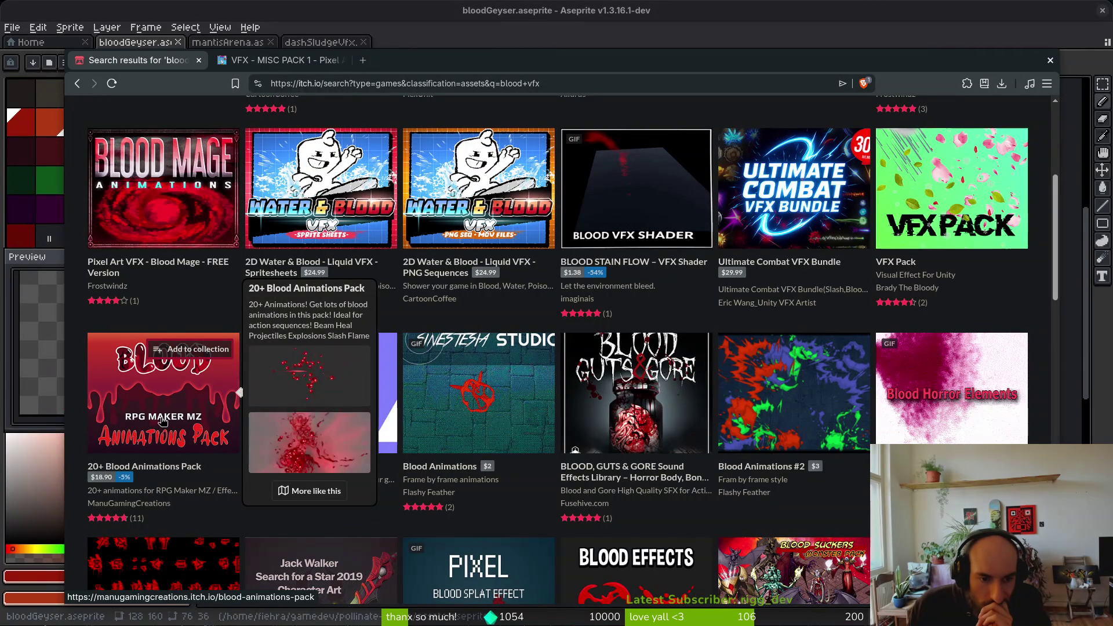
mouse_move(499, 406)
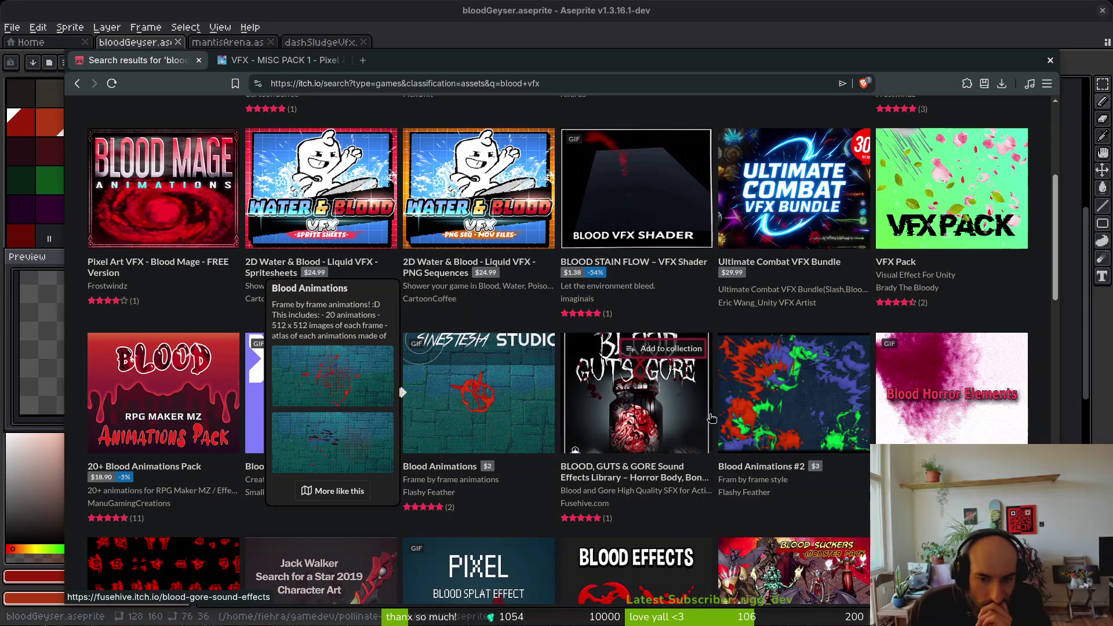
scroll(794, 400, "down", 1)
scroll(383, 400, "down", 4)
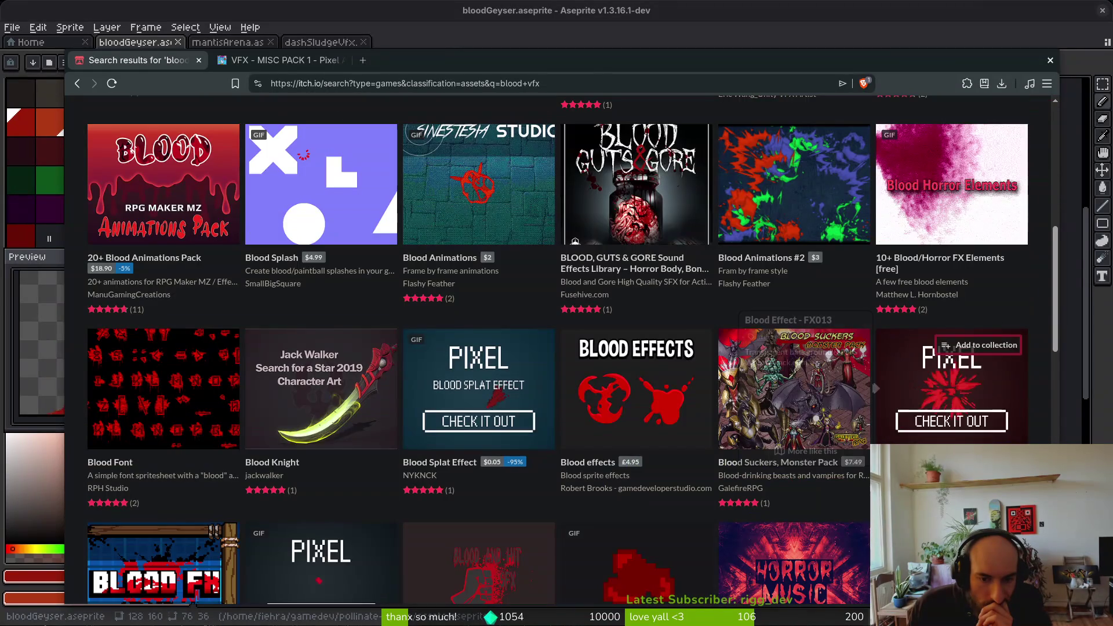
scroll(371, 403, "down", 2)
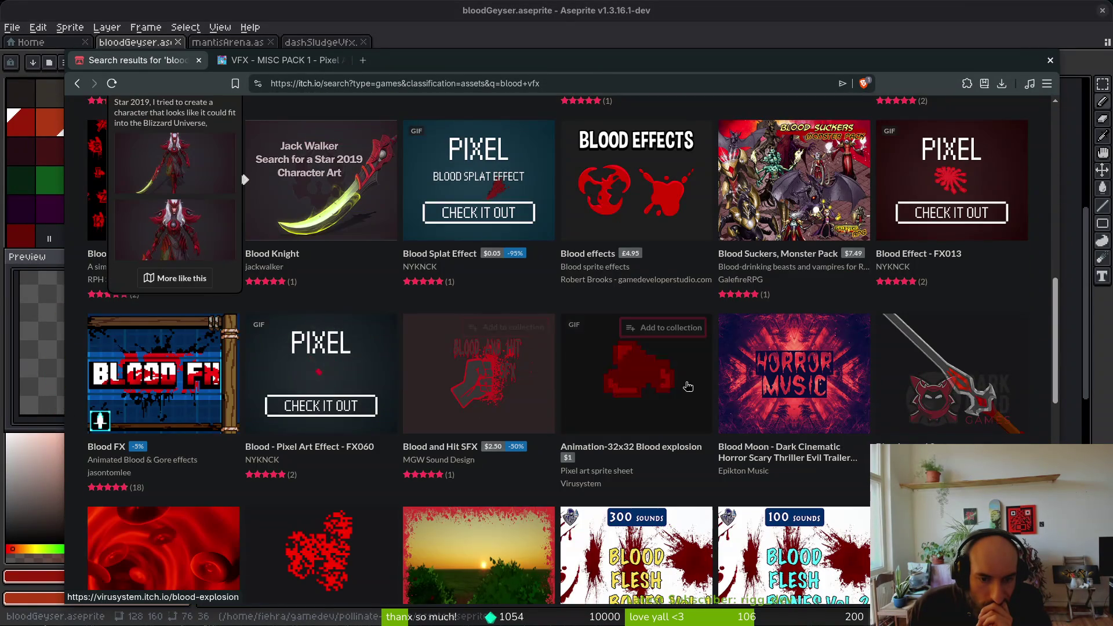
scroll(290, 388, "down", 2)
scroll(289, 388, "down", 5)
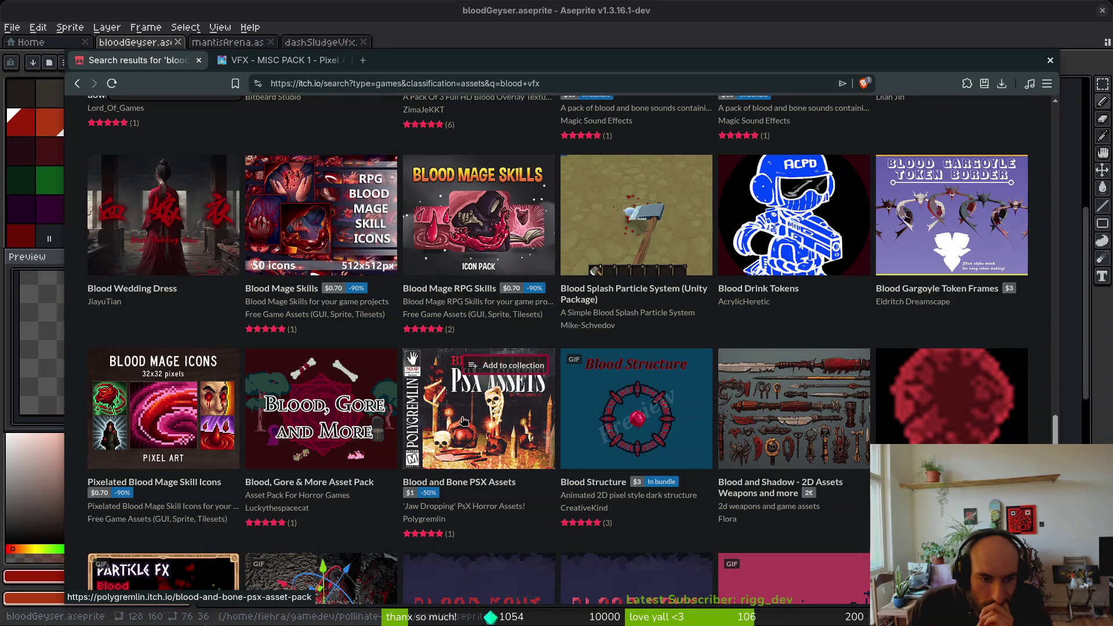
scroll(644, 322, "down", 3)
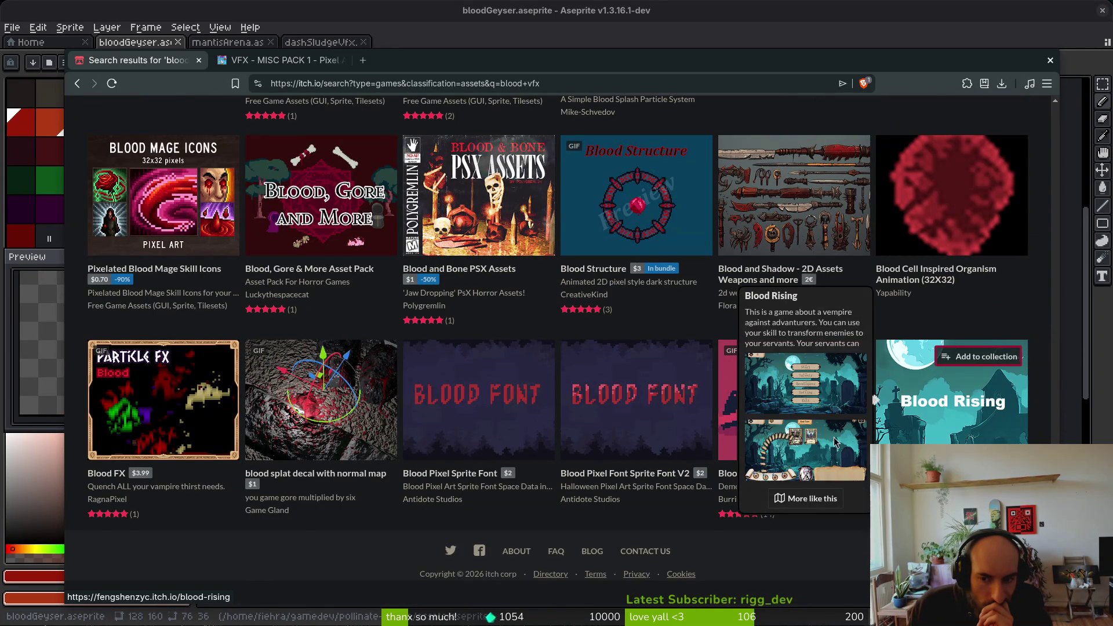
mouse_move(174, 400)
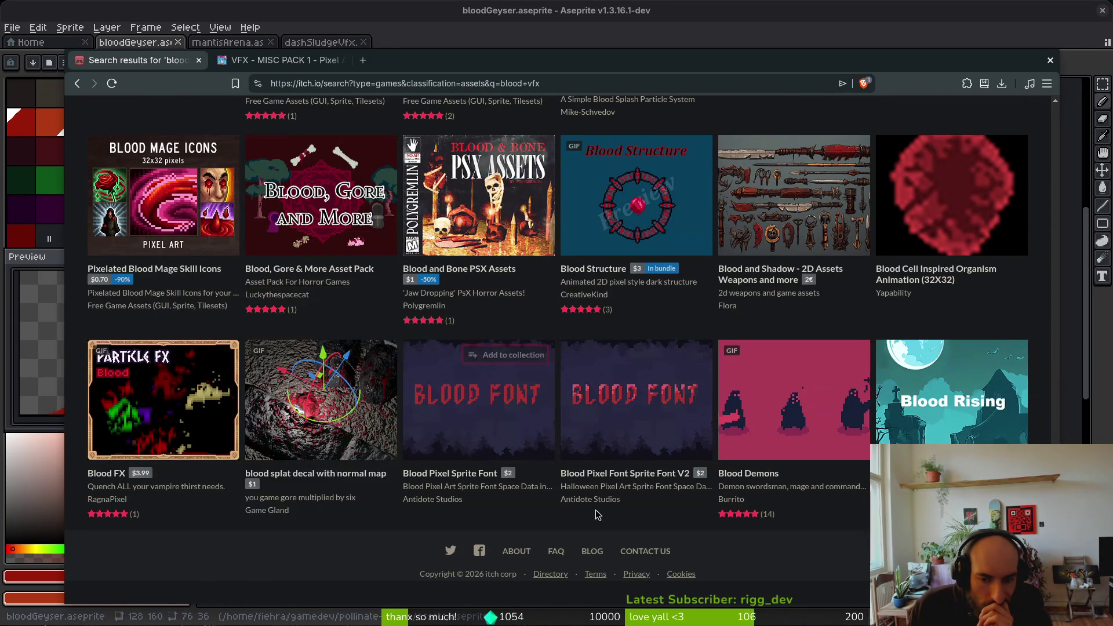
scroll(538, 291, "up", 15)
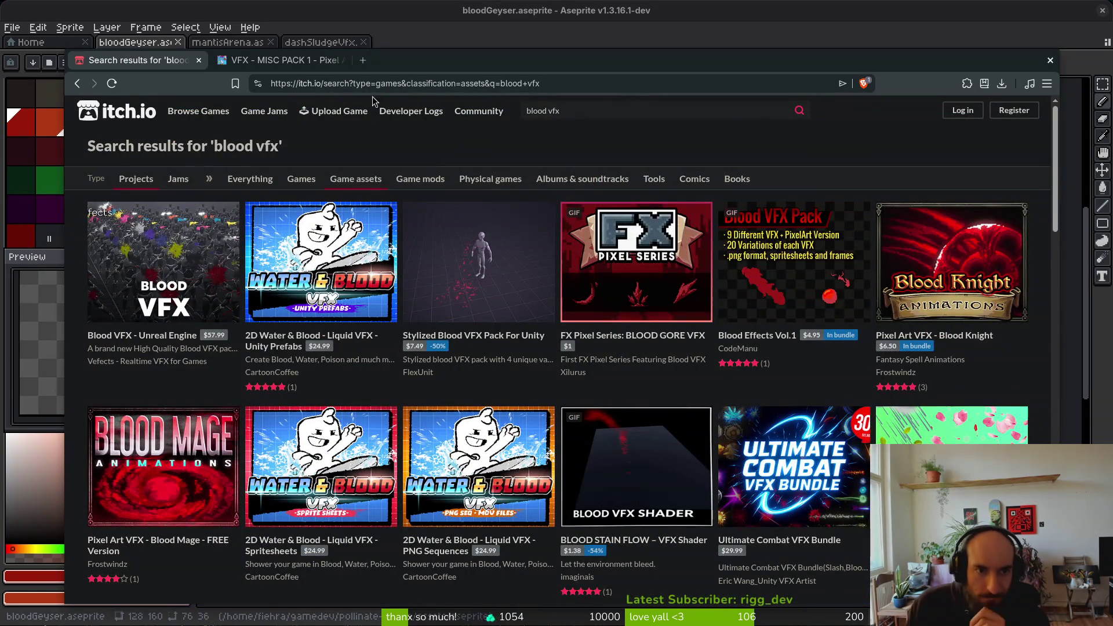
- Replace the search query with 'smoke vfx' and run it
left_click(599, 109)
key("ctrl+a")
type("smoke vfx")
key("Return")
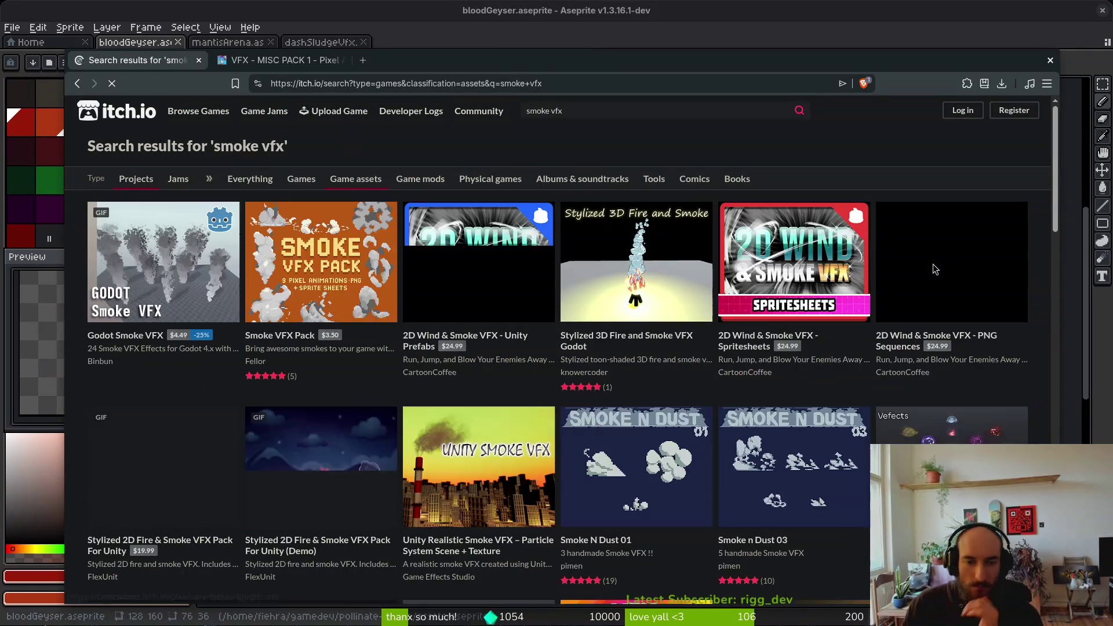
- Scroll through the 'smoke vfx' results and back to the top
mouse_move(170, 305)
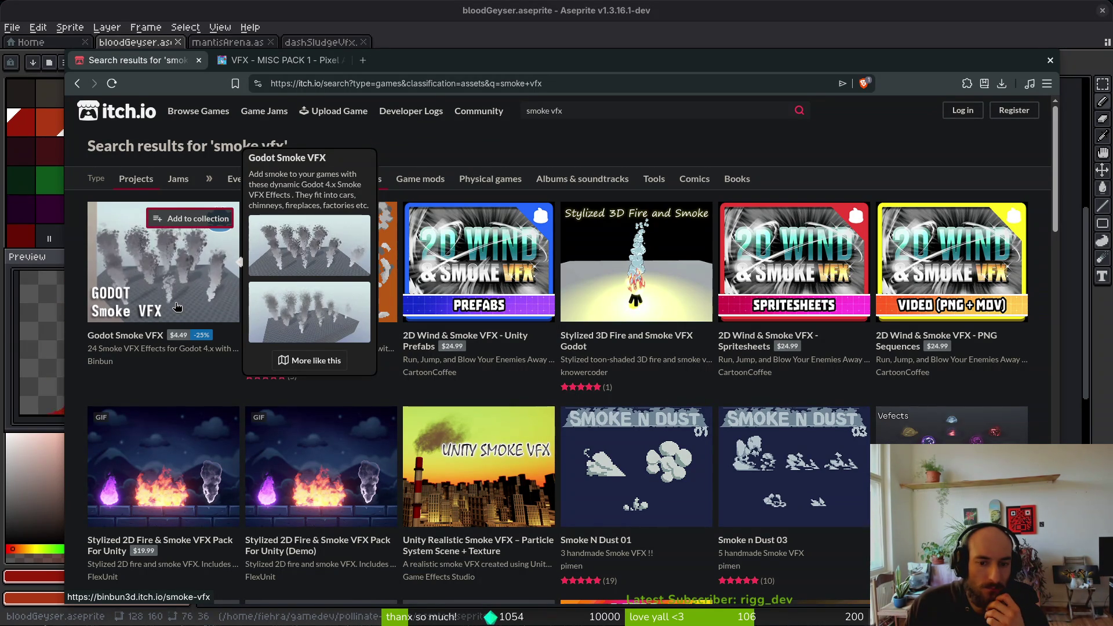
mouse_move(651, 487)
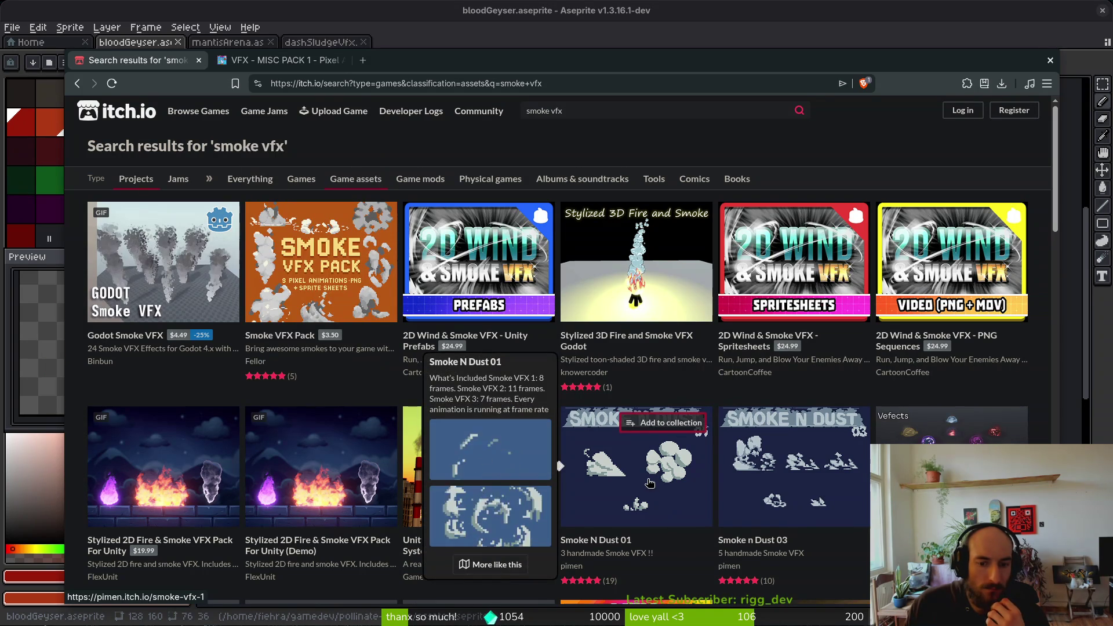
mouse_move(810, 491)
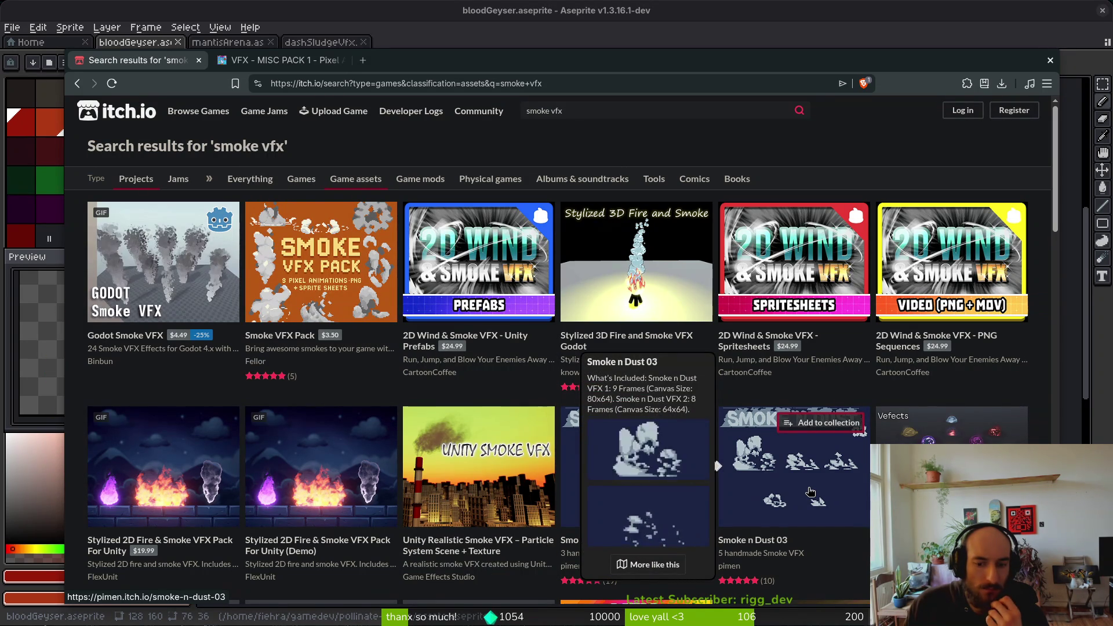
scroll(493, 455, "down", 2)
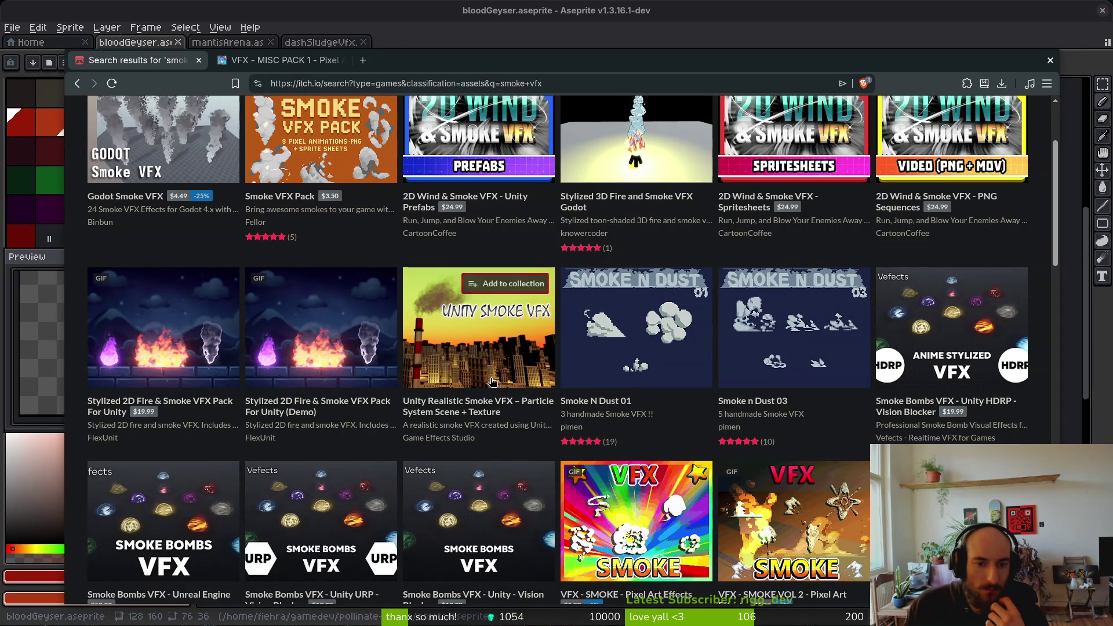
mouse_move(492, 381)
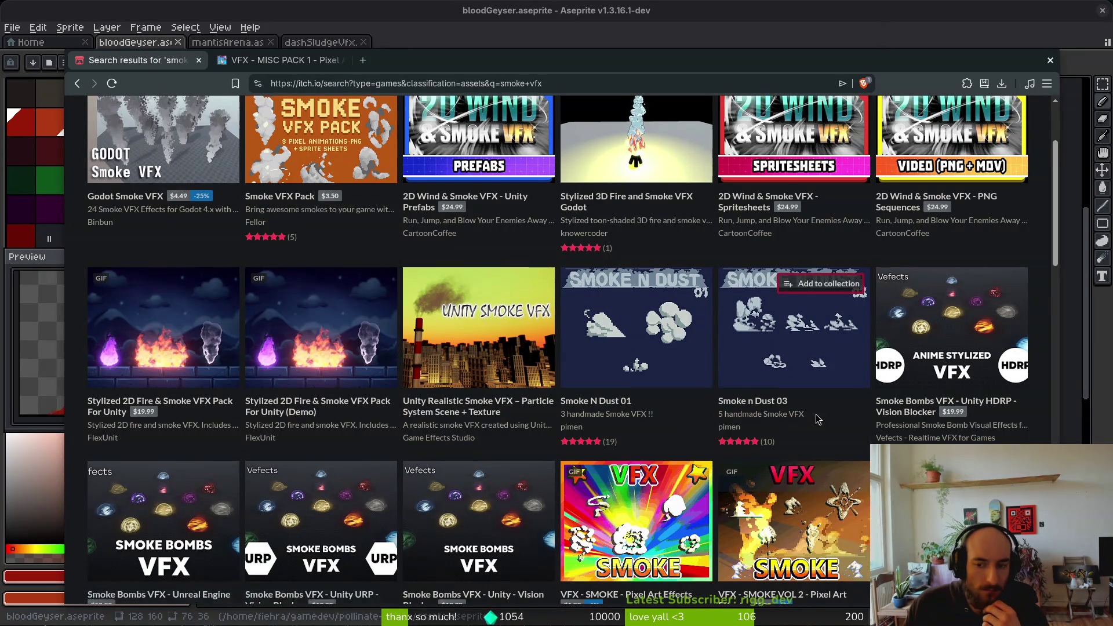
scroll(815, 414, "down", 2)
mouse_move(777, 416)
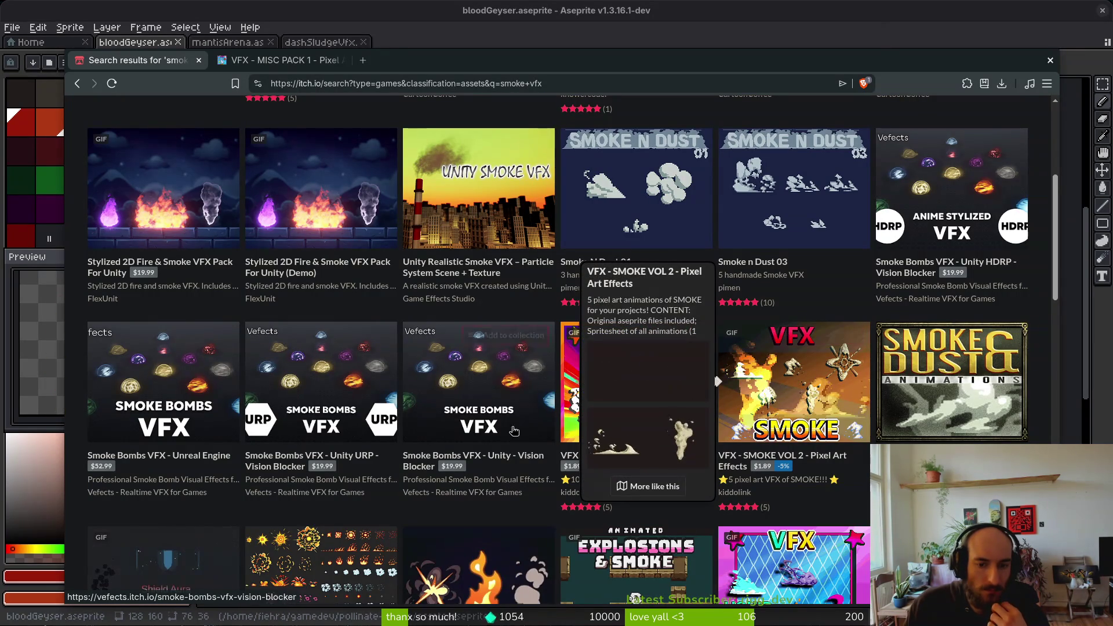
scroll(362, 348, "down", 1)
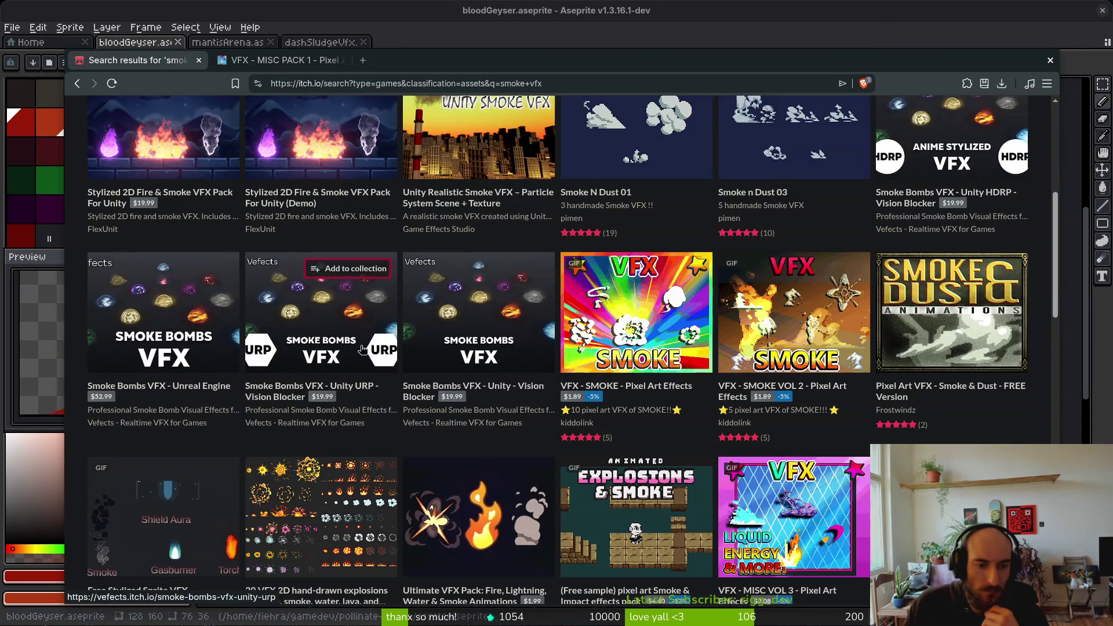
scroll(383, 336, "down", 2)
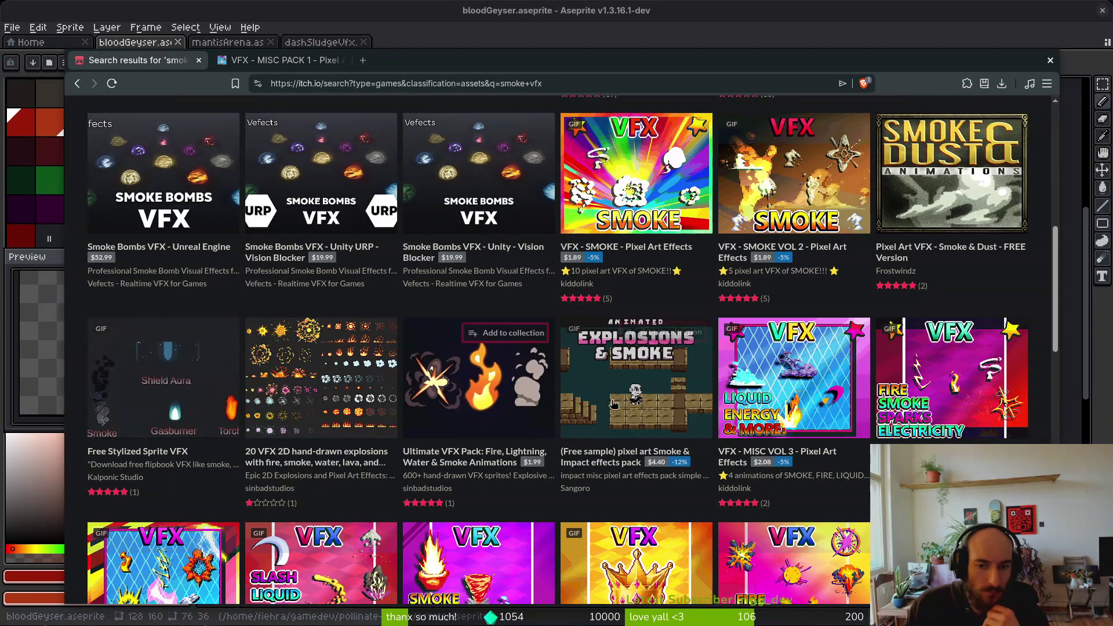
scroll(811, 417, "down", 4)
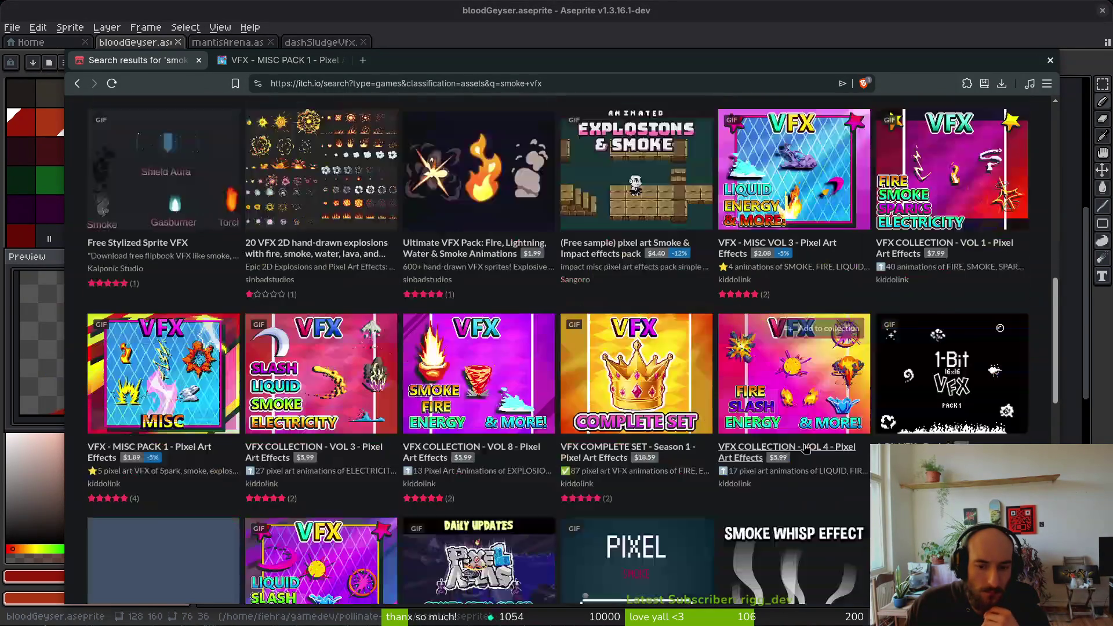
scroll(776, 405, "up", 8)
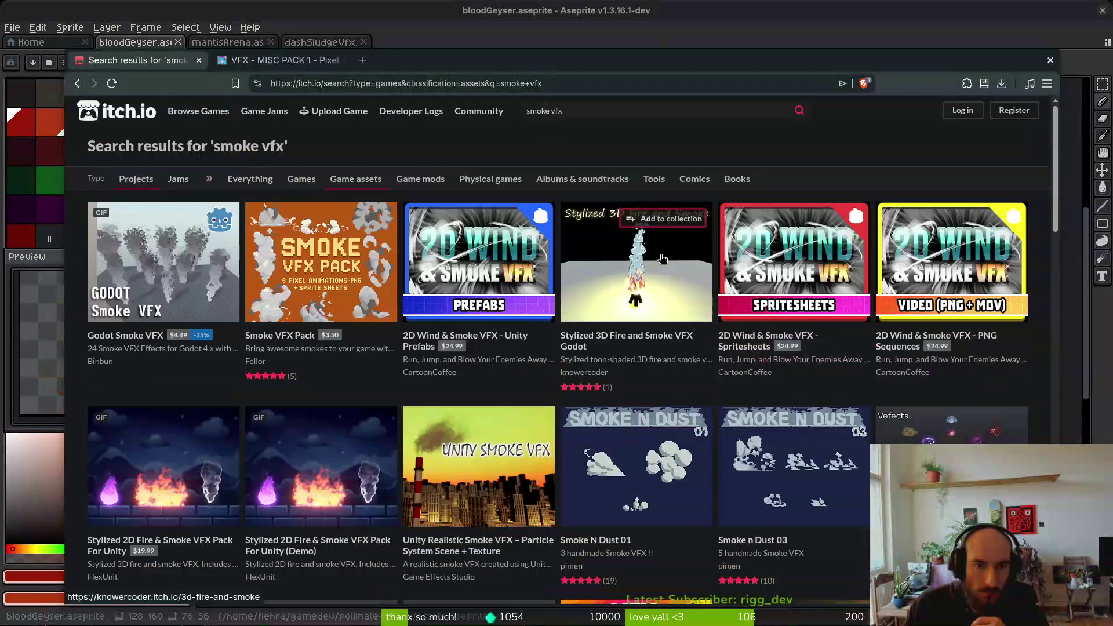
left_click(611, 110)
type("geysir")
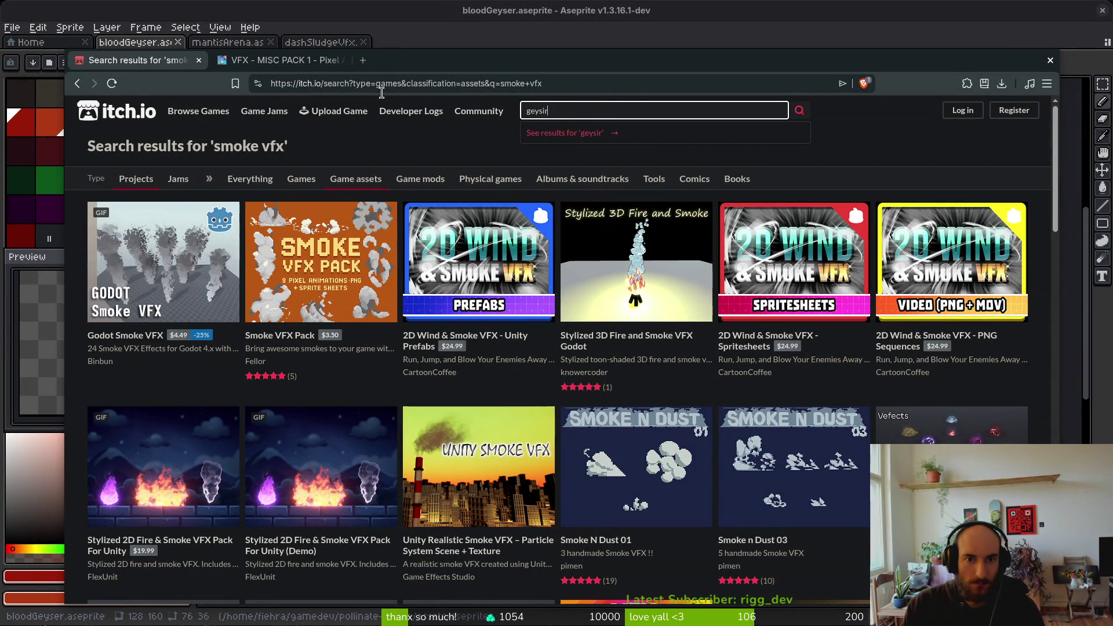
- Search in turn for geysir, geyser, eruption and finally fountain assets
key("Return")
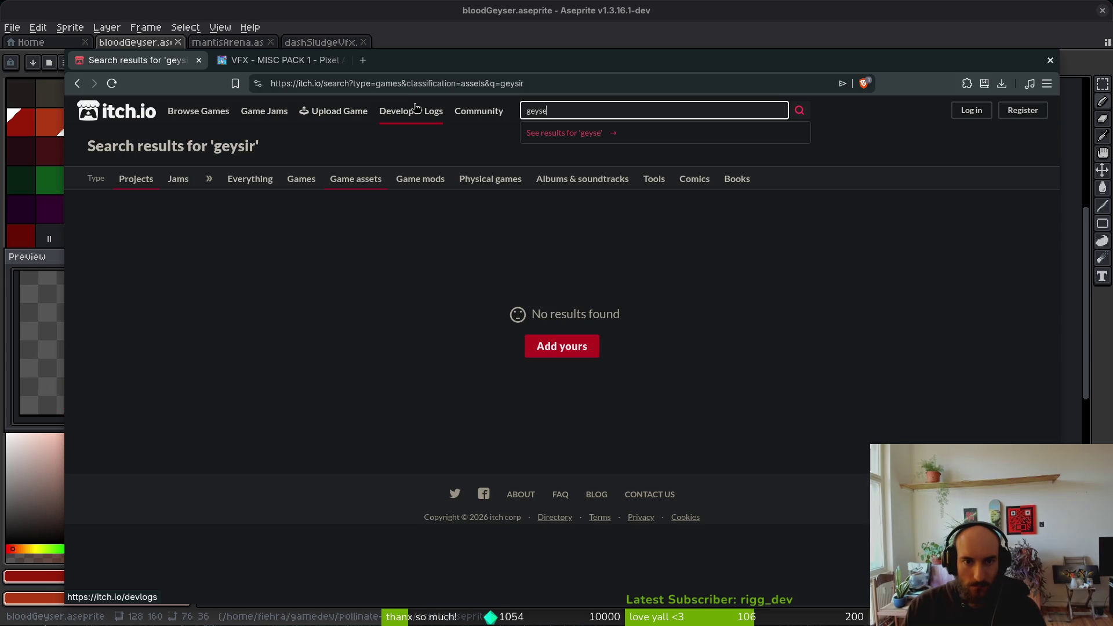
double_click(615, 115)
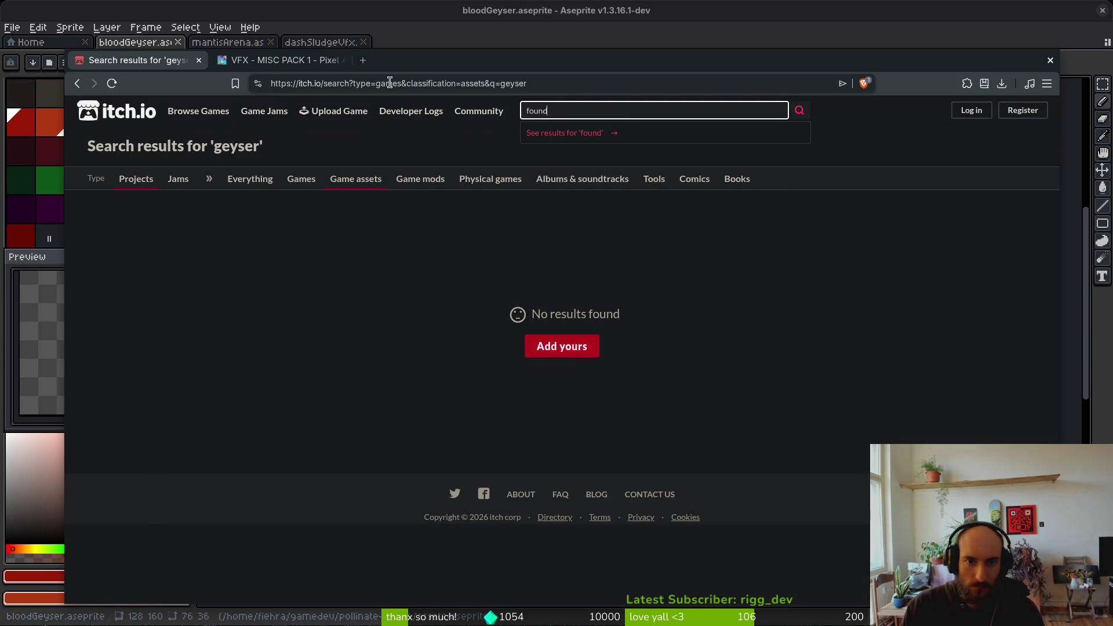
key("BackSpace")
type("tain")
type("ption")
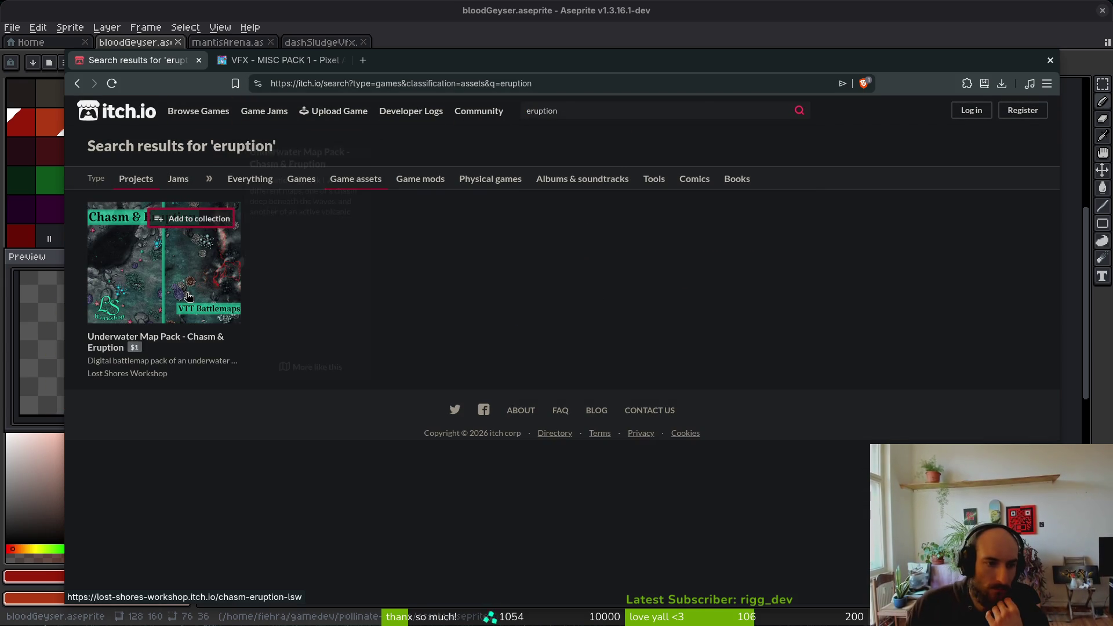
left_click(634, 108)
type("founti")
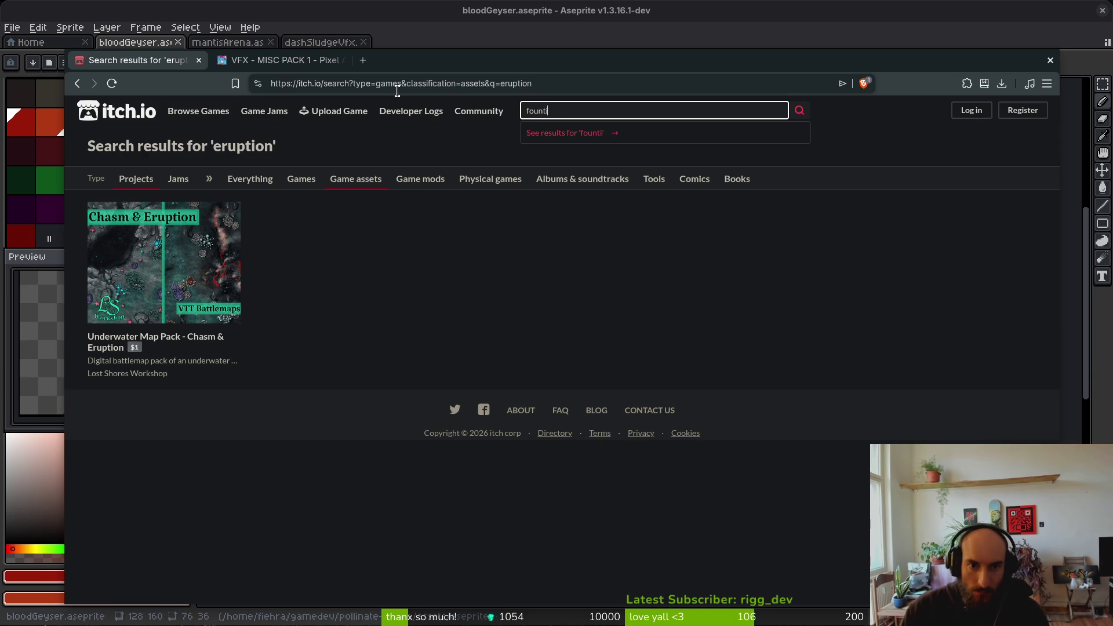
type("ain")
key("Return")
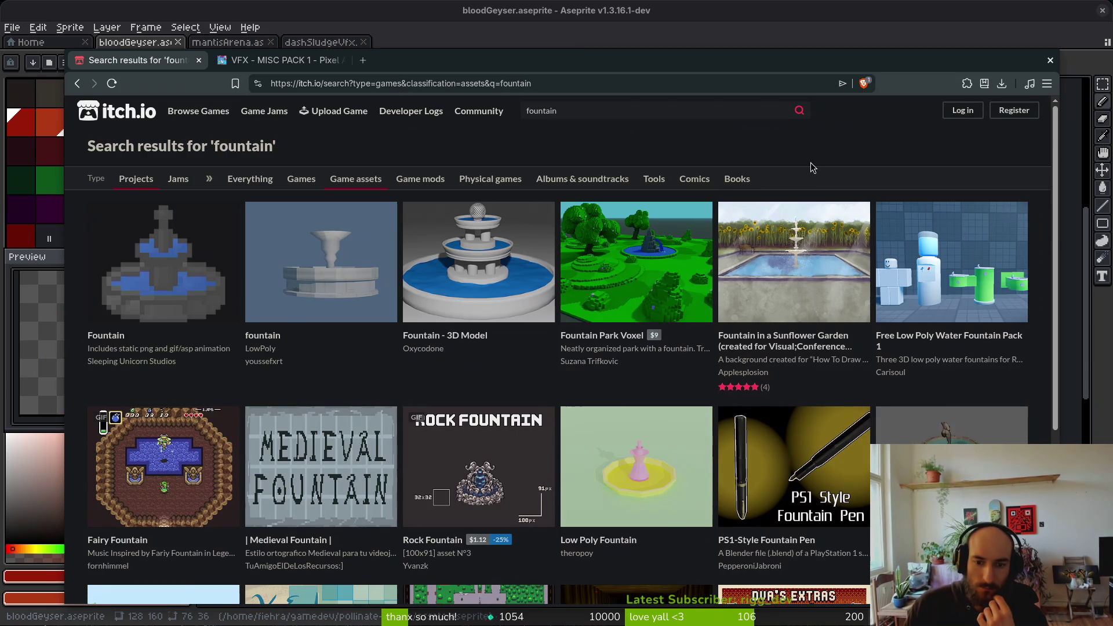
- Glance at the fountain results, then replace the query with 'water' and search
scroll(798, 196, "down", 3)
scroll(797, 196, "up", 3)
left_click(598, 110)
double_click(598, 109)
type("water")
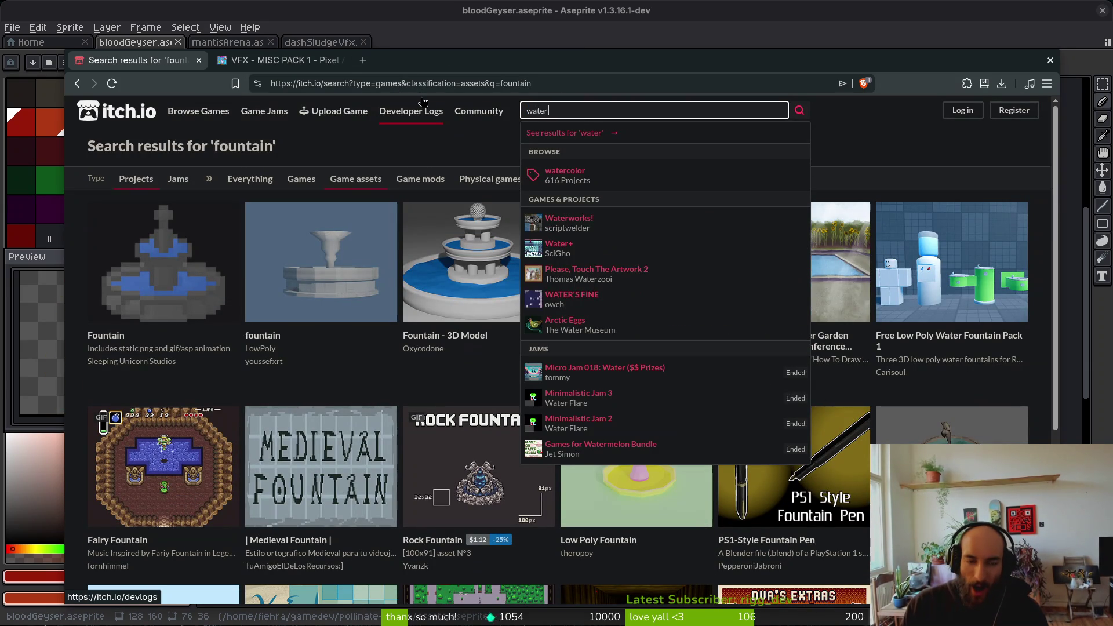
key("Return")
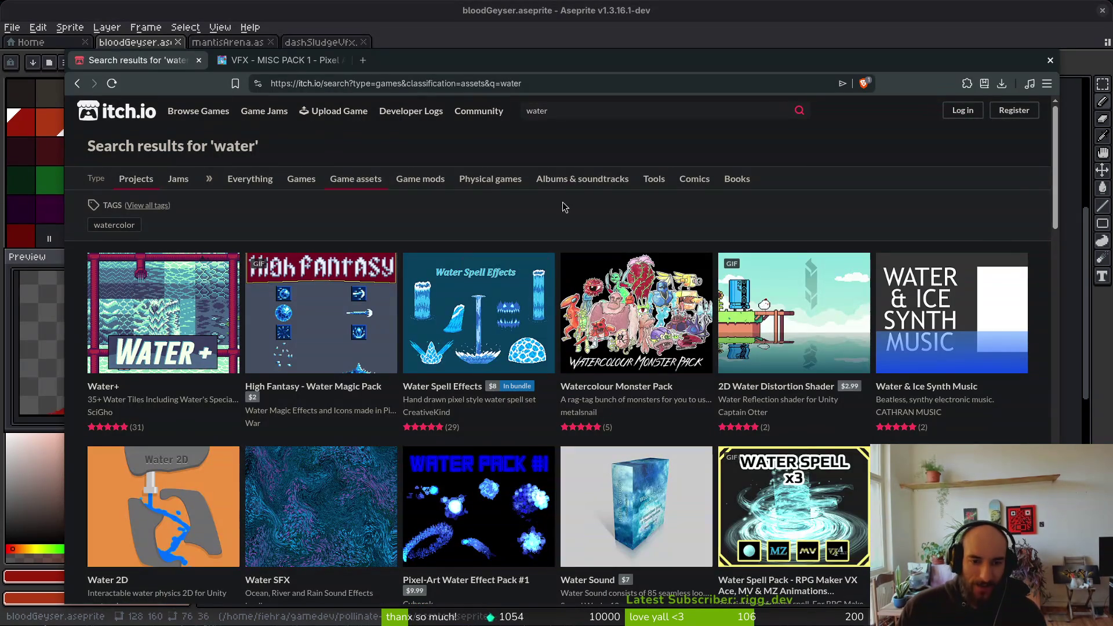
- Open the Water Spell Effects page and open two of its preview GIFs in new tabs
left_click(507, 329)
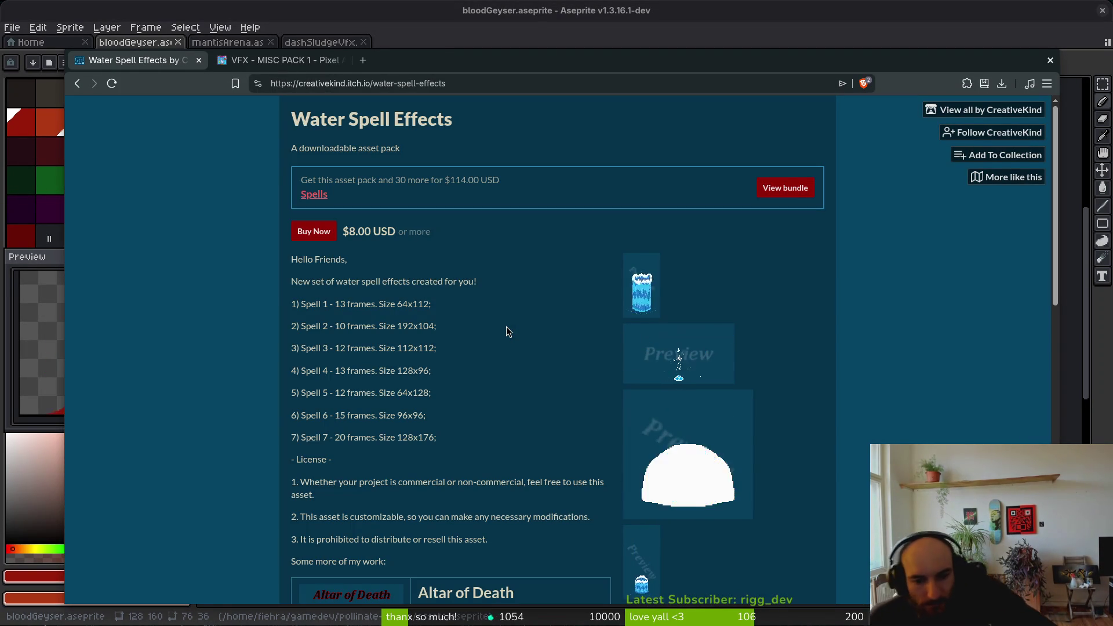
scroll(639, 502, "down", 2)
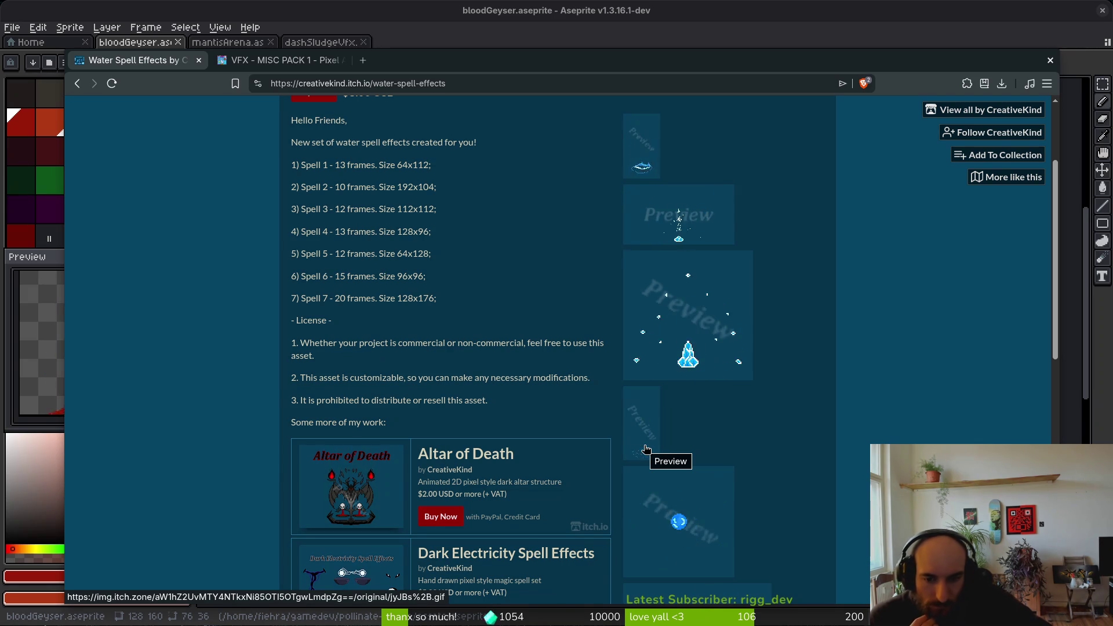
right_click(645, 447)
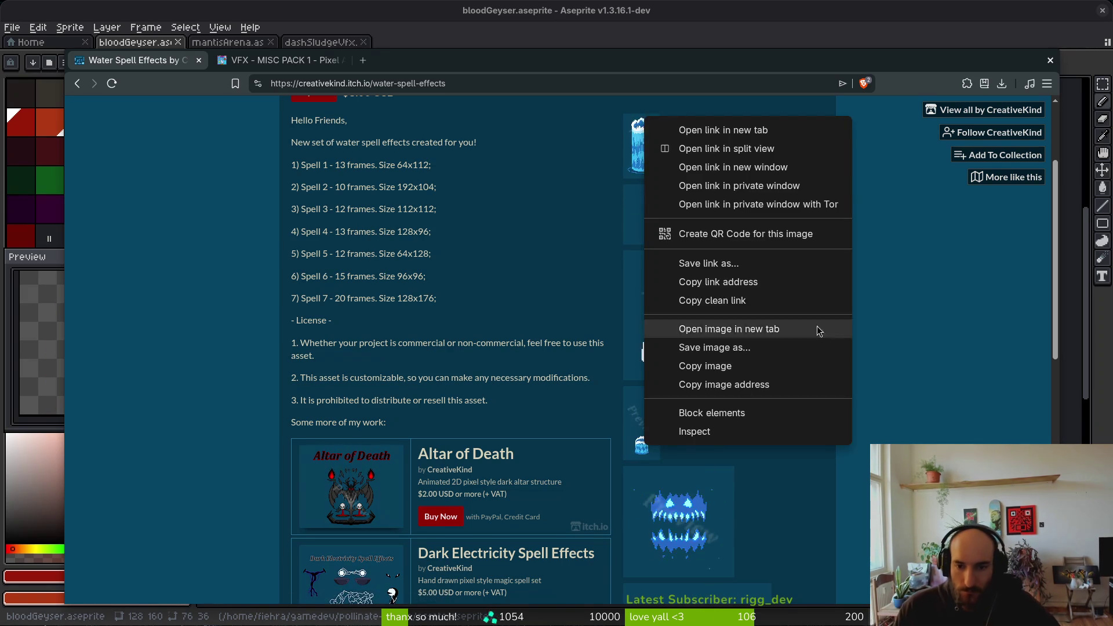
left_click(813, 329)
scroll(814, 385, "down", 3)
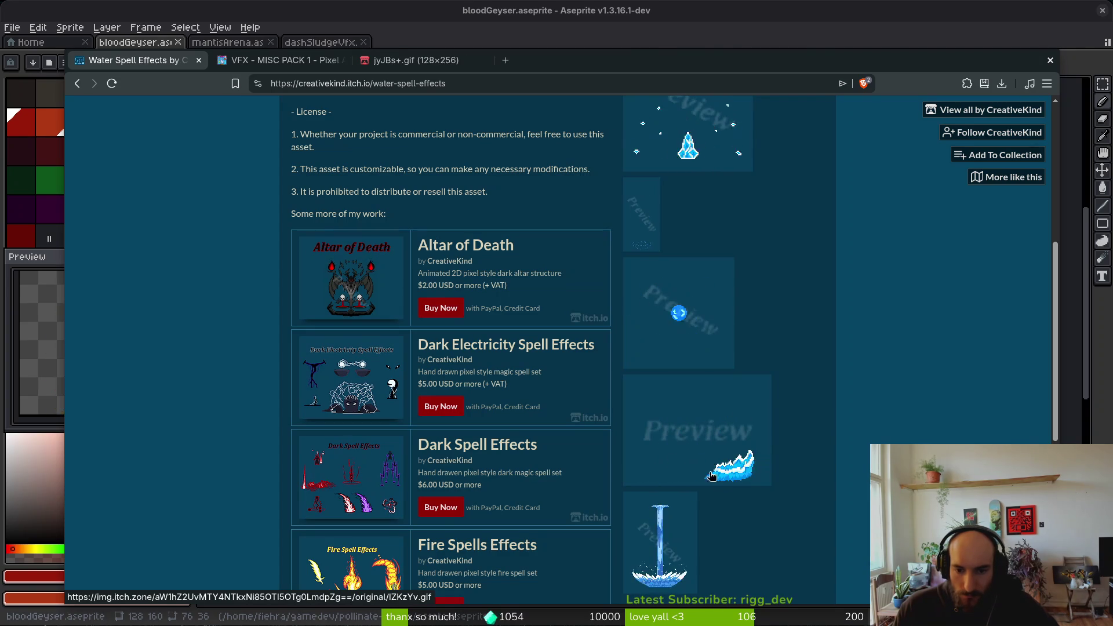
right_click(671, 454)
left_click(710, 338)
- View the IZKzYv.gif preview in its own tab
scroll(865, 350, "down", 4)
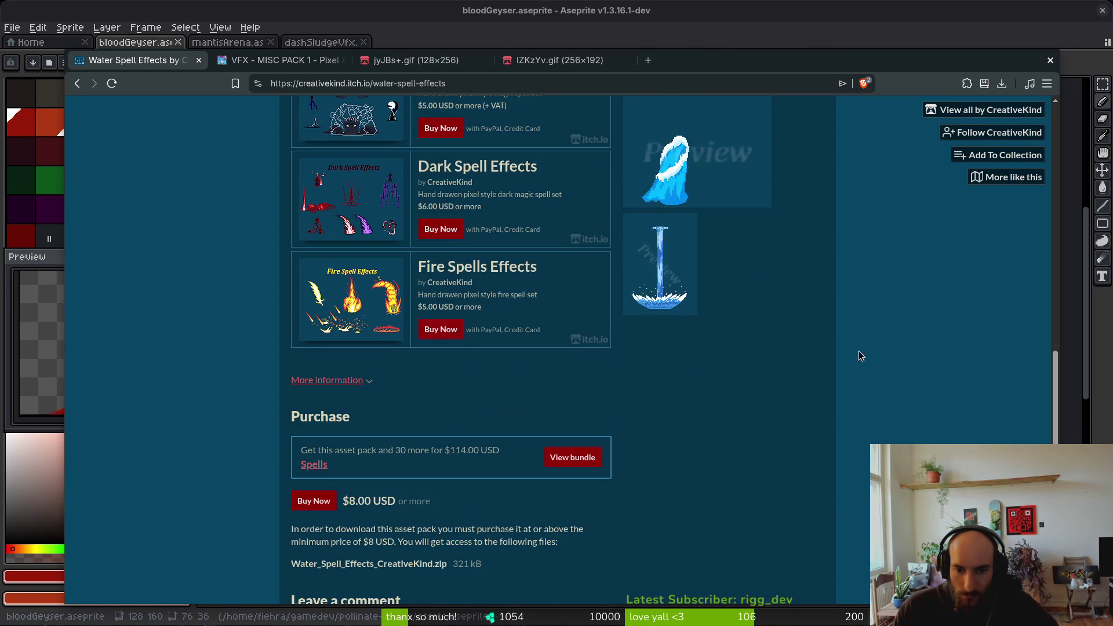
scroll(800, 378, "up", 2)
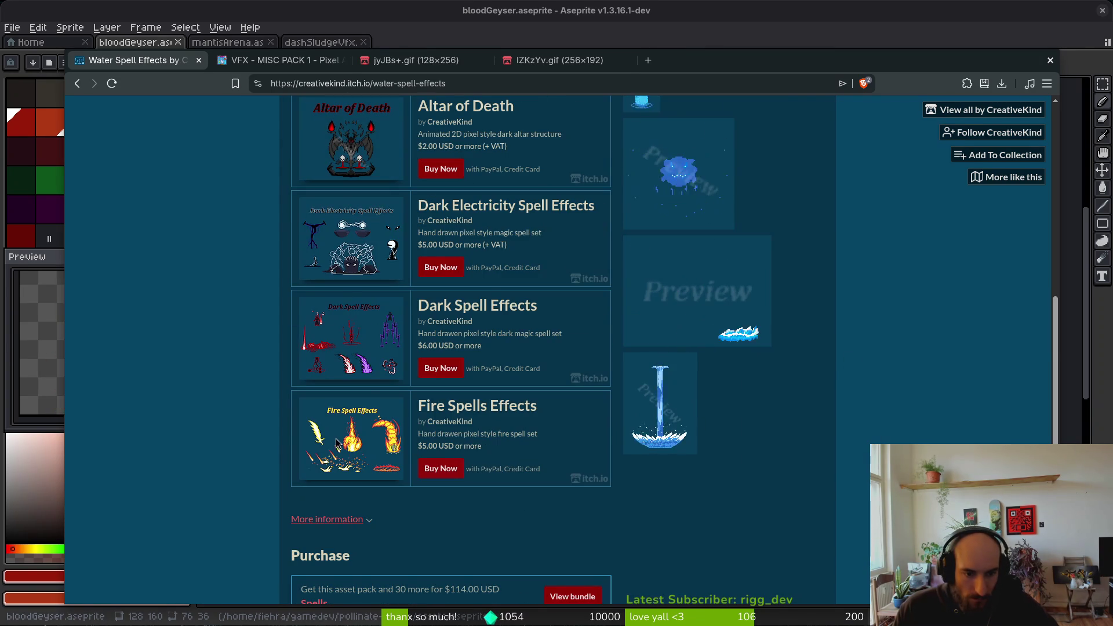
scroll(475, 301, "up", 3)
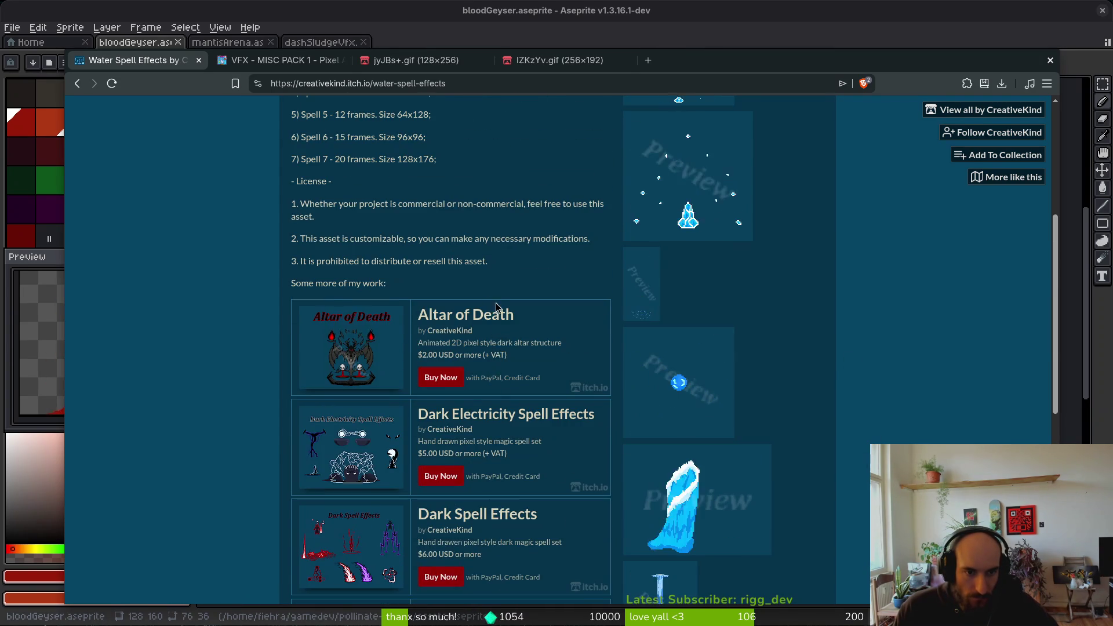
scroll(496, 301, "up", 4)
scroll(503, 303, "down", 10)
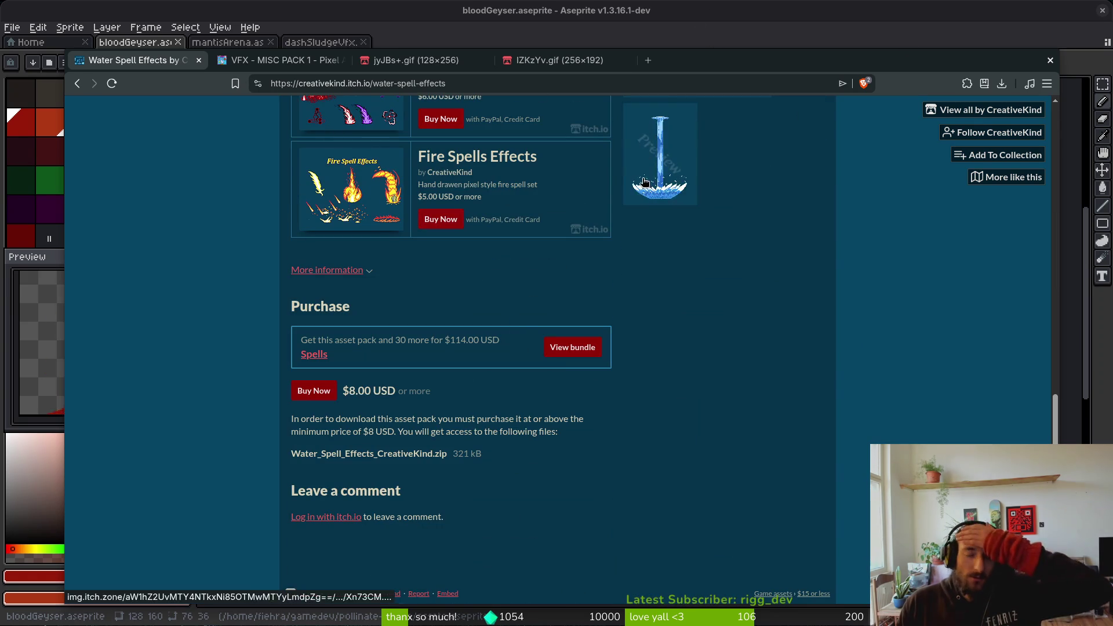
left_click(557, 60)
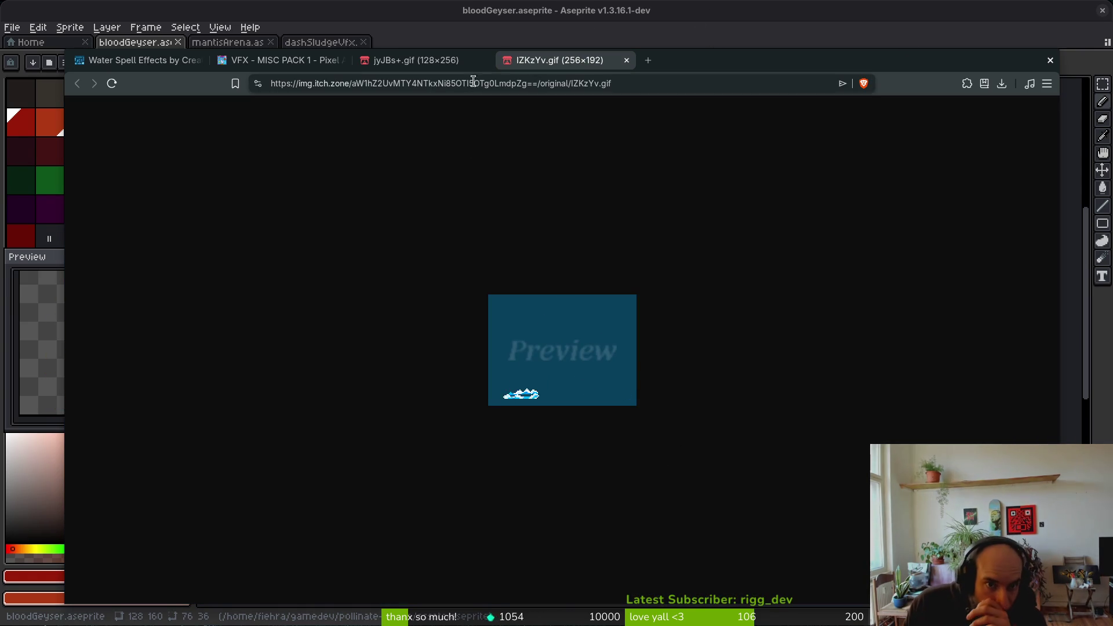
- Save the jyJBs+.gif water column into pollinate-or-die/assets/inspiration
key("ctrl+shift+Tab")
right_click(543, 336)
left_click(600, 369)
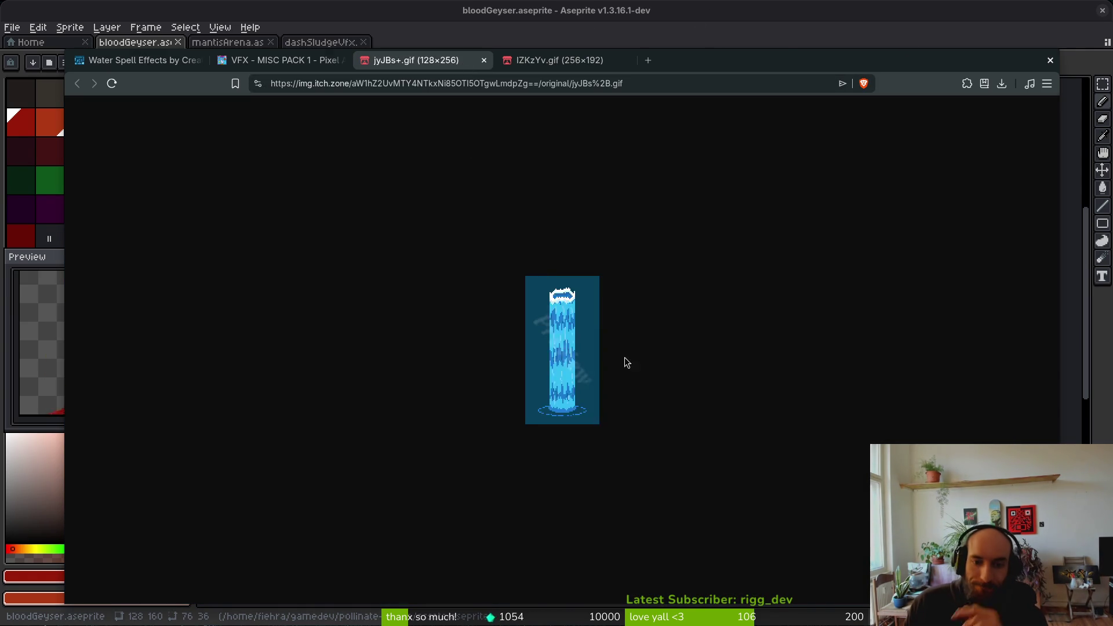
left_click(355, 328)
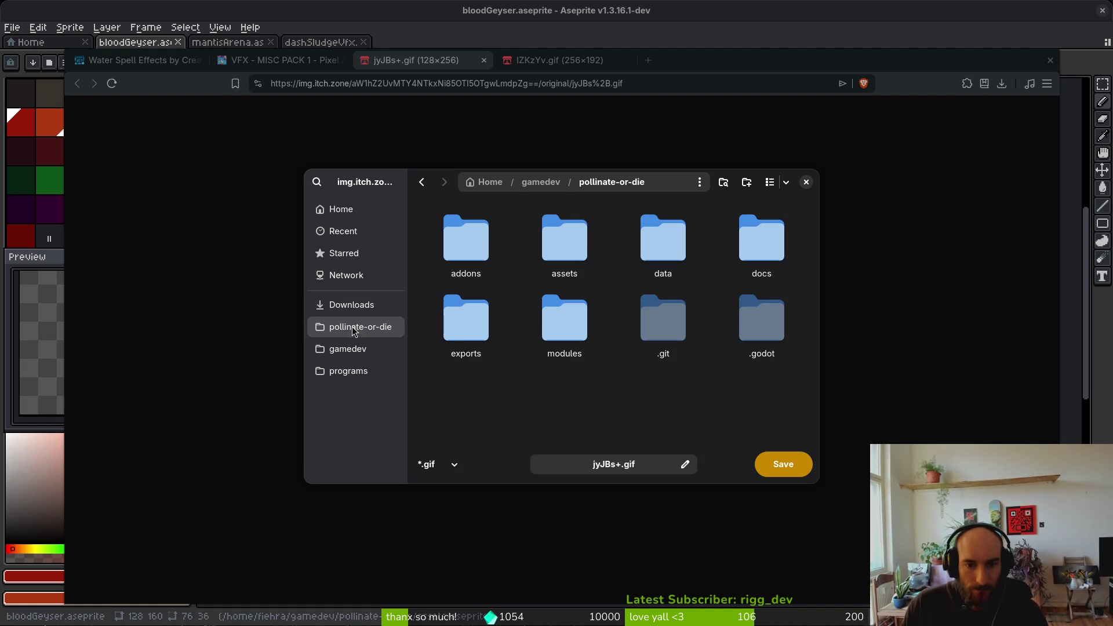
double_click(566, 246)
double_click(462, 328)
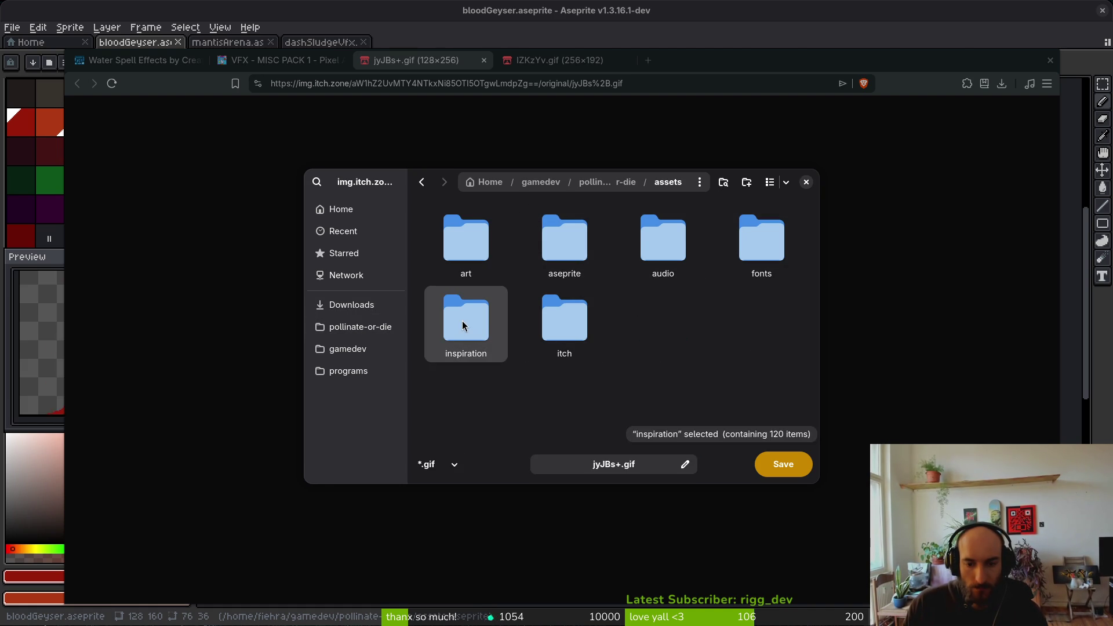
left_click(783, 464)
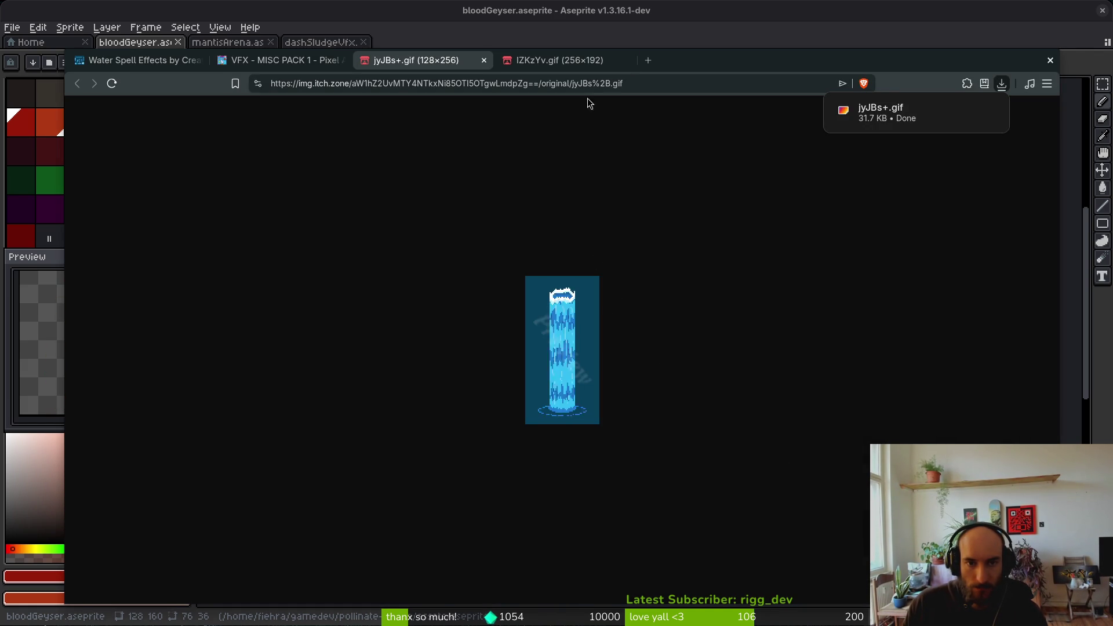
- Save IZKzYv.gif as well, then close both GIF tabs and the misc VFX pack page
left_click(562, 58)
right_click(555, 334)
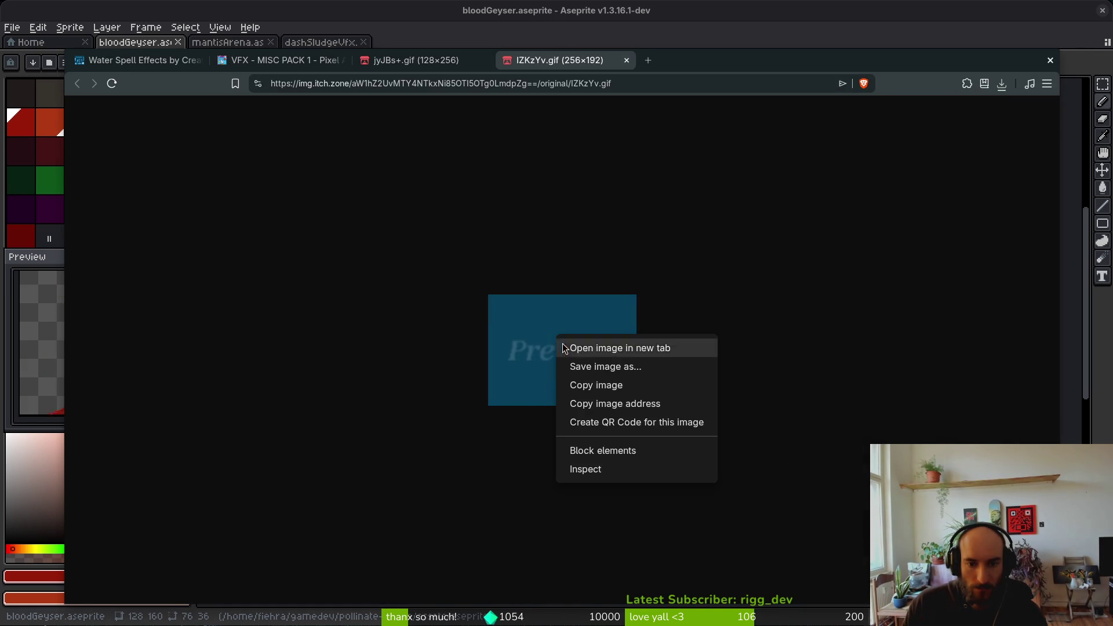
left_click(625, 369)
left_click(799, 464)
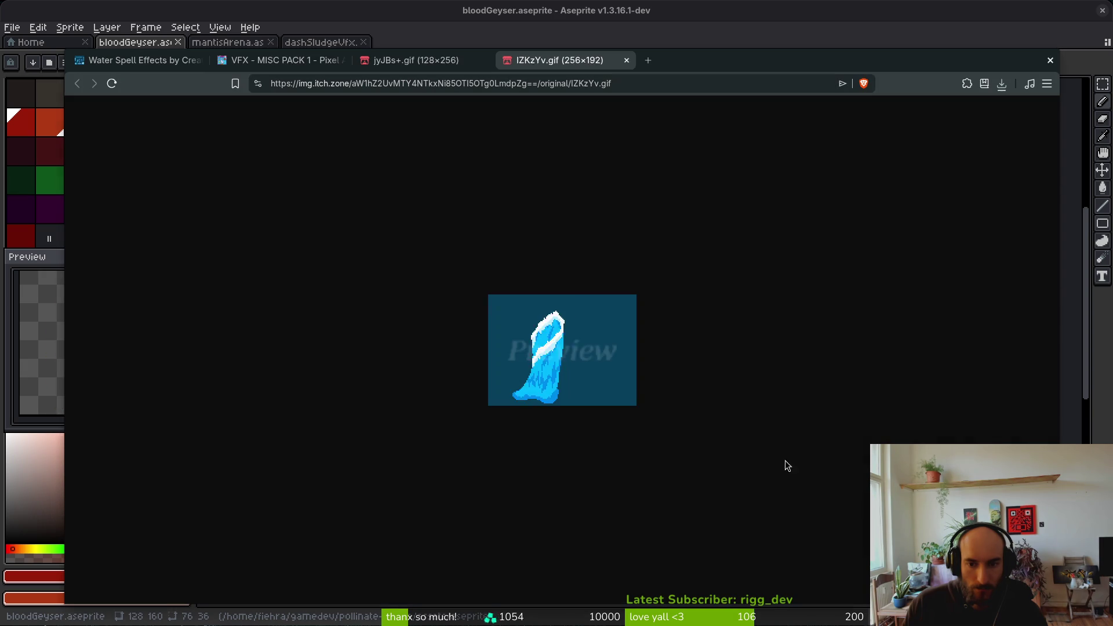
middle_click(504, 60)
middle_click(476, 61)
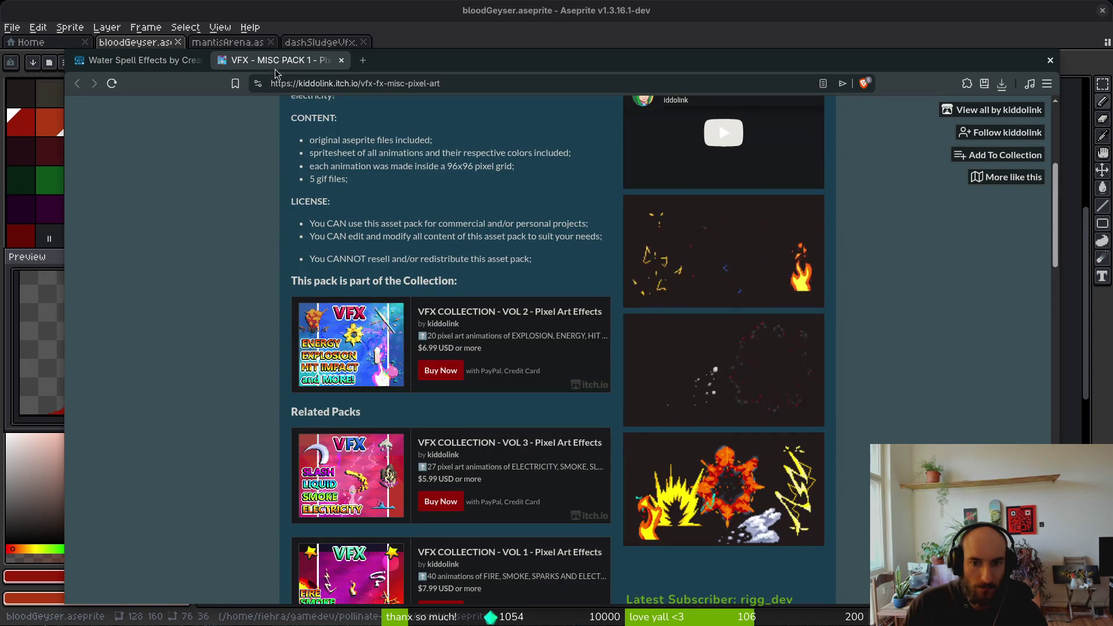
key("ctrl+w")
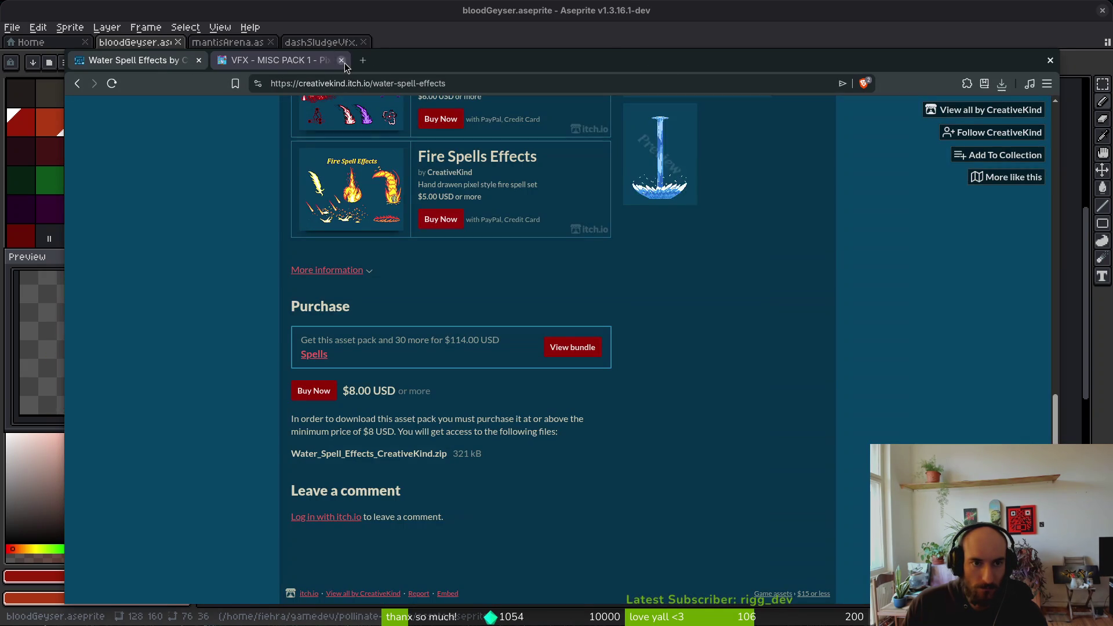
- Go back to the 'water' results and open Water Spell Effect 01 in a new tab
key("alt+Left")
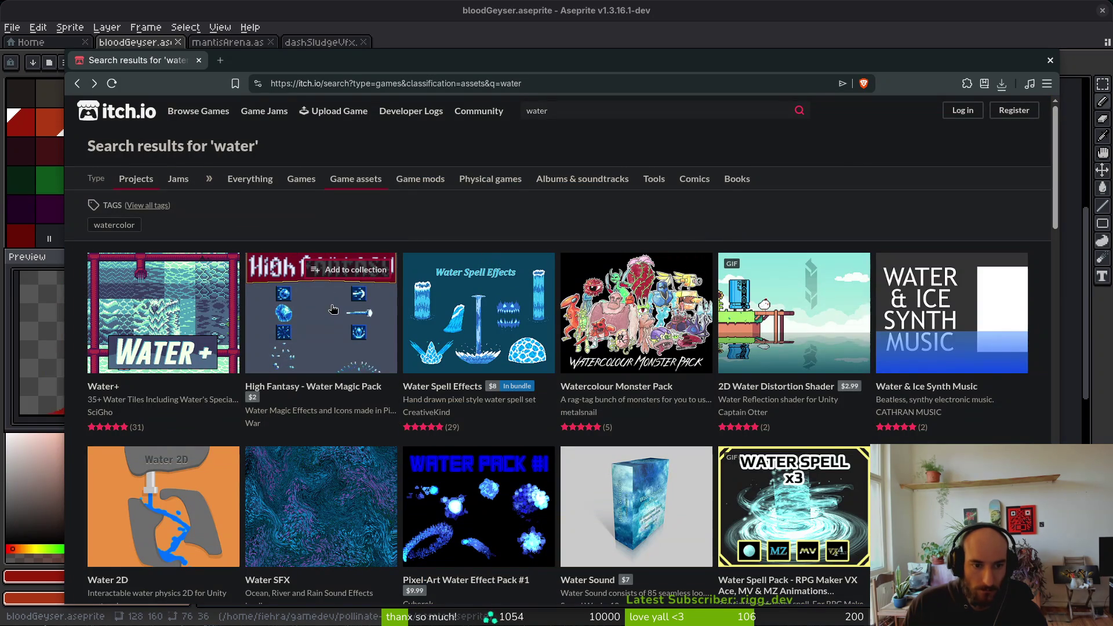
mouse_move(365, 275)
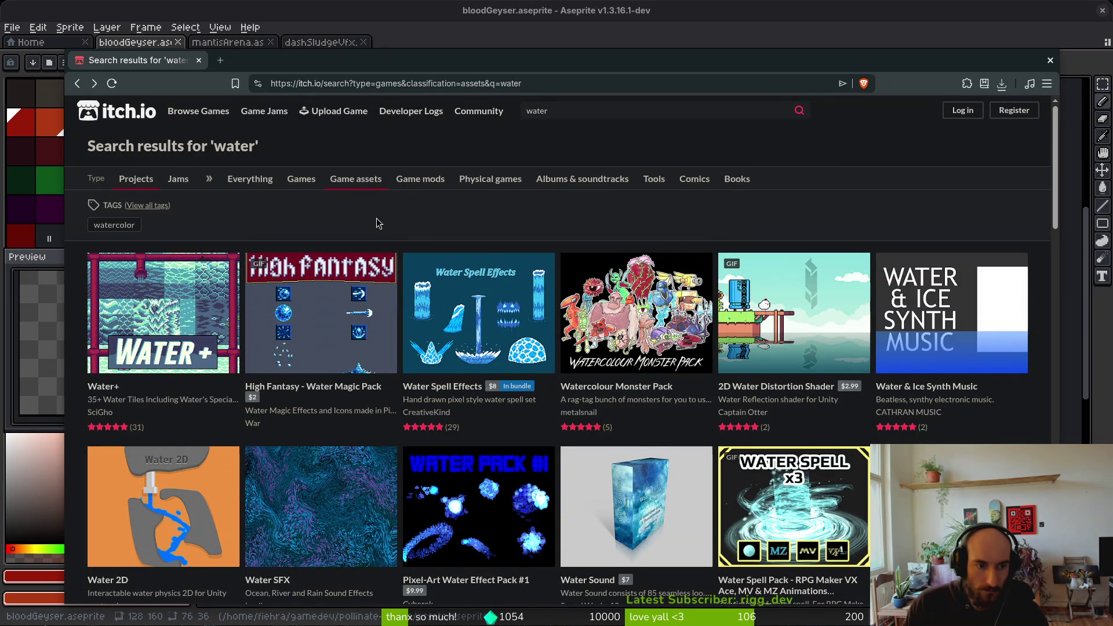
mouse_move(192, 325)
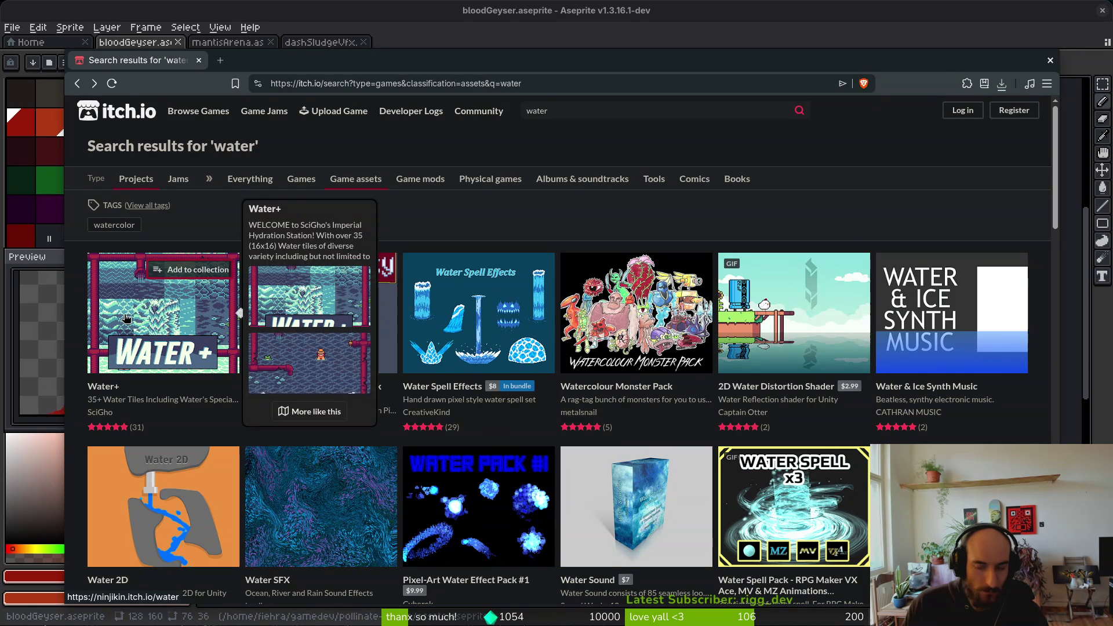
scroll(899, 288, "down", 3)
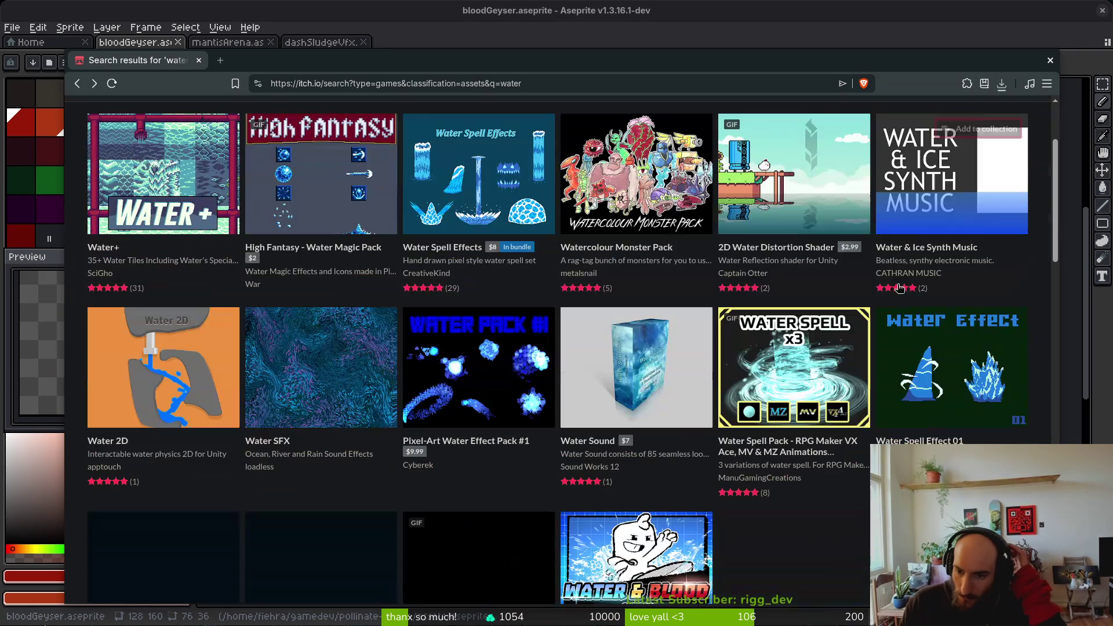
right_click(962, 395)
left_click(974, 73)
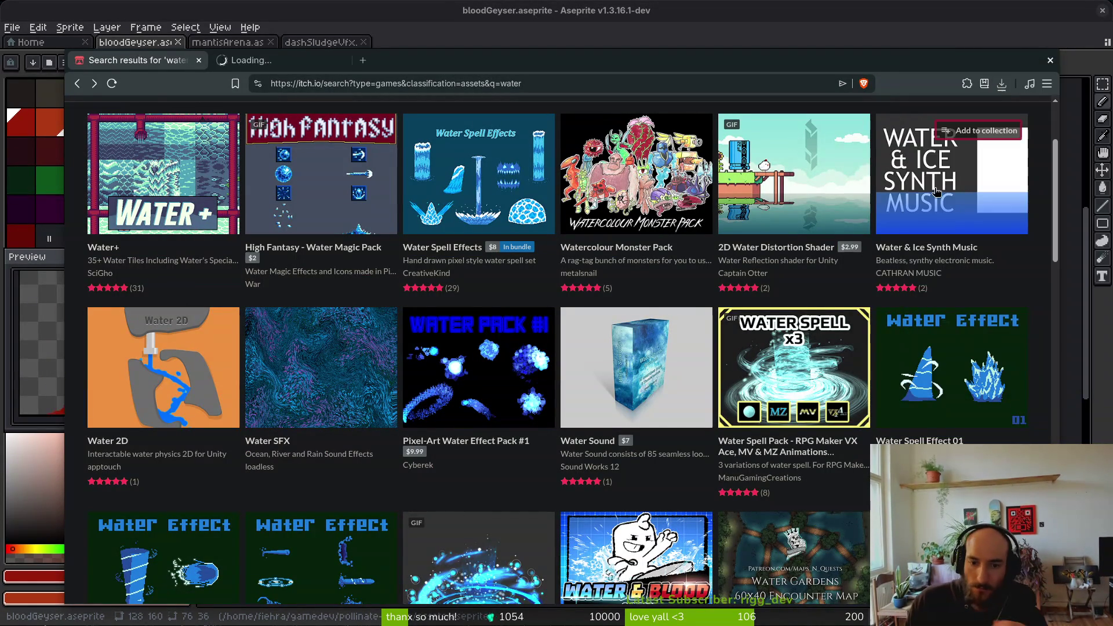
- Browse further down the 'water' results and open Water Monsters Pixel Art Pack in a new tab
mouse_move(793, 371)
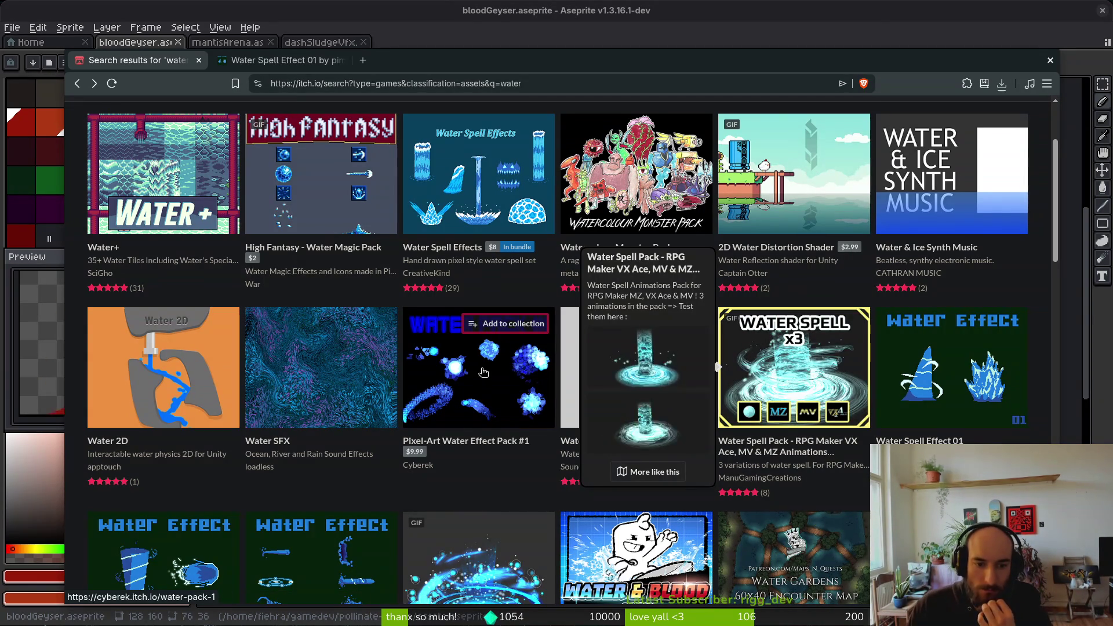
mouse_move(482, 376)
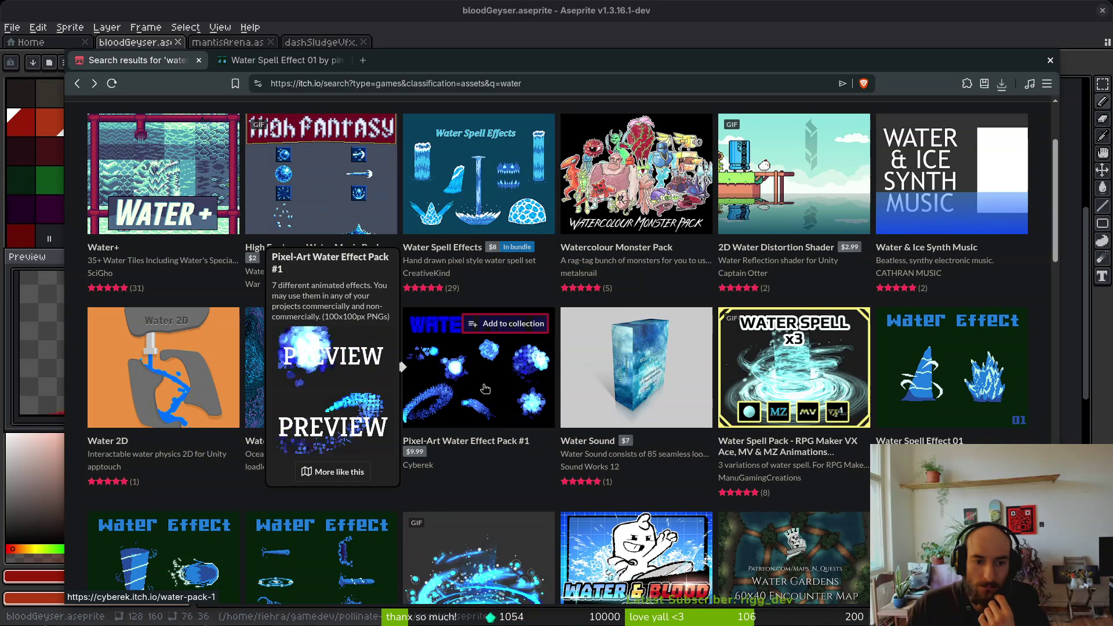
scroll(485, 388, "down", 2)
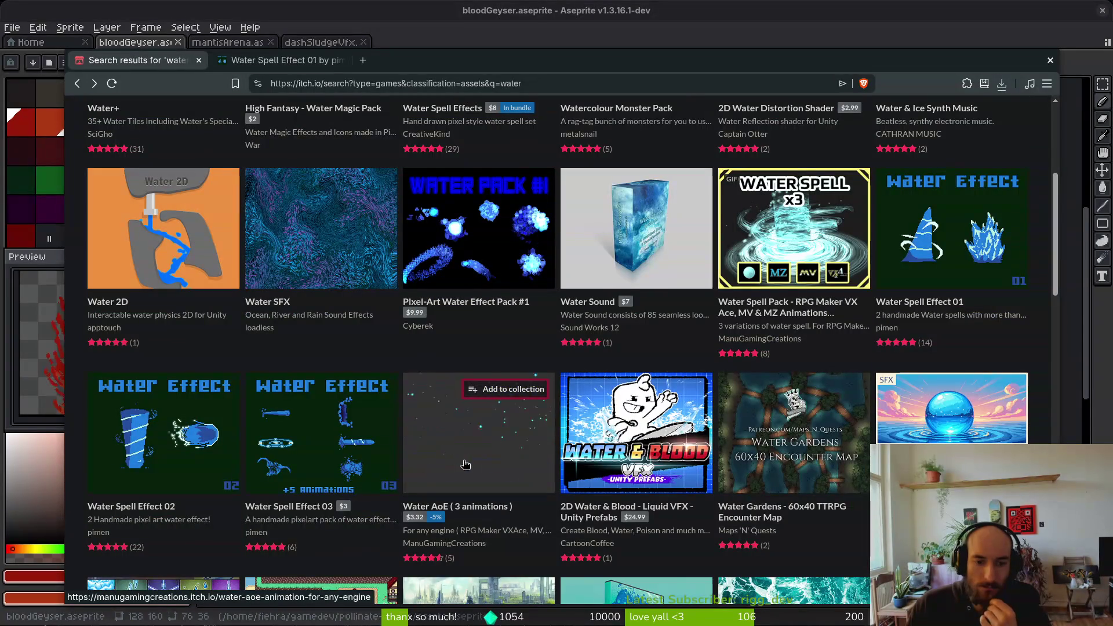
mouse_move(465, 465)
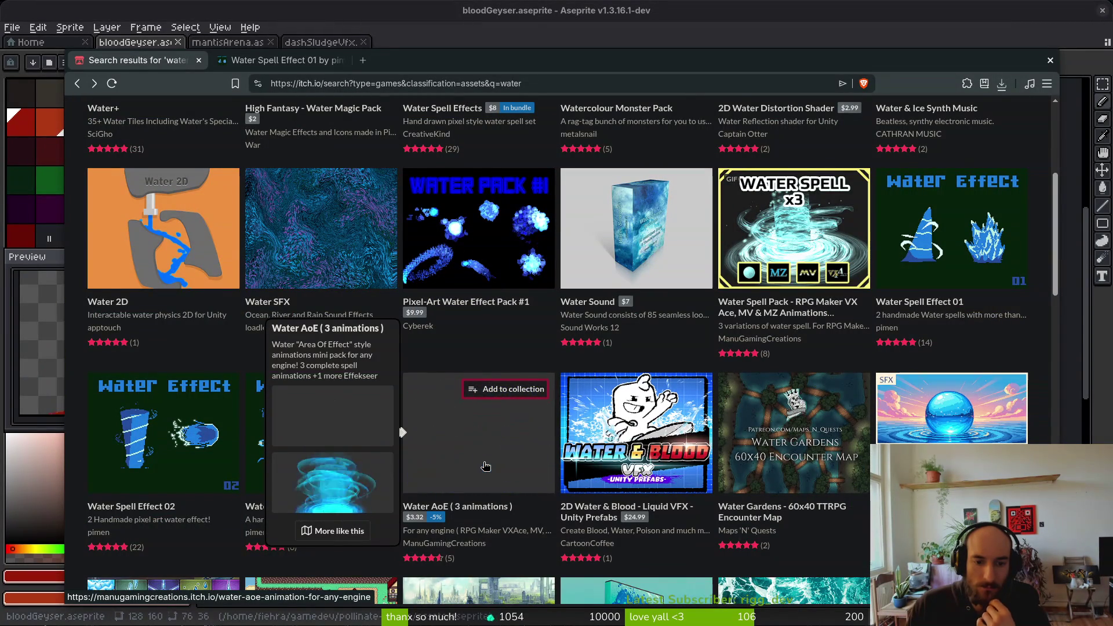
mouse_move(202, 458)
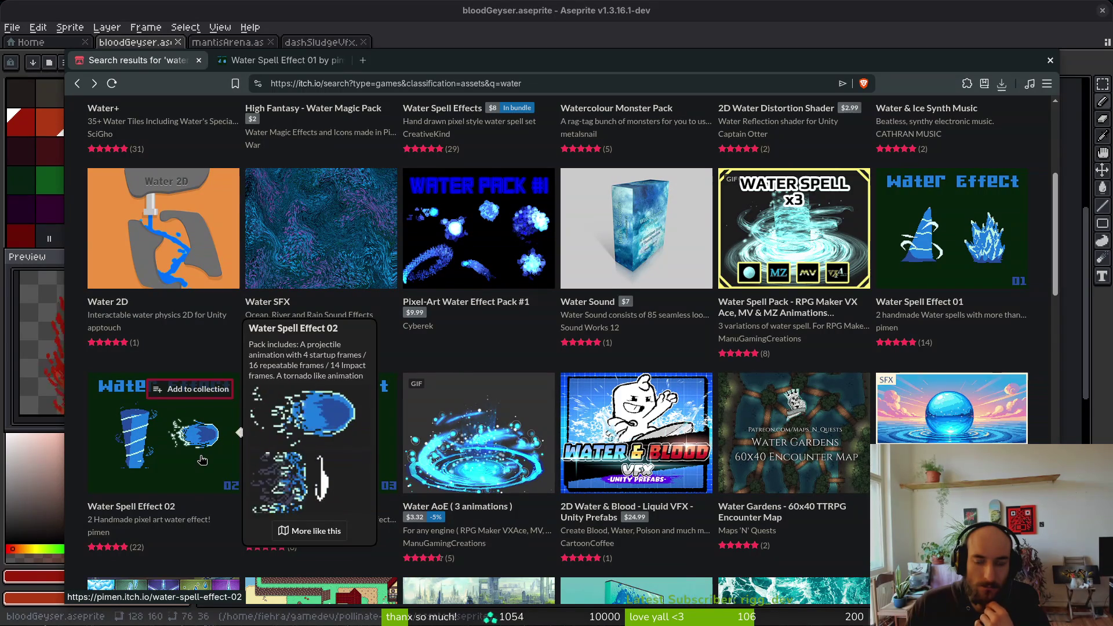
mouse_move(343, 457)
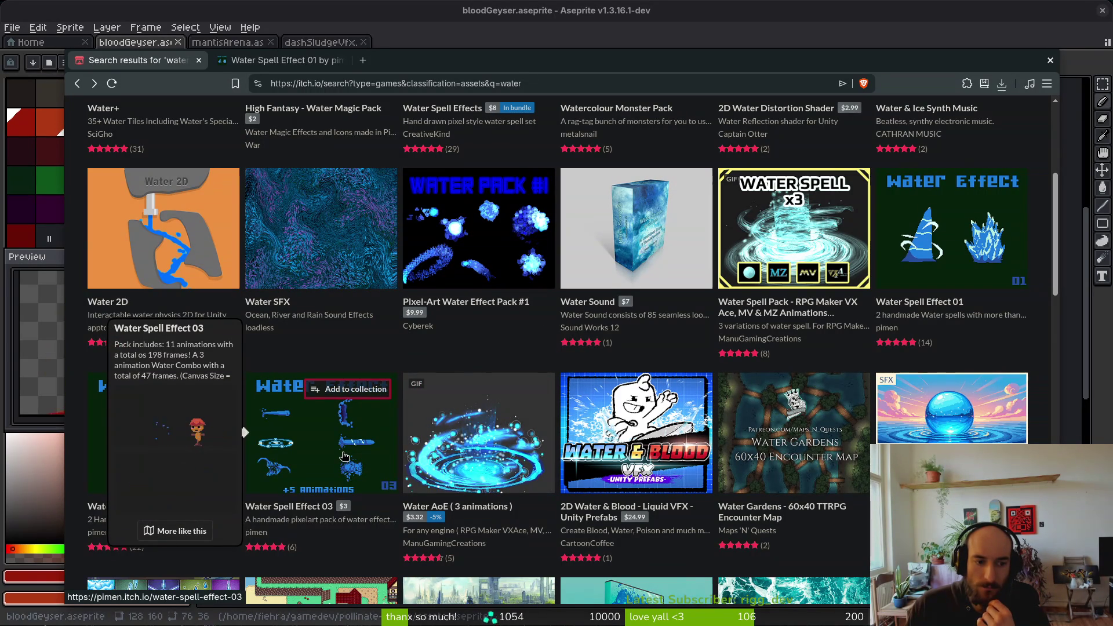
scroll(343, 456, "down", 3)
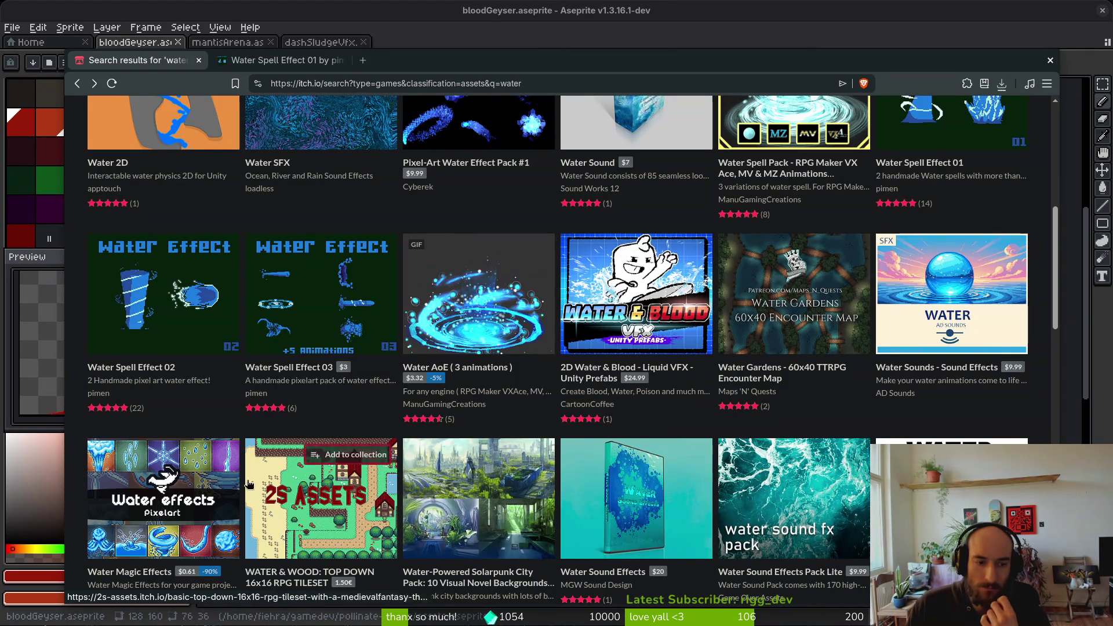
mouse_move(216, 486)
scroll(214, 486, "down", 3)
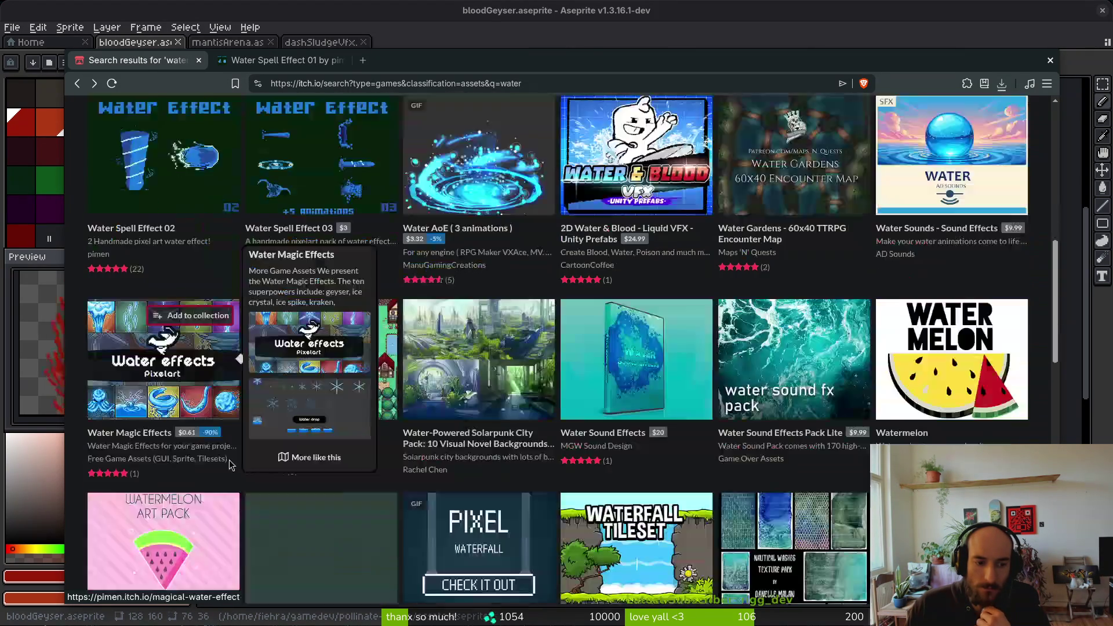
mouse_move(494, 499)
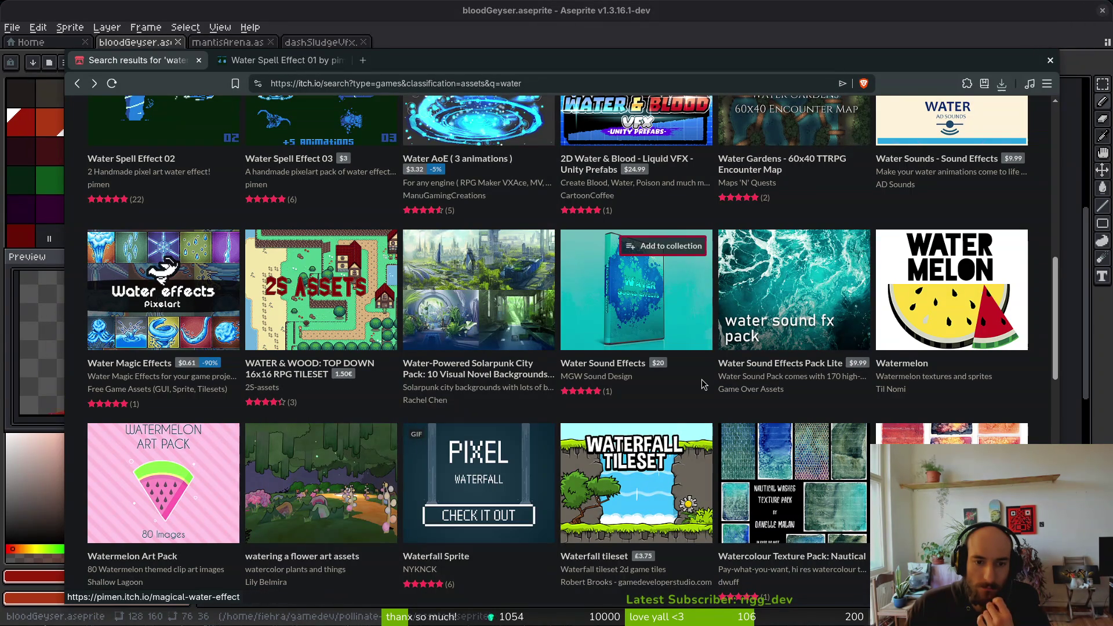
scroll(702, 384, "down", 5)
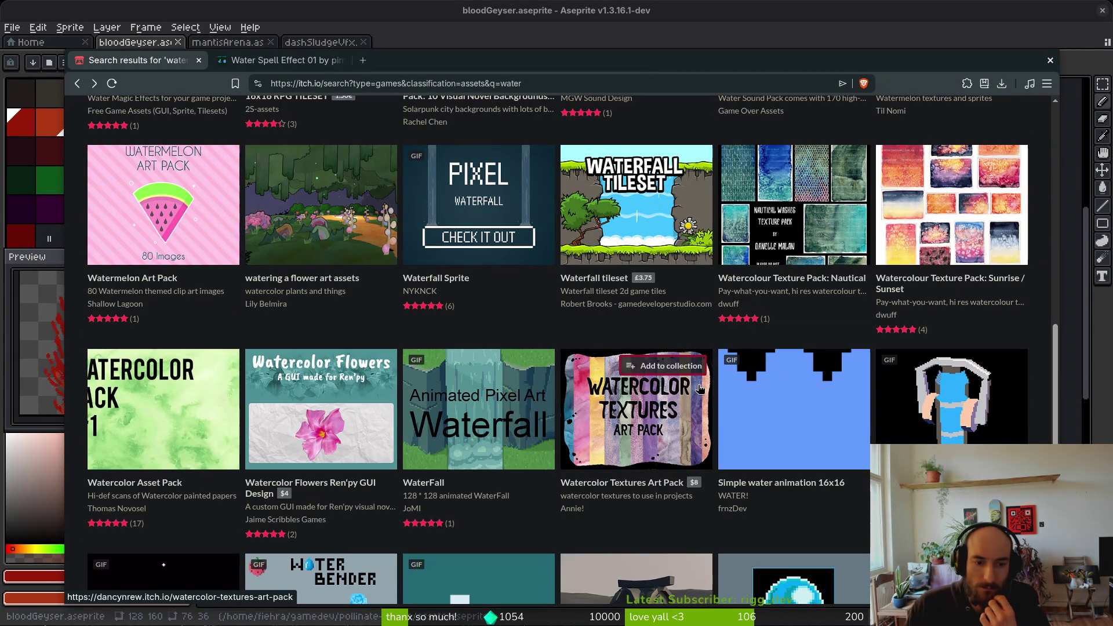
scroll(667, 388, "down", 3)
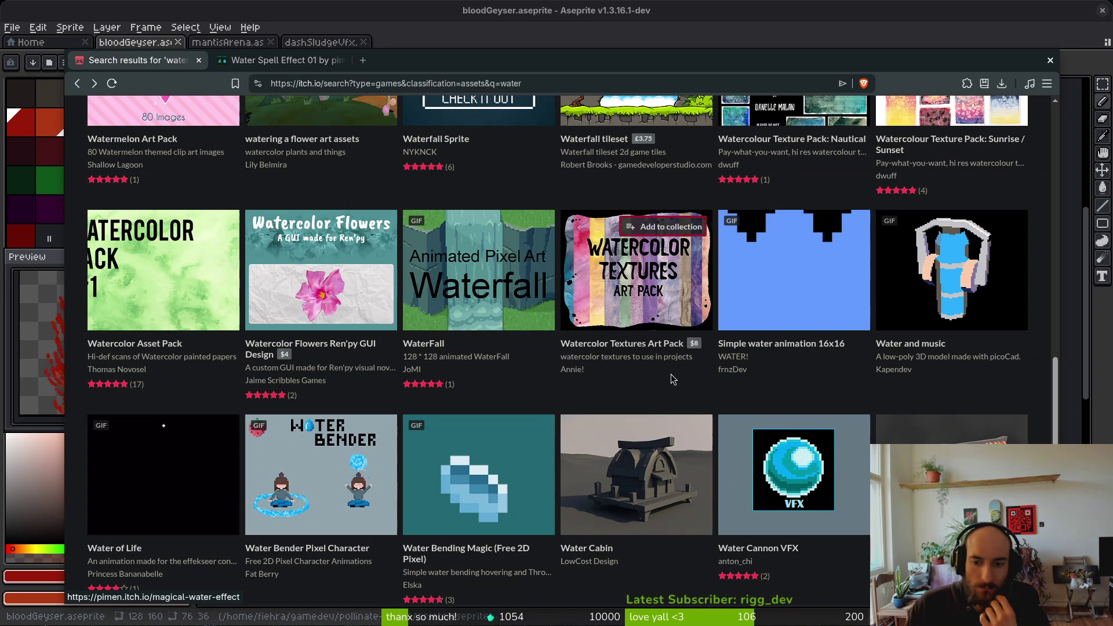
scroll(672, 379, "down", 3)
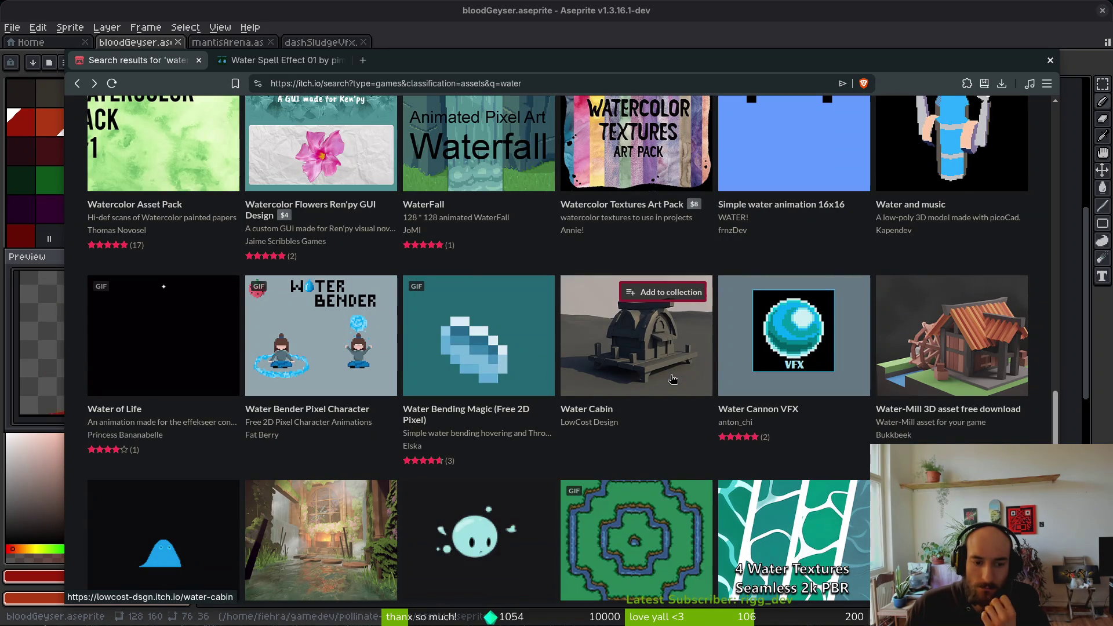
scroll(673, 379, "down", 3)
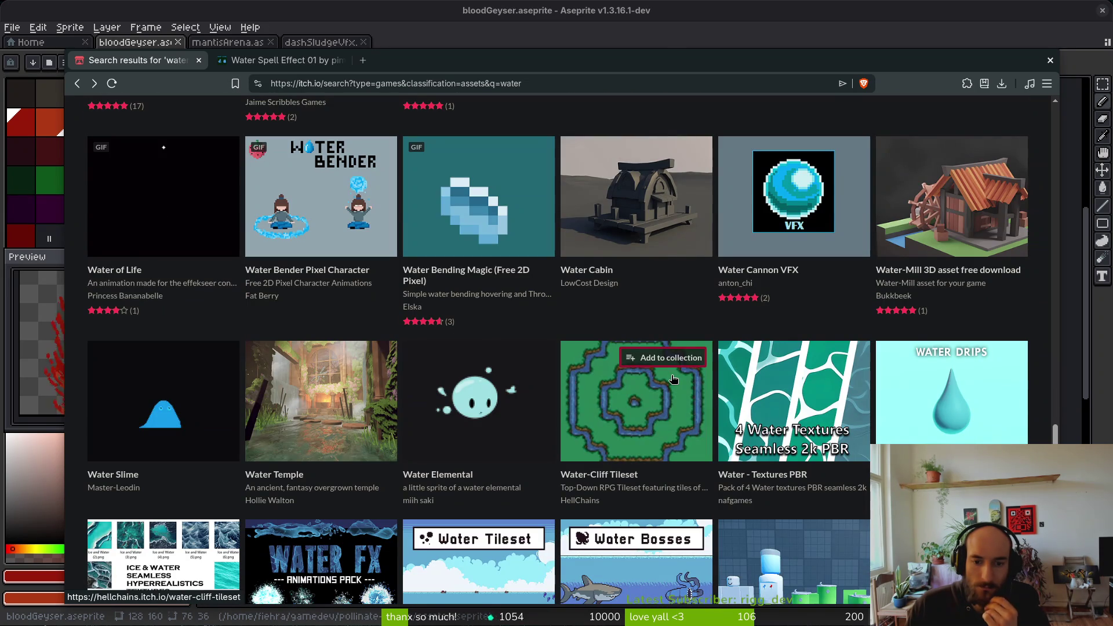
scroll(673, 379, "down", 3)
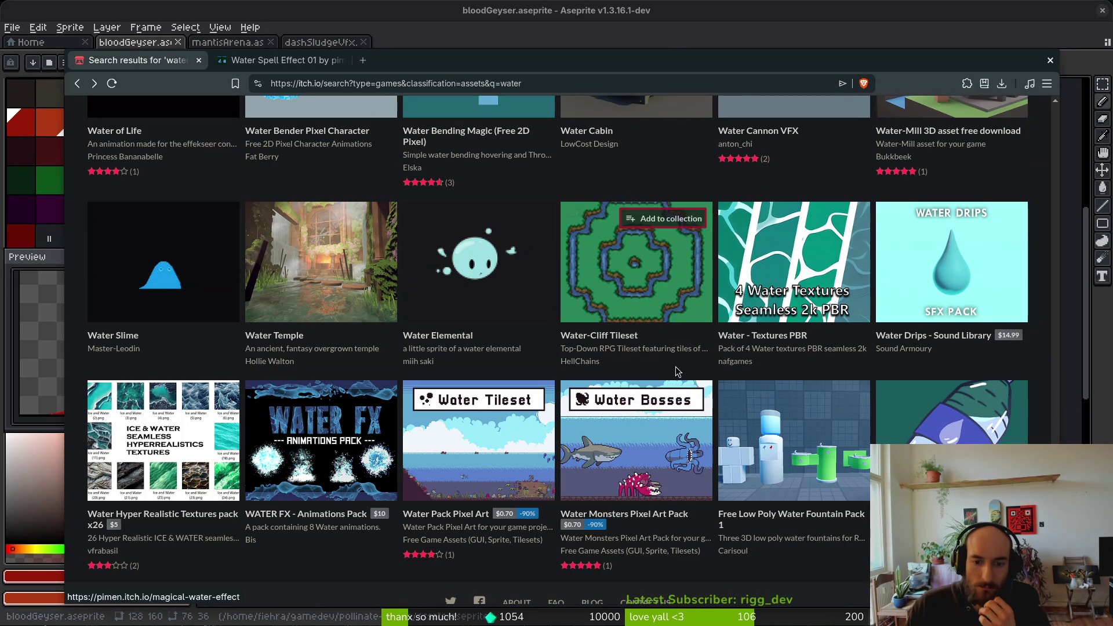
mouse_move(632, 431)
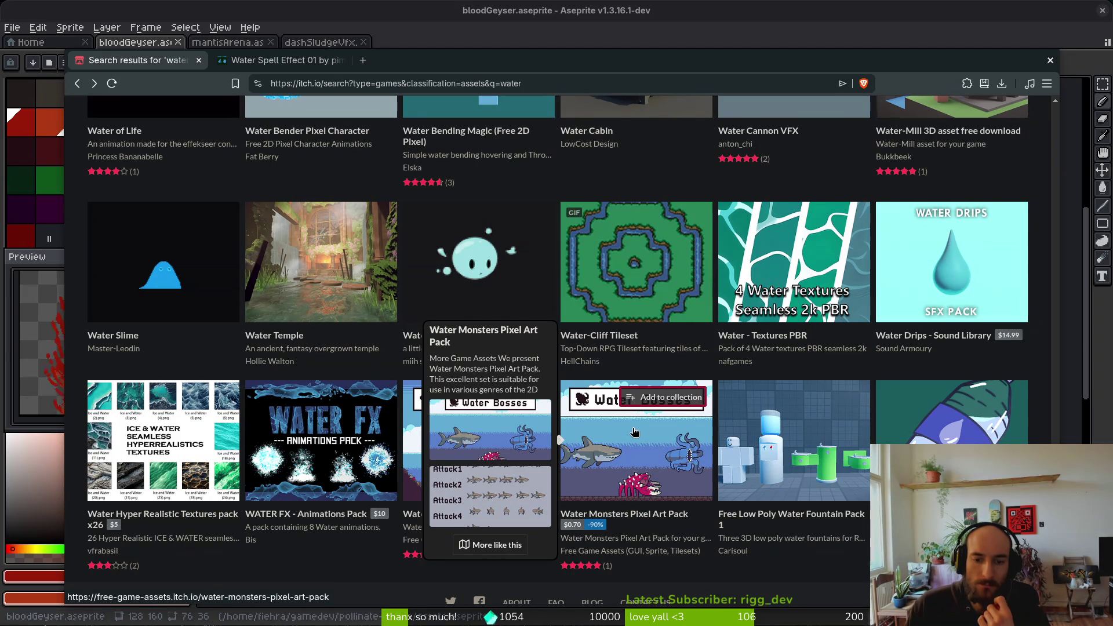
right_click(635, 432)
left_click(695, 115)
scroll(757, 345, "down", 1)
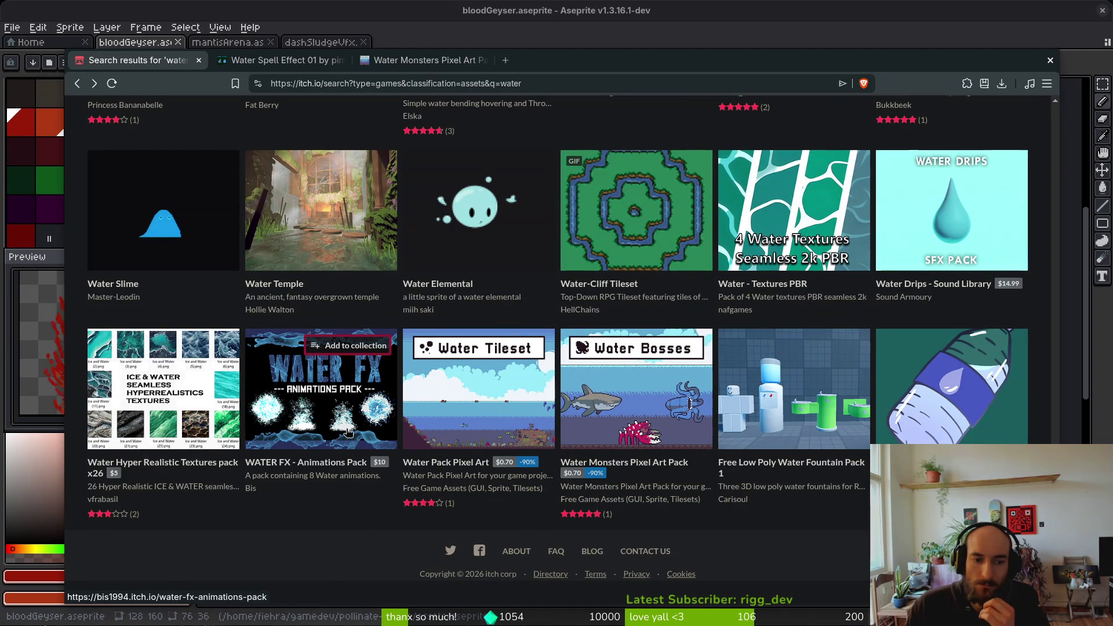
mouse_move(348, 431)
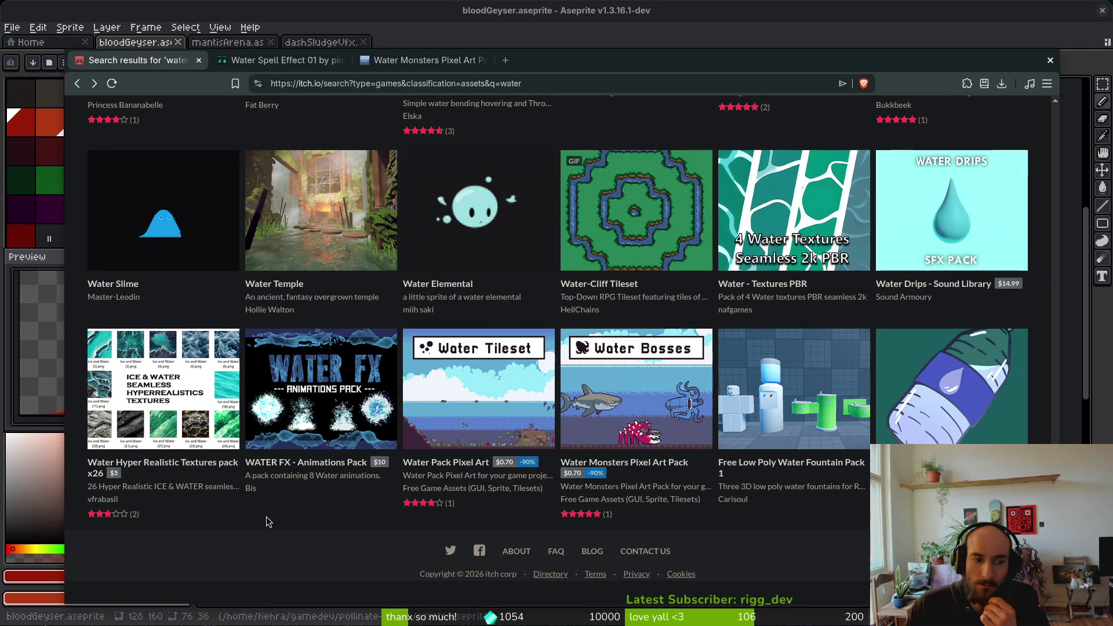
- On Water Spell Effect 01, open the splash animation GIF in its own tab
left_click(295, 52)
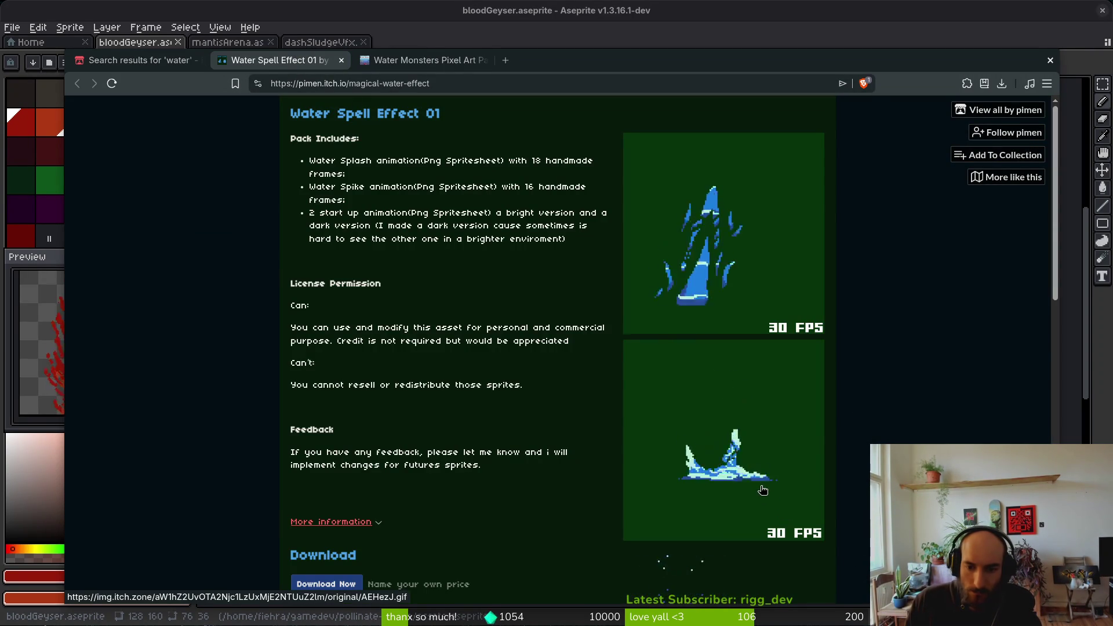
scroll(759, 481, "down", 3)
right_click(732, 347)
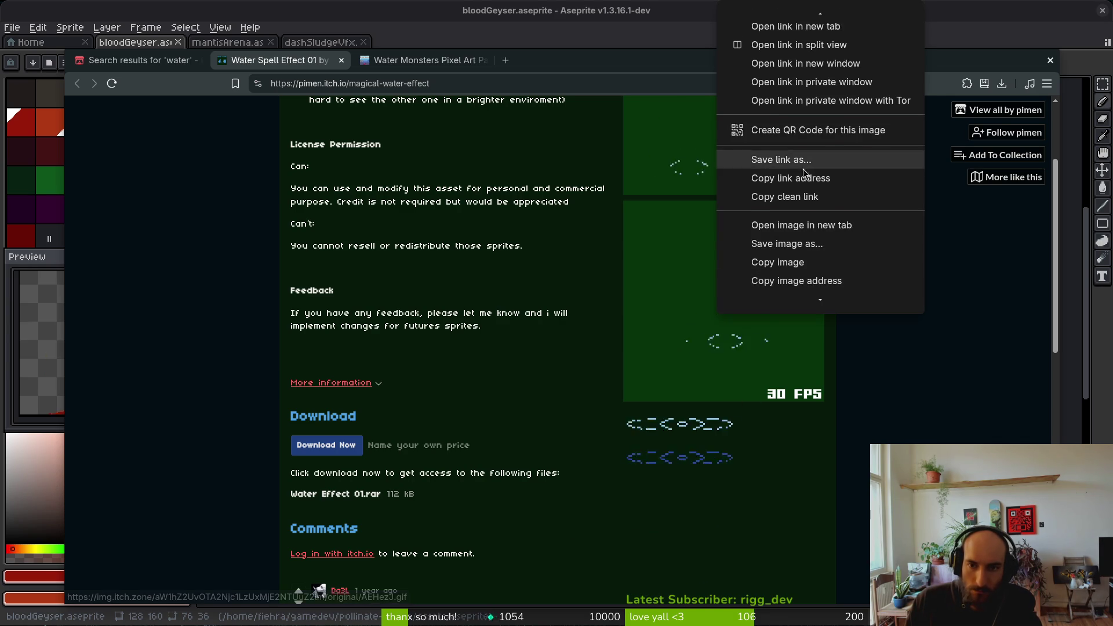
left_click(795, 224)
- Save AEHezJ.gif to disk and bring up the Water Monsters Pixel Art Pack page
left_click(420, 60)
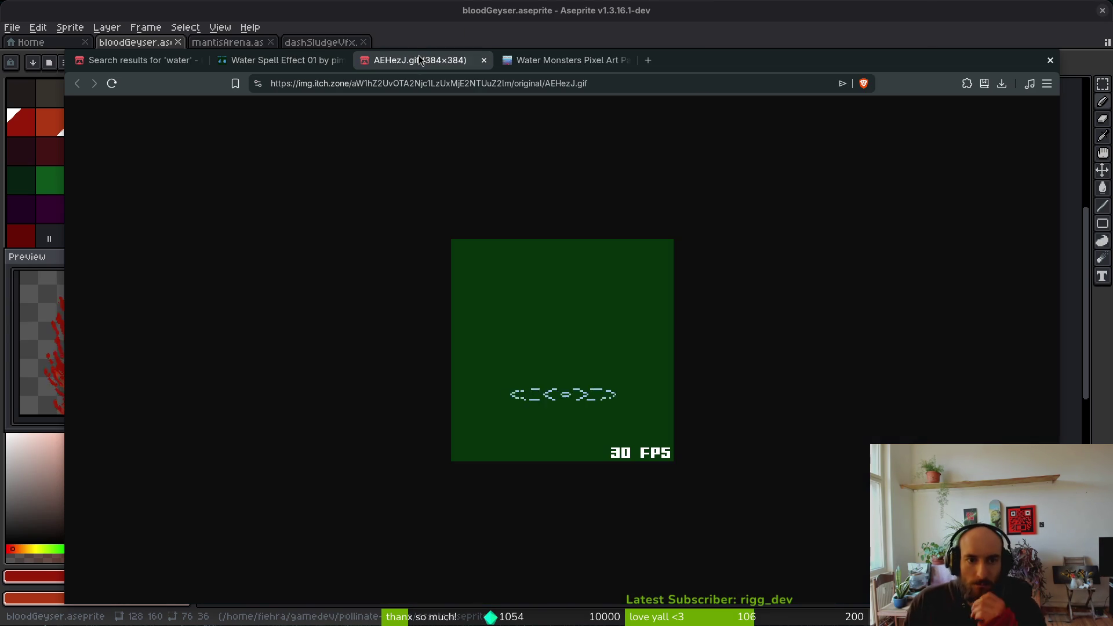
right_click(557, 348)
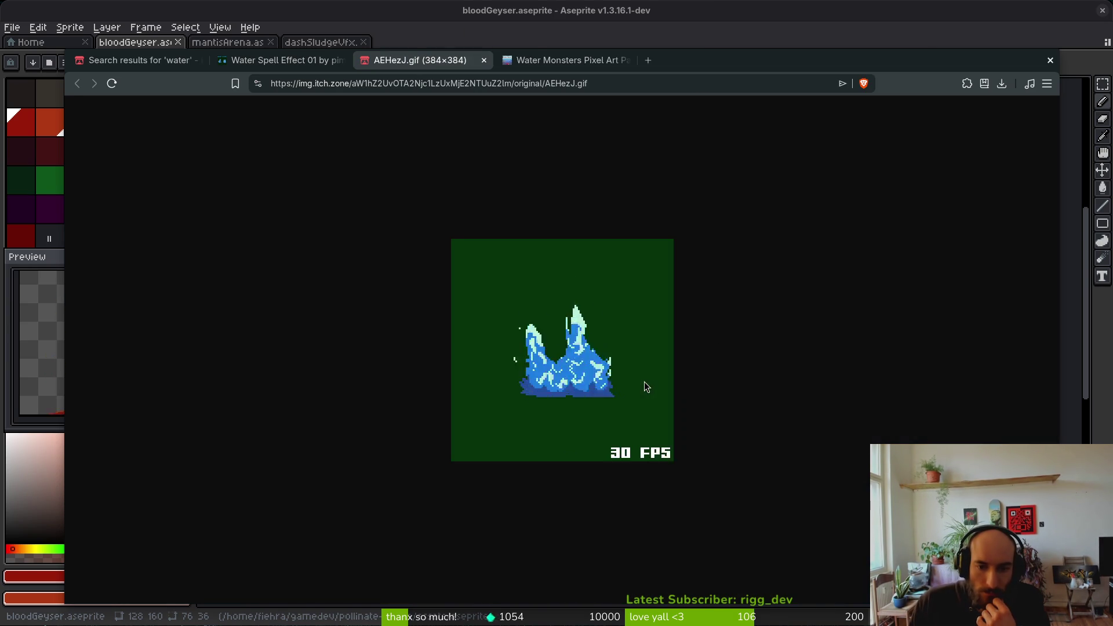
left_click(644, 381)
left_click(776, 461)
left_click(562, 60)
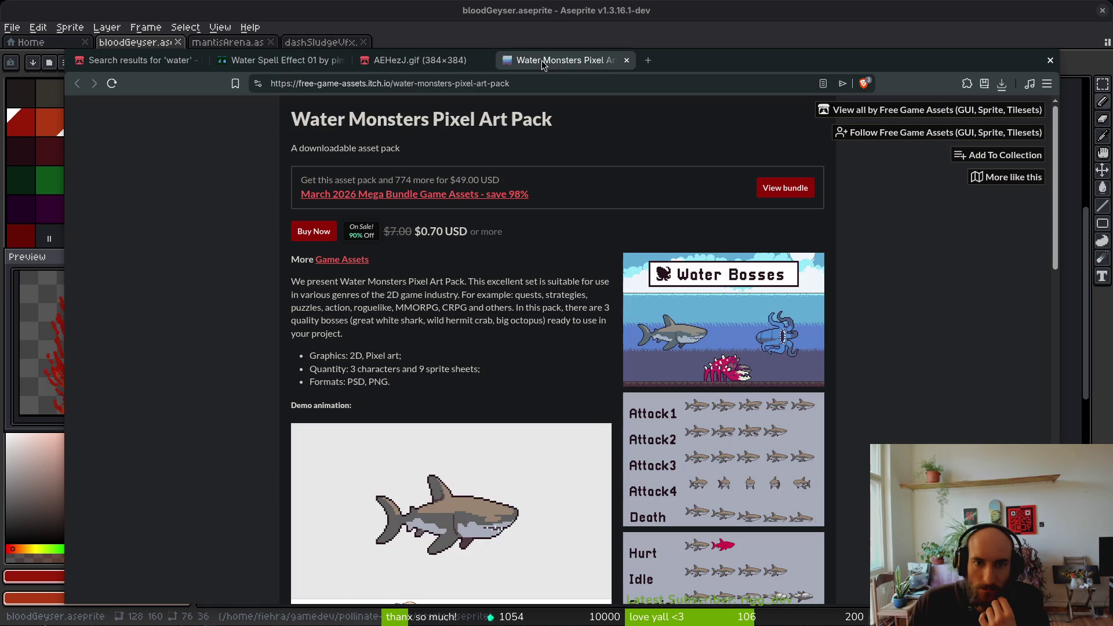
scroll(933, 384, "down", 2)
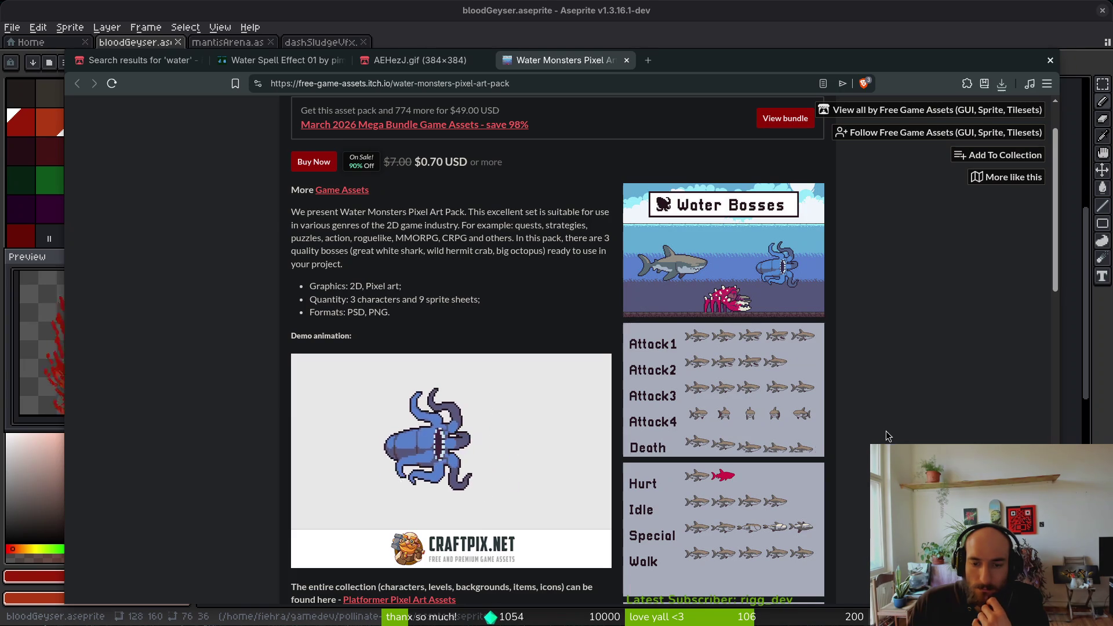
scroll(888, 429, "down", 3)
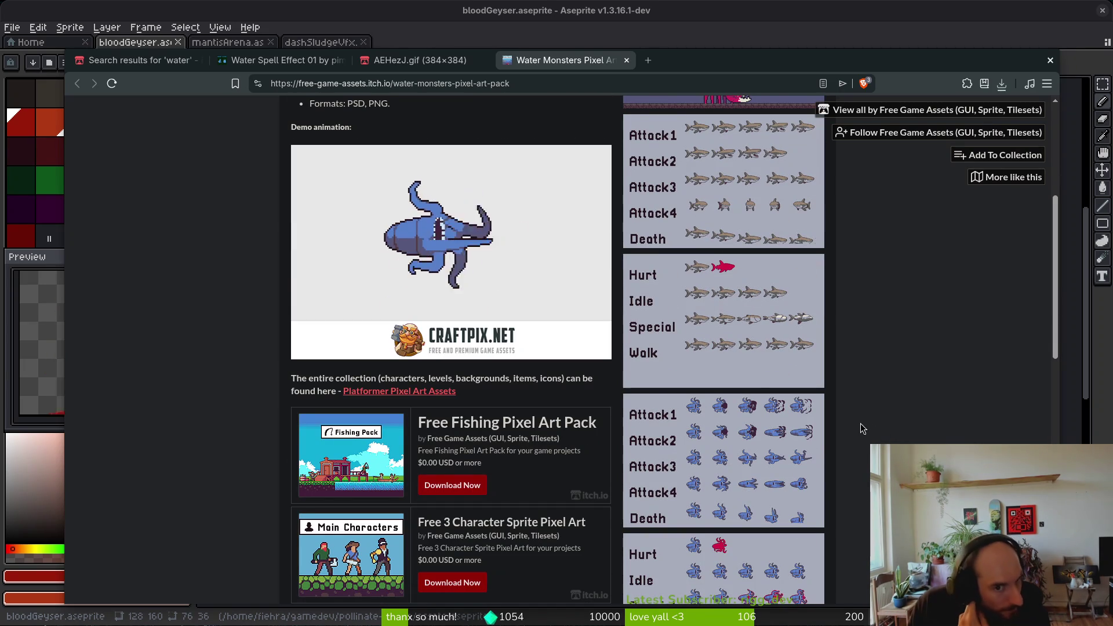
scroll(863, 426, "down", 1)
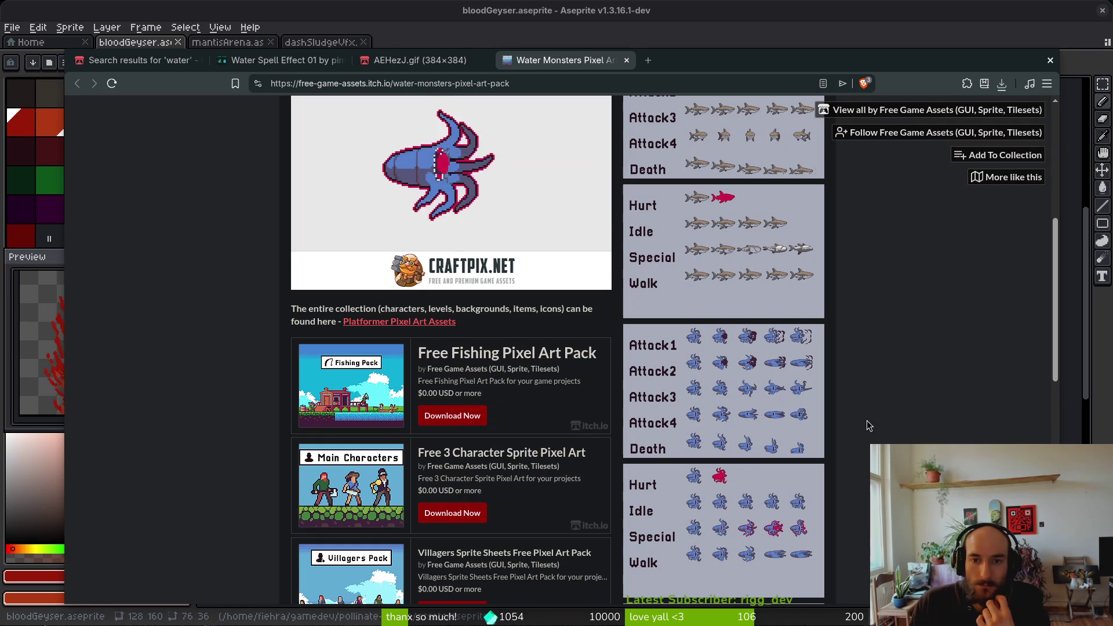
scroll(867, 421, "up", 2)
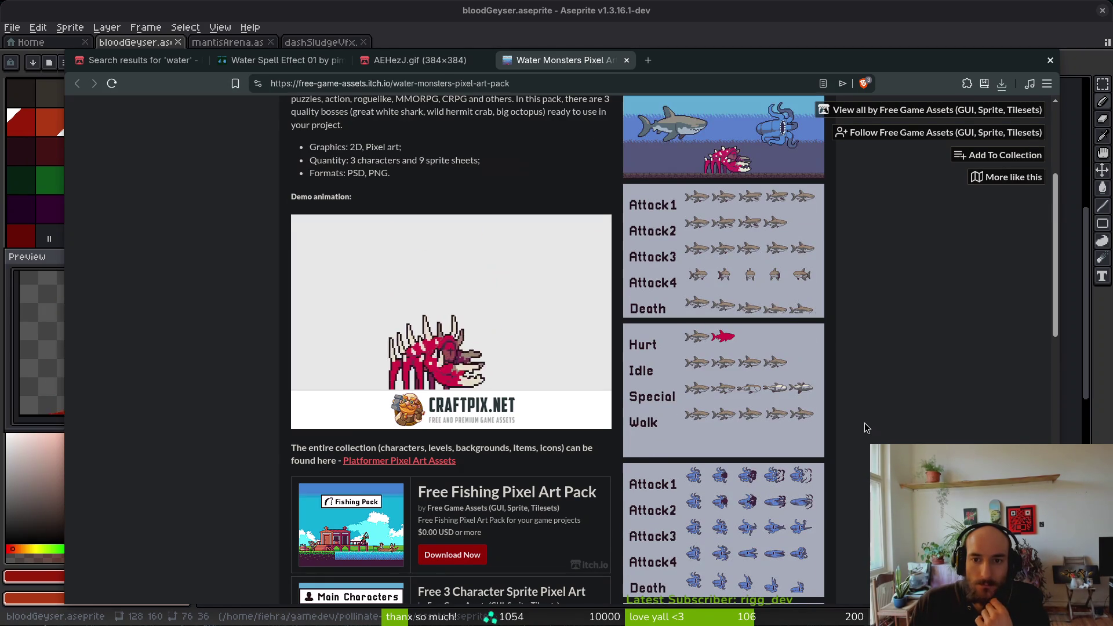
scroll(865, 422, "up", 2)
scroll(865, 422, "down", 4)
scroll(867, 428, "down", 4)
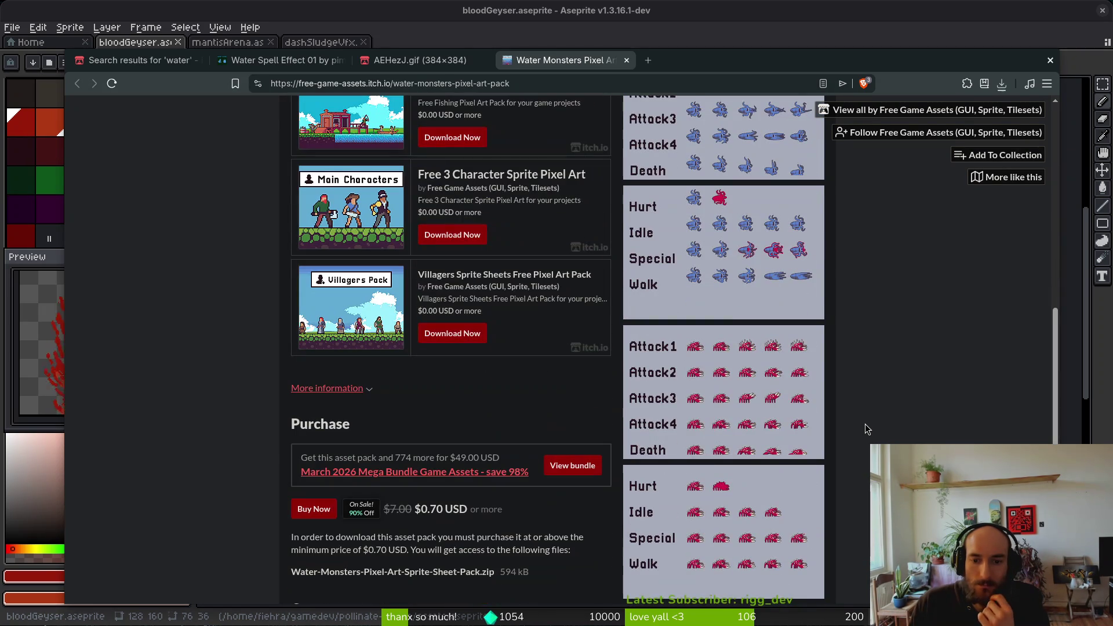
scroll(867, 429, "up", 4)
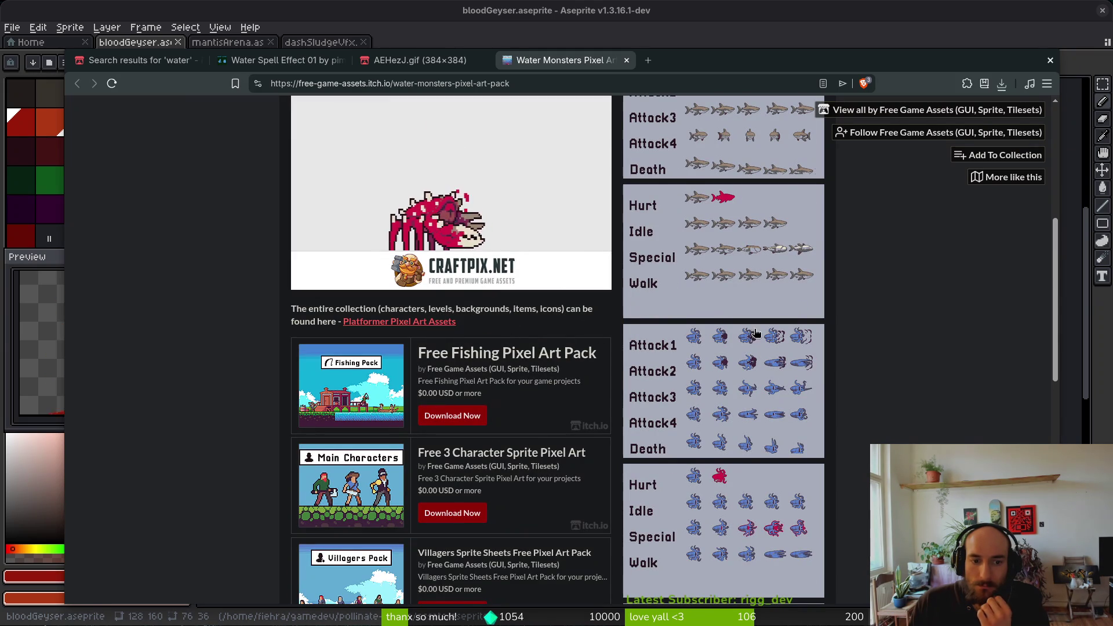
scroll(853, 384, "down", 4)
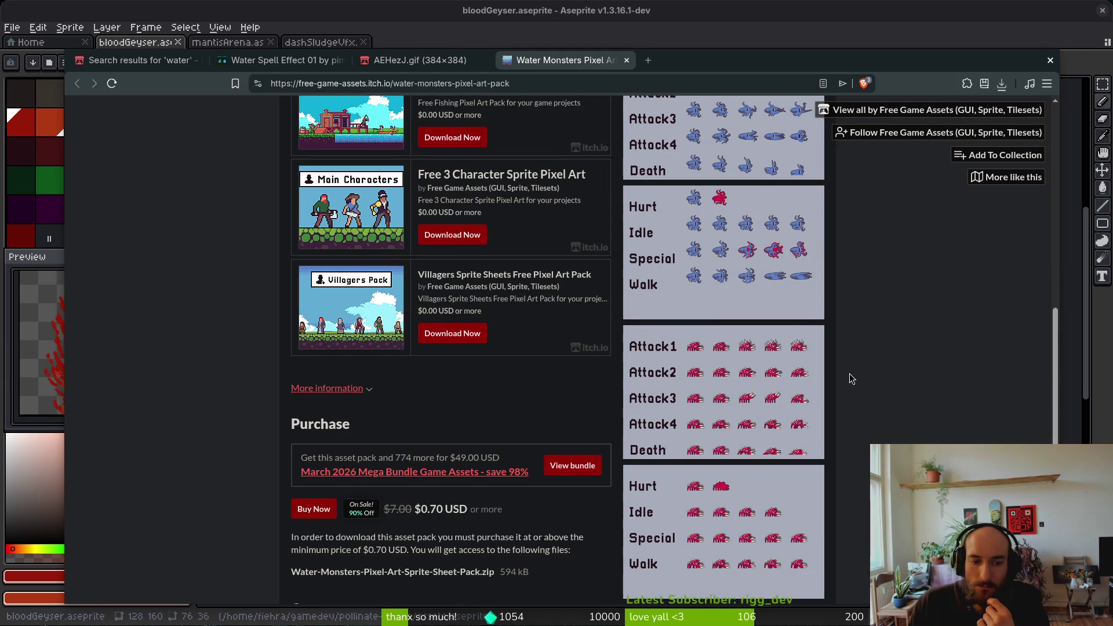
scroll(842, 381, "up", 4)
scroll(840, 380, "down", 4)
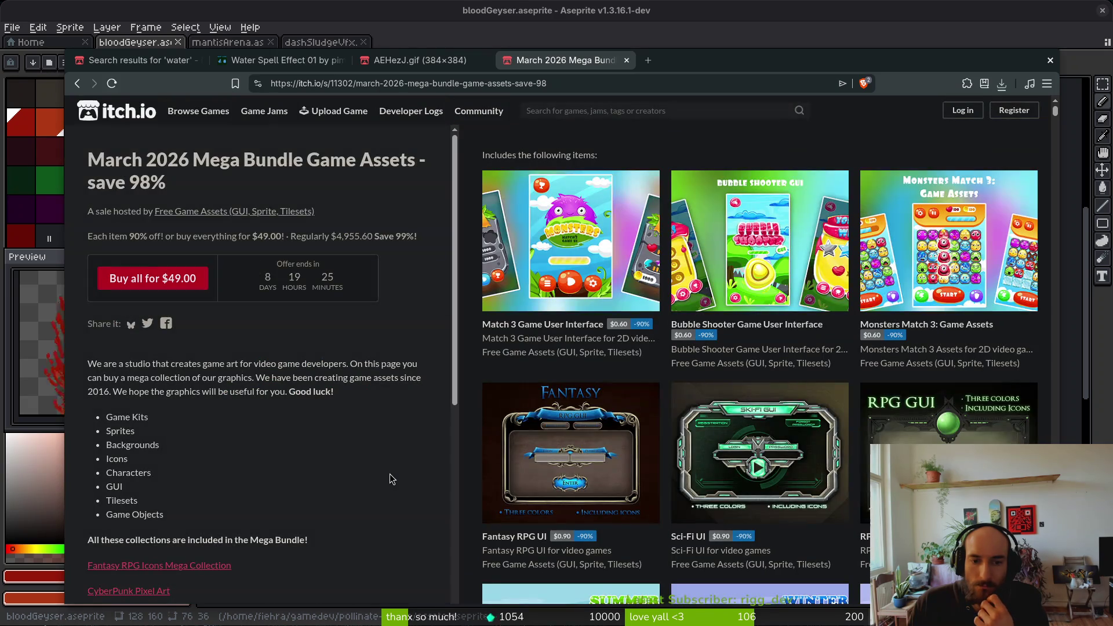
- Scroll through the March 2026 Mega Bundle's item grid previewing cards, then close the bundle page
mouse_move(768, 255)
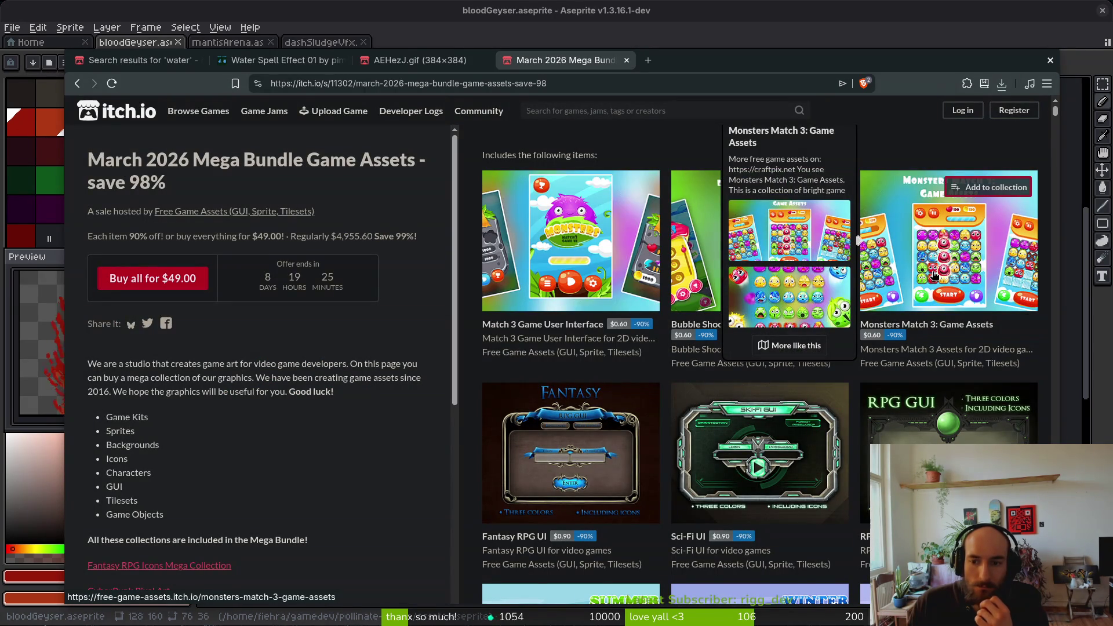
mouse_move(859, 452)
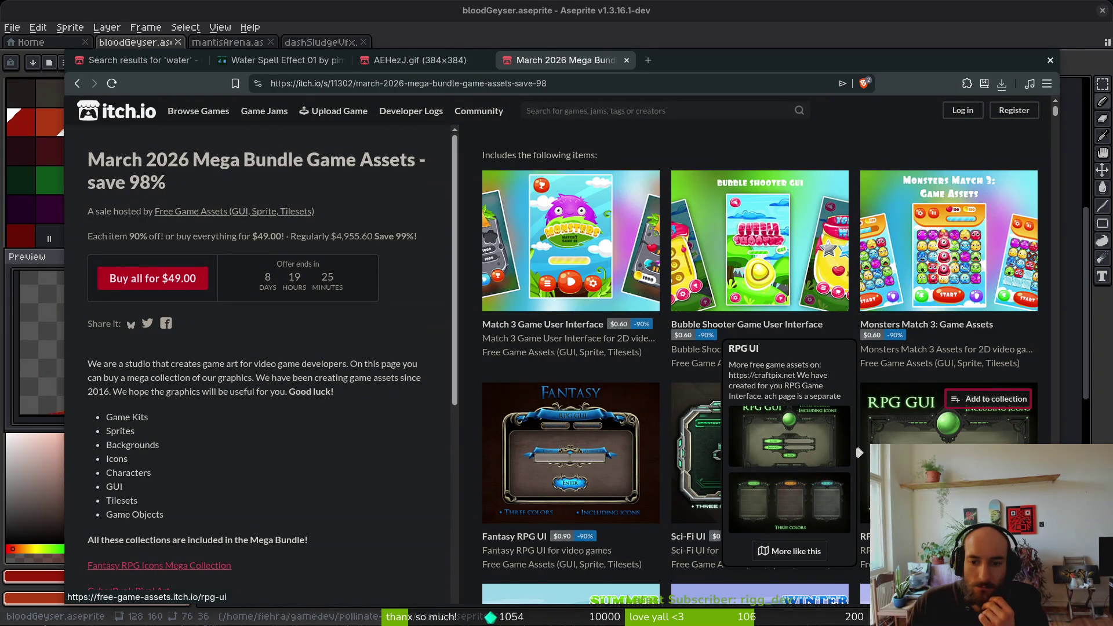
mouse_move(607, 478)
scroll(607, 479, "down", 6)
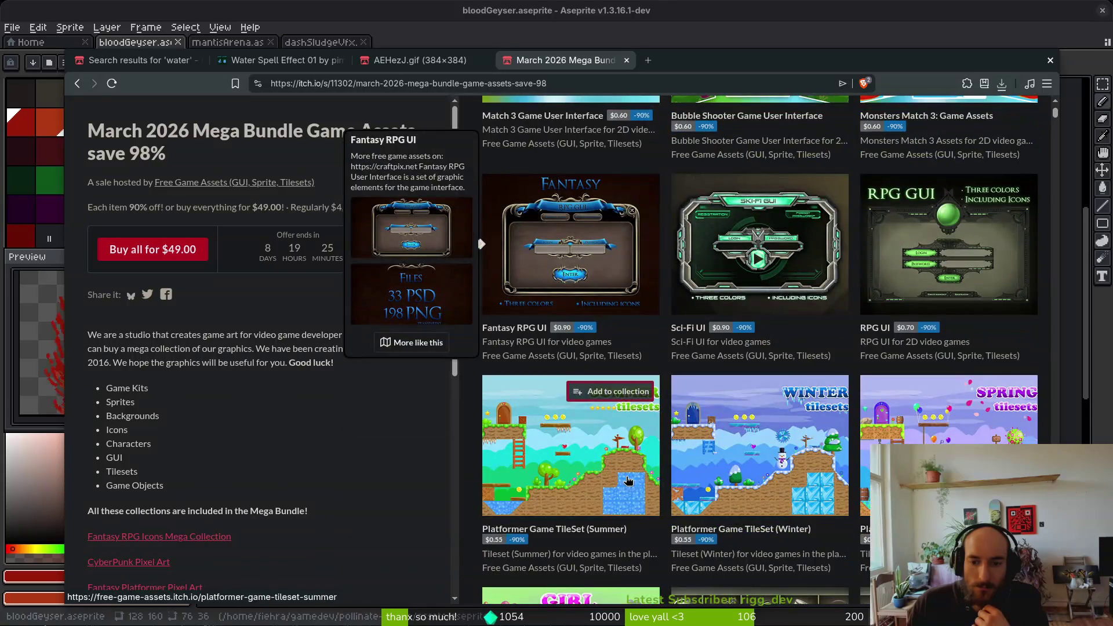
scroll(625, 484, "down", 2)
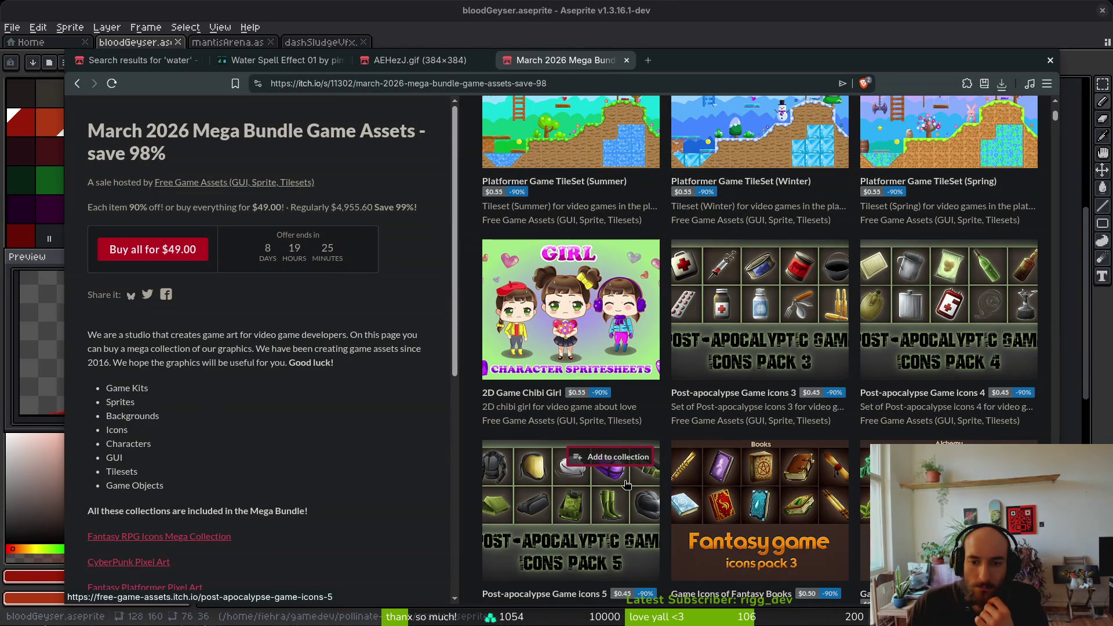
scroll(650, 473, "down", 3)
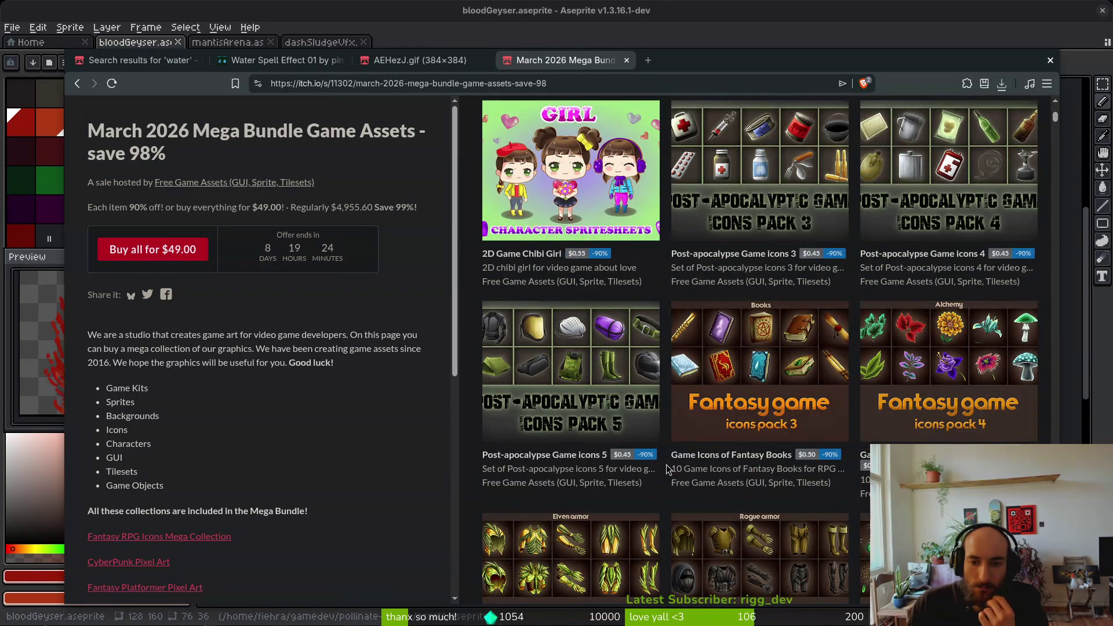
scroll(666, 470, "down", 4)
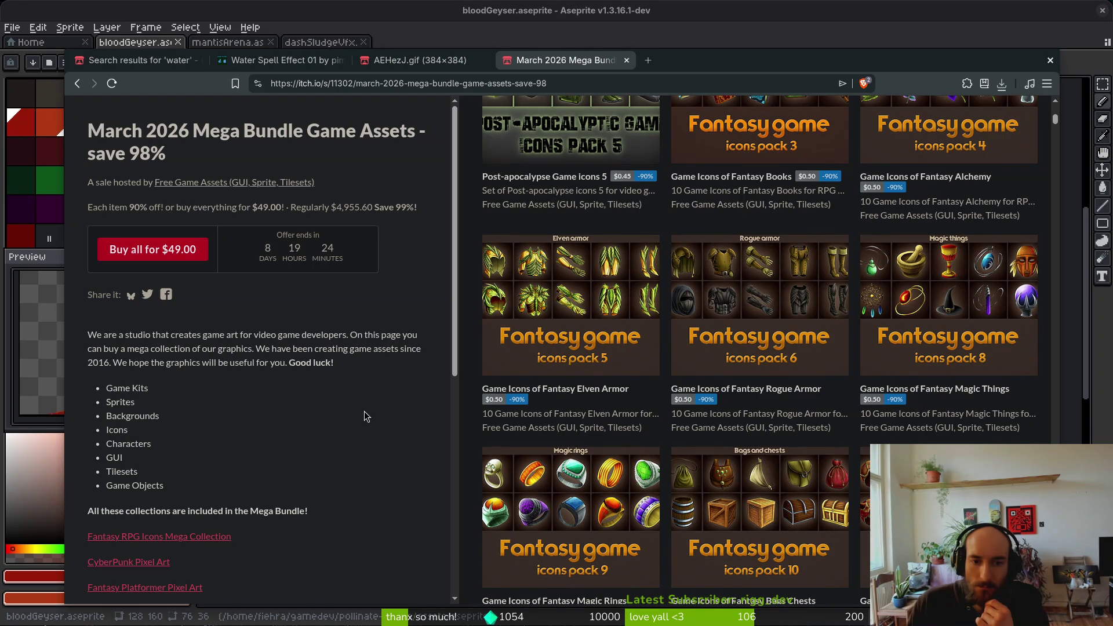
scroll(470, 401, "down", 5)
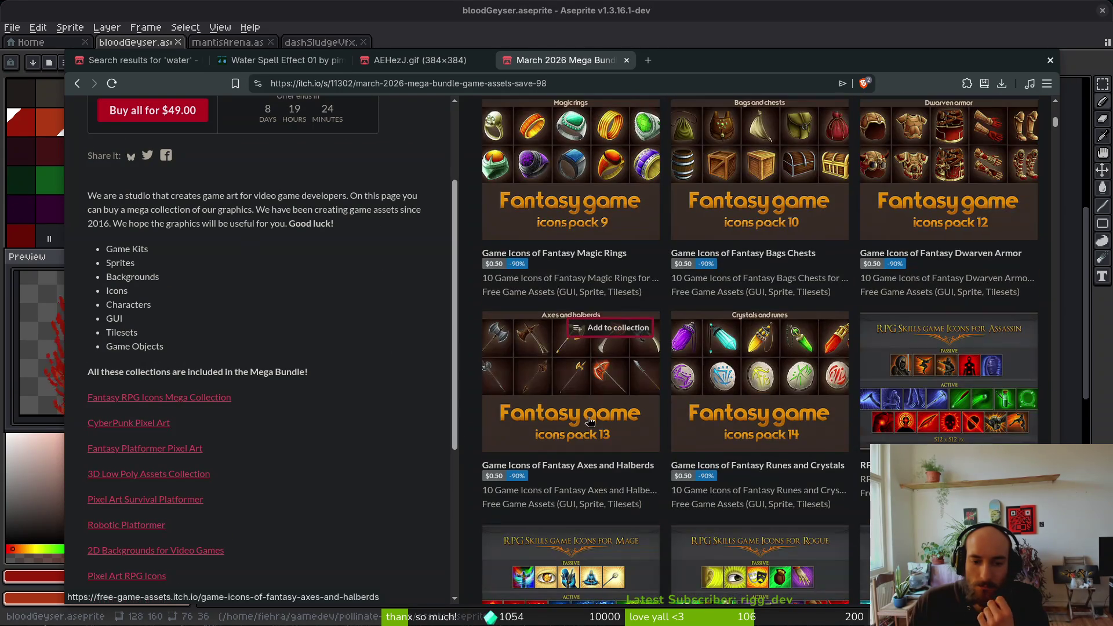
scroll(559, 411, "down", 4)
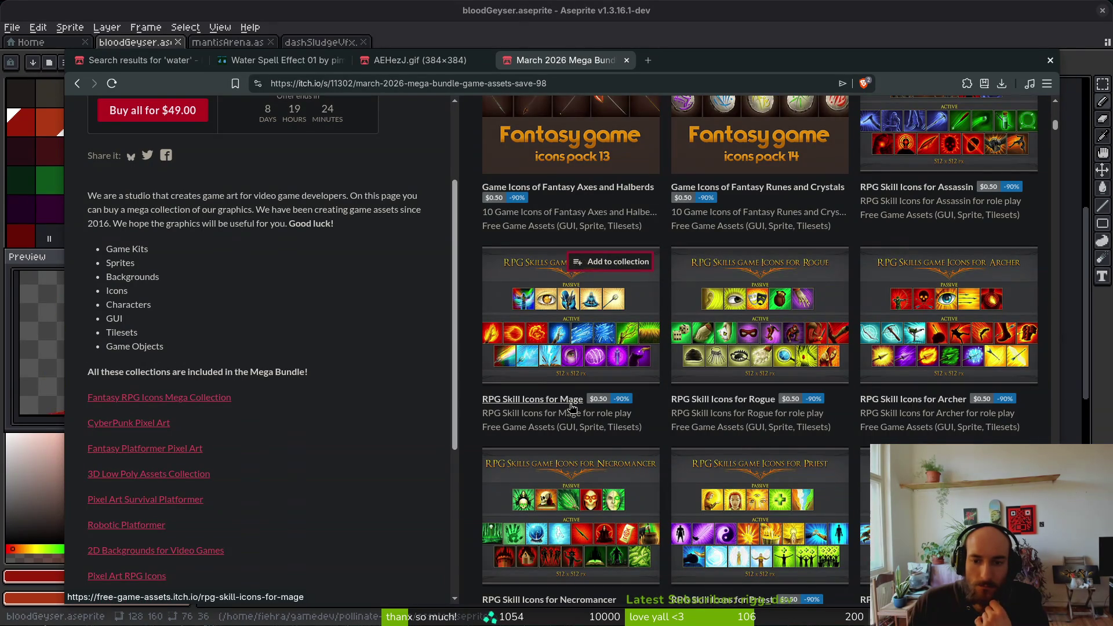
scroll(571, 408, "down", 7)
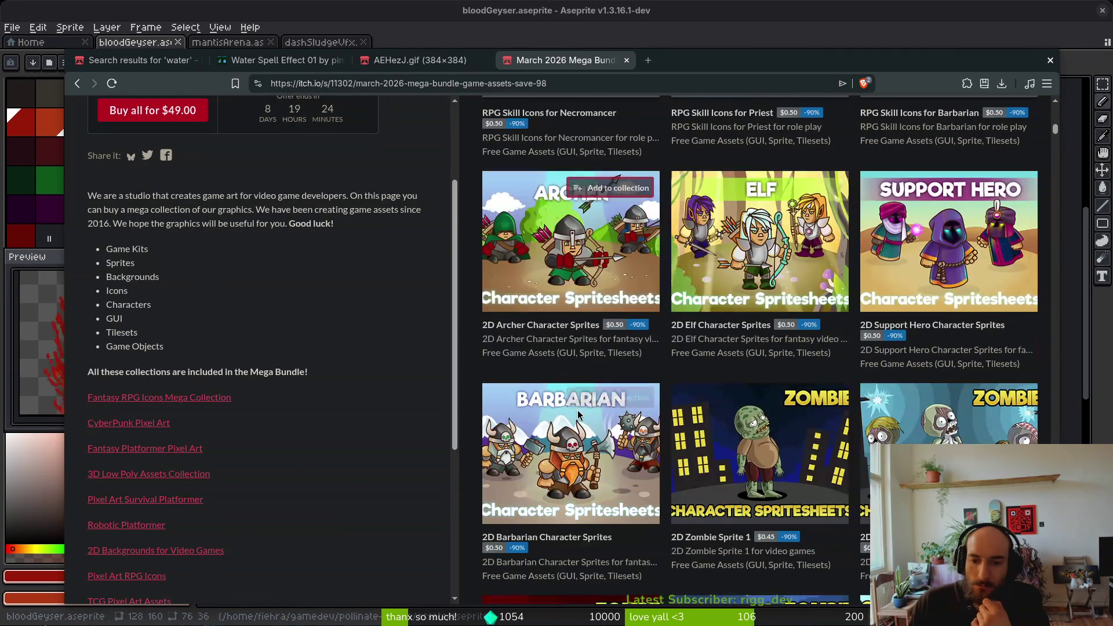
scroll(582, 411, "down", 4)
scroll(582, 411, "down", 5)
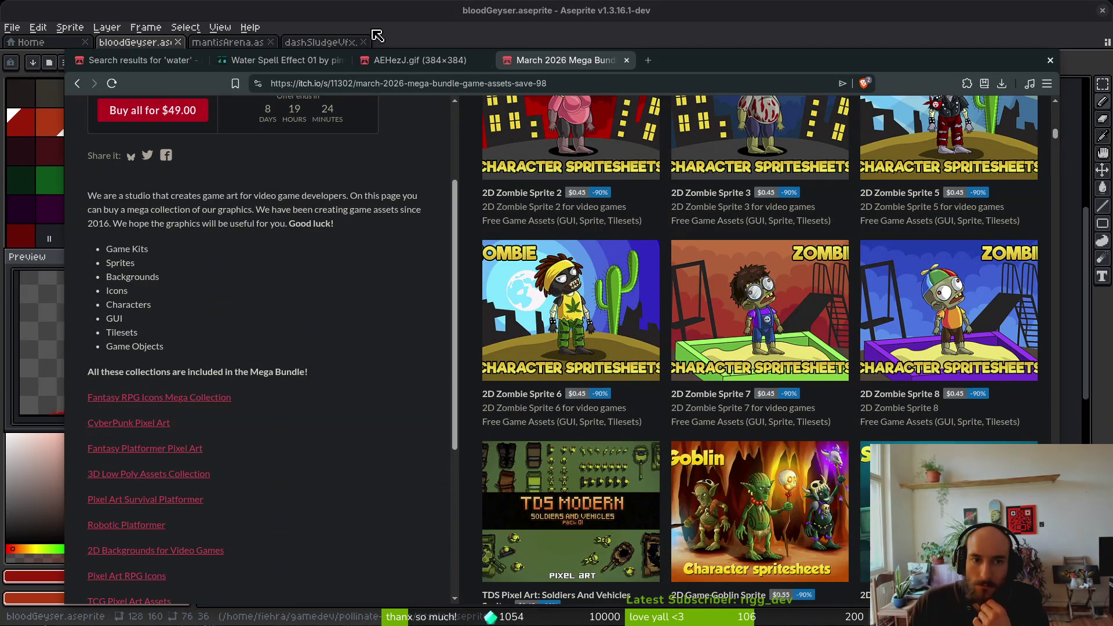
left_click(626, 61)
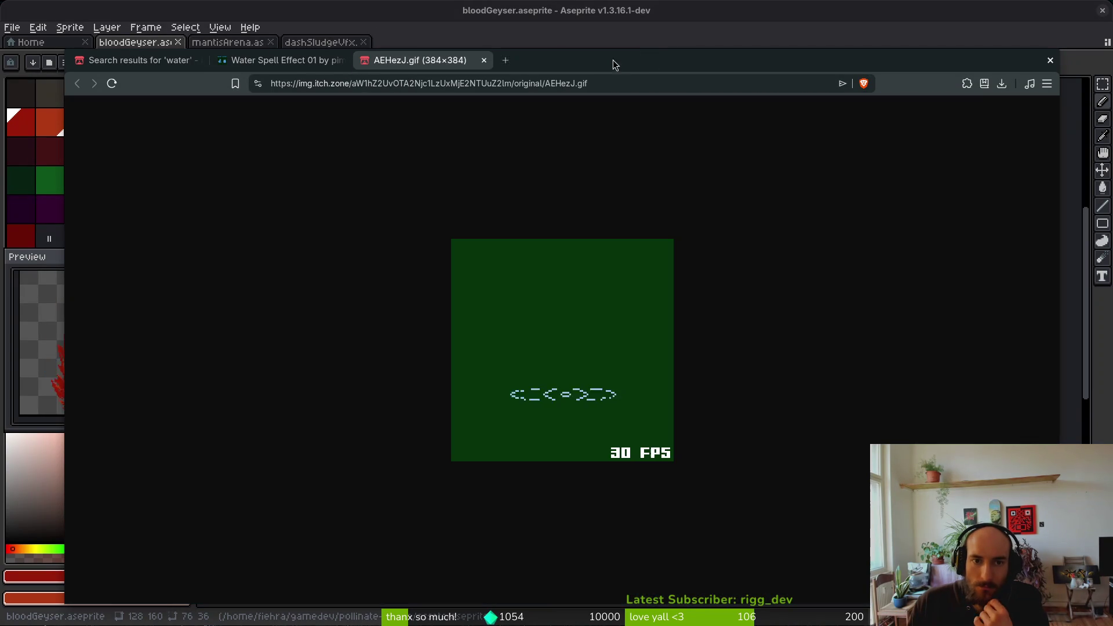
- Close the AEHezJ.gif and Water Spell Effect browser pages and the browser window
left_click(484, 60)
left_click(340, 60)
key("ctrl+w")
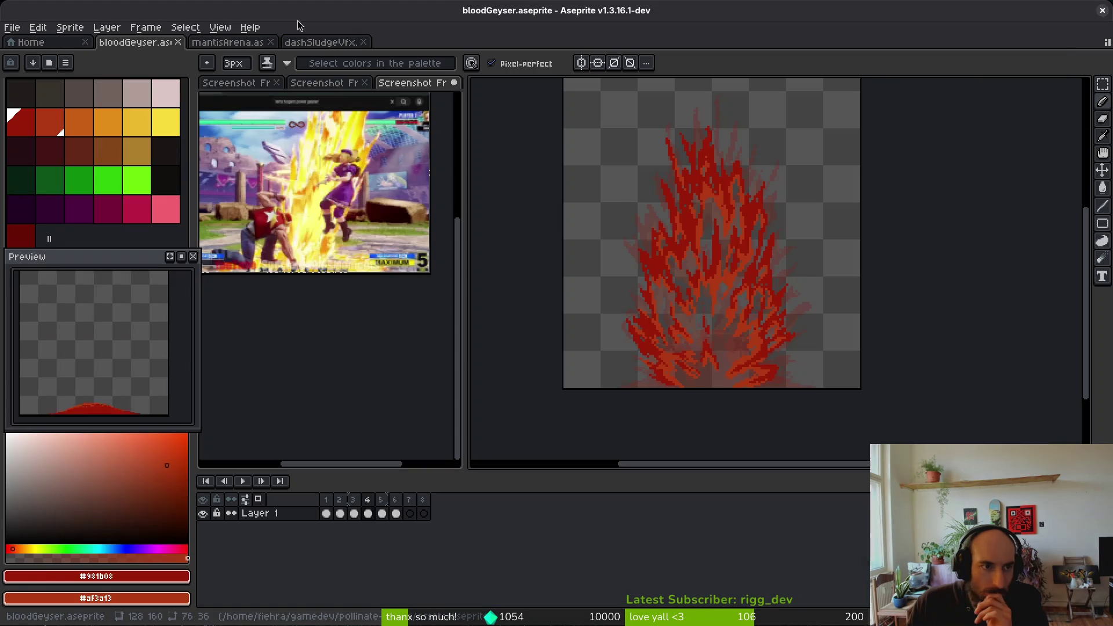
- In the Open File dialog, browse up to assets and into the inspiration folder
left_click(11, 28)
left_click(30, 57)
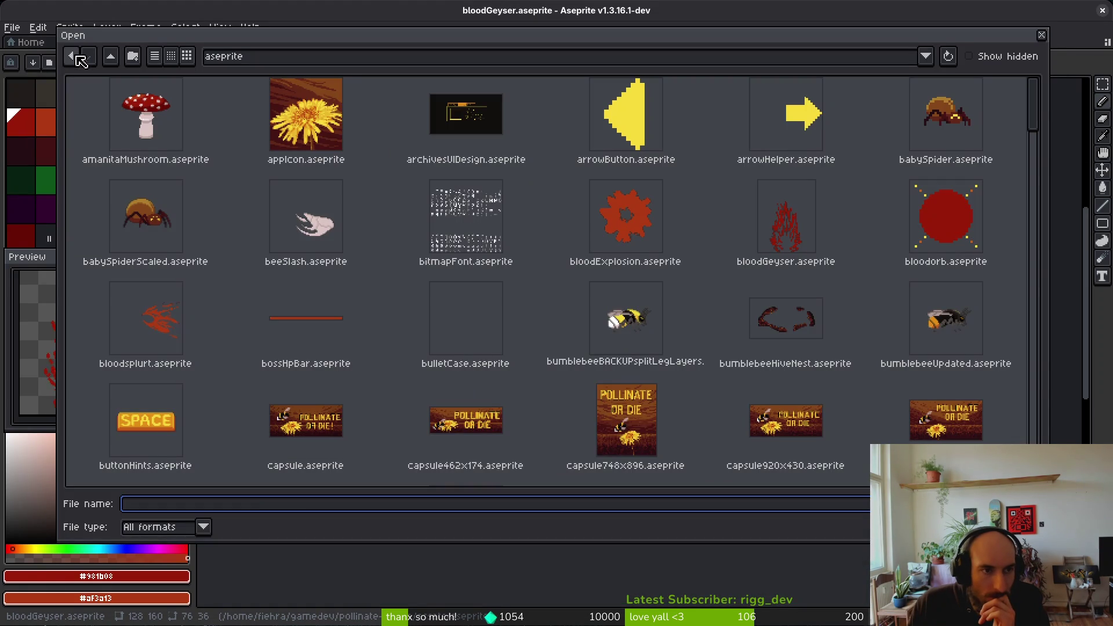
left_click(110, 56)
left_click(489, 114)
left_click(452, 103)
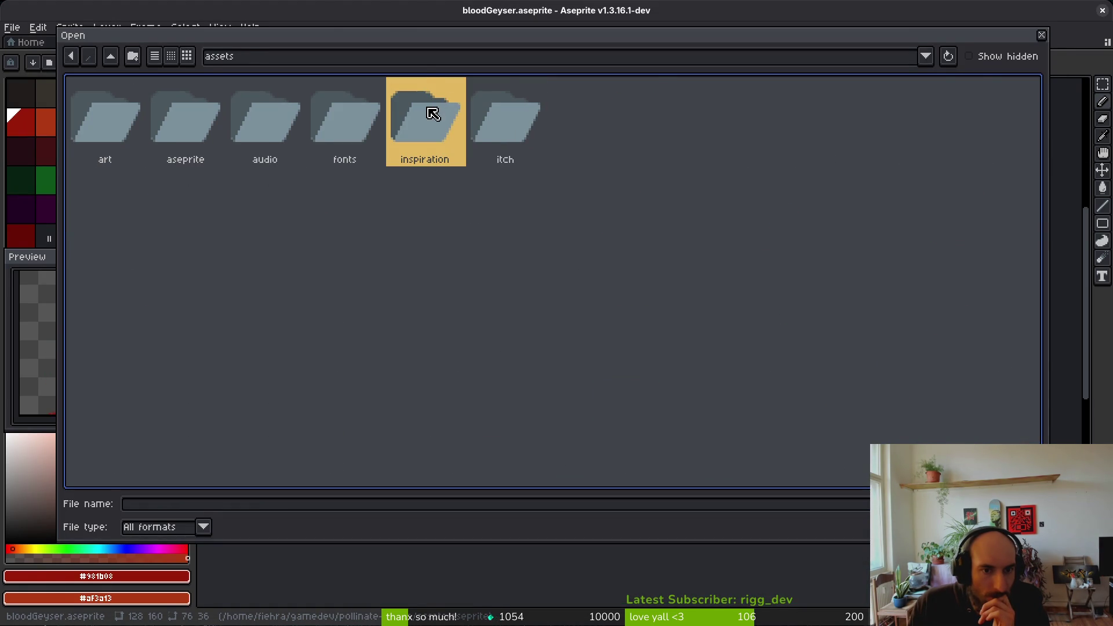
double_click(433, 114)
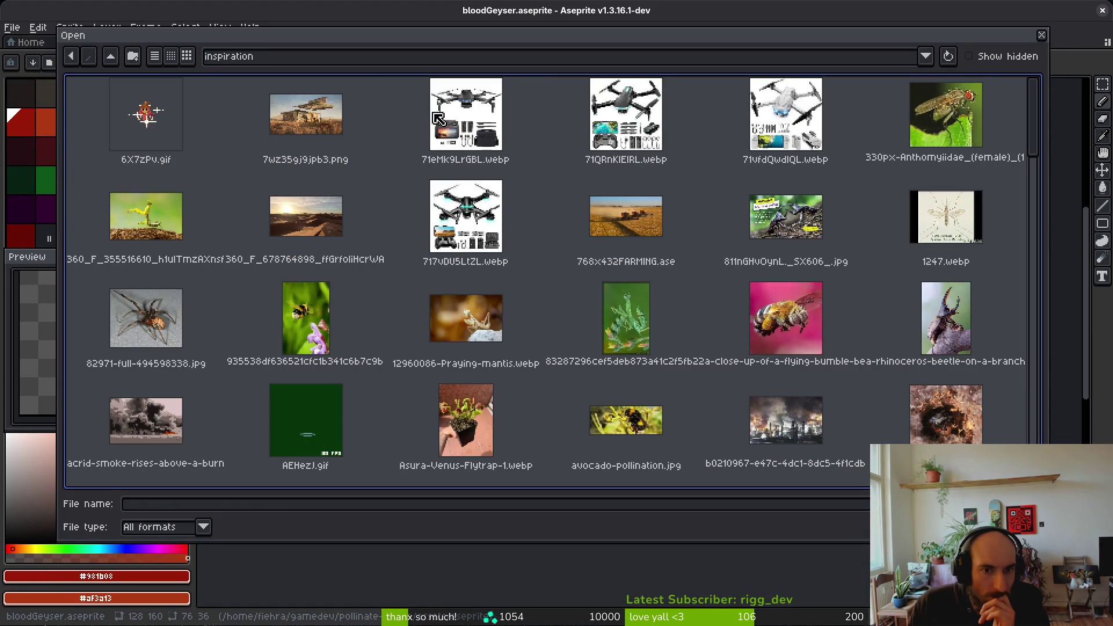
- Filter the file list to gif files and open jyJBs+.gif as a new document
left_click(319, 429)
scroll(588, 316, "down", 10)
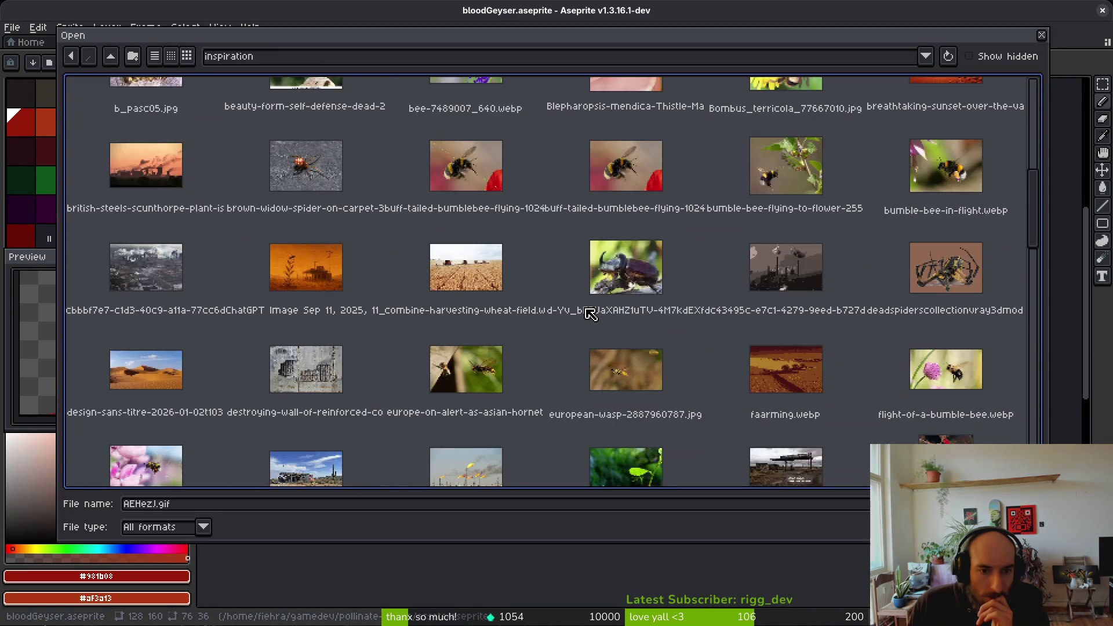
scroll(588, 314, "down", 2)
left_click(203, 526)
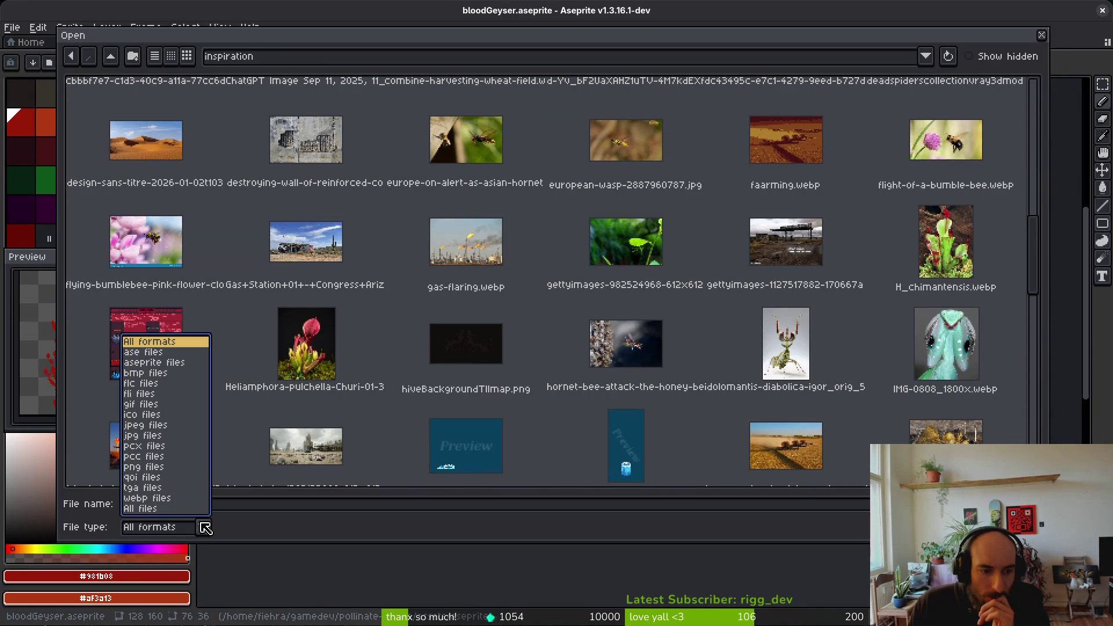
left_click(142, 404)
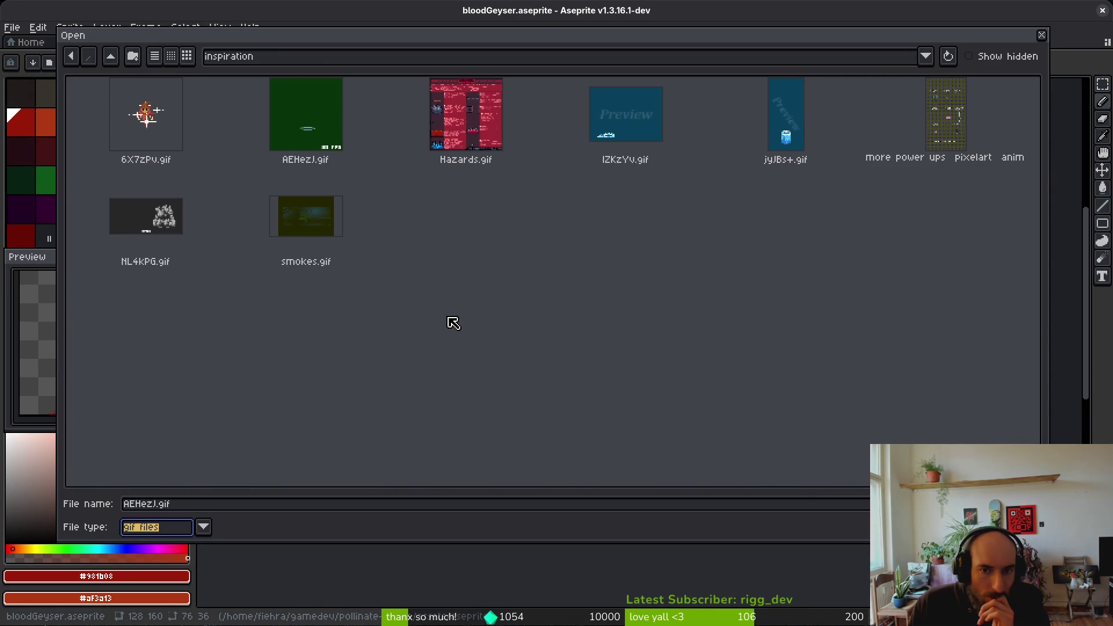
double_click(786, 116)
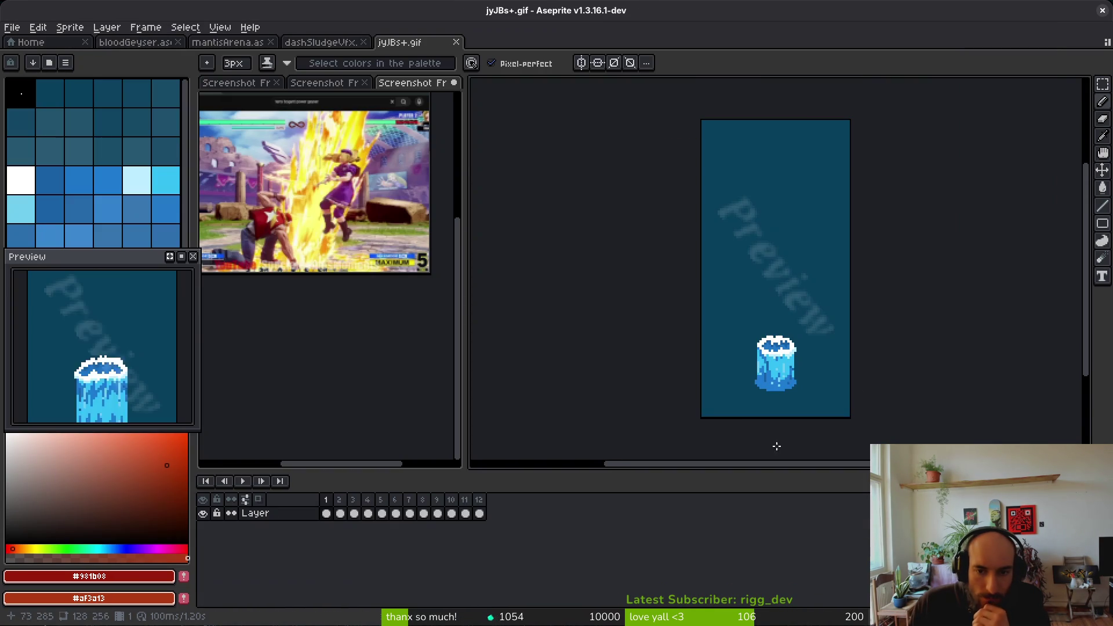
- Study jyJBs+.gif up to frame 5, toggling eyedropper and pencil, then switch to dashSludgeVfx
key("alt")
key("Return")
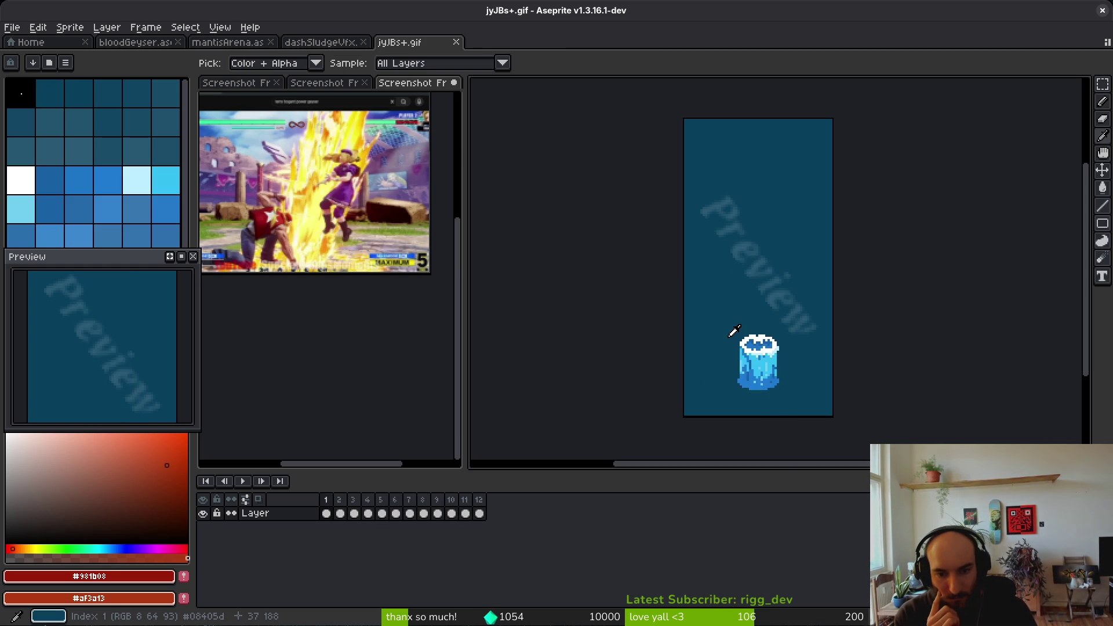
key("b")
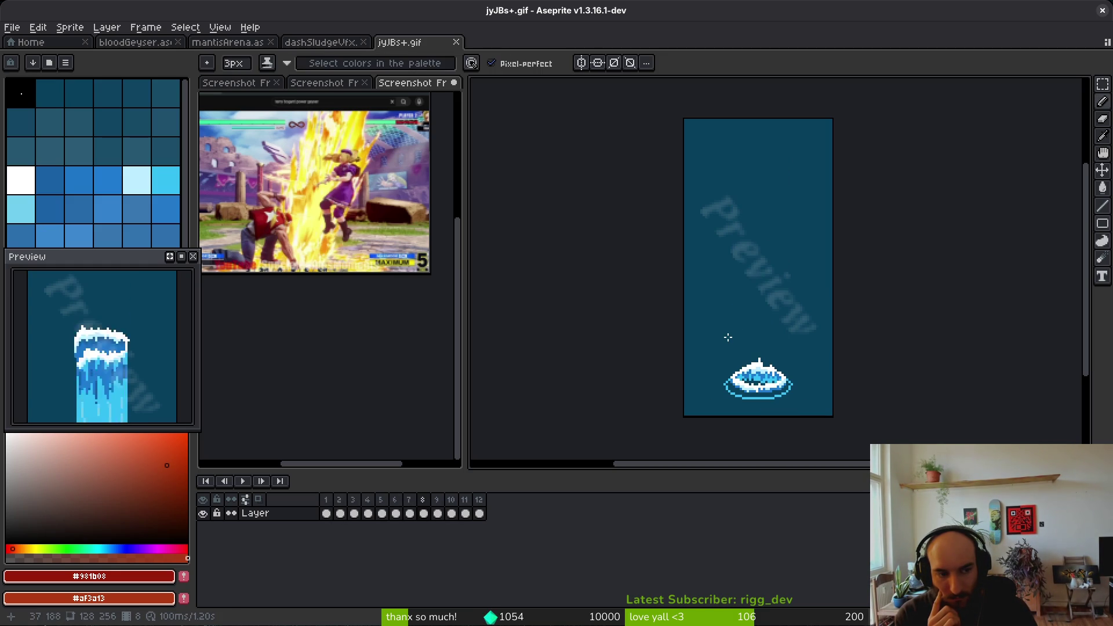
key("i")
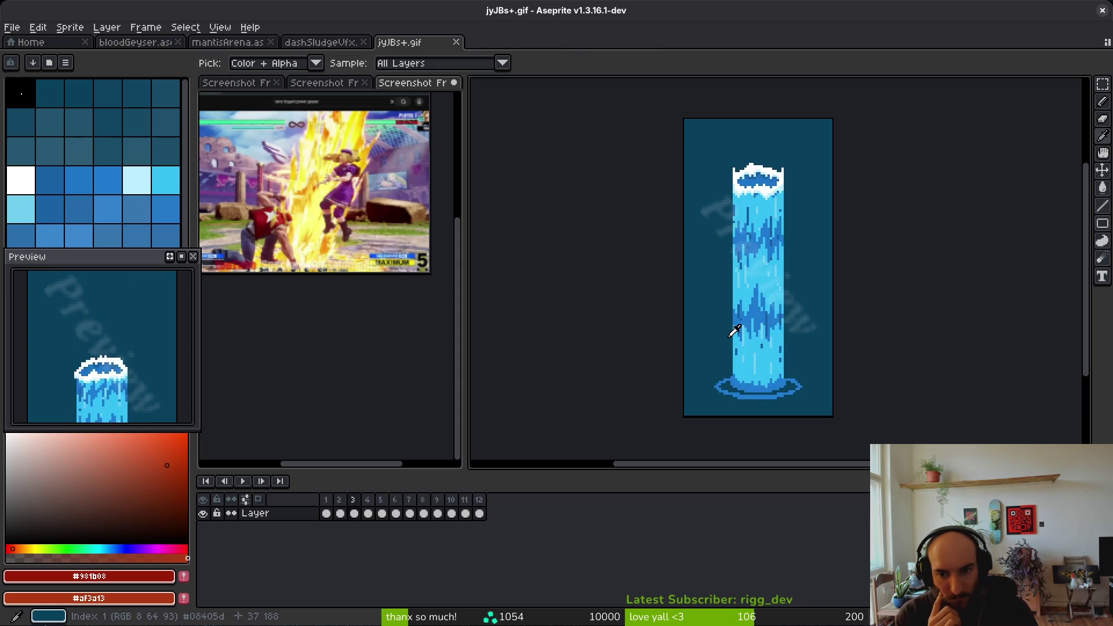
key("b")
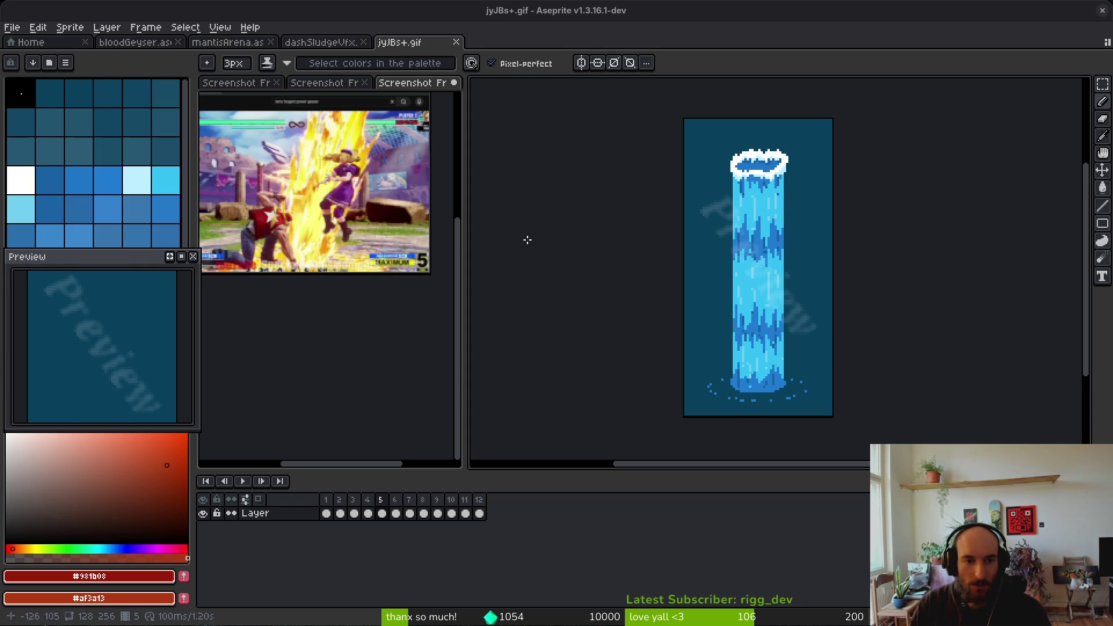
left_click(324, 43)
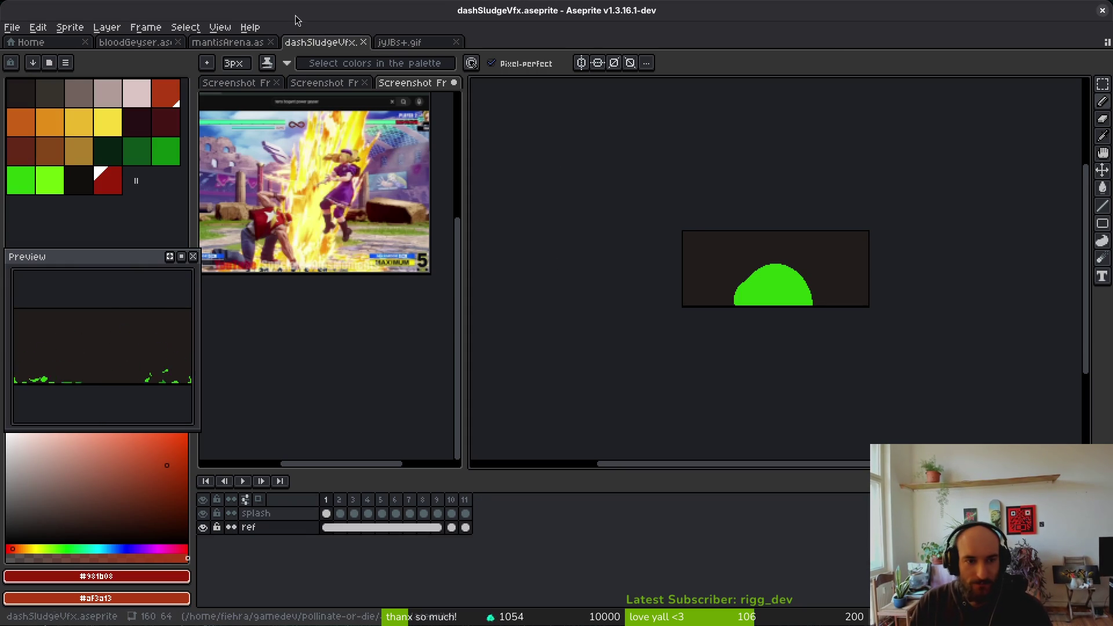
- Glance at the mantisArena document, then return to the jyJBs+.gif water animation
left_click(228, 43)
left_click(417, 43)
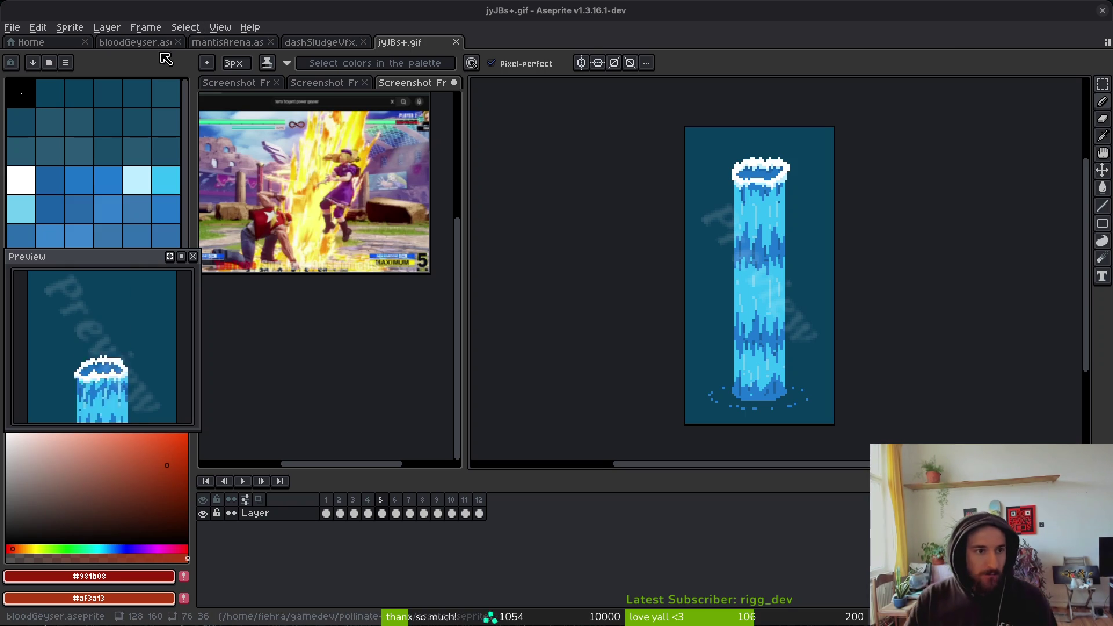
- Switch to bloodGeyser.aseprite, add a new layer above Layer 1, and move to frame 4
left_click(144, 44)
key("Home")
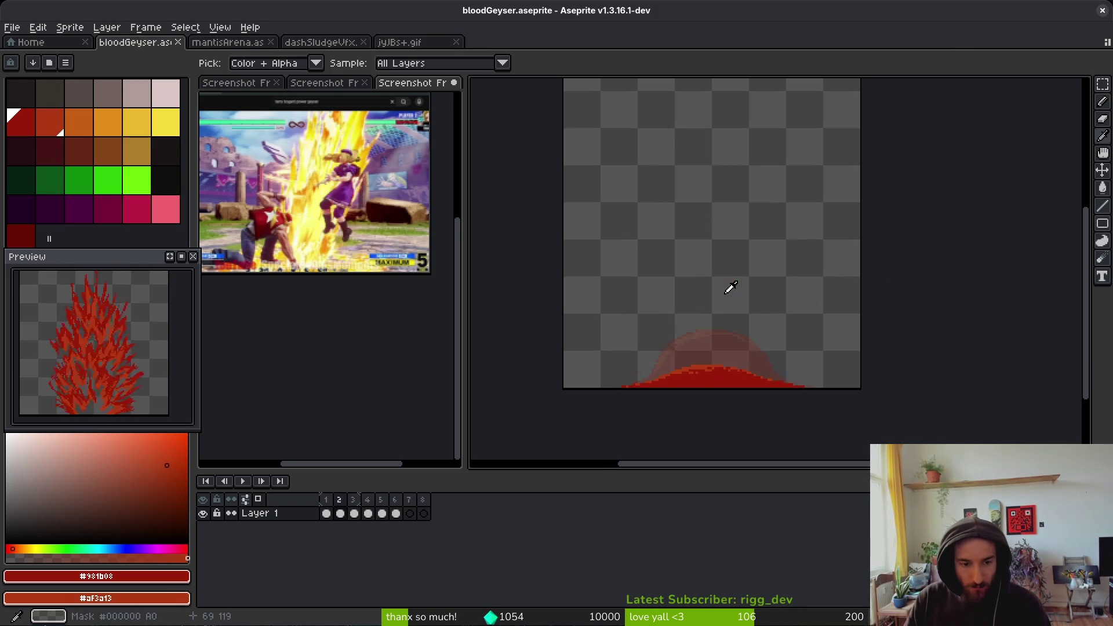
key("shift+n")
key("Right")
key("Right")
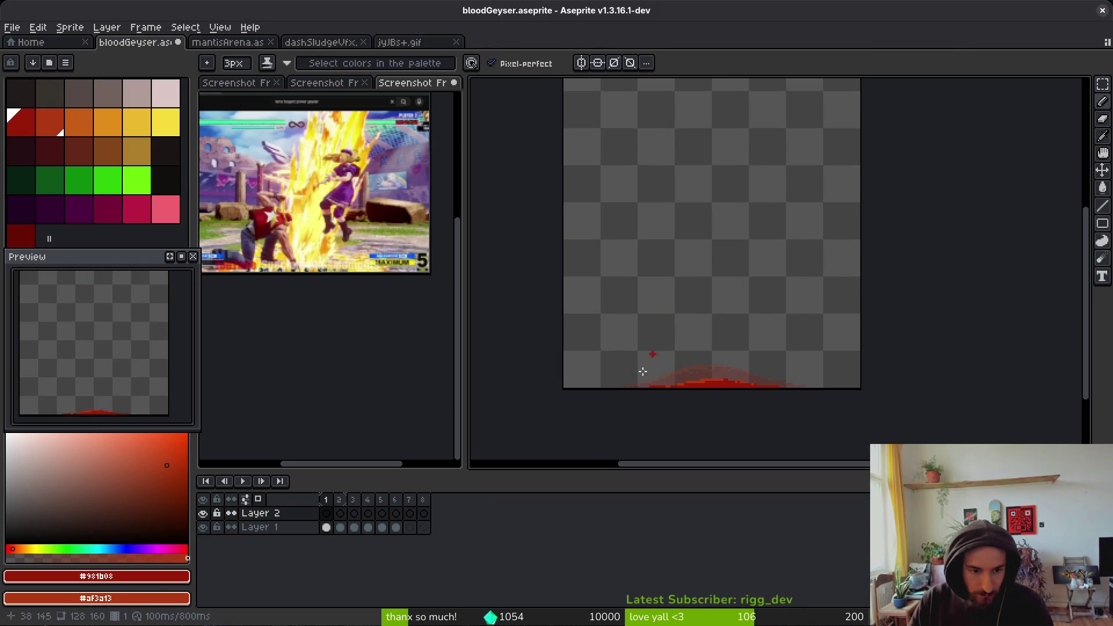
key("i")
key("Right")
key("b")
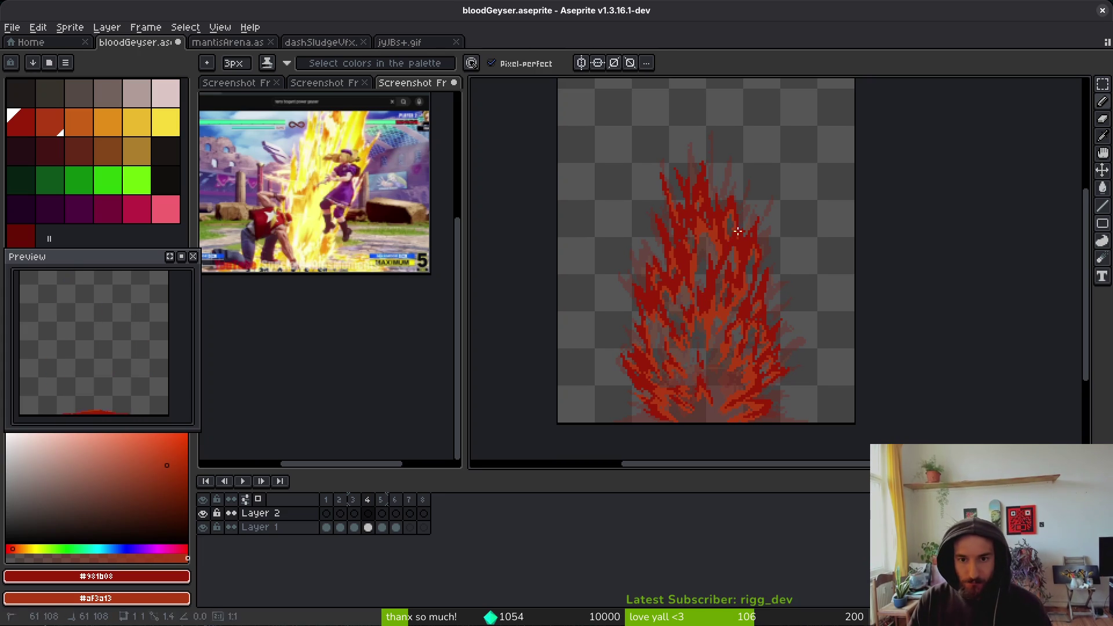
- Lasso the top of the frame 4 flames, redrawing until the outline closes, then commit
key("shift+w")
mouse_move(785, 206)
left_mouse_down()
mouse_move(664, 164)
mouse_move(634, 332)
left_mouse_up()
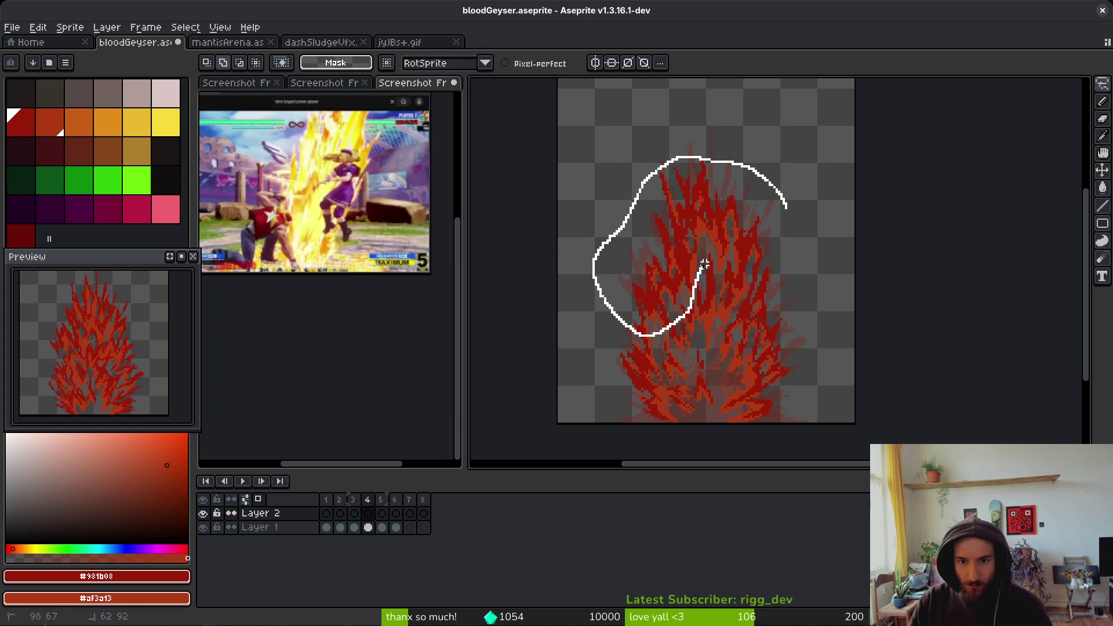
mouse_move(824, 234)
left_mouse_down()
mouse_move(758, 174)
mouse_move(620, 313)
left_mouse_up()
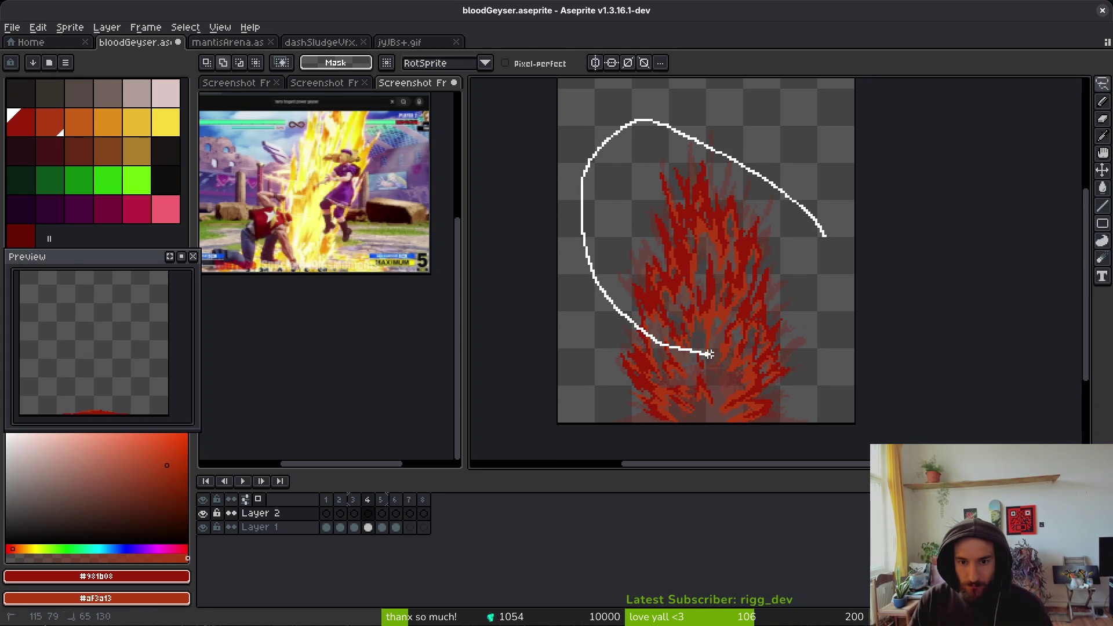
left_click_drag(758, 294, 770, 307)
mouse_move(827, 218)
left_mouse_down()
mouse_move(684, 119)
mouse_move(588, 338)
left_mouse_up()
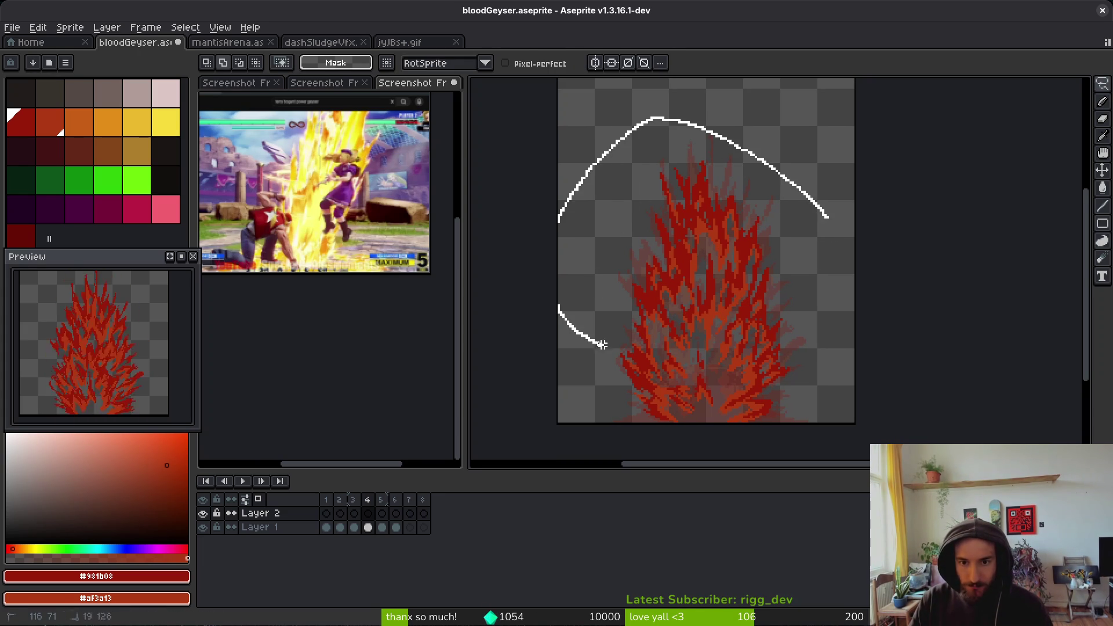
left_click_drag(792, 296, 807, 298)
left_click(812, 305)
mouse_move(821, 235)
left_mouse_down()
mouse_move(812, 208)
mouse_move(592, 335)
left_mouse_up()
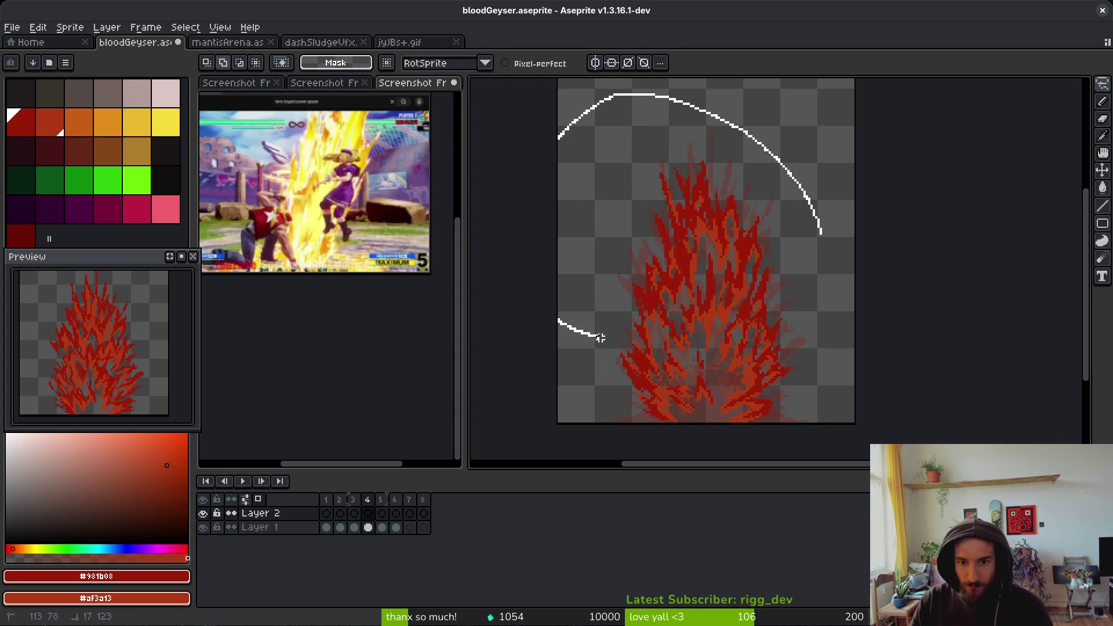
left_click_drag(765, 358, 742, 142)
left_click(701, 255)
key("Return")
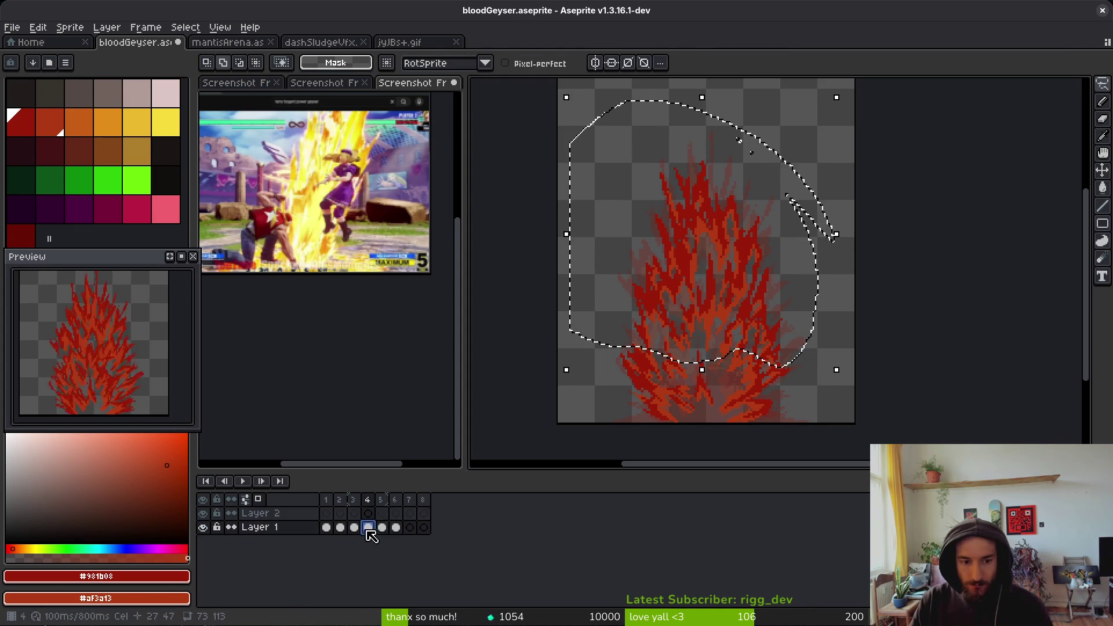
- Deselect, make Layer 2's frame 4 cel active, and hide Layer 1
key("ctrl+d")
scroll(705, 335, "down", 2)
left_click(368, 513)
left_click(203, 527)
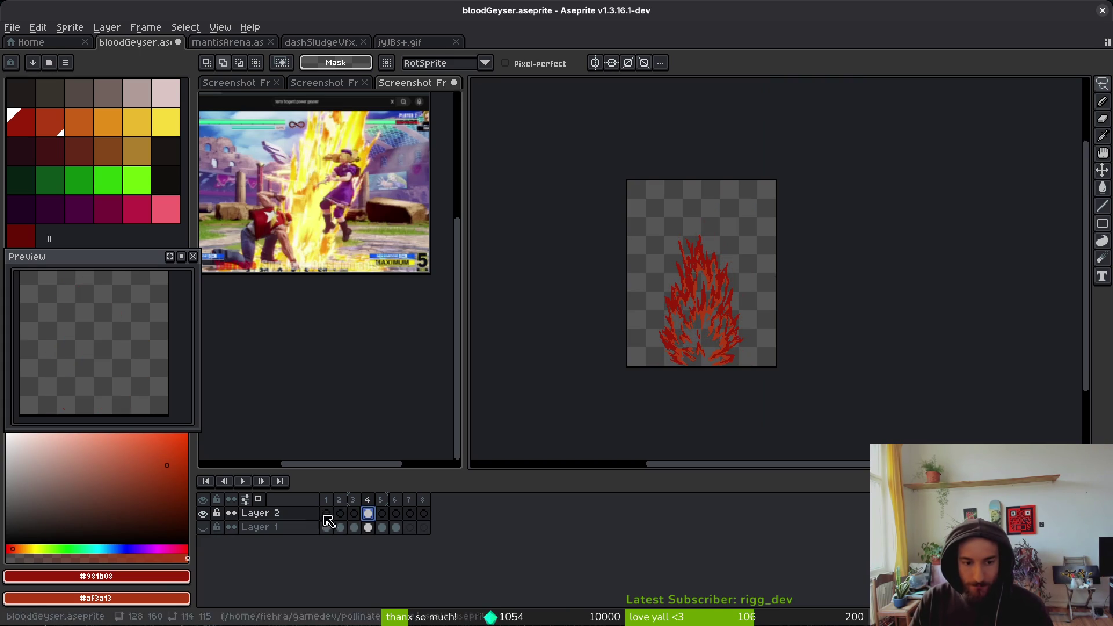
scroll(721, 296, "up", 2)
scroll(720, 297, "down", 2)
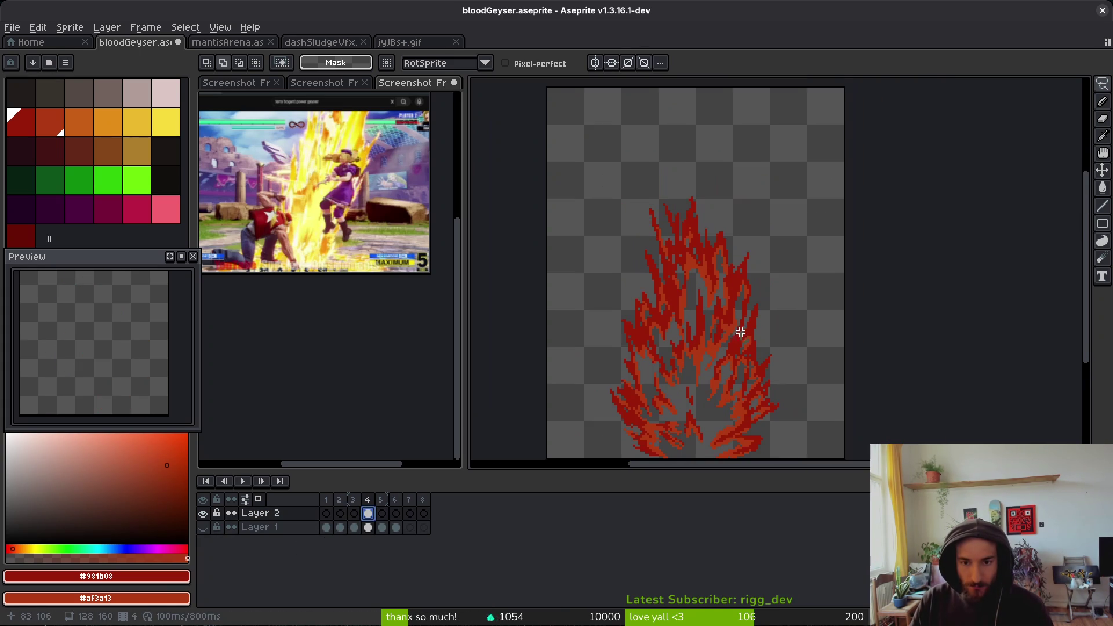
- Lasso the flames, move them slightly down, and deselect to commit
left_click_drag(748, 166, 596, 284)
mouse_move(634, 365)
left_mouse_down()
mouse_move(696, 387)
mouse_move(708, 366)
left_mouse_up()
left_click_drag(775, 361, 745, 171)
left_click_drag(711, 278, 708, 304)
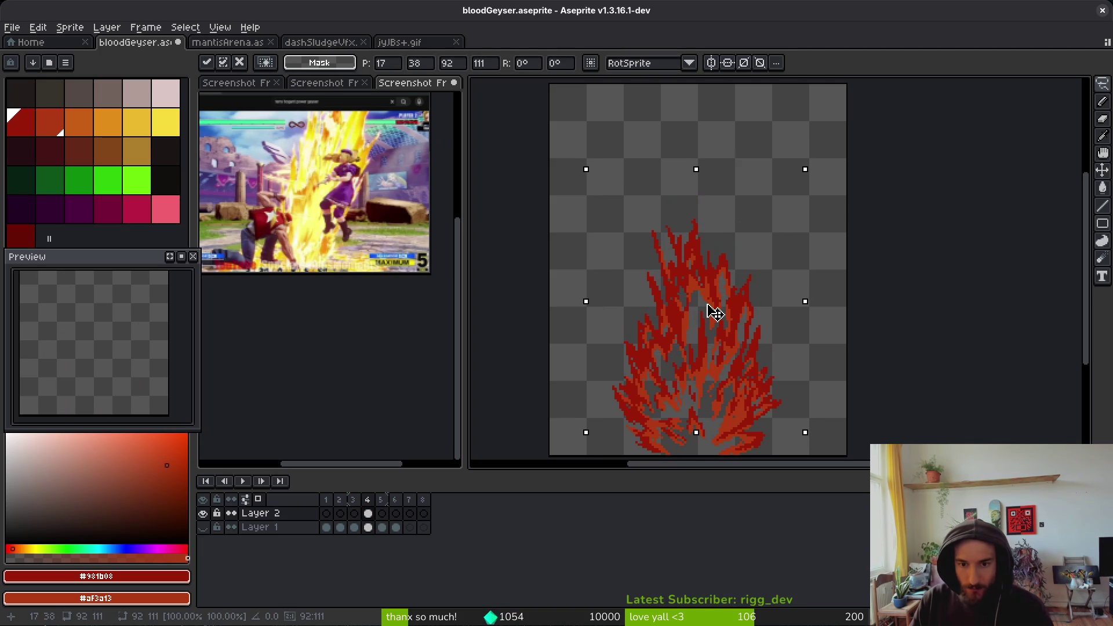
key("ctrl+d")
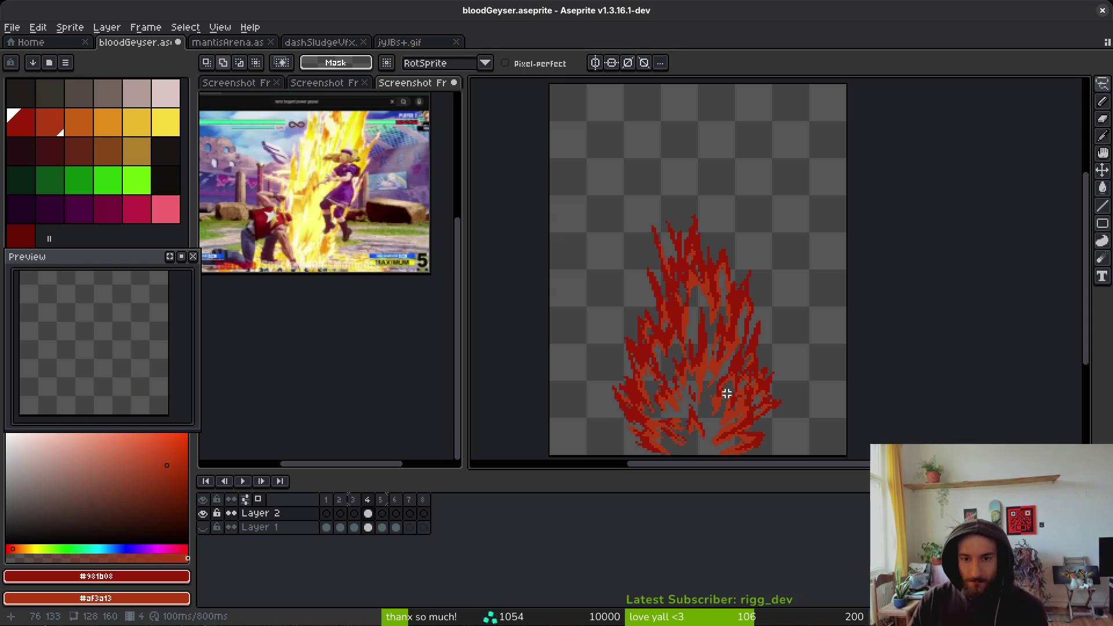
- Eyedrop orange #af3a13 and dark red #9a1b08, then paint a dark-red pixel with the Pencil
scroll(710, 357, "up", 3)
left_click(705, 323, "alt")
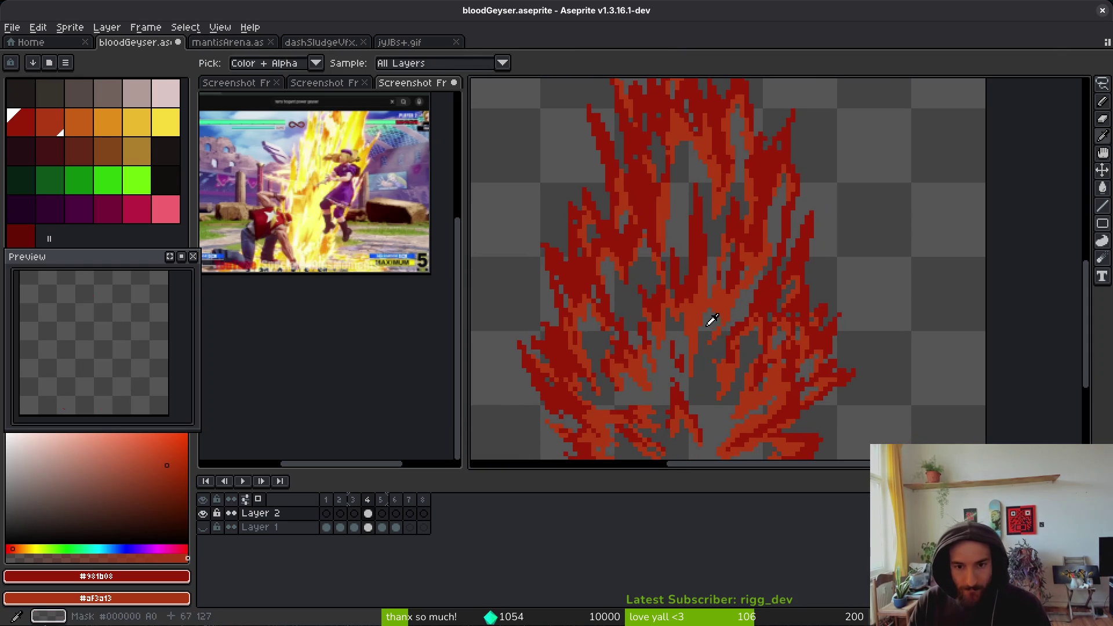
key("b")
scroll(704, 323, "up", 3)
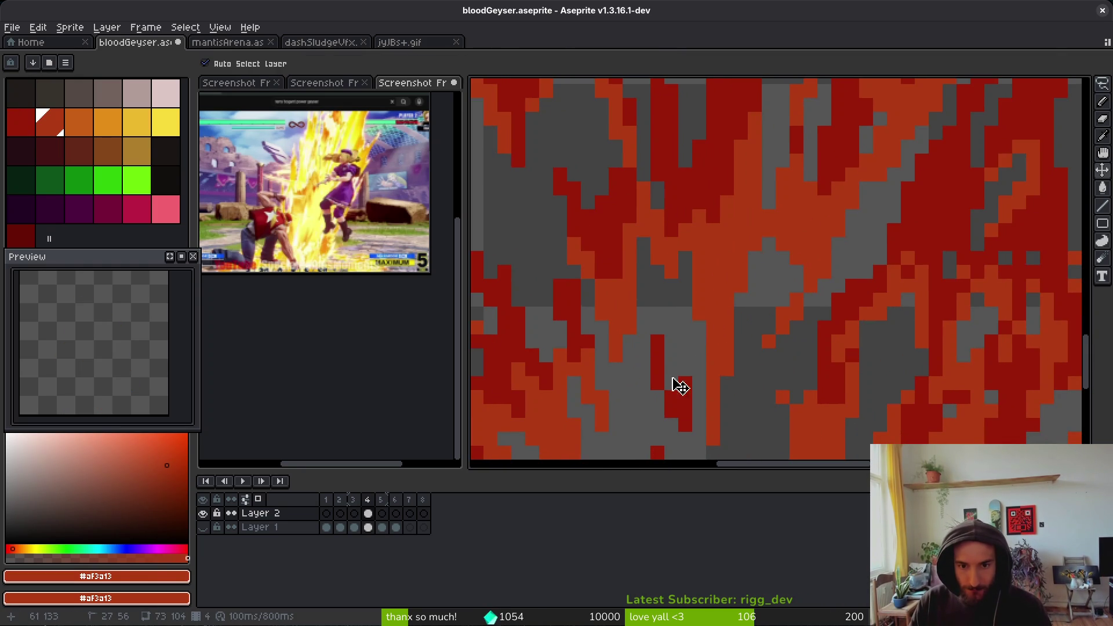
left_click(722, 243, "alt")
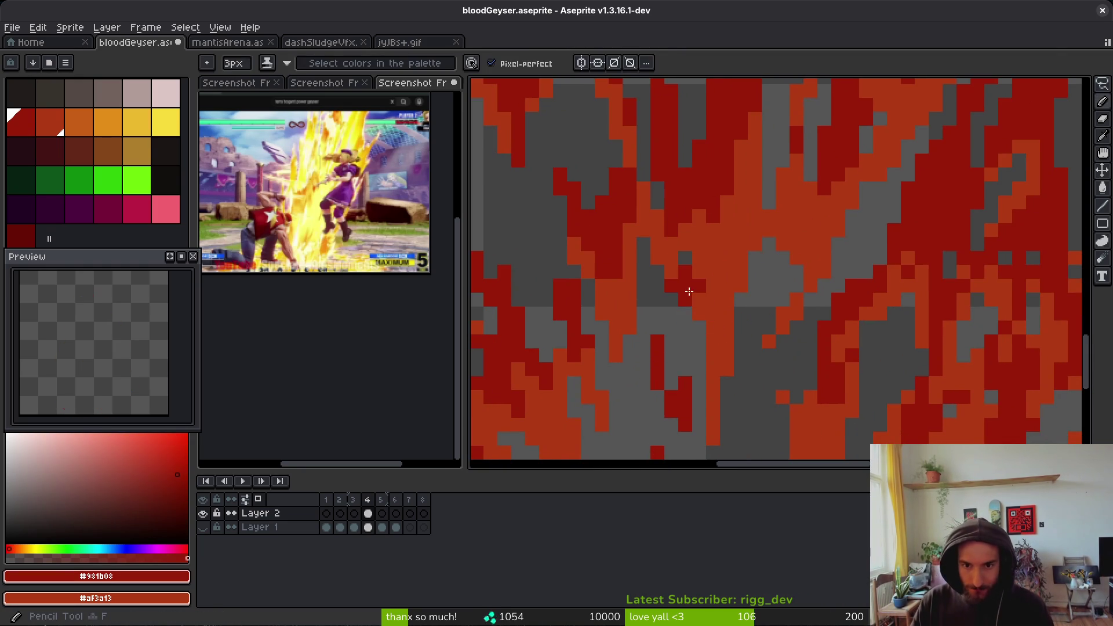
scroll(700, 302, "down", 5)
scroll(764, 428, "up", 1)
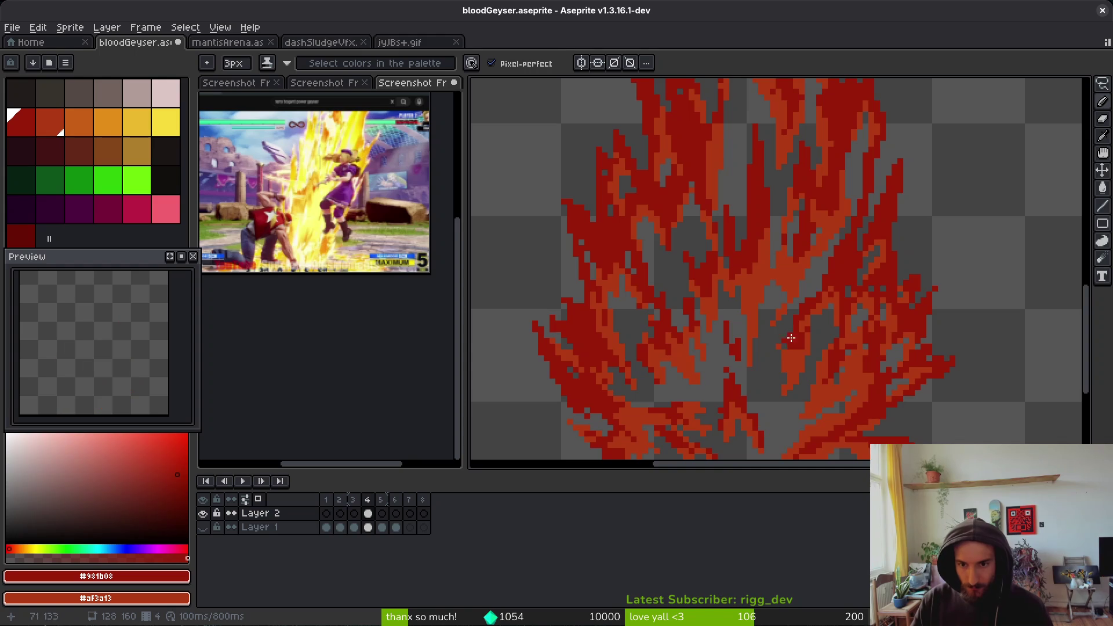
scroll(790, 339, "up", 2)
scroll(775, 251, "up", 3)
left_click(848, 139)
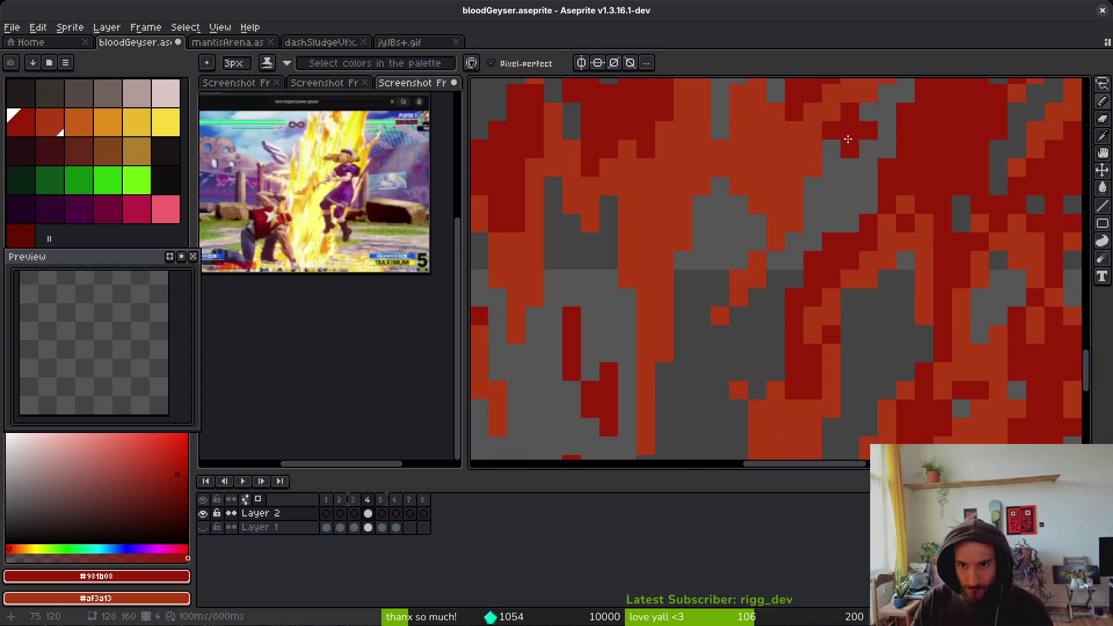
- Shrink the pencil to 1px and paint dark-red strokes down the flames, undoing a misstep
key("minus")
key("minus")
left_click_drag(869, 112, 890, 97)
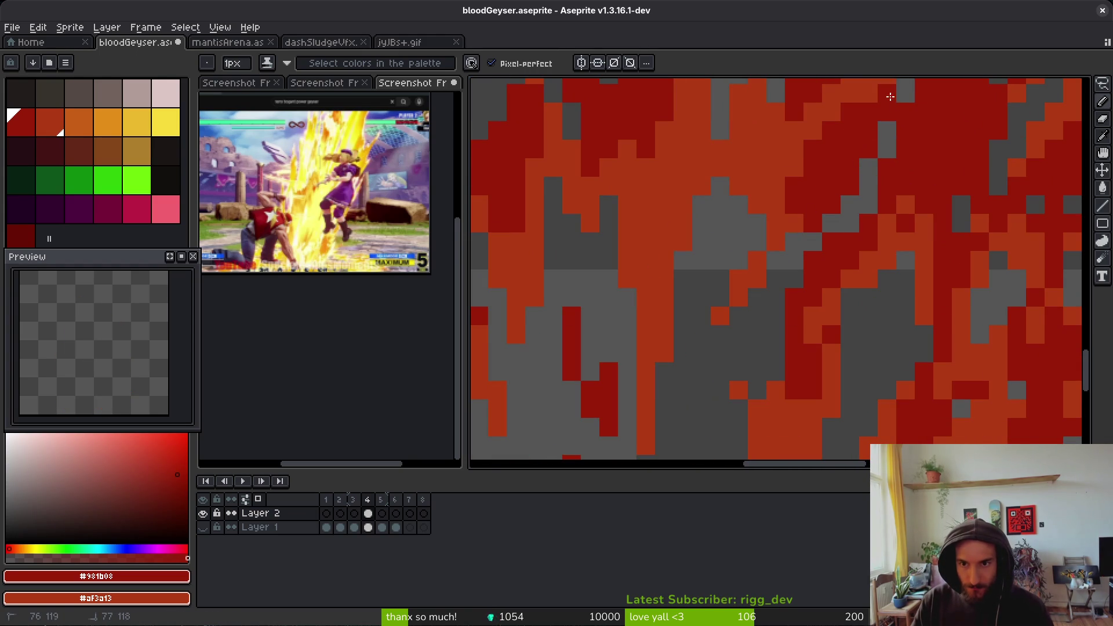
mouse_move(776, 240)
left_mouse_down()
mouse_move(782, 273)
mouse_move(738, 288)
mouse_move(735, 323)
mouse_move(766, 199)
mouse_move(756, 131)
mouse_move(737, 105)
left_mouse_up()
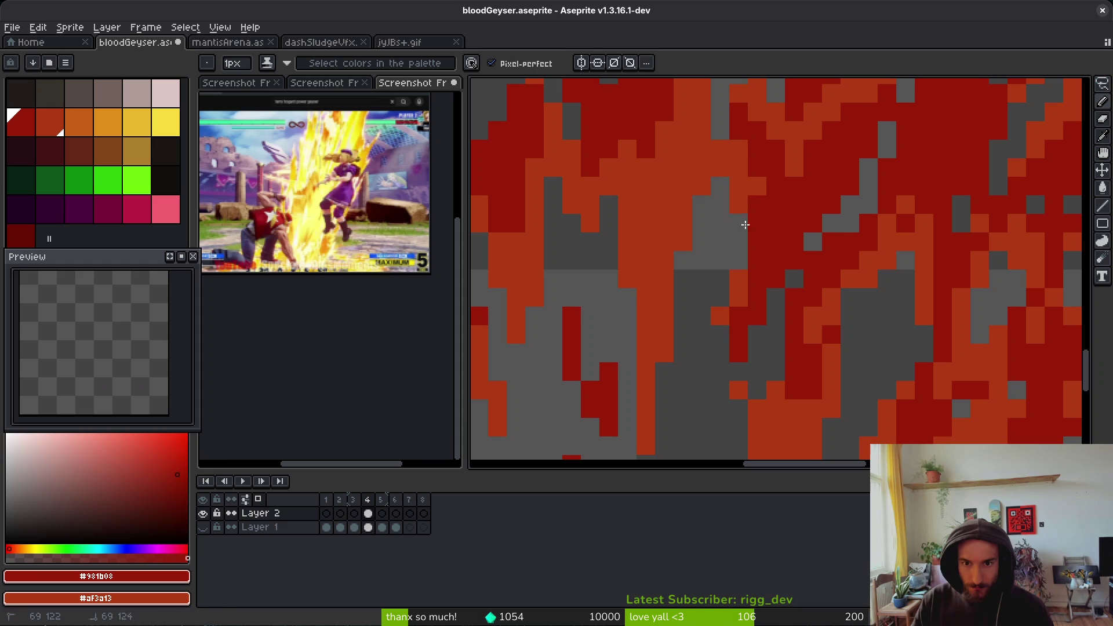
key("ctrl+z")
key("ctrl+z")
mouse_move(737, 251)
left_mouse_down()
mouse_move(737, 322)
mouse_move(718, 305)
mouse_move(702, 428)
left_mouse_up()
key("e")
scroll(702, 371, "down", 2)
scroll(754, 360, "down", 2)
key("b")
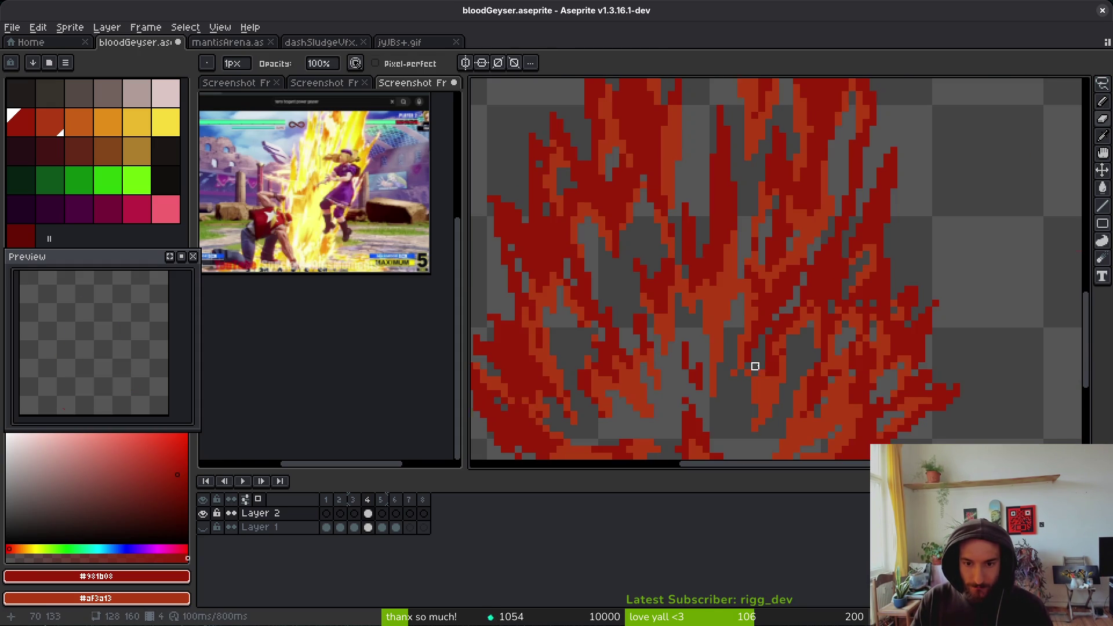
scroll(749, 313, "down", 3)
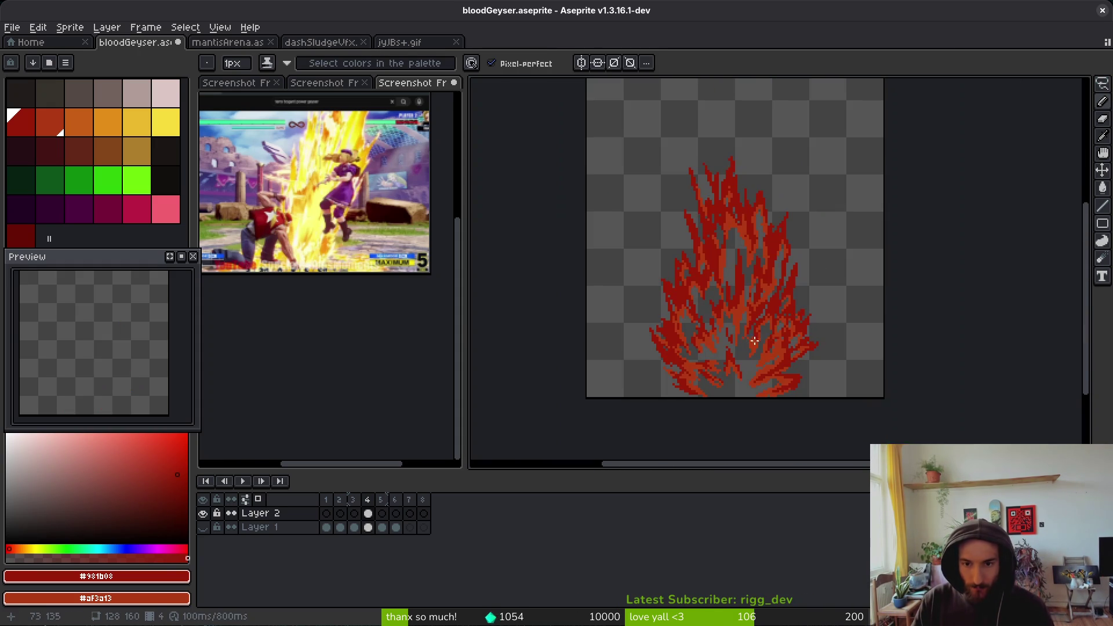
scroll(750, 307, "up", 5)
- Fill grey gaps in the middle of the flames with dark red and touch up nearby pixels
mouse_move(751, 305)
left_mouse_down()
mouse_move(771, 223)
mouse_move(701, 290)
mouse_move(665, 365)
mouse_move(688, 376)
mouse_move(693, 334)
left_mouse_up()
scroll(721, 301, "down", 1)
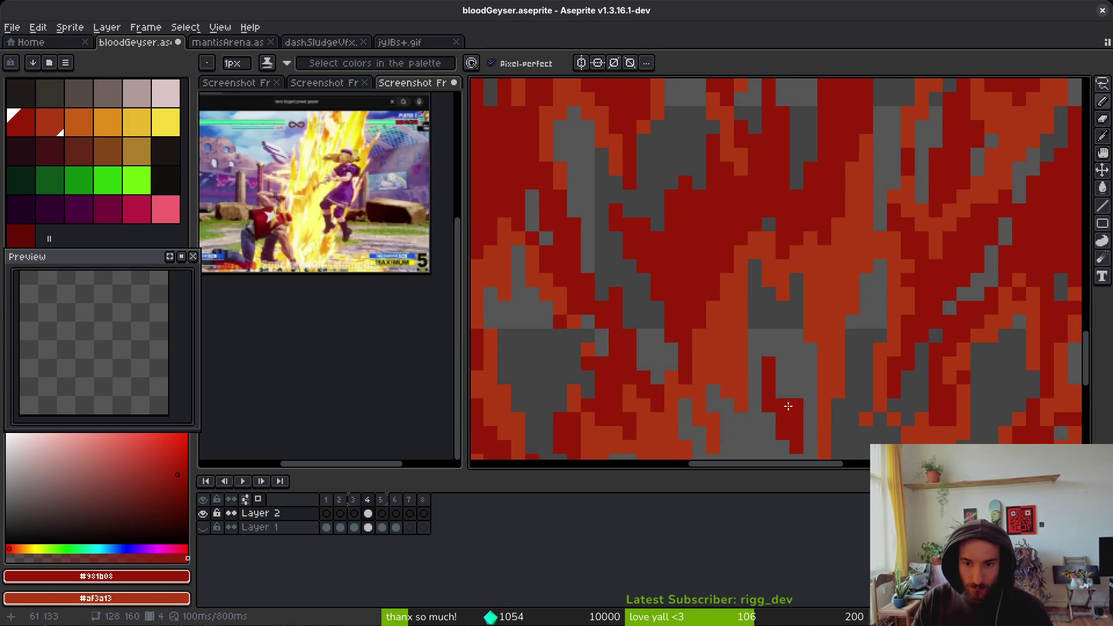
scroll(753, 359, "down", 1)
mouse_move(747, 320)
left_mouse_down()
mouse_move(765, 354)
mouse_move(784, 358)
left_mouse_up()
scroll(811, 365, "down", 3)
scroll(769, 330, "up", 4)
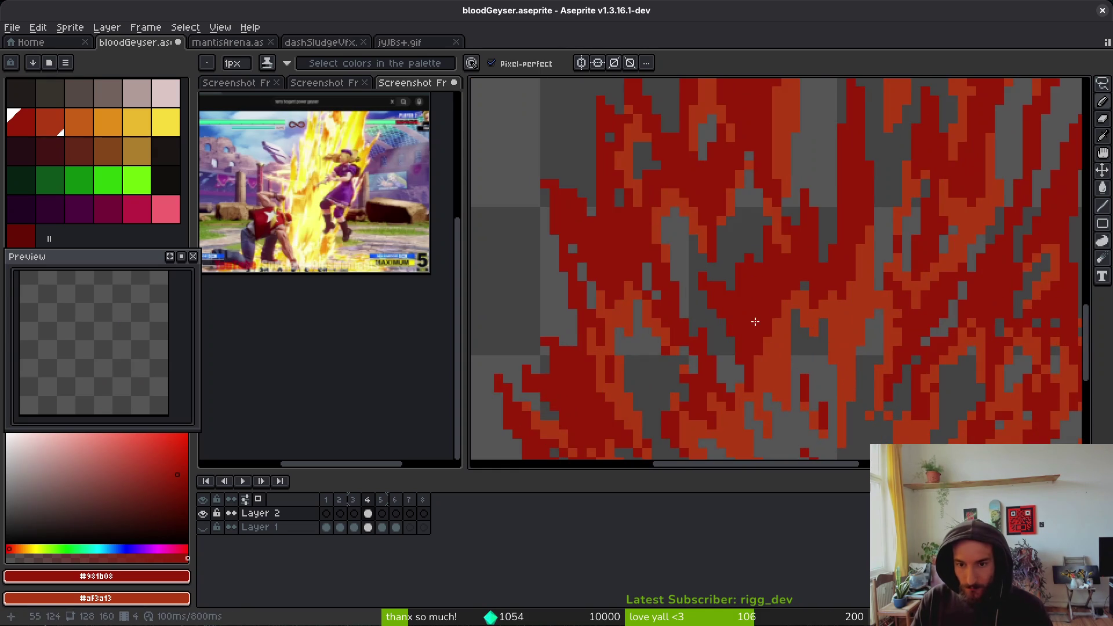
left_click_drag(773, 361, 786, 369)
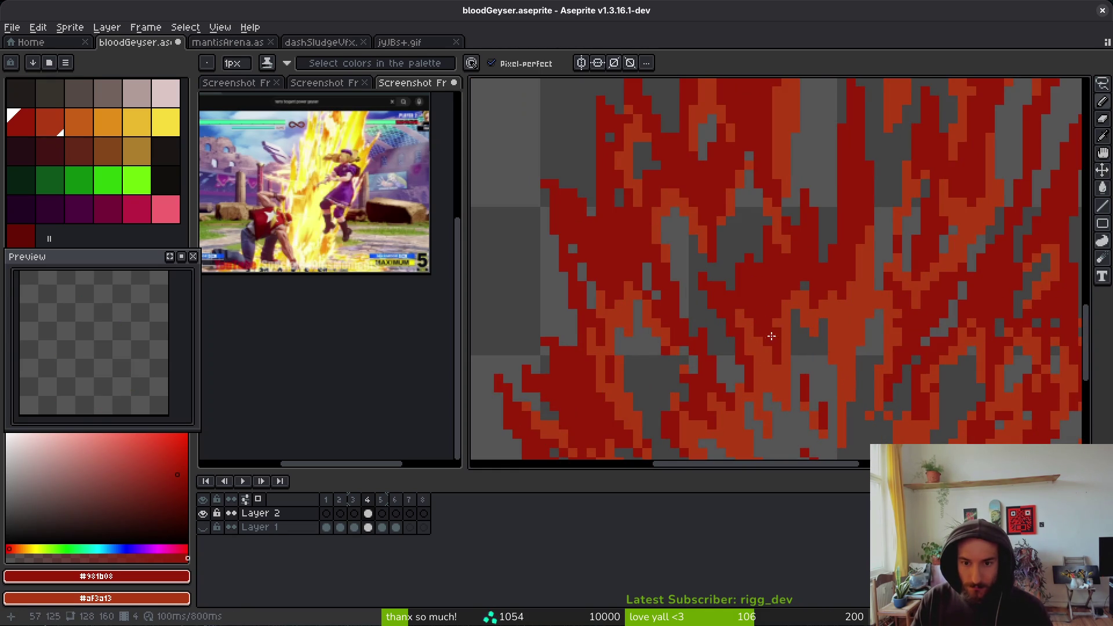
scroll(777, 336, "down", 4)
scroll(818, 342, "down", 1)
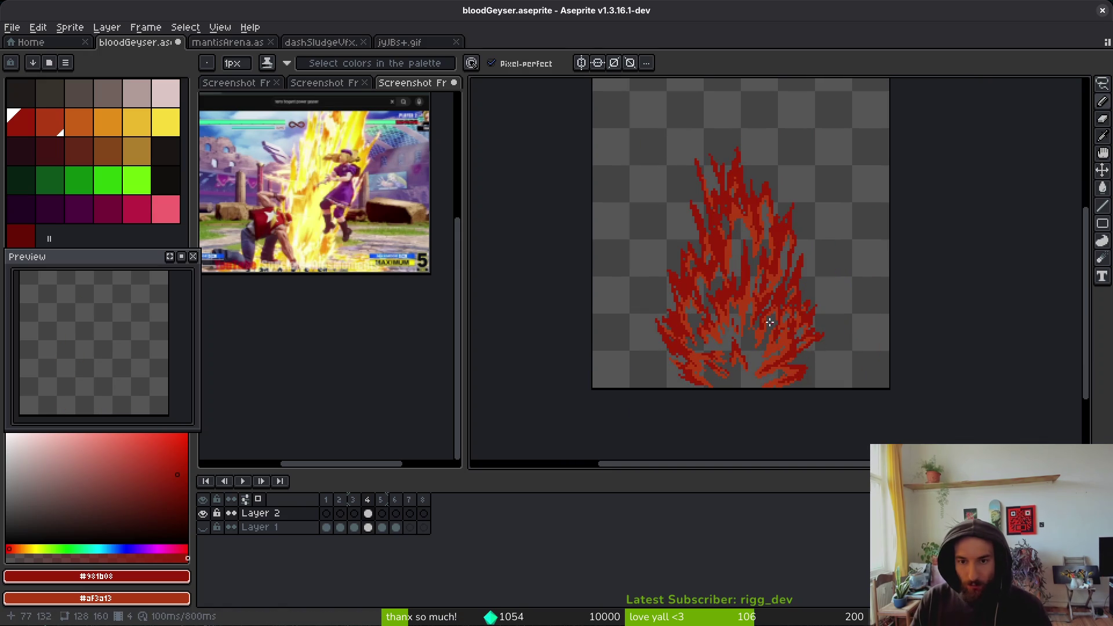
scroll(794, 340, "up", 5)
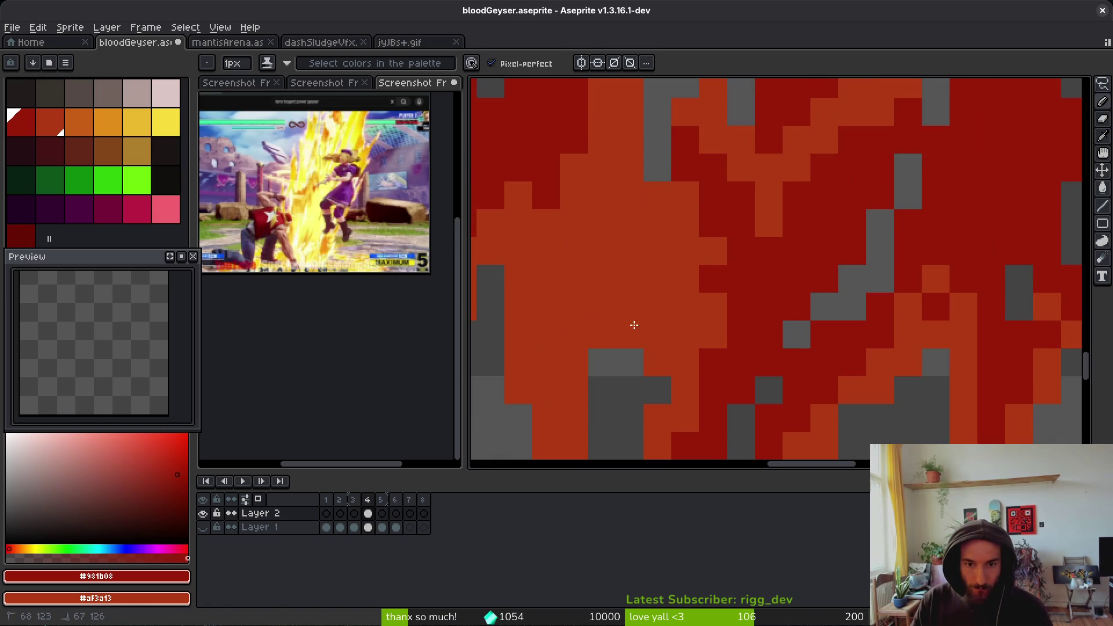
- Paint dark-red pixels into the remaining lower gaps and save bloodGeyser.aseprite
mouse_move(672, 347)
left_mouse_down()
mouse_move(687, 336)
mouse_move(651, 360)
mouse_move(599, 339)
mouse_move(661, 251)
mouse_move(614, 296)
mouse_move(601, 288)
mouse_move(625, 357)
mouse_move(634, 340)
left_mouse_up()
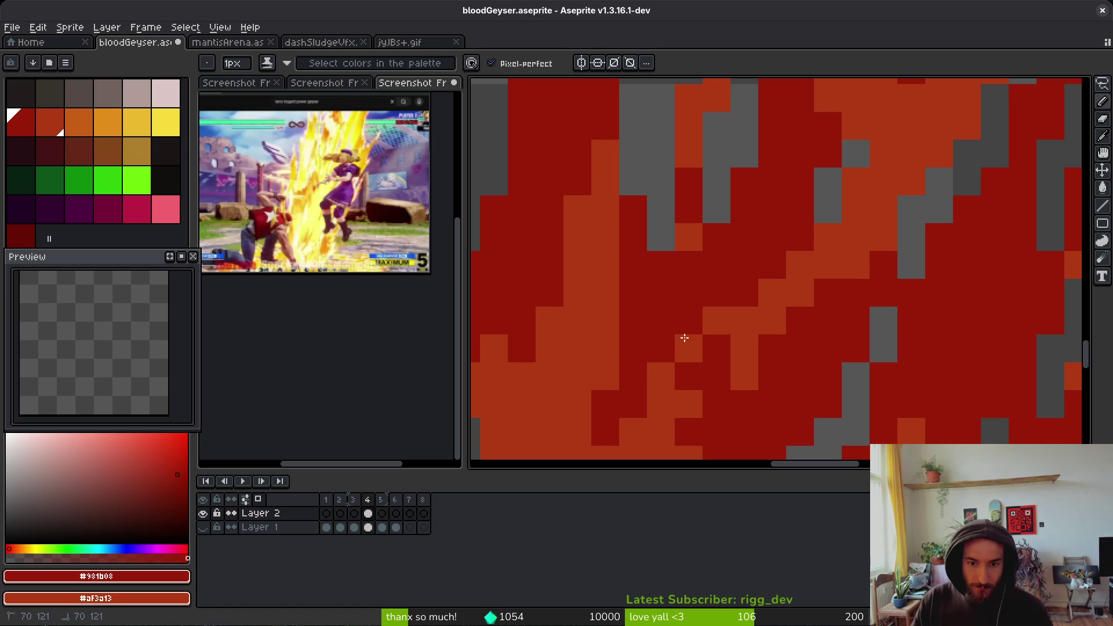
scroll(696, 399, "down", 5)
scroll(696, 399, "down", 2)
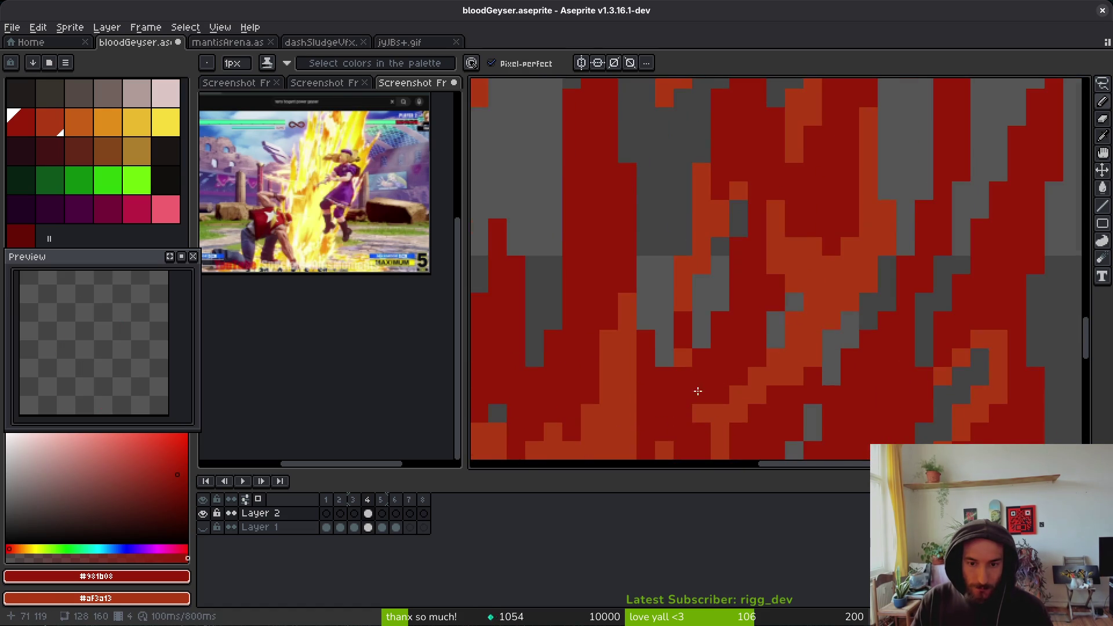
scroll(692, 362, "up", 1)
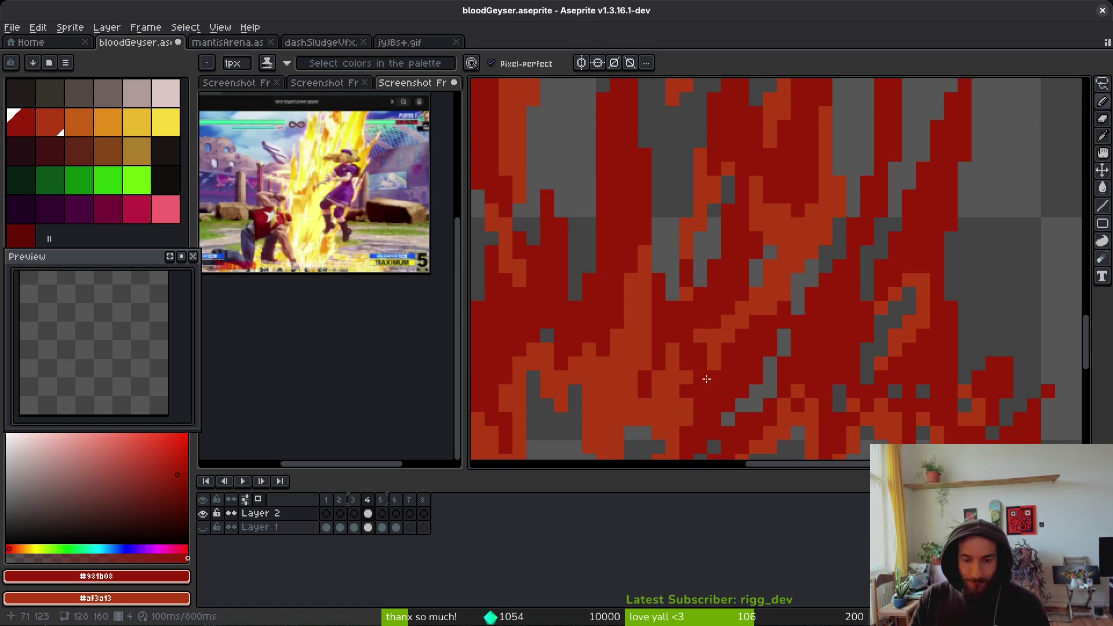
scroll(701, 377, "down", 2)
scroll(701, 376, "up", 3)
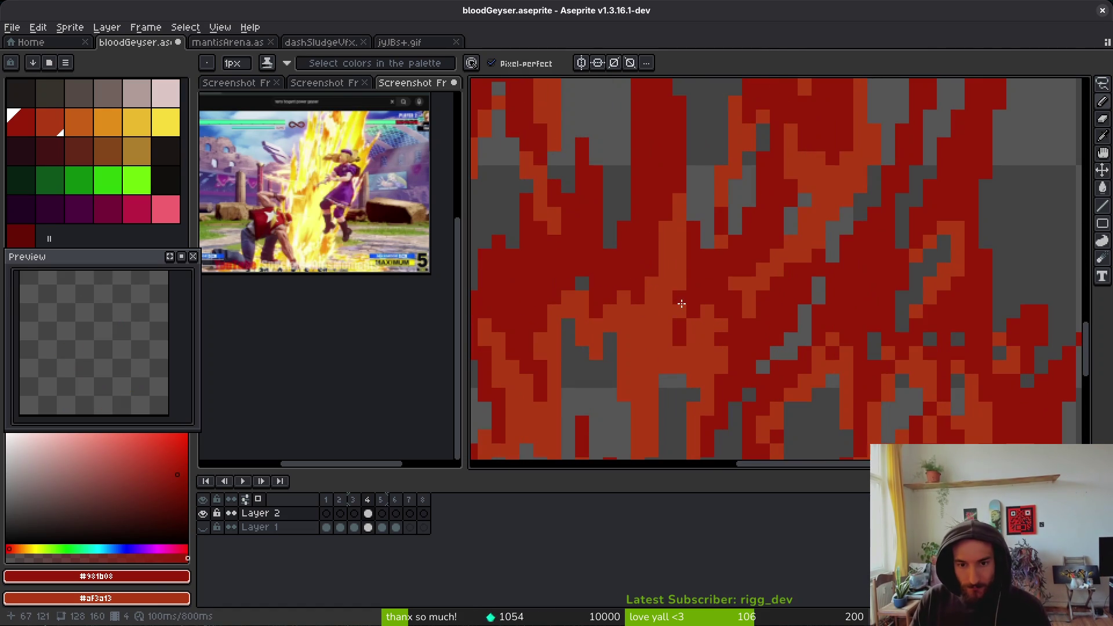
left_click(664, 354)
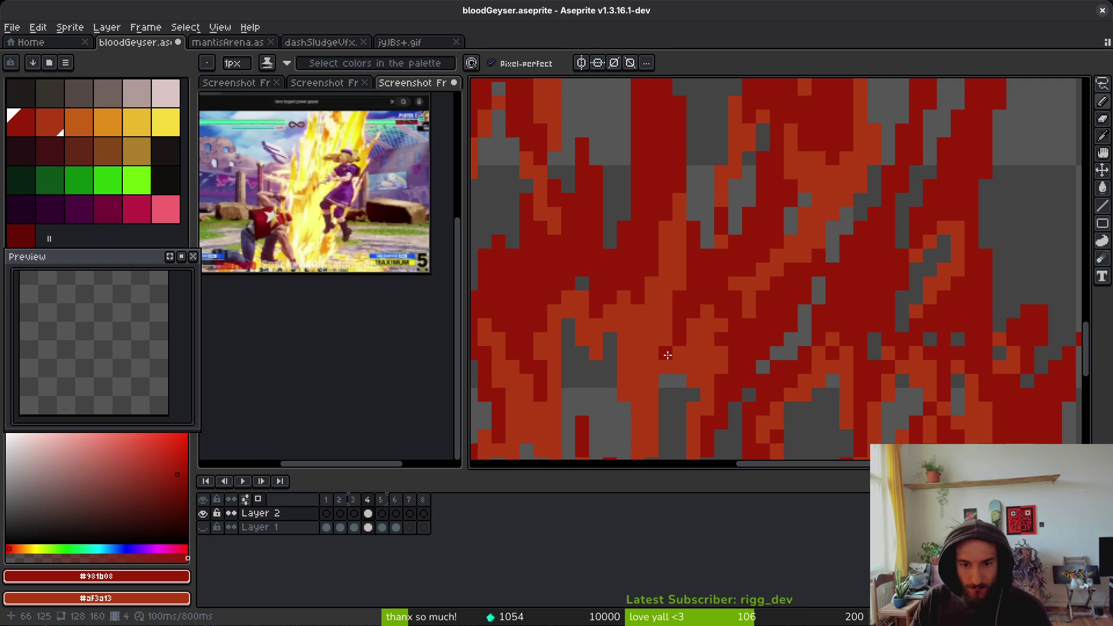
left_click(666, 395)
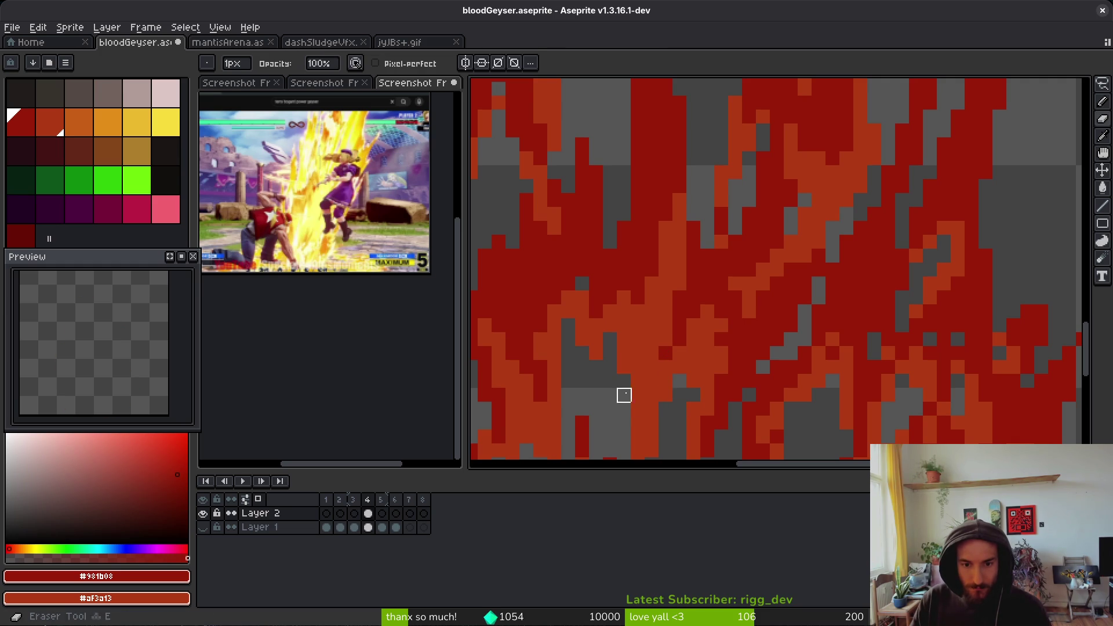
scroll(649, 394, "down", 3)
key("ctrl+s")
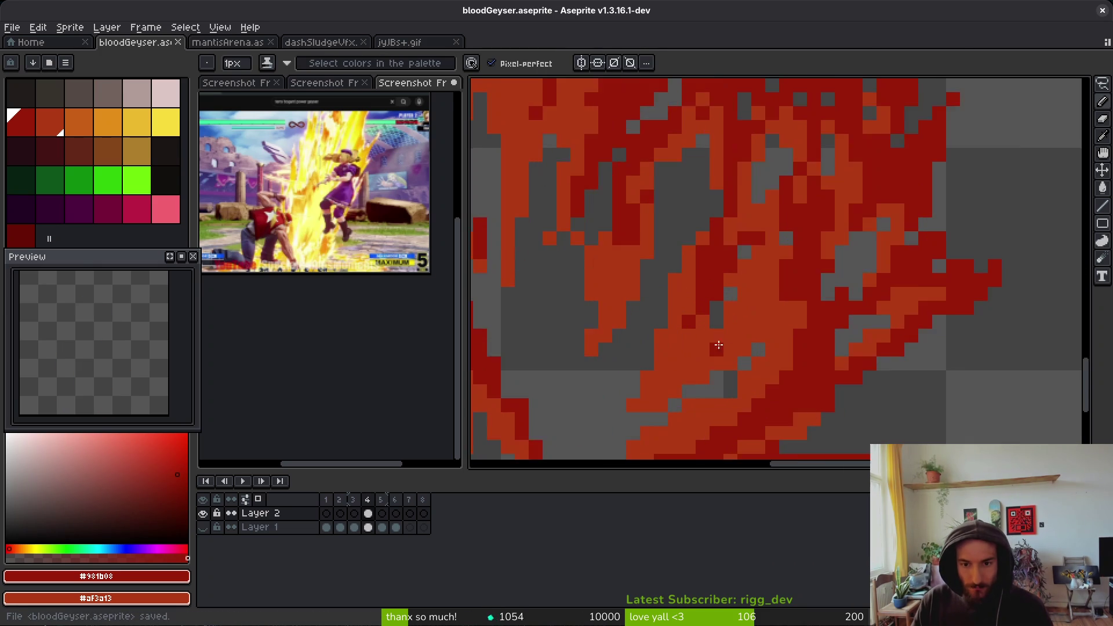
- Paint a dark-red column and a few more dark-red pixels into the lower flame strands
scroll(743, 373, "up", 3)
mouse_move(678, 335)
left_mouse_down()
mouse_move(673, 369)
mouse_move(752, 335)
left_mouse_up()
scroll(769, 371, "down", 3)
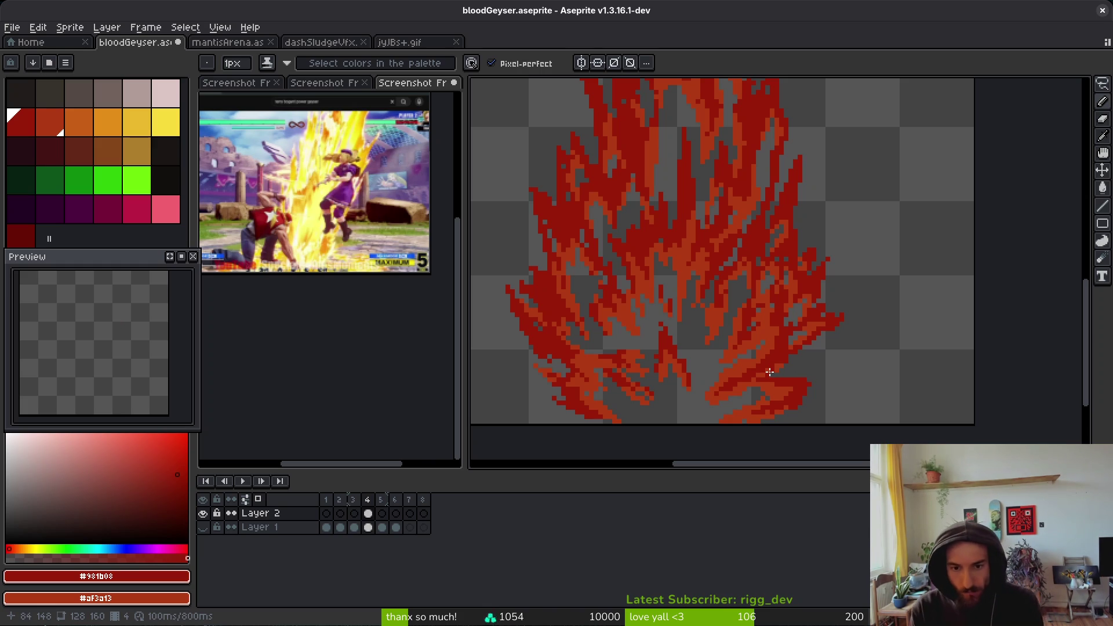
scroll(644, 355, "up", 5)
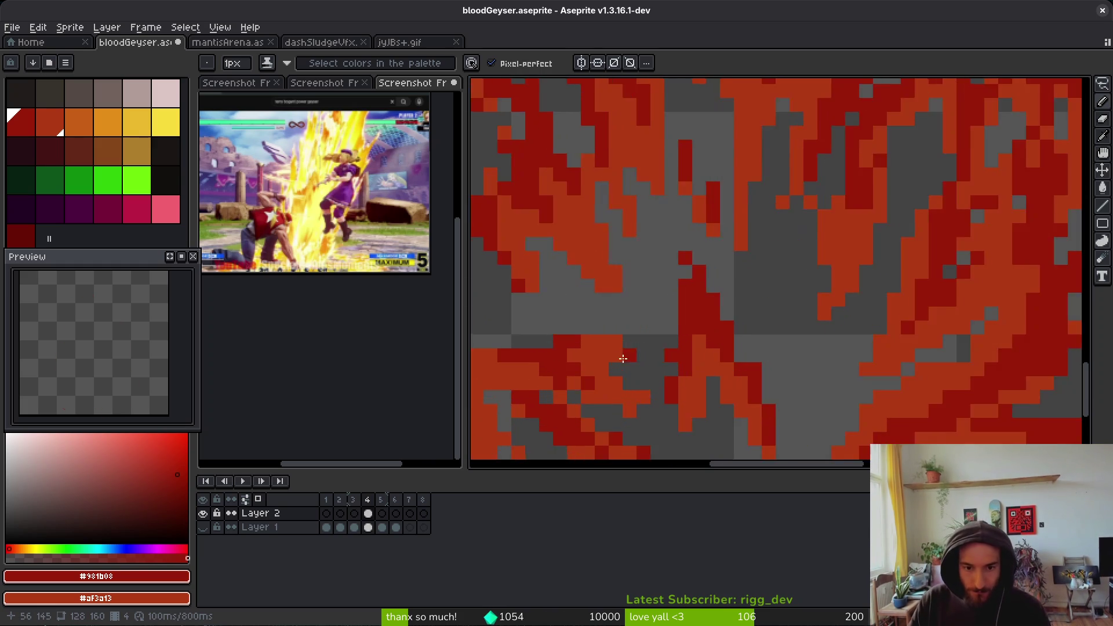
mouse_move(683, 273)
left_mouse_down()
mouse_move(608, 233)
mouse_move(828, 336)
left_mouse_up()
scroll(829, 337, "down", 3)
scroll(825, 344, "up", 2)
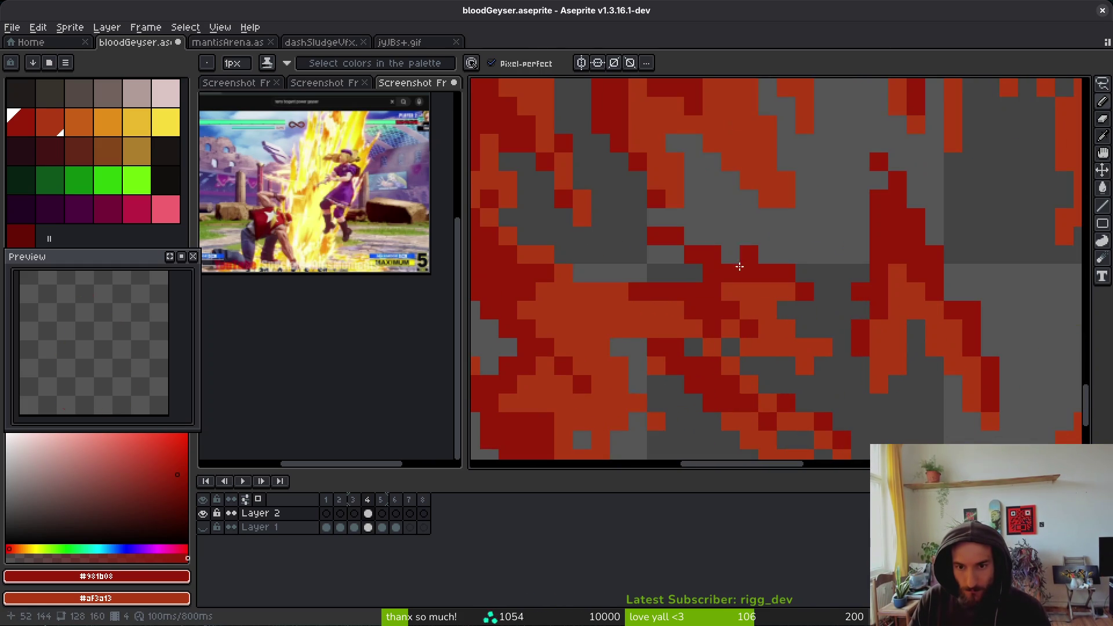
key("e")
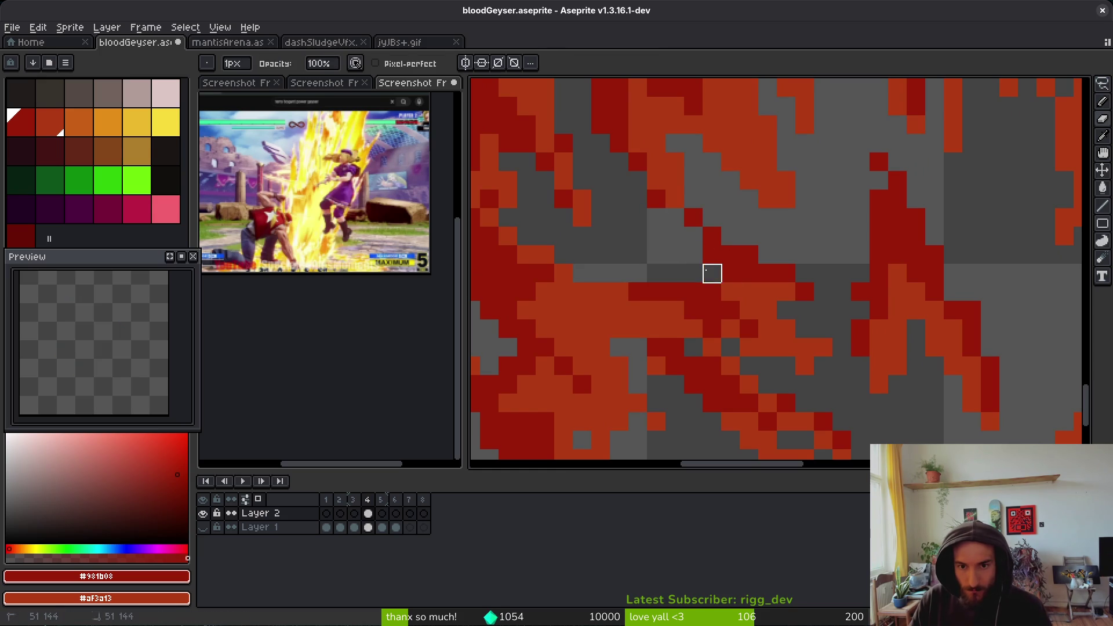
key("b")
- Add a short diagonal of dark-red pixels and another stroke across the lower flames
scroll(734, 288, "down", 3)
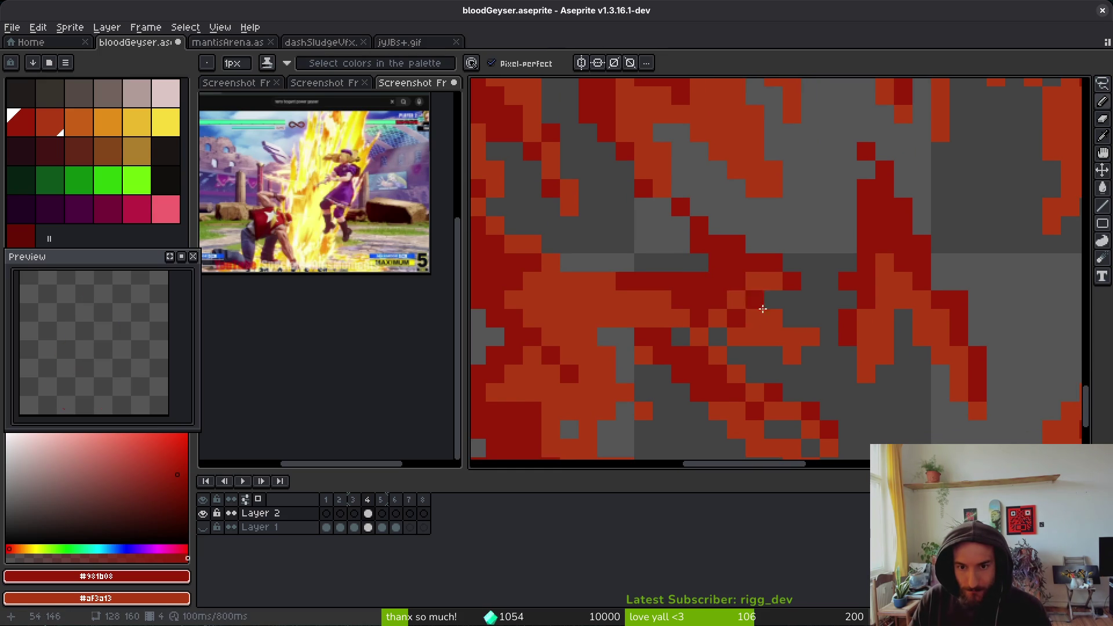
scroll(683, 298, "up", 3)
scroll(703, 308, "down", 1)
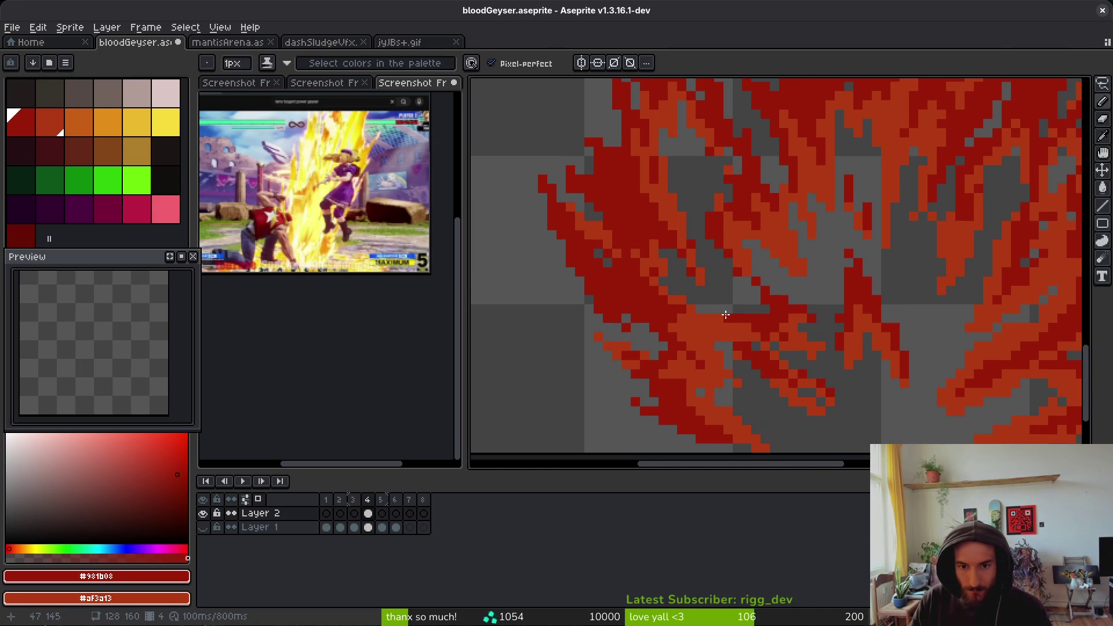
scroll(754, 314, "up", 2)
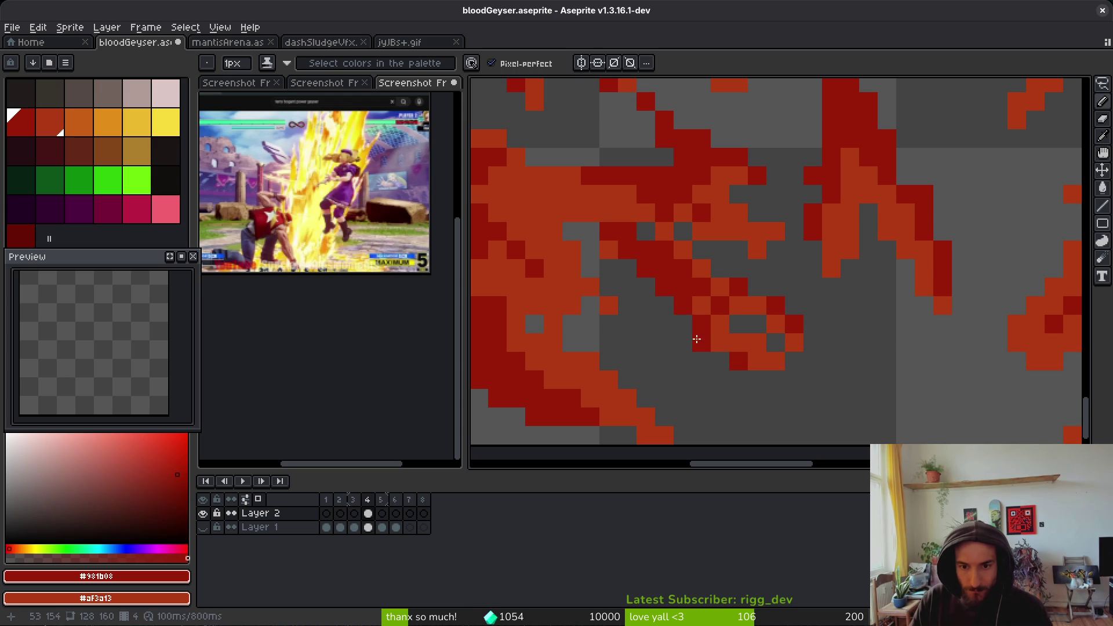
left_click_drag(627, 269, 588, 233)
mouse_move(564, 351)
left_mouse_down()
mouse_move(684, 291)
mouse_move(695, 322)
left_mouse_up()
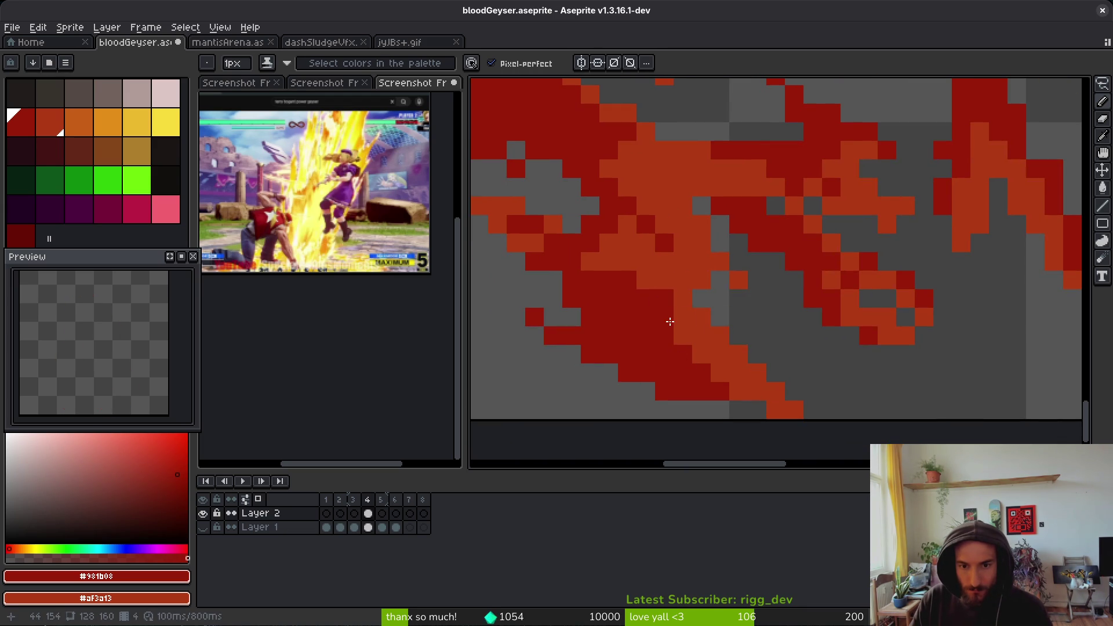
scroll(776, 364, "down", 4)
scroll(748, 367, "up", 3)
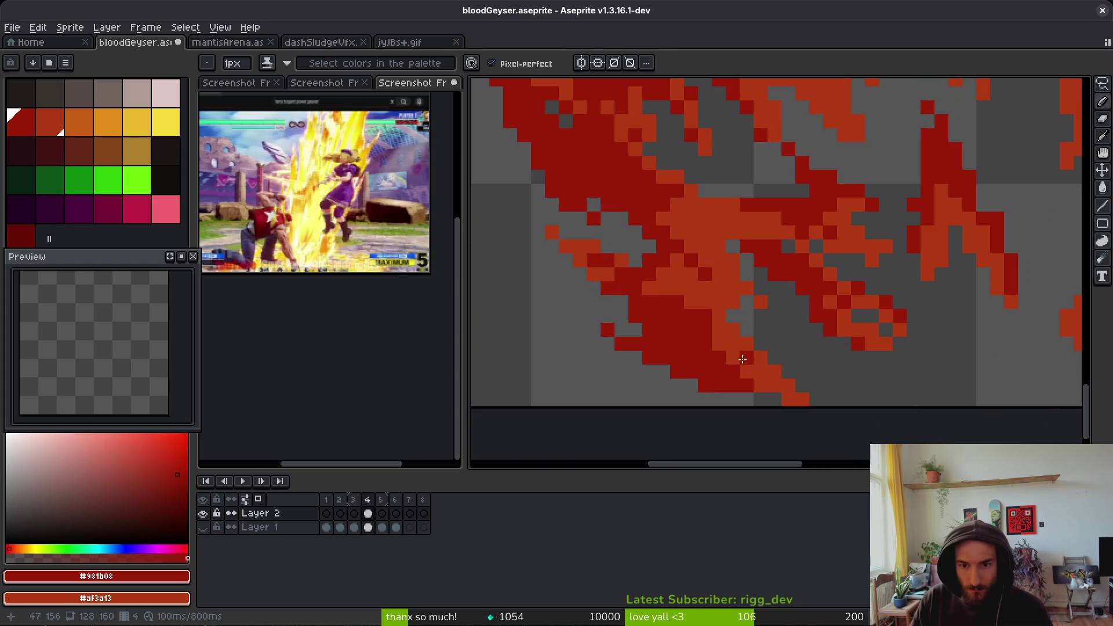
- Touch up the flame edges with dark-red pixels, including a diagonal run, and orange secondary-colour pixels
mouse_move(756, 322)
left_mouse_down()
mouse_move(753, 300)
mouse_move(786, 330)
left_mouse_up()
scroll(823, 349, "down", 3)
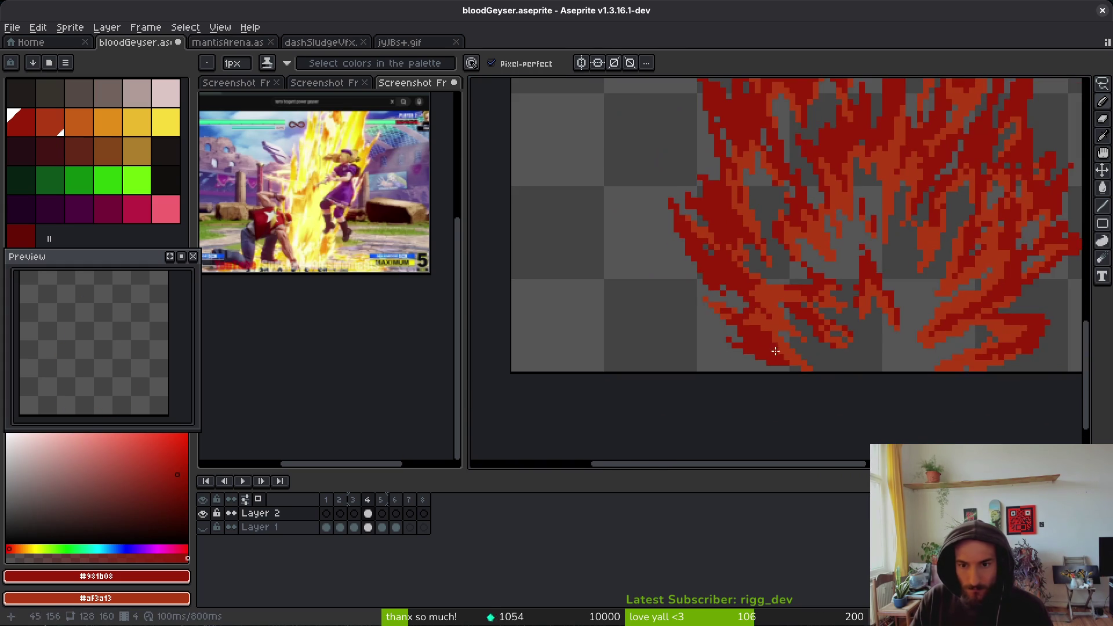
scroll(864, 362, "up", 4)
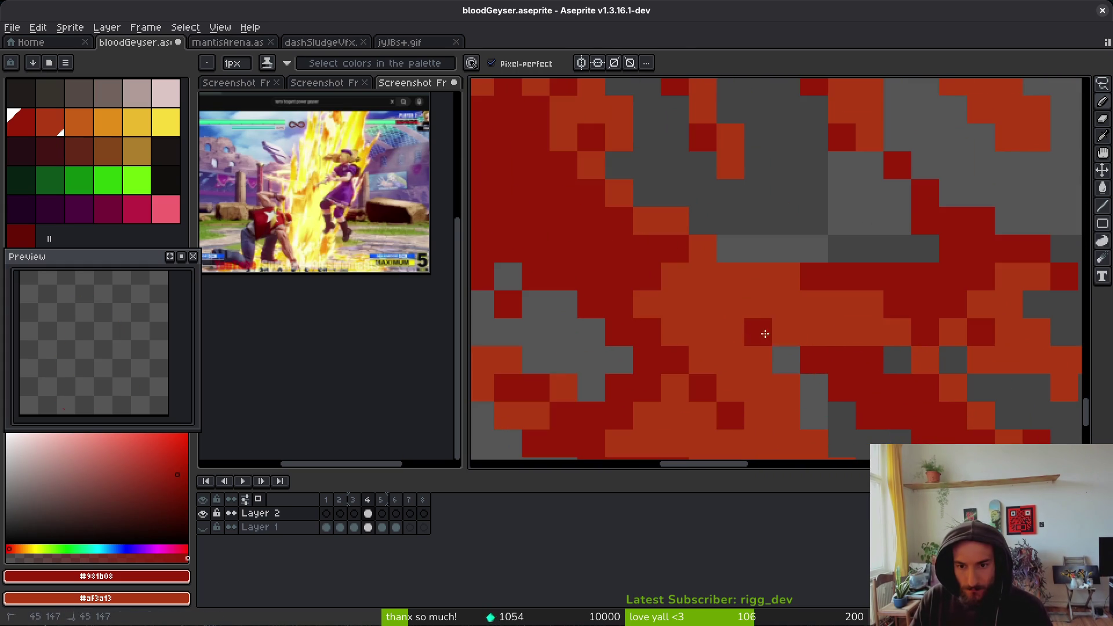
scroll(773, 347, "down", 3)
scroll(772, 346, "down", 2)
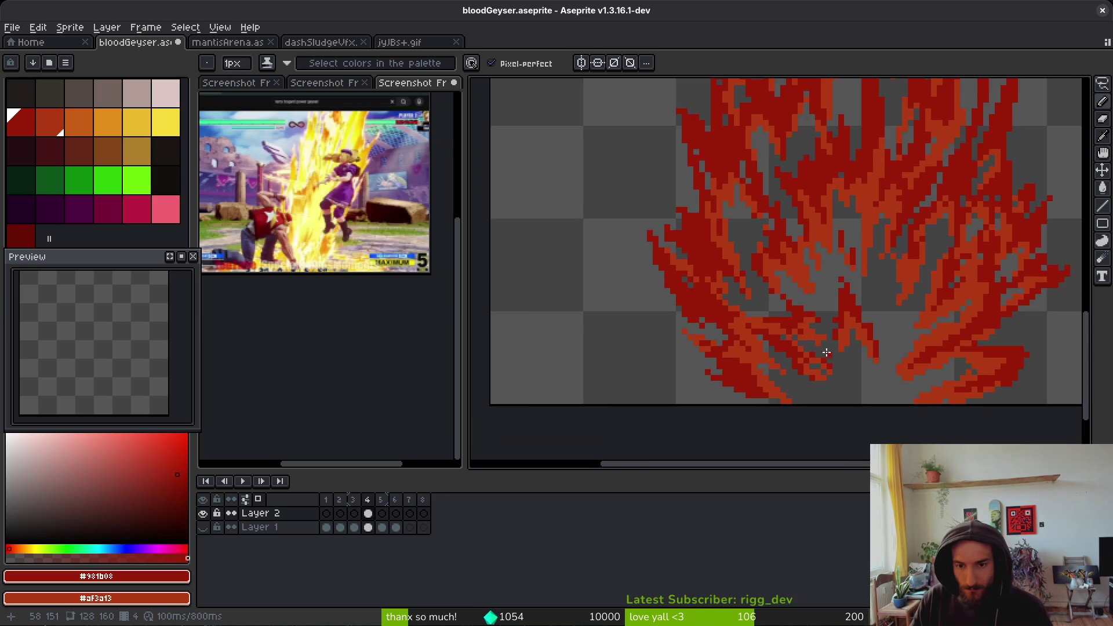
scroll(881, 334, "down", 2)
scroll(880, 334, "up", 4)
scroll(840, 324, "down", 4)
scroll(753, 302, "up", 5)
scroll(746, 300, "up", 1)
left_click_drag(746, 299, 812, 378)
left_click(805, 328)
right_click(823, 347)
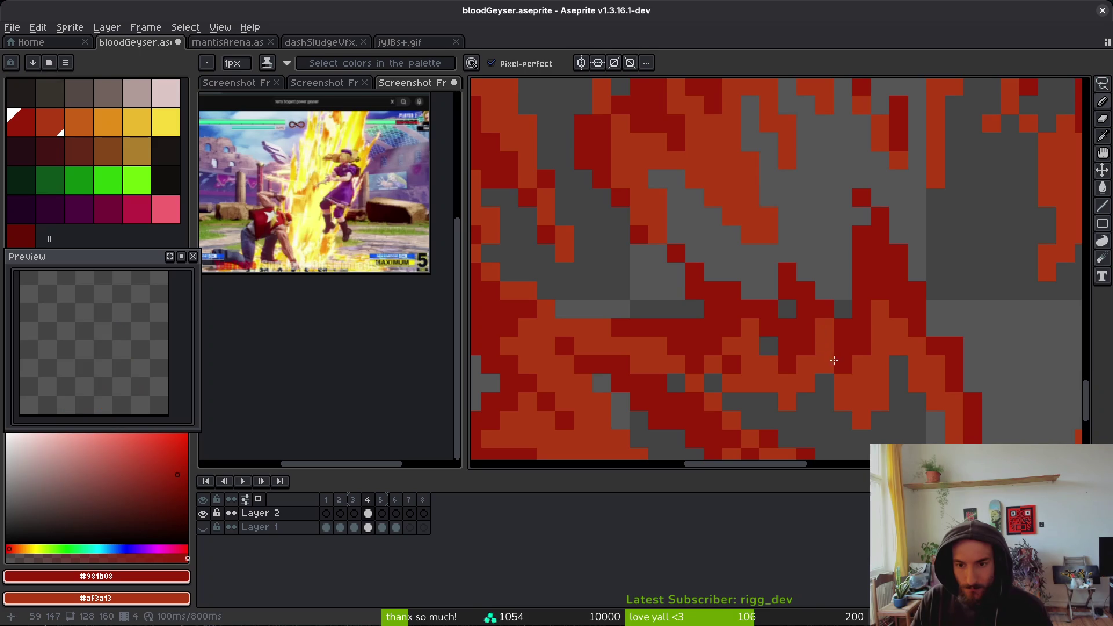
scroll(852, 370, "down", 4)
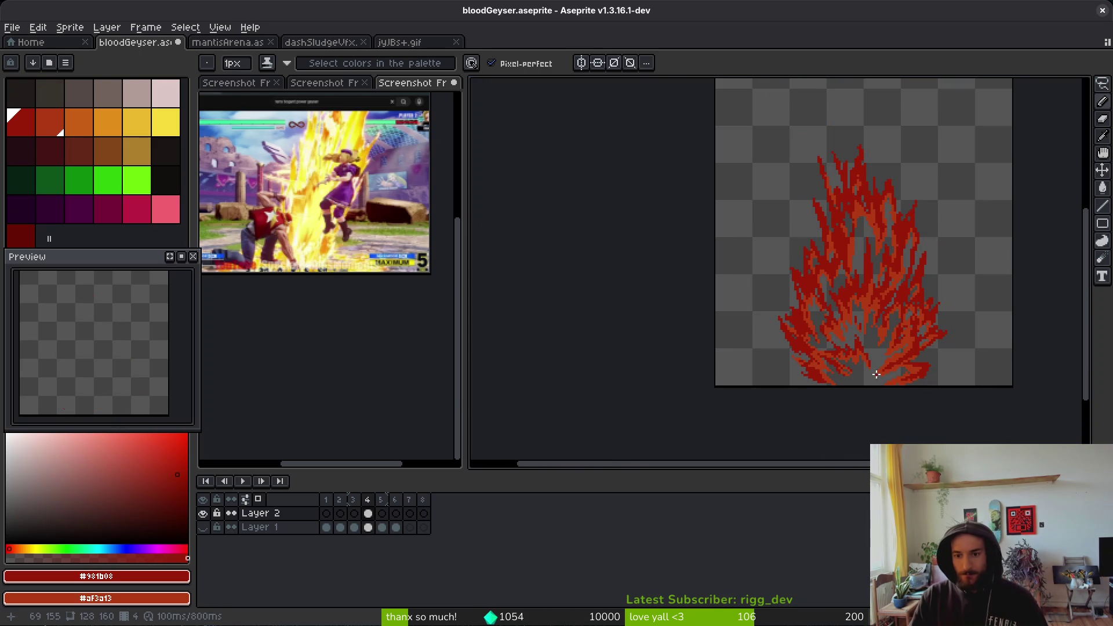
scroll(827, 265, "up", 3)
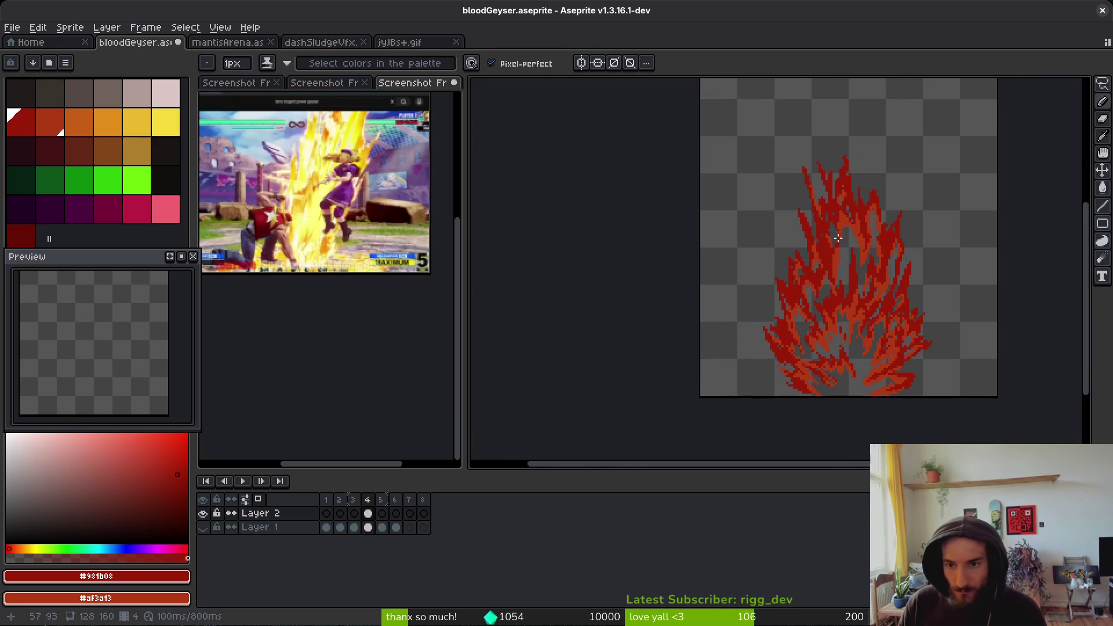
scroll(828, 264, "up", 2)
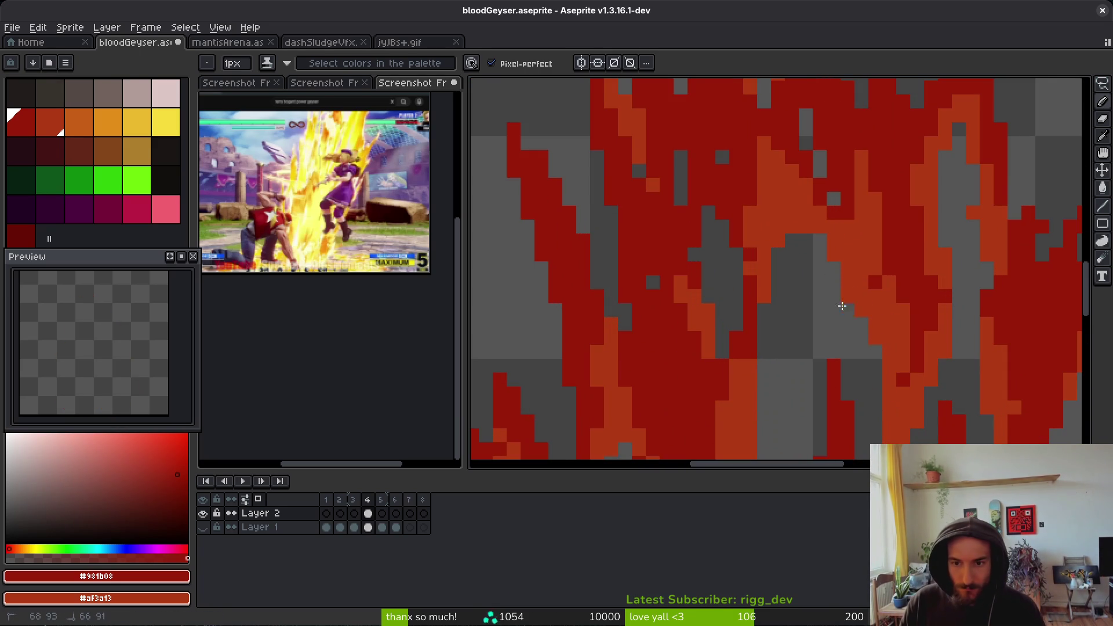
mouse_move(792, 282)
left_mouse_down()
mouse_move(785, 256)
mouse_move(799, 261)
mouse_move(779, 258)
mouse_move(779, 211)
left_mouse_up()
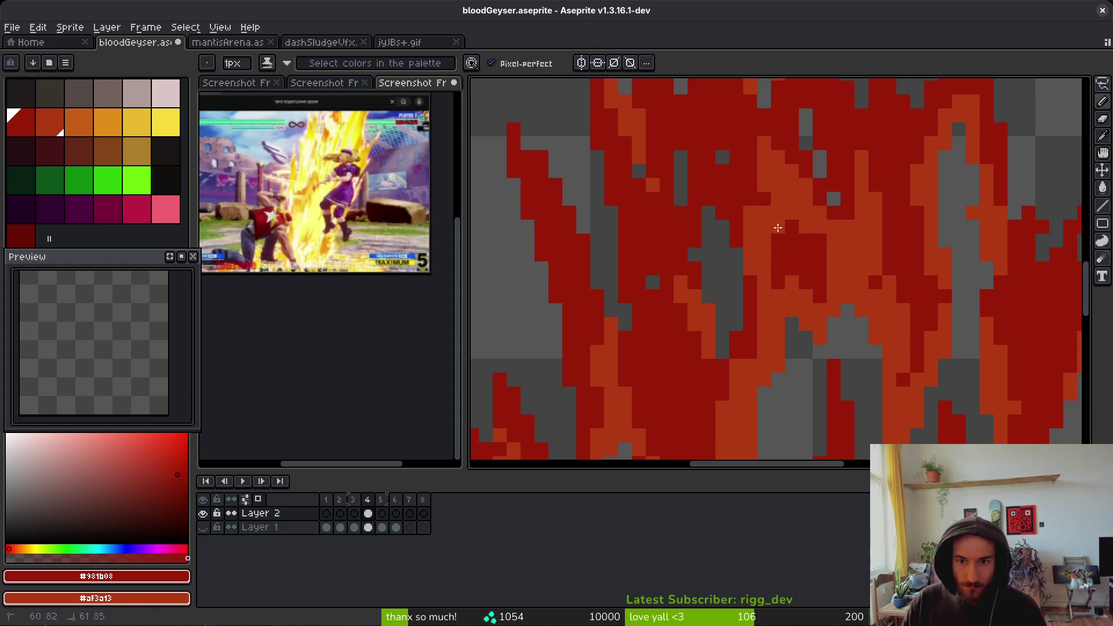
scroll(807, 239, "down", 5)
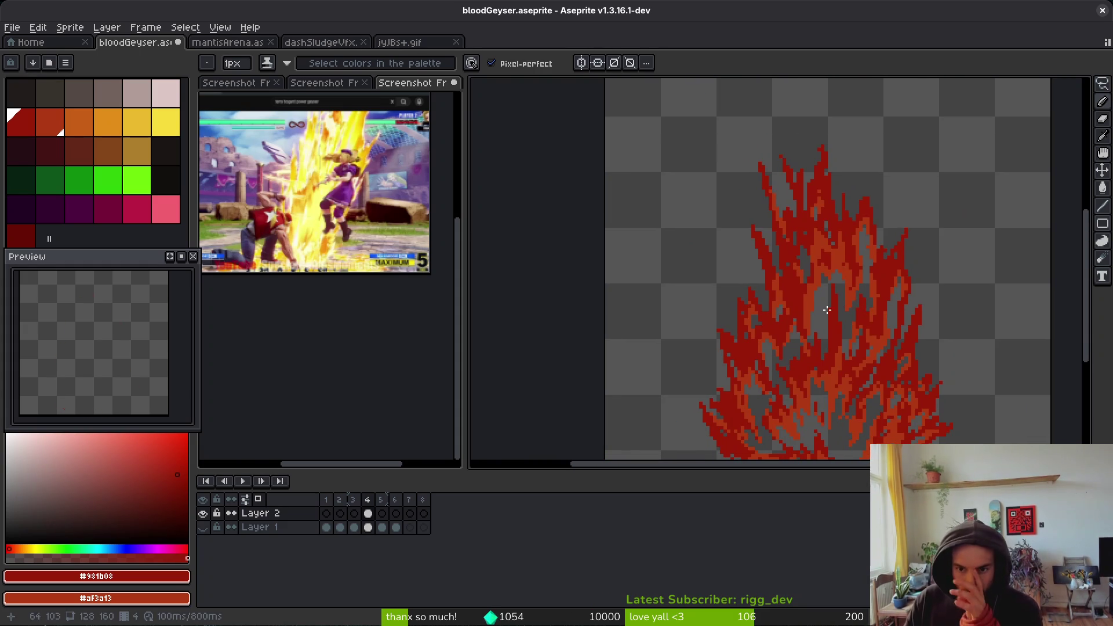
scroll(794, 306, "up", 5)
scroll(794, 307, "up", 2)
right_click(755, 323)
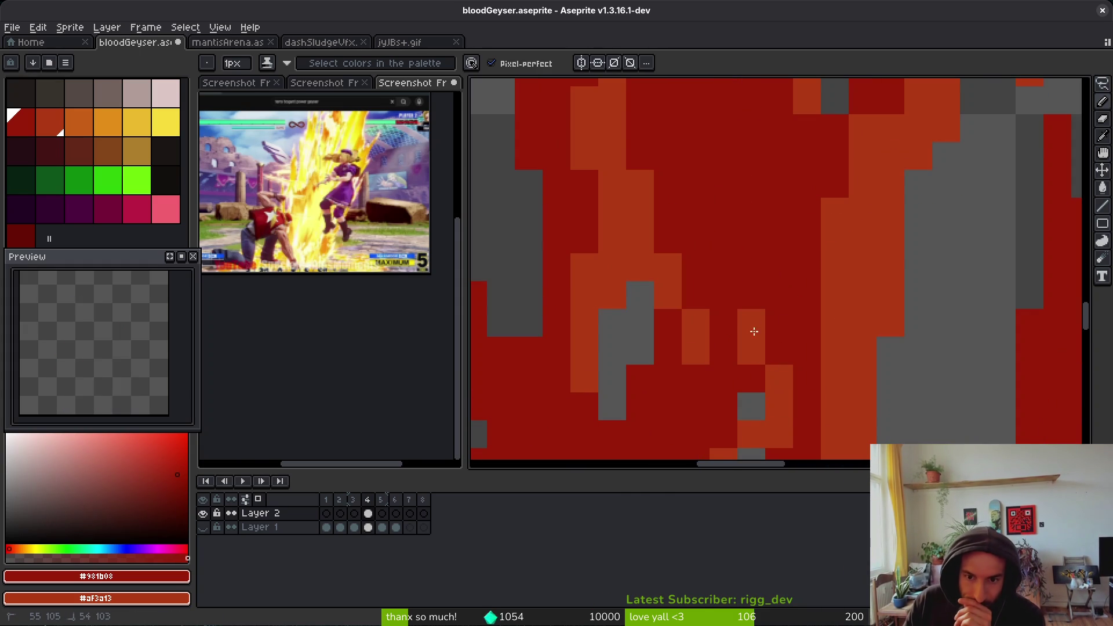
left_click_drag(752, 323, 728, 251)
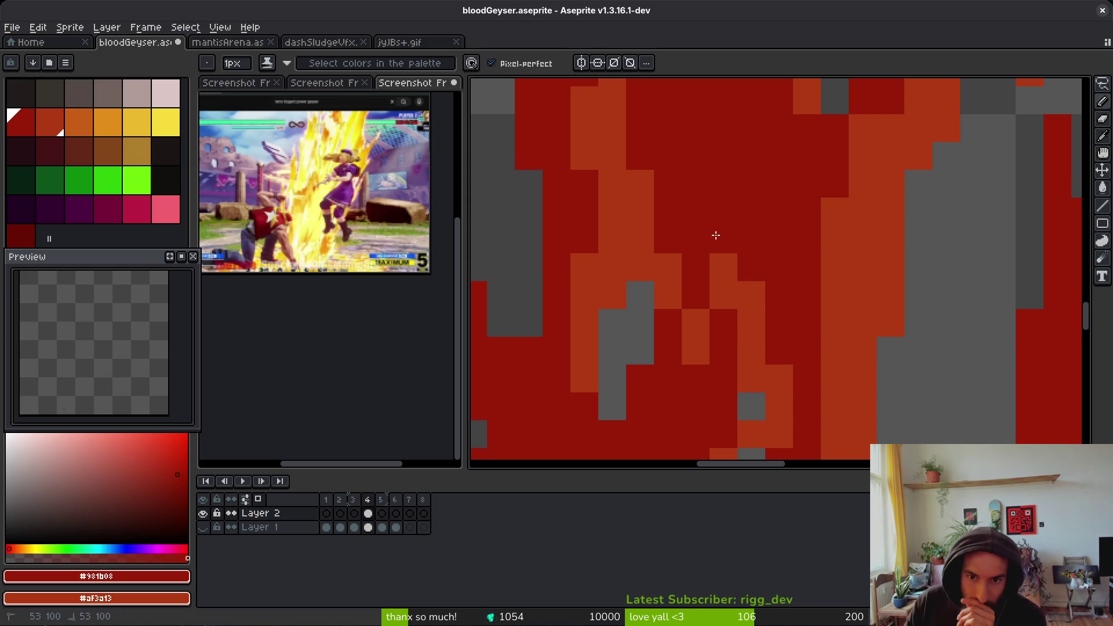
scroll(830, 342, "down", 2)
scroll(830, 343, "up", 3)
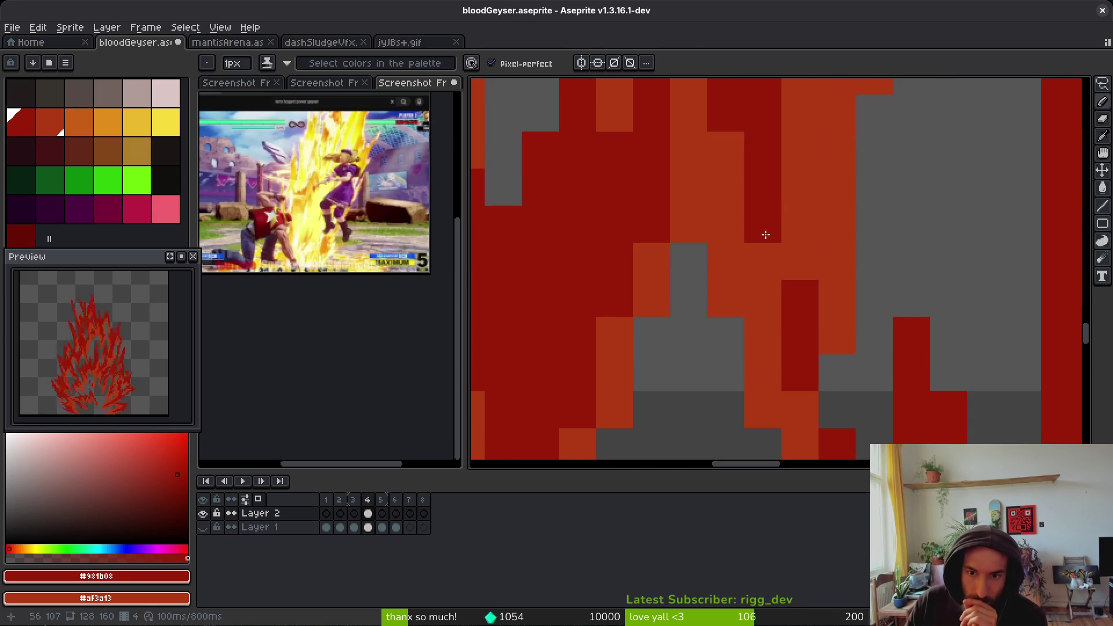
scroll(762, 236, "down", 3)
scroll(764, 260, "up", 2)
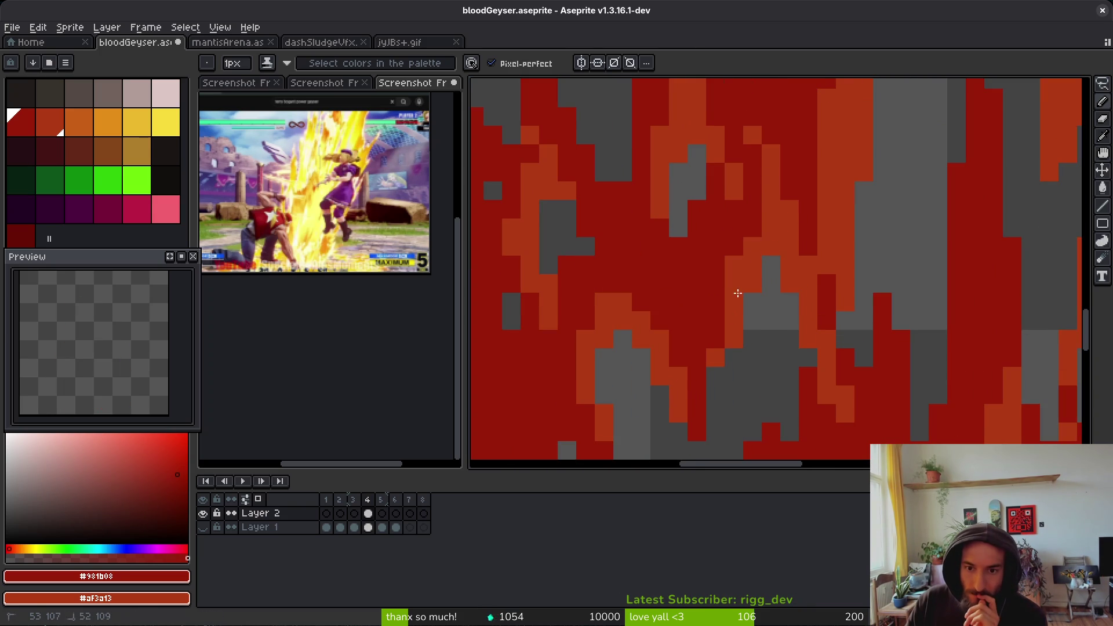
scroll(746, 298, "down", 3)
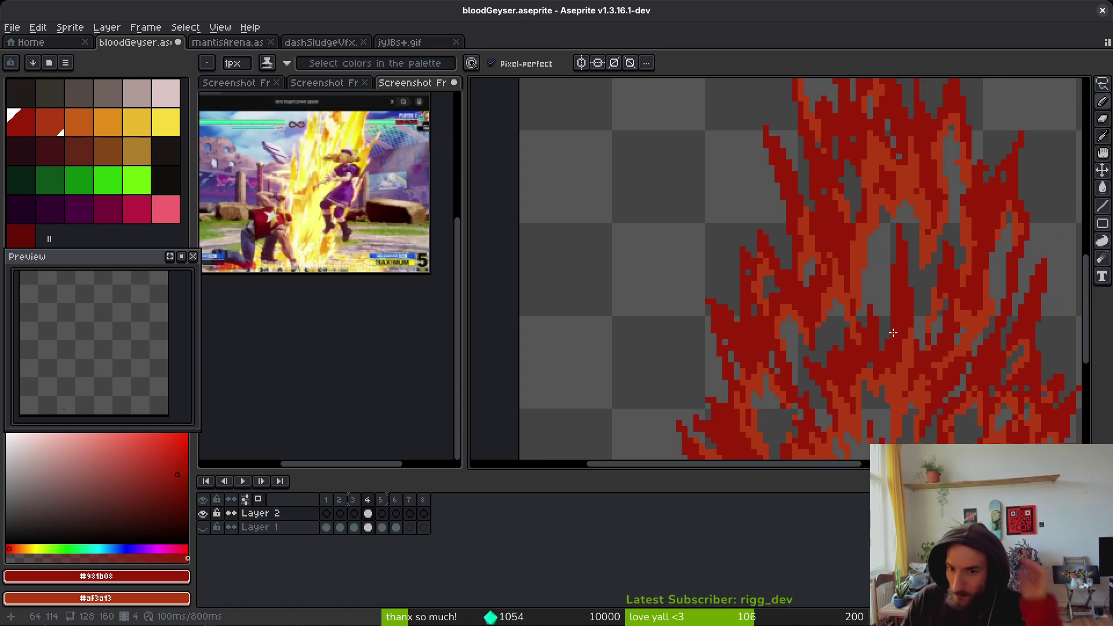
scroll(838, 273, "up", 1)
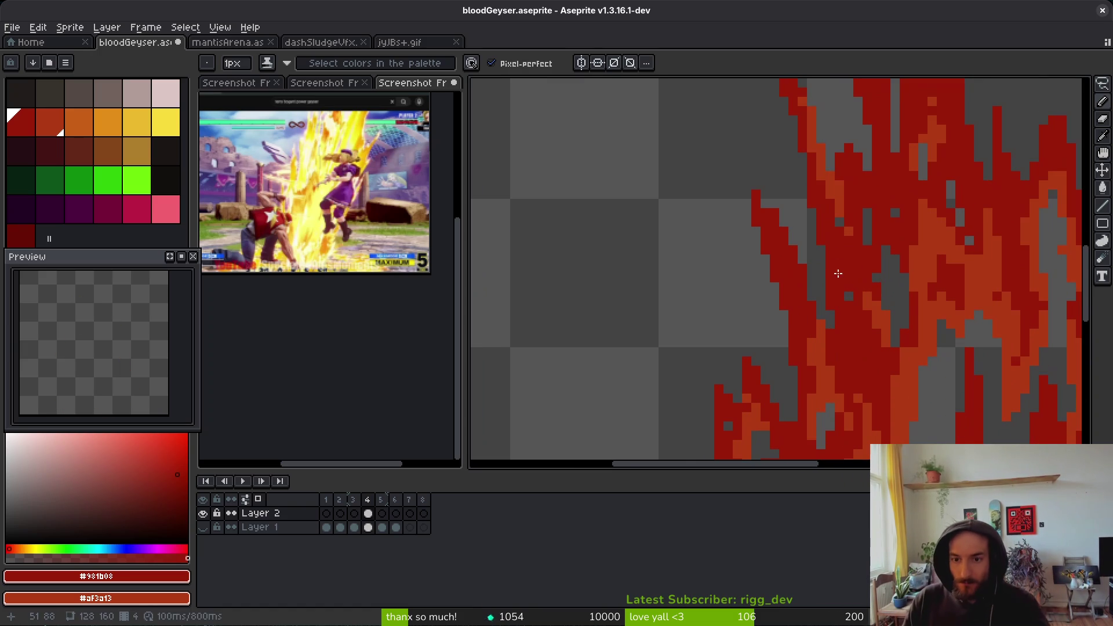
scroll(887, 249, "up", 2)
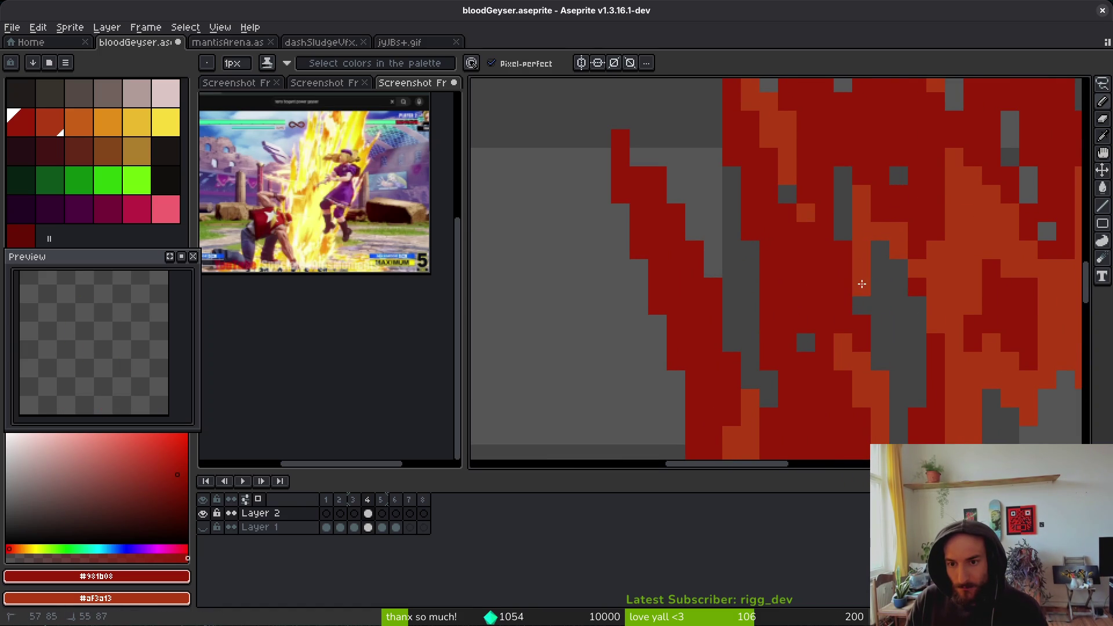
left_click(879, 324)
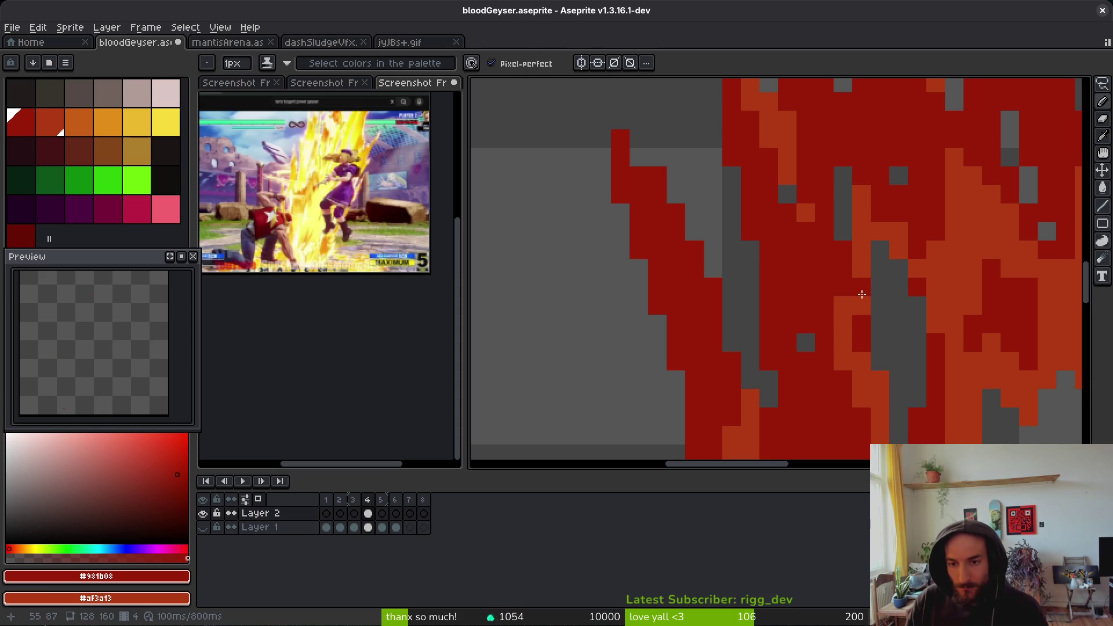
left_click(862, 306)
right_click(844, 278)
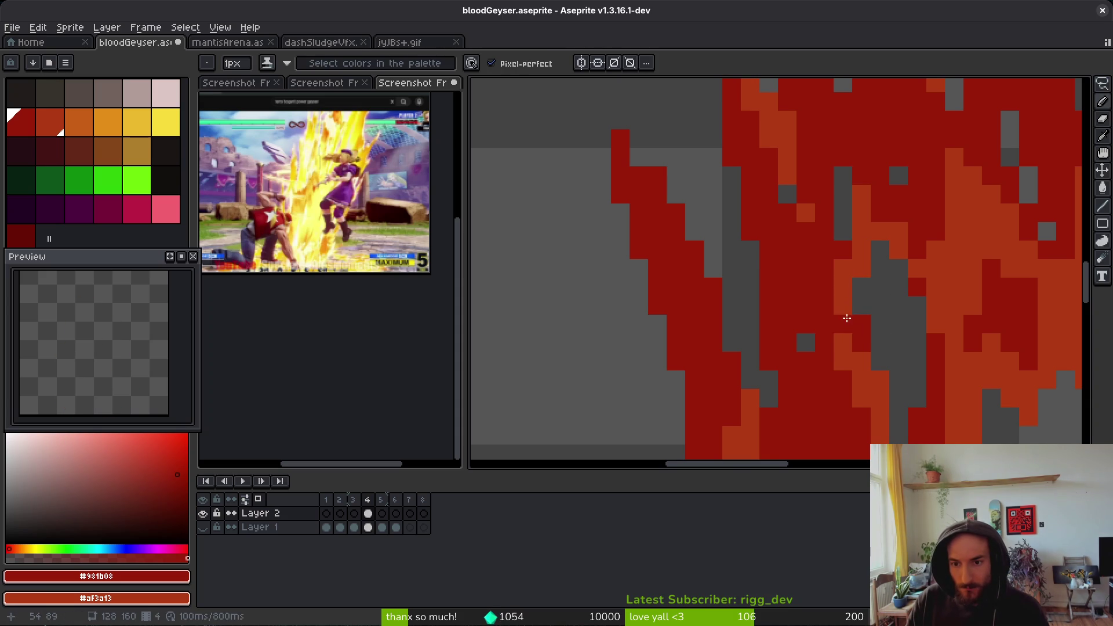
scroll(886, 318, "down", 5)
scroll(886, 318, "up", 4)
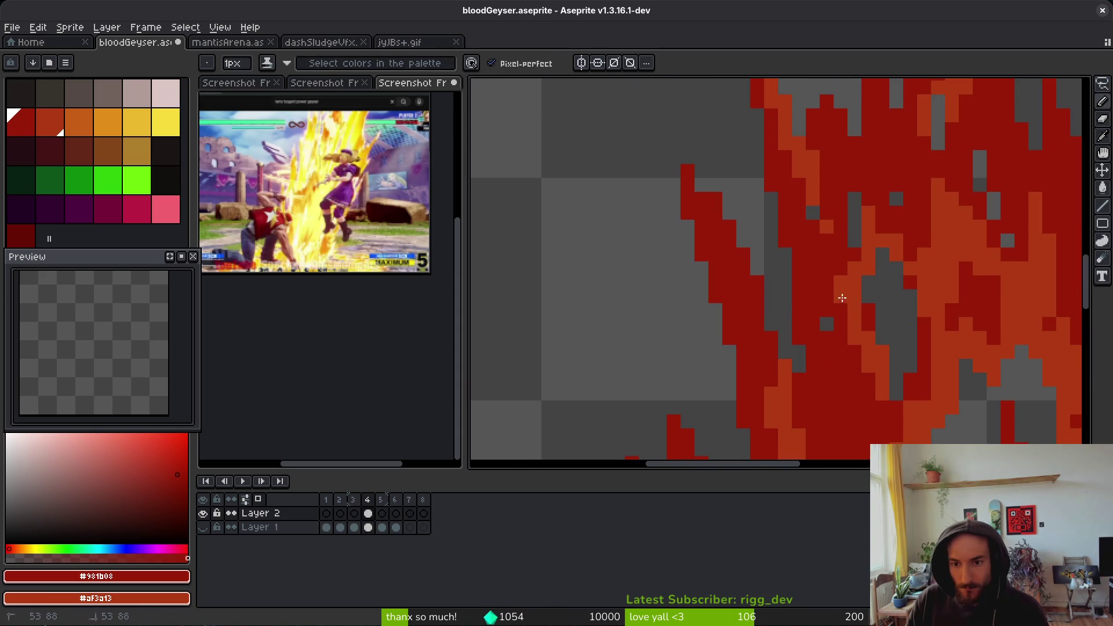
scroll(934, 364, "down", 5)
scroll(934, 364, "up", 4)
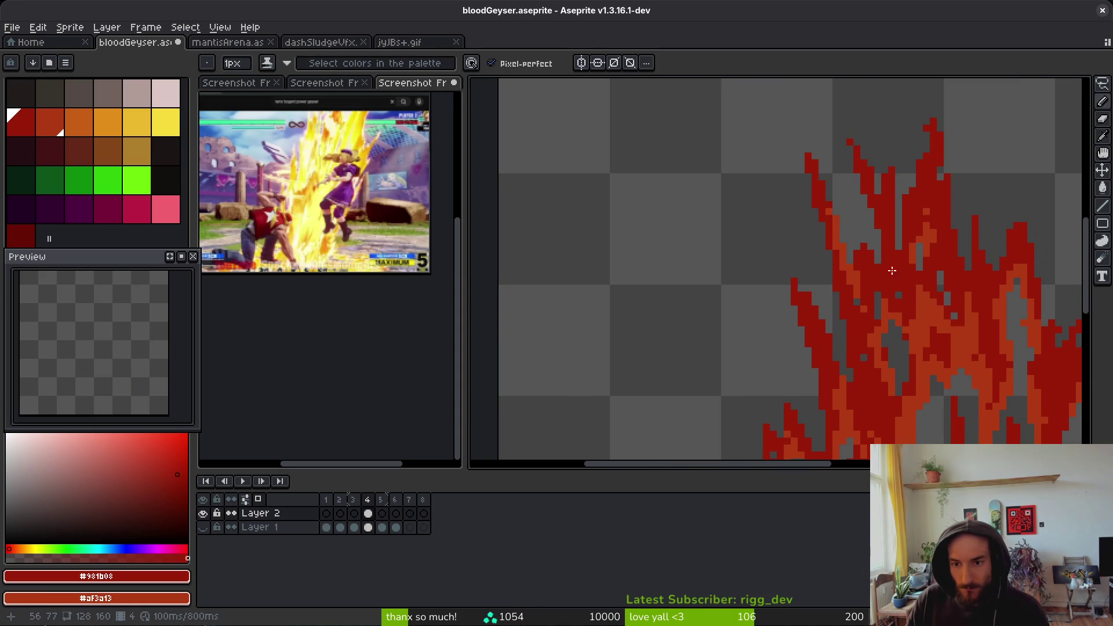
scroll(811, 266, "down", 3)
scroll(811, 244, "up", 4)
left_click_drag(802, 241, 781, 176)
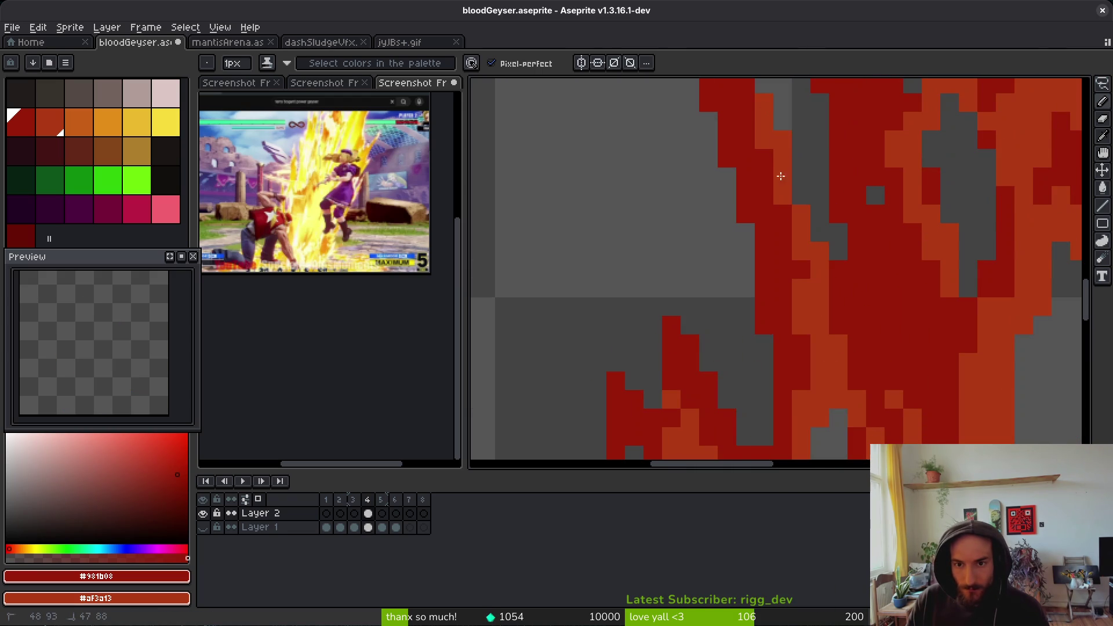
right_click(813, 267)
left_click(793, 236)
scroll(802, 221, "down", 3)
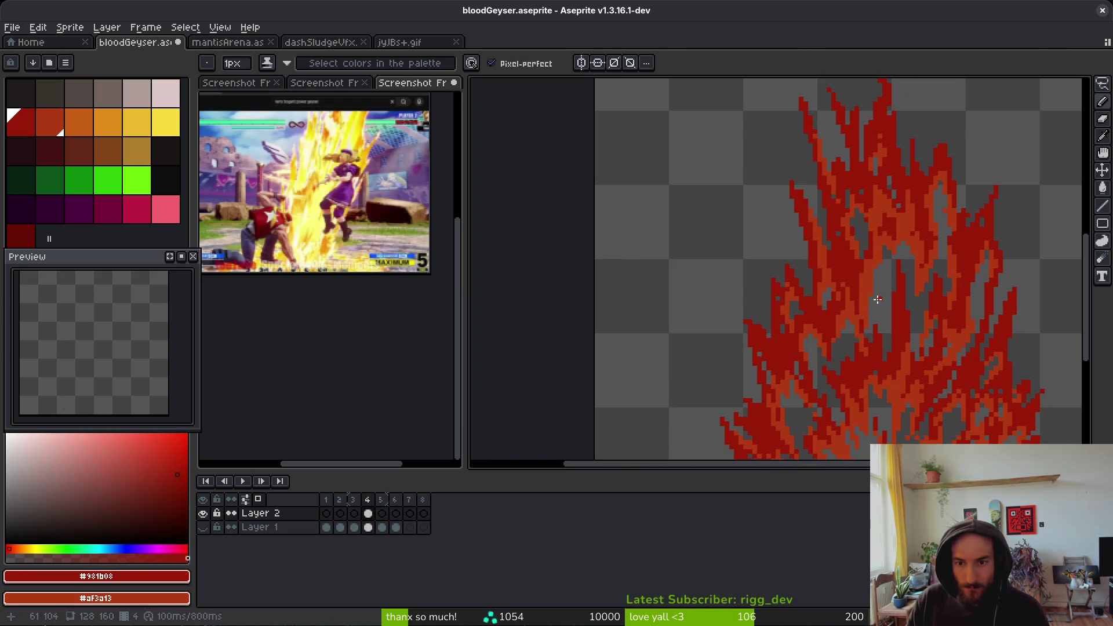
scroll(888, 249, "up", 4)
scroll(888, 250, "up", 2)
left_click(786, 189)
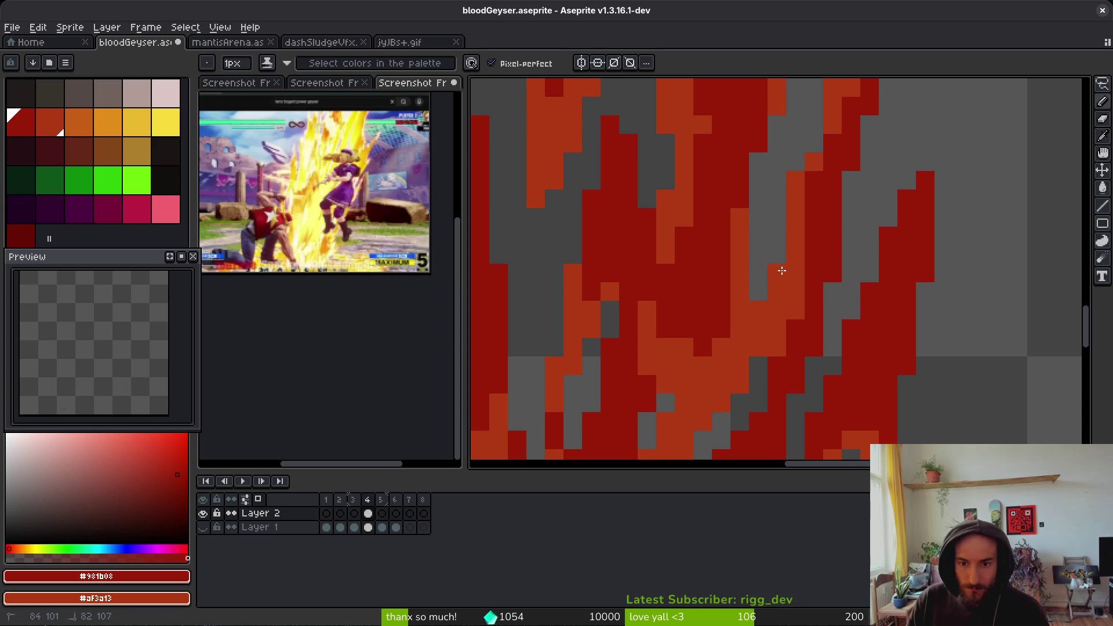
scroll(817, 366, "down", 5)
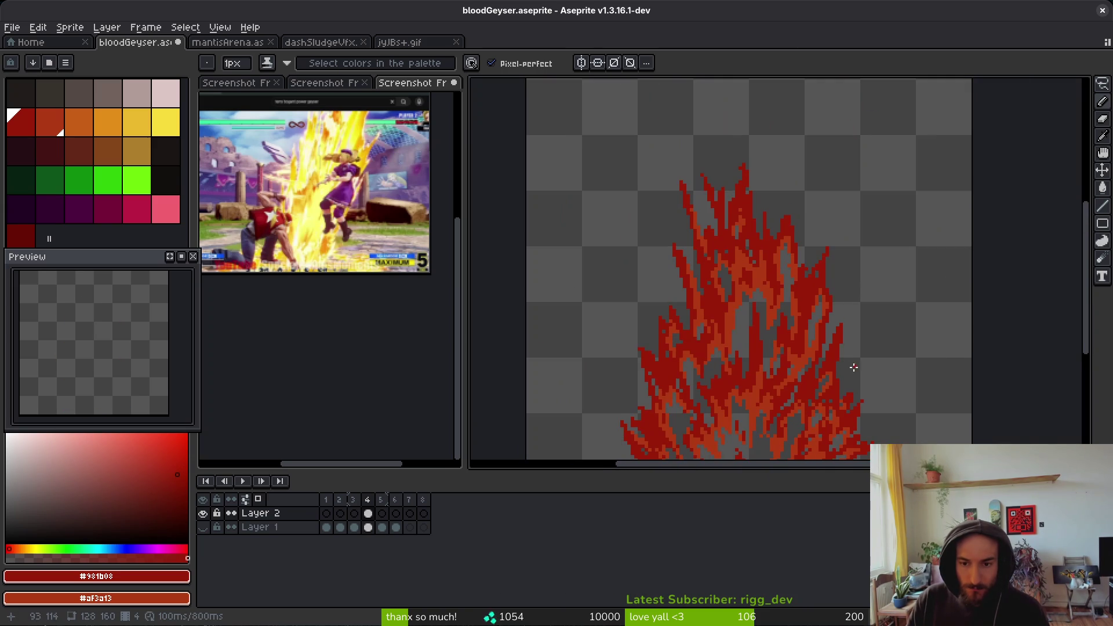
scroll(844, 350, "up", 2)
scroll(828, 347, "up", 3)
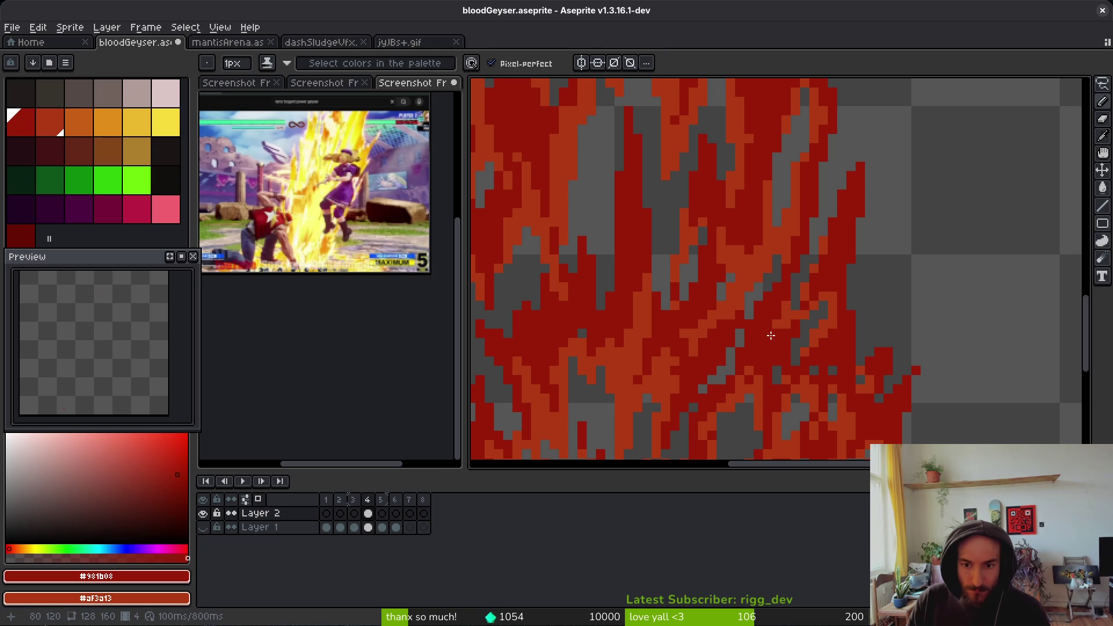
scroll(831, 322, "down", 3)
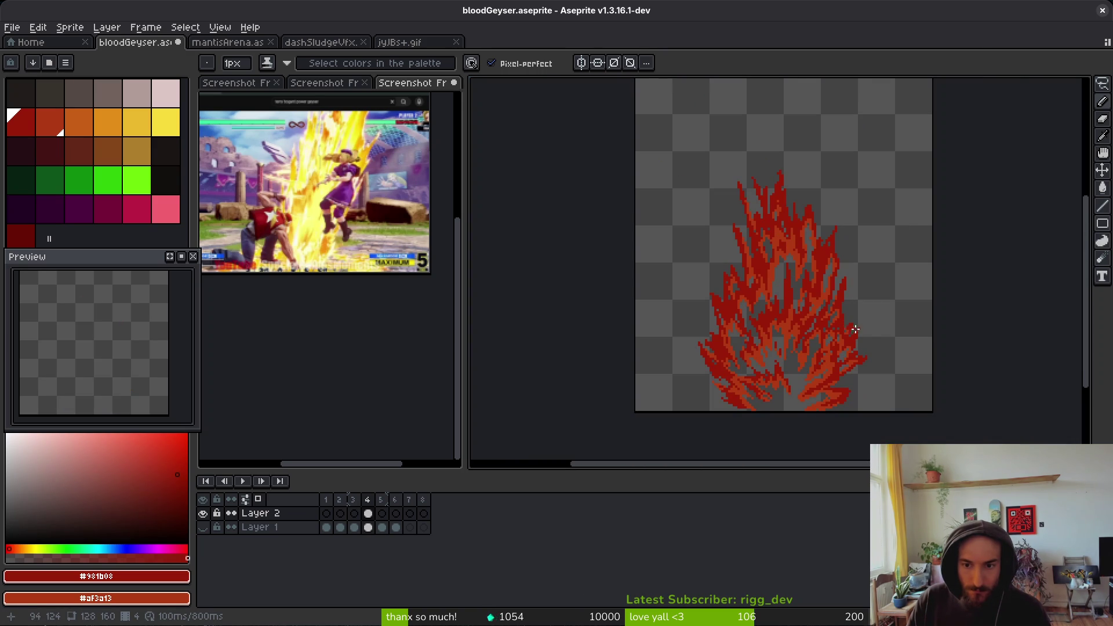
scroll(834, 383, "up", 3)
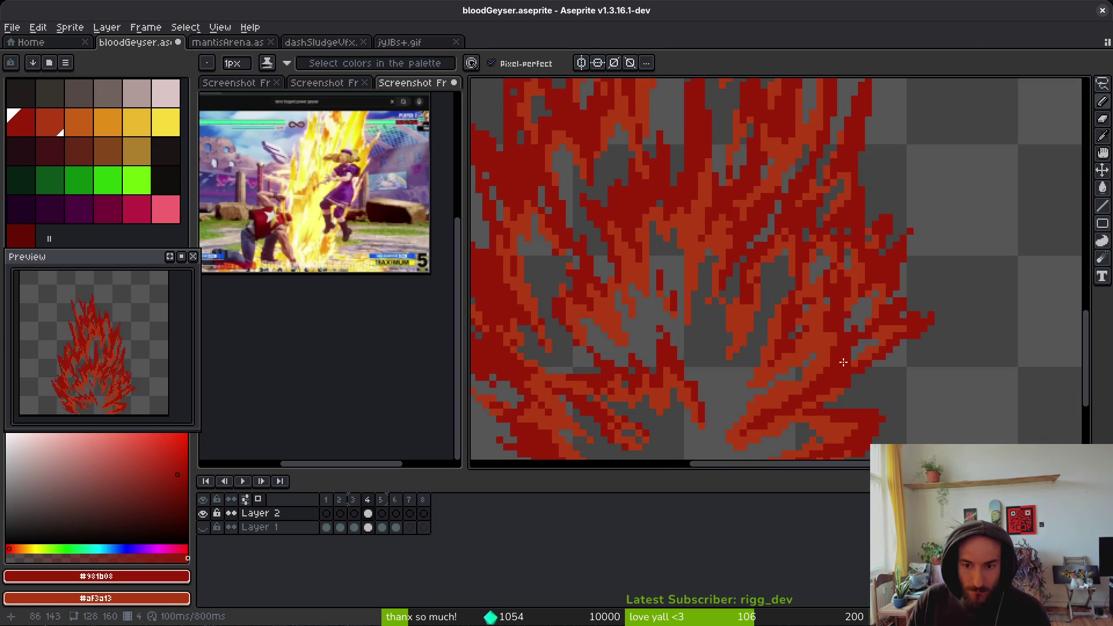
scroll(841, 362, "up", 2)
scroll(915, 232, "down", 1)
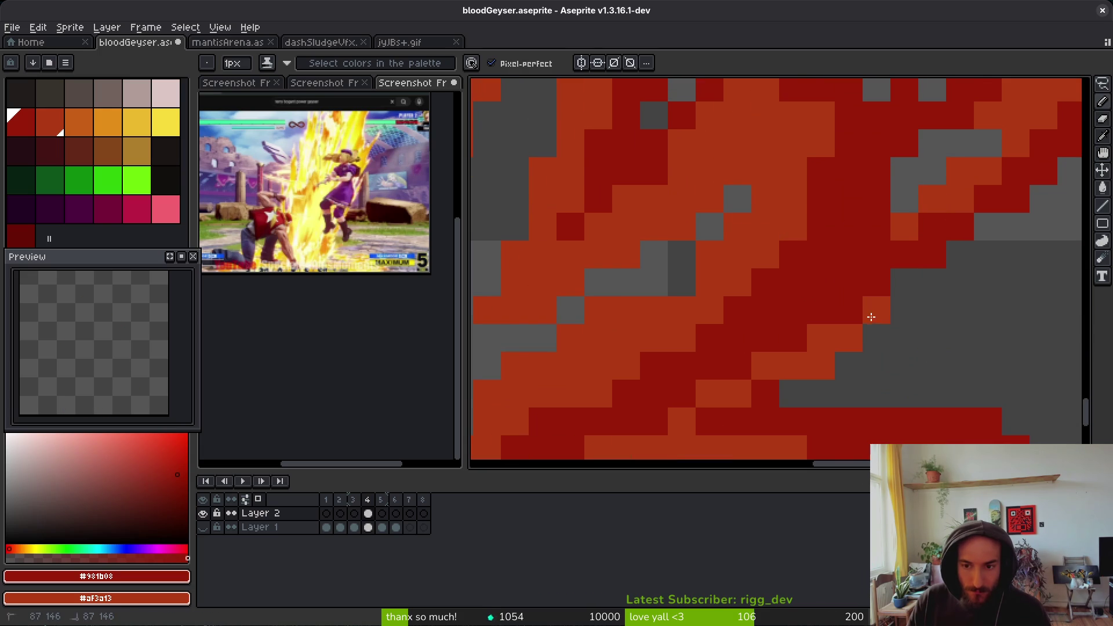
scroll(928, 318, "down", 2)
scroll(896, 333, "down", 2)
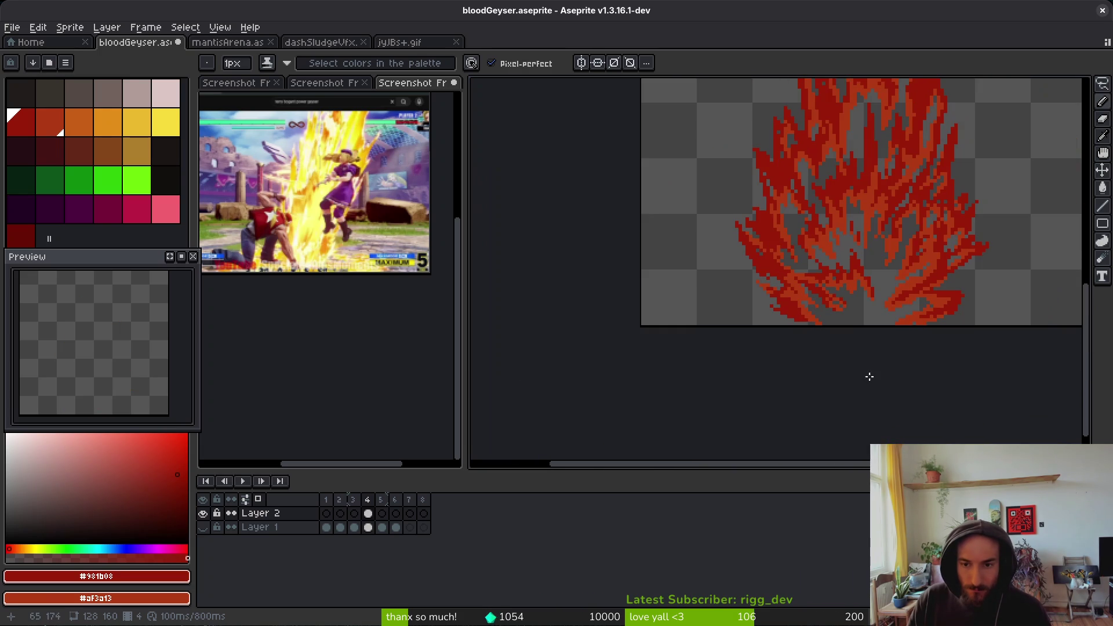
scroll(865, 316, "up", 2)
scroll(840, 290, "down", 3)
scroll(798, 263, "up", 3)
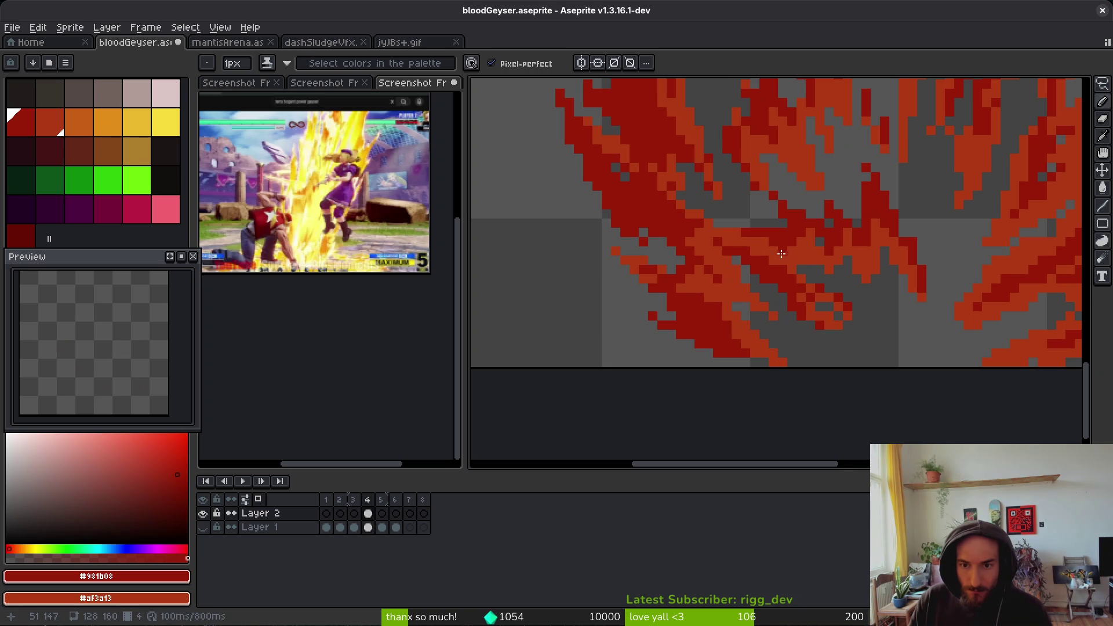
scroll(847, 277, "down", 3)
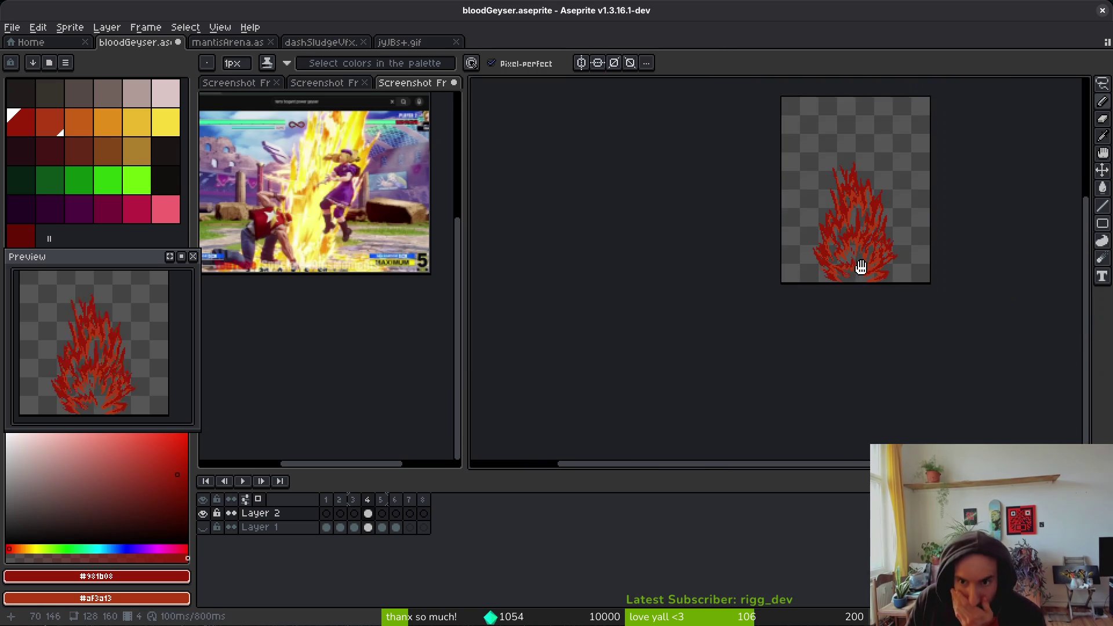
scroll(843, 284, "up", 2)
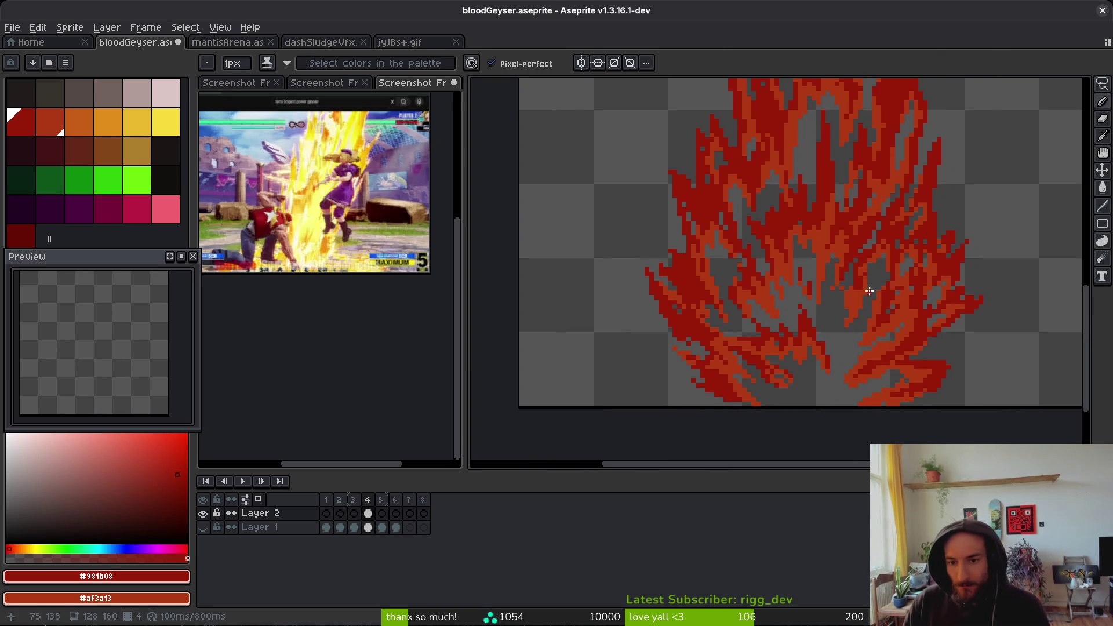
scroll(868, 296, "down", 2)
scroll(761, 313, "up", 1)
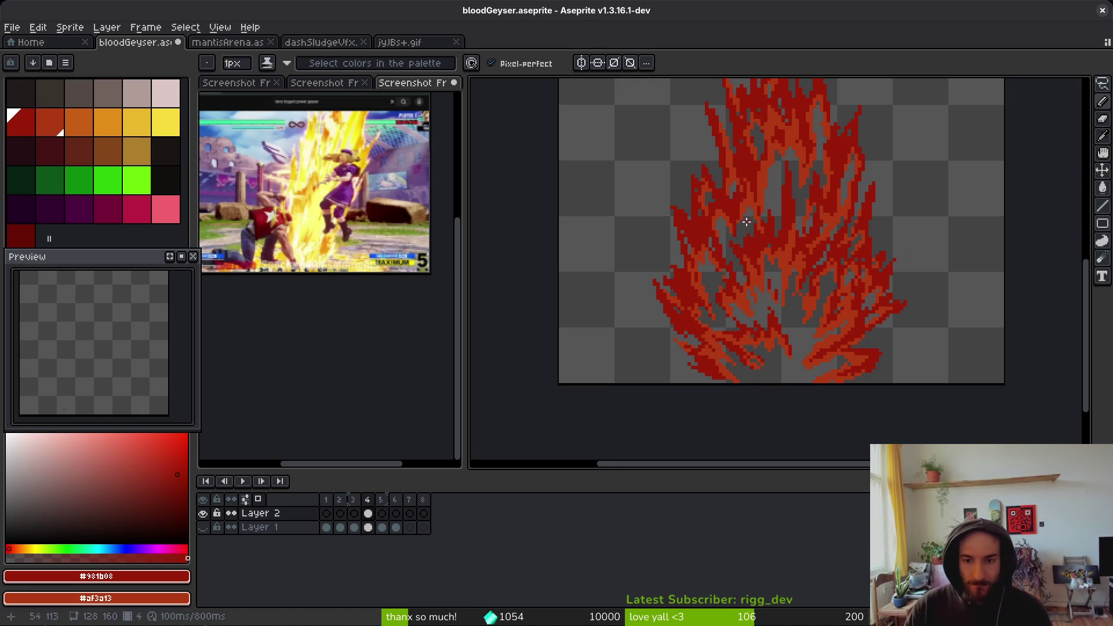
scroll(752, 313, "down", 4)
key("Right")
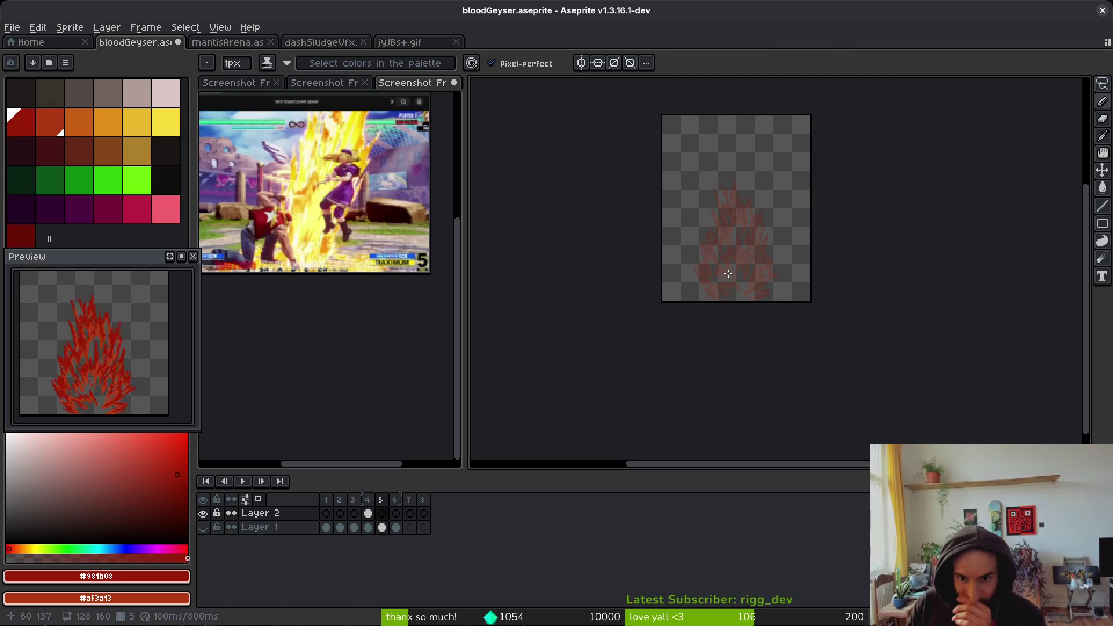
- Bring the faint previous-frame flame into view, thicken the brush, and undo stray red strokes
scroll(666, 284, "up", 4)
left_click_drag(894, 231, 781, 280)
scroll(759, 297, "down", 1)
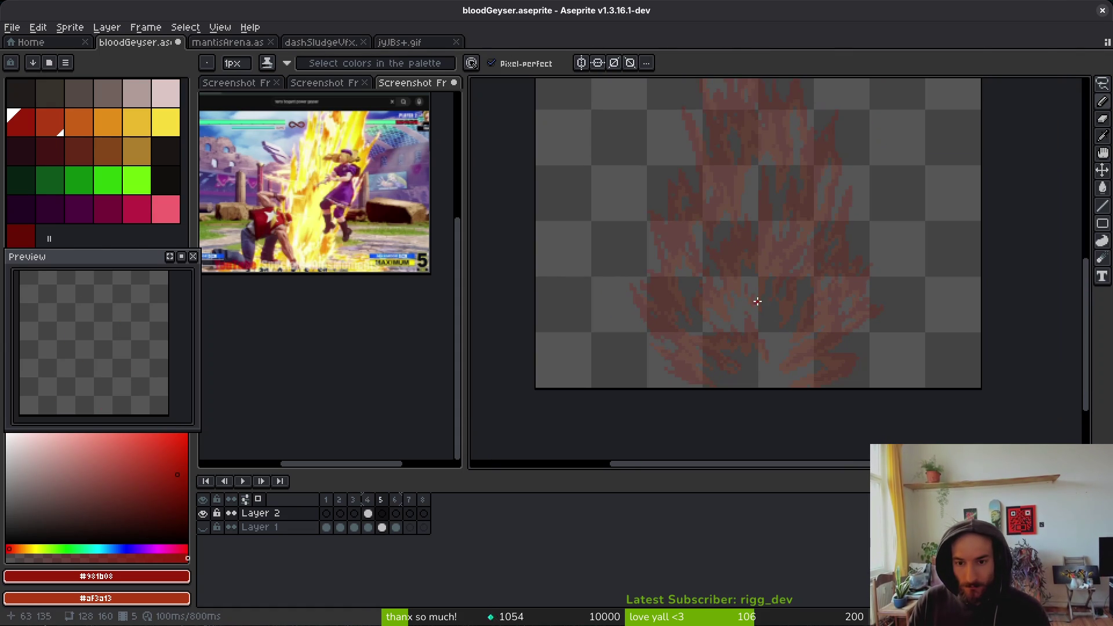
scroll(759, 297, "up", 2)
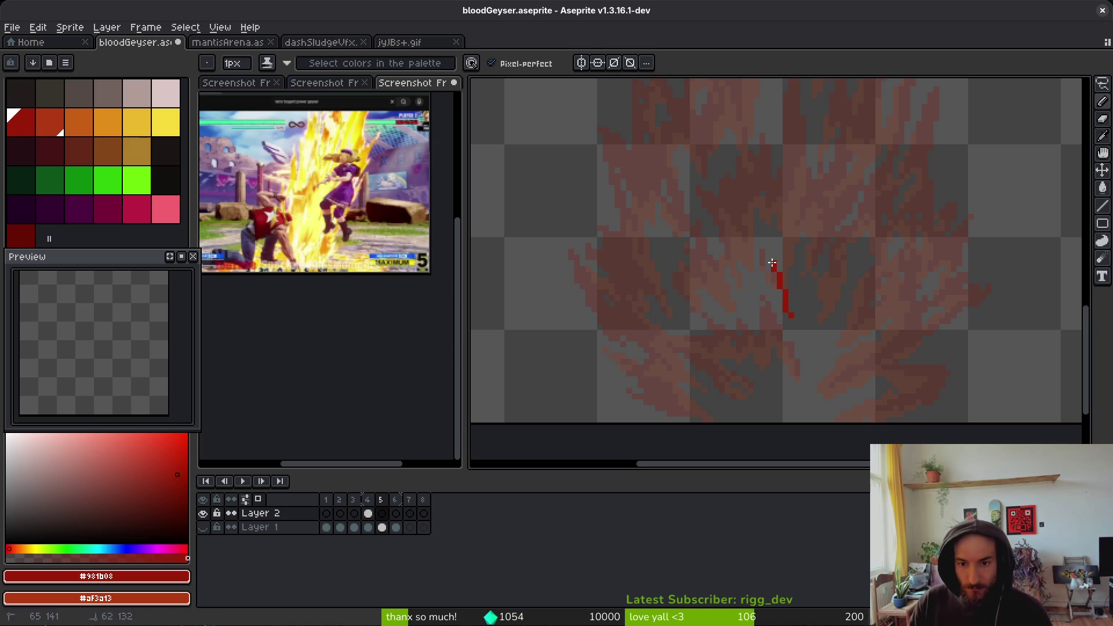
key("ctrl+z")
key("ctrl+z")
key("plus")
key("plus")
mouse_move(785, 323)
left_mouse_down()
mouse_move(752, 339)
mouse_move(711, 267)
left_mouse_up()
key("ctrl+z")
scroll(785, 293, "down", 4)
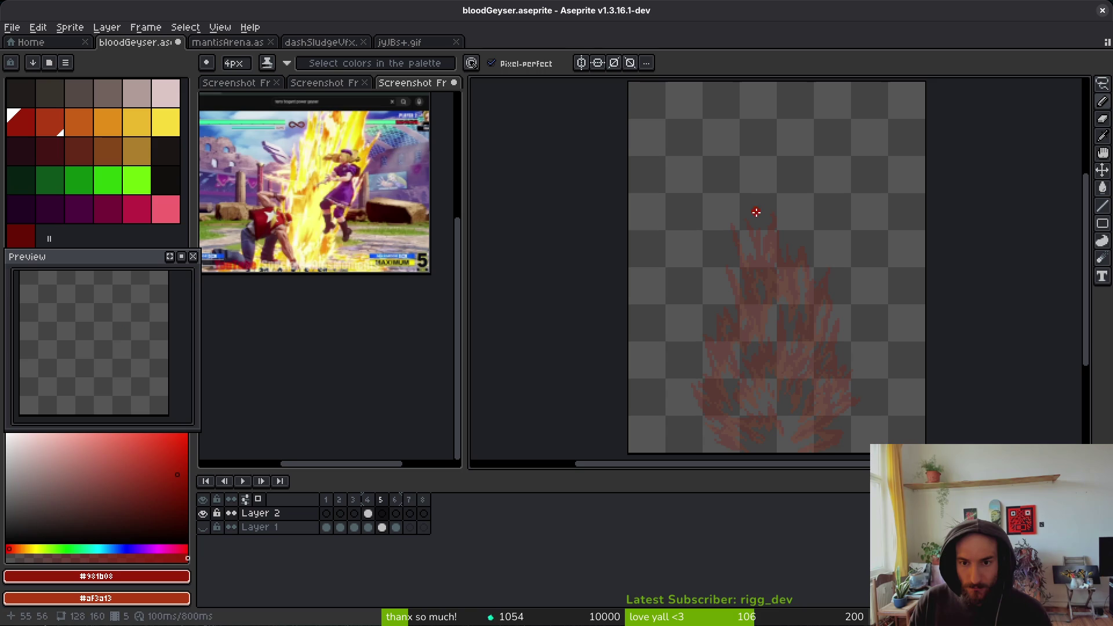
- Draw the tall flame outline with a spiked top and fill it solid dark red
left_click_drag(732, 233, 717, 362)
left_click_drag(729, 435, 728, 452)
mouse_move(823, 452)
left_mouse_down()
mouse_move(837, 412)
mouse_move(823, 266)
left_mouse_up()
mouse_move(790, 215)
left_mouse_down()
mouse_move(785, 169)
mouse_move(759, 233)
left_mouse_up()
key("g")
left_click(780, 317)
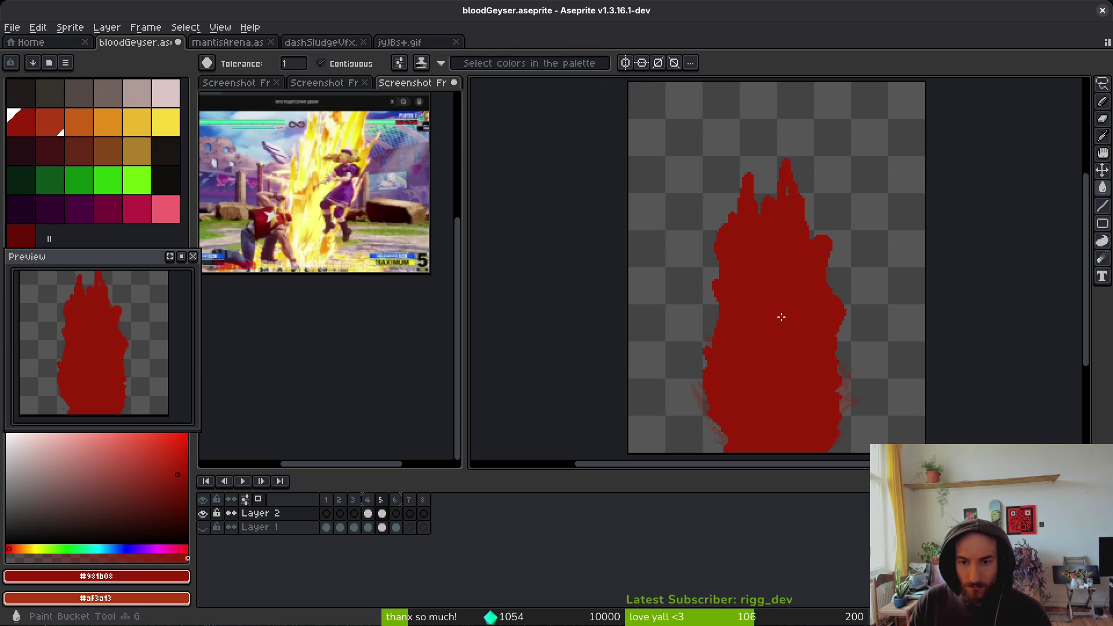
- Add thin 1px red strands beside the right spike and along the flame's right edge
scroll(780, 317, "down", 3)
scroll(772, 305, "up", 4)
key("b")
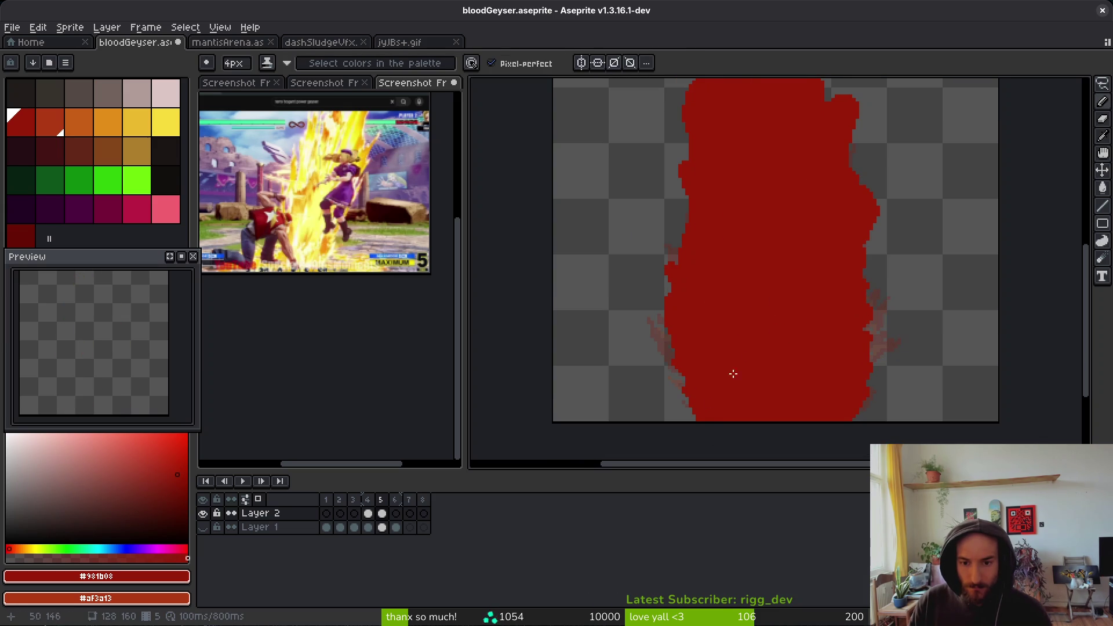
scroll(723, 387, "down", 2)
scroll(779, 232, "up", 2)
key("minus")
key("minus")
key("minus")
scroll(780, 230, "up", 1)
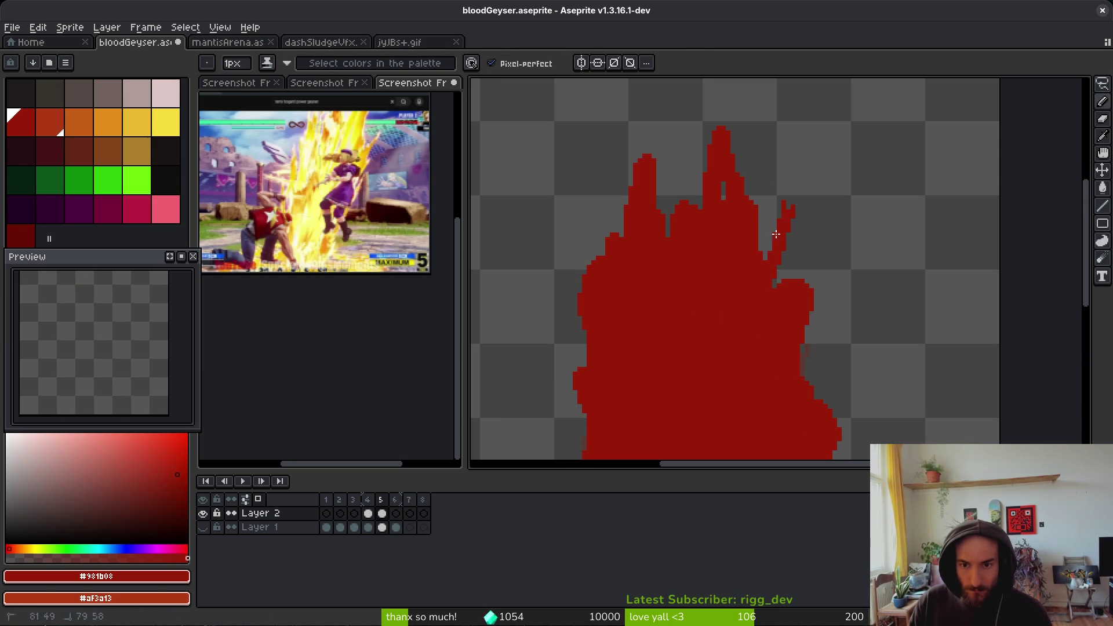
scroll(774, 249, "up", 1)
left_click_drag(768, 273, 782, 227)
left_click_drag(809, 303, 837, 259)
left_click_drag(841, 353, 852, 337)
mouse_move(840, 328)
left_mouse_down()
mouse_move(823, 285)
mouse_move(777, 251)
mouse_move(764, 272)
mouse_move(785, 294)
left_mouse_up()
- Flip between frames 3, 4 and 5 to compare the flame
scroll(802, 299, "down", 3)
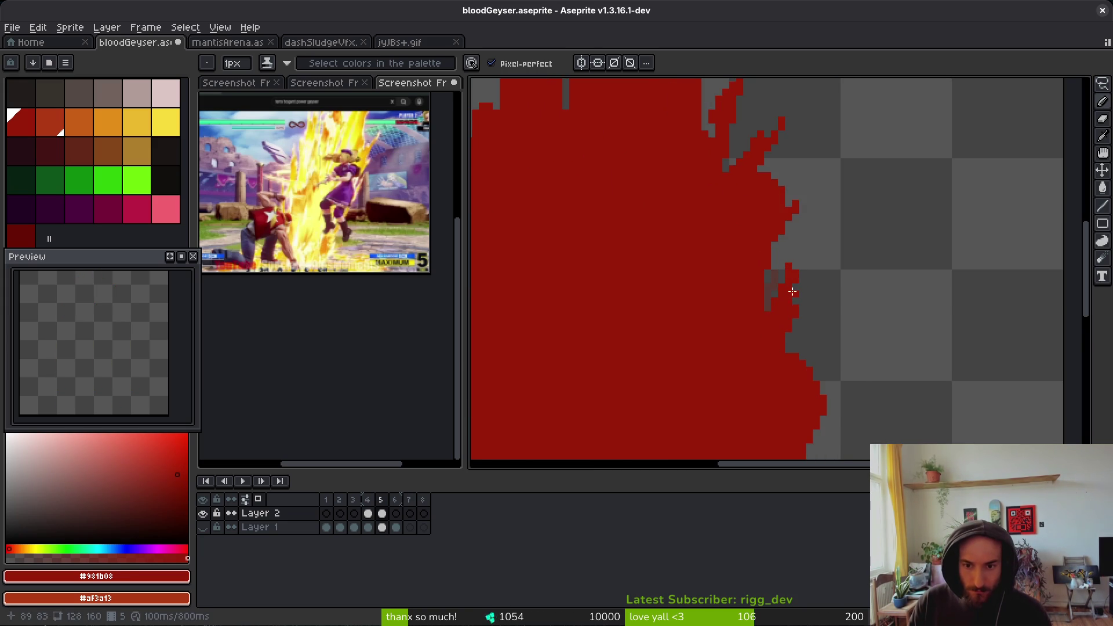
scroll(792, 292, "down", 3)
scroll(753, 301, "up", 1)
scroll(715, 315, "down", 3)
key("comma")
scroll(731, 307, "up", 3)
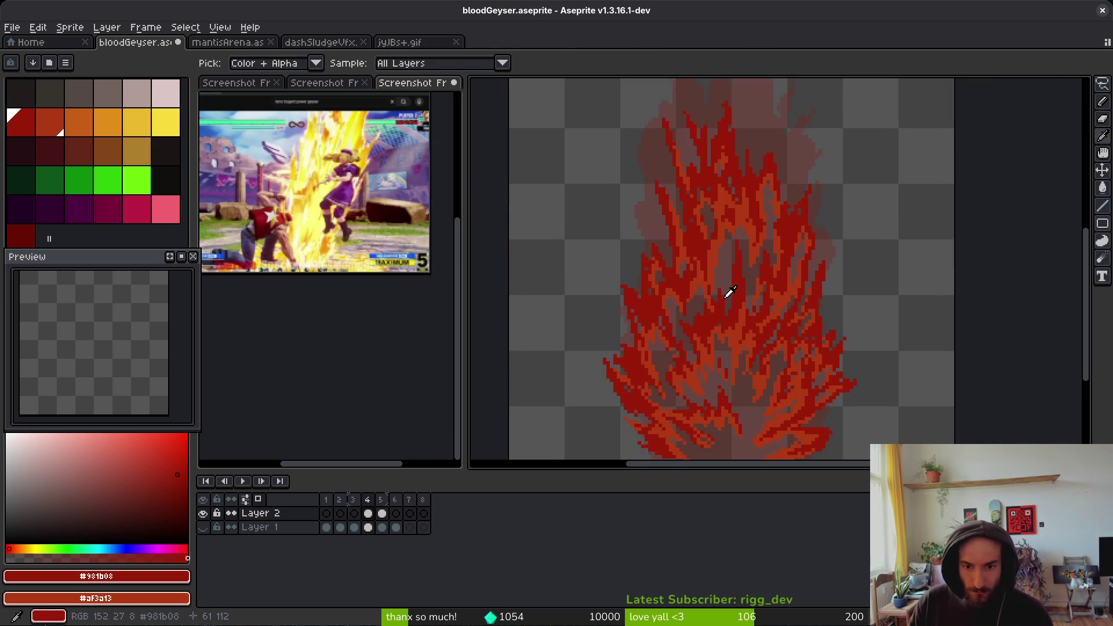
key("b")
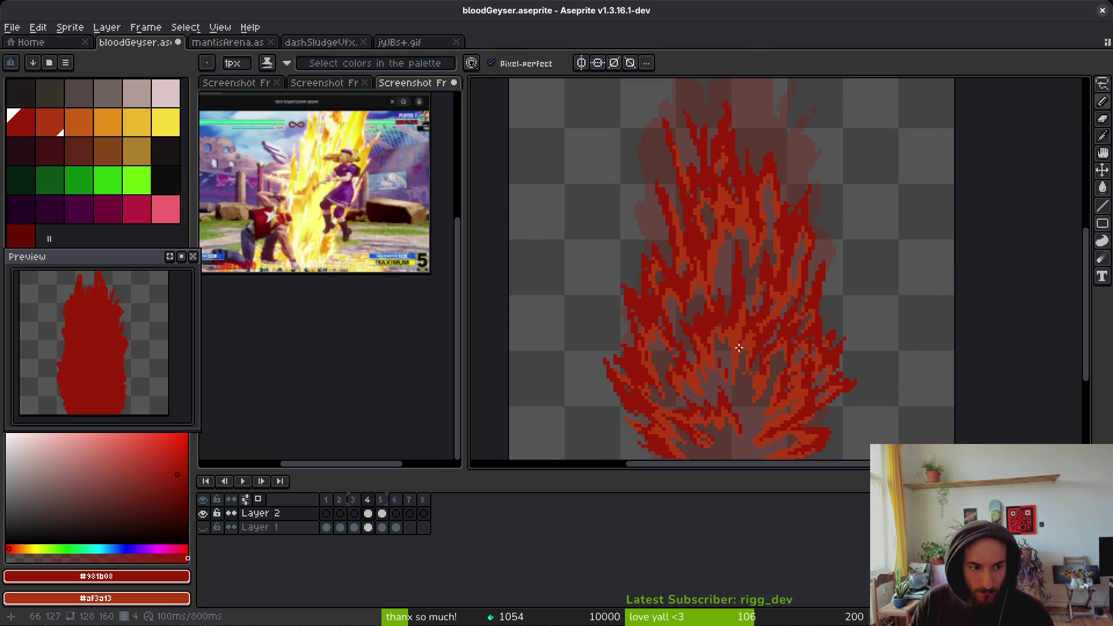
key("comma")
key("i")
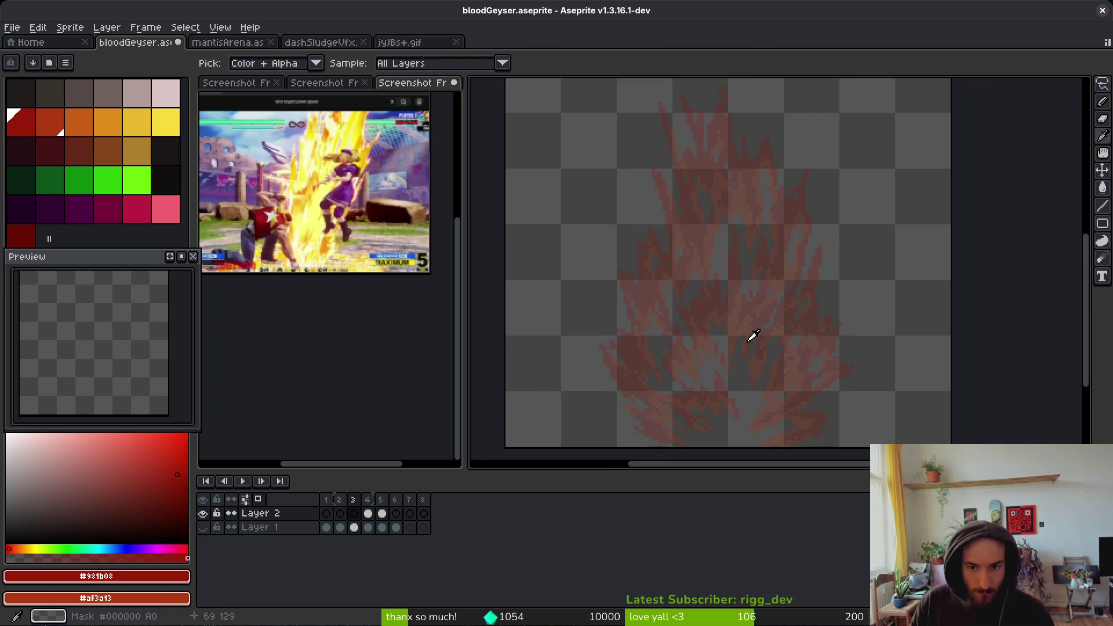
key("period")
key("period")
key("comma")
key("b")
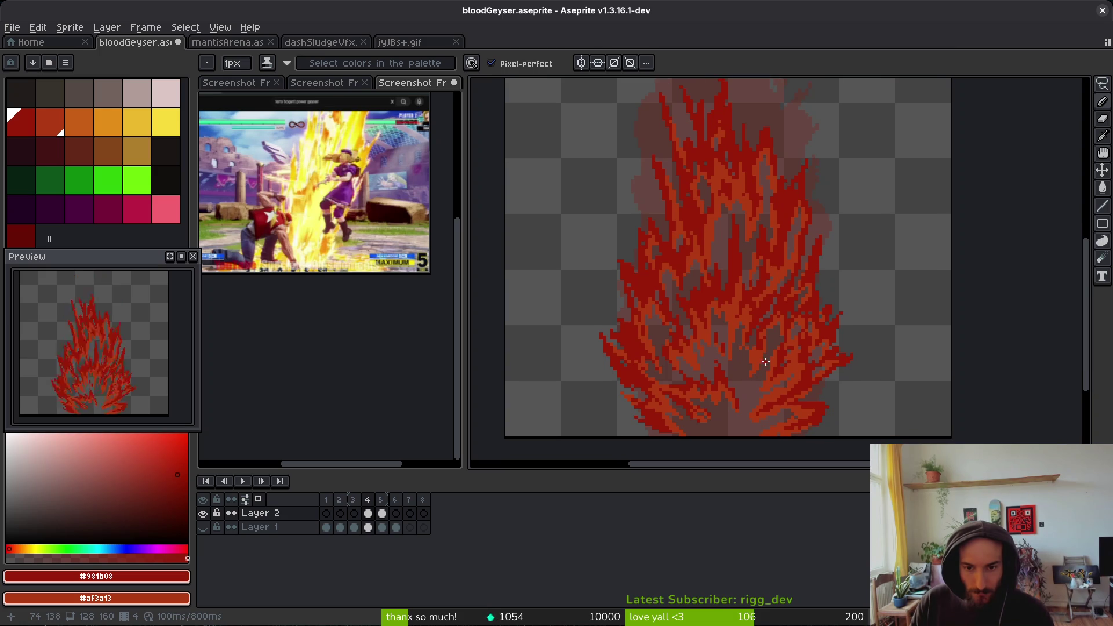
key("period")
- Clear frame 5's red silhouette entirely and save bloodGeyser.aseprite
key("1")
key("m")
key("ctrl+a")
key("Delete")
key("ctrl+s")
- Return to the Pencil with a 3px brush
scroll(809, 293, "up", 5)
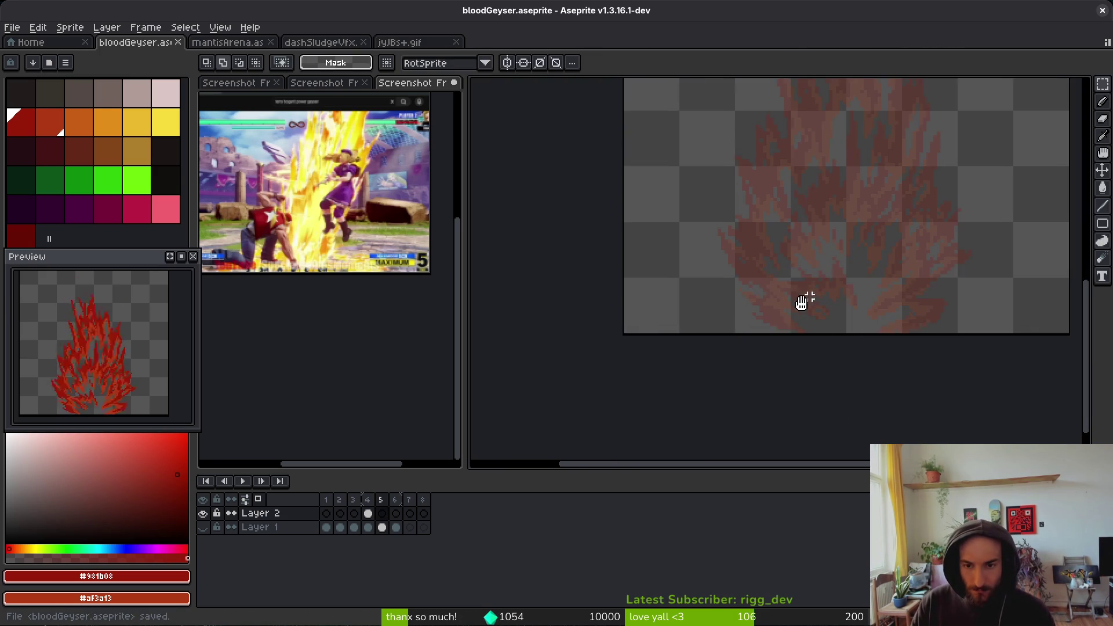
key("b")
key("plus")
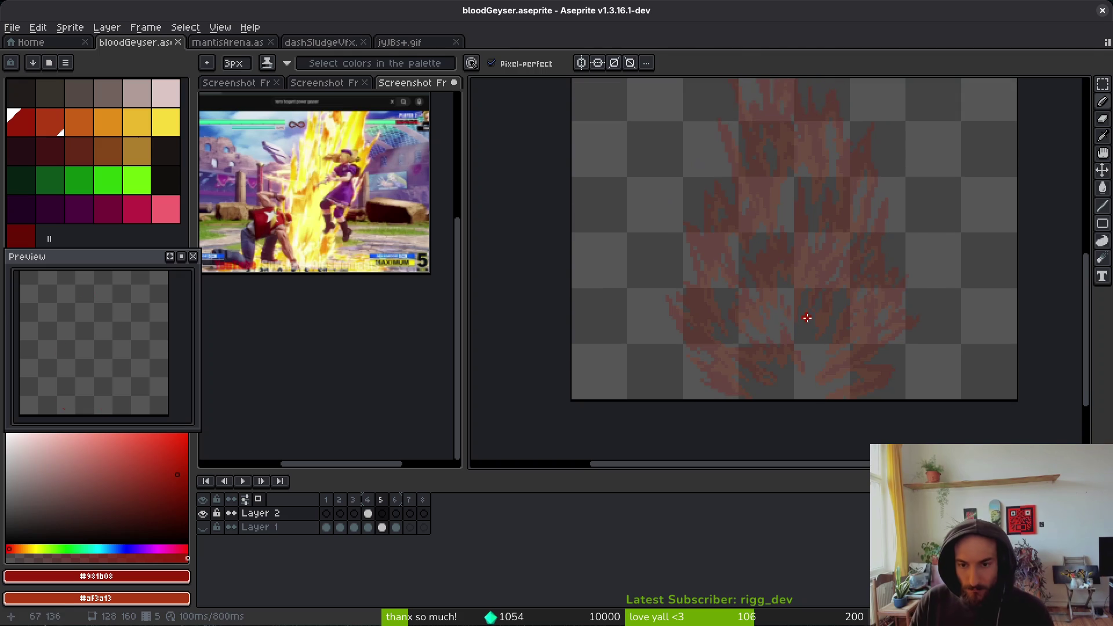
- Draw the main thick dark-red flame stroke with a right branch and curved rising strands
scroll(790, 248, "up", 1)
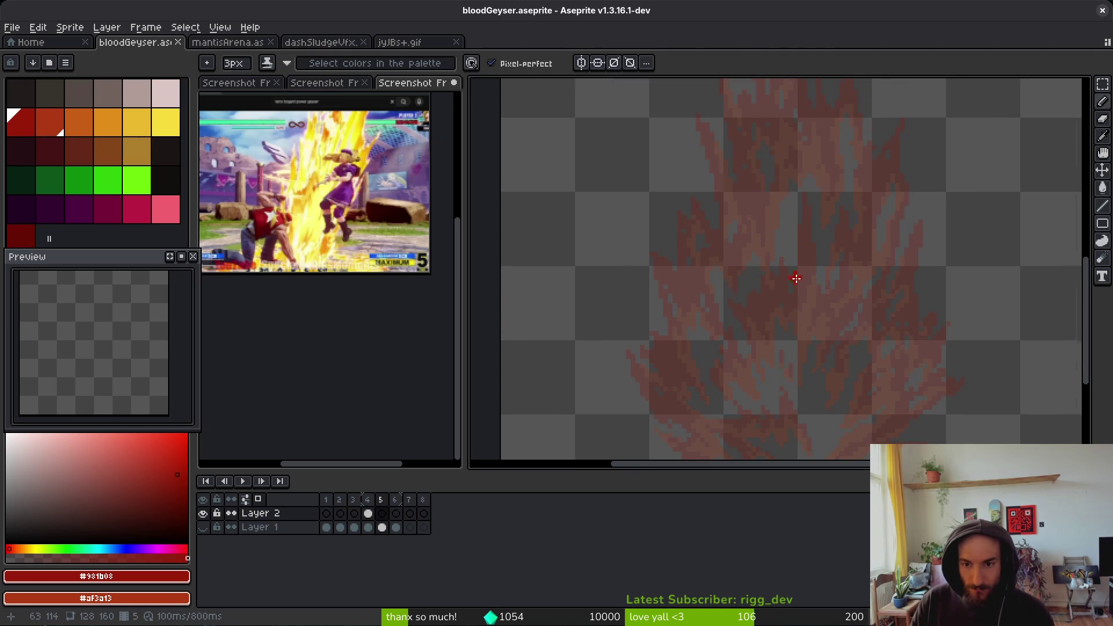
scroll(794, 281, "up", 2)
mouse_move(802, 219)
left_mouse_down()
mouse_move(784, 325)
mouse_move(754, 376)
mouse_move(696, 371)
mouse_move(701, 429)
left_mouse_up()
left_click(819, 354)
mouse_move(822, 341)
left_mouse_down()
mouse_move(870, 359)
mouse_move(825, 287)
mouse_move(820, 382)
left_mouse_up()
mouse_move(807, 255)
left_mouse_down()
mouse_move(788, 350)
mouse_move(796, 165)
mouse_move(814, 175)
left_mouse_up()
scroll(814, 175, "up", 2)
mouse_move(782, 348)
left_mouse_down()
mouse_move(765, 273)
mouse_move(782, 225)
mouse_move(732, 345)
mouse_move(684, 148)
mouse_move(682, 242)
mouse_move(660, 307)
mouse_move(632, 151)
mouse_move(608, 264)
left_mouse_up()
left_click_drag(631, 346, 632, 272)
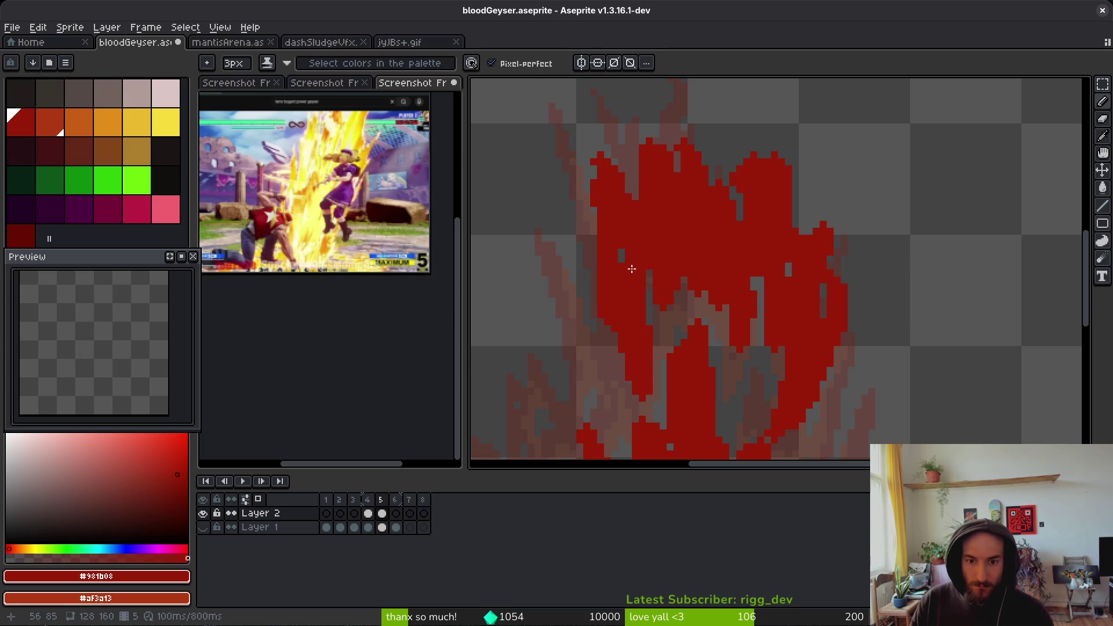
scroll(666, 318, "left", 3)
mouse_move(690, 365)
left_mouse_down()
mouse_move(718, 290)
mouse_move(658, 348)
mouse_move(641, 384)
left_mouse_up()
scroll(750, 433, "up", 3)
left_click_drag(729, 329, 791, 212)
- Add red flame columns and lower-left strokes, redoing the lower-left ones after an undo
scroll(697, 255, "down", 3)
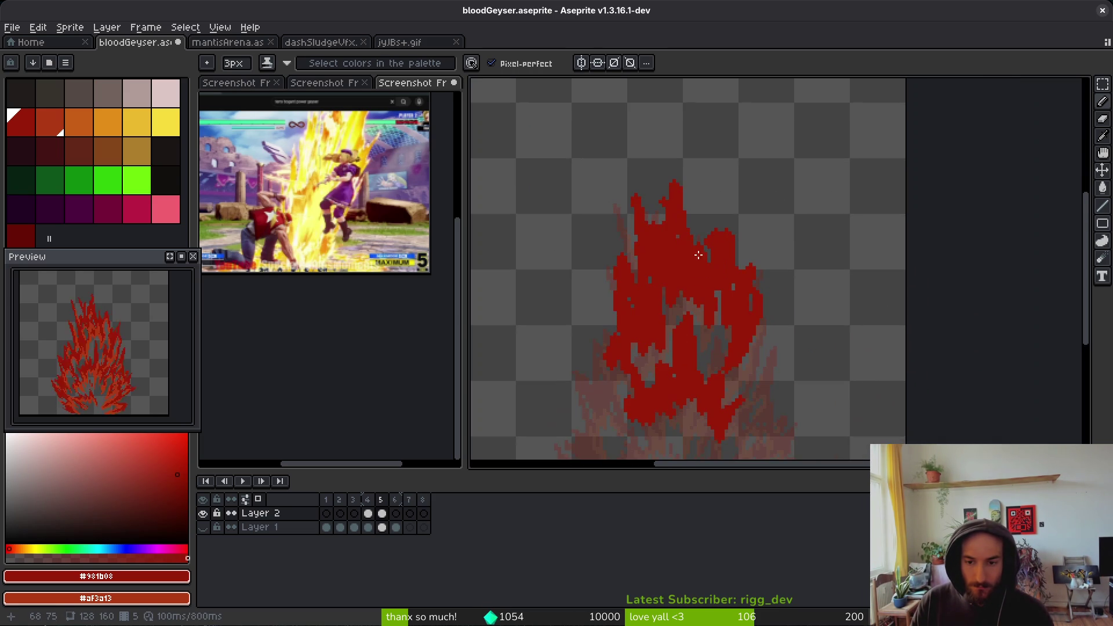
scroll(713, 290, "up", 3)
mouse_move(721, 327)
left_mouse_down()
mouse_move(723, 247)
mouse_move(735, 366)
left_mouse_up()
scroll(765, 375, "down", 5)
left_click_drag(770, 241, 775, 348)
scroll(774, 349, "left", 5)
mouse_move(733, 170)
left_mouse_down()
mouse_move(760, 212)
mouse_move(715, 342)
left_mouse_up()
mouse_move(696, 238)
left_mouse_down()
mouse_move(693, 312)
mouse_move(709, 376)
left_mouse_up()
scroll(710, 232, "down", 5)
left_click_drag(725, 223, 722, 331)
mouse_move(704, 226)
left_mouse_down()
mouse_move(666, 229)
mouse_move(661, 316)
mouse_move(674, 387)
left_mouse_up()
key("ctrl+z")
key("ctrl+z")
key("ctrl+z")
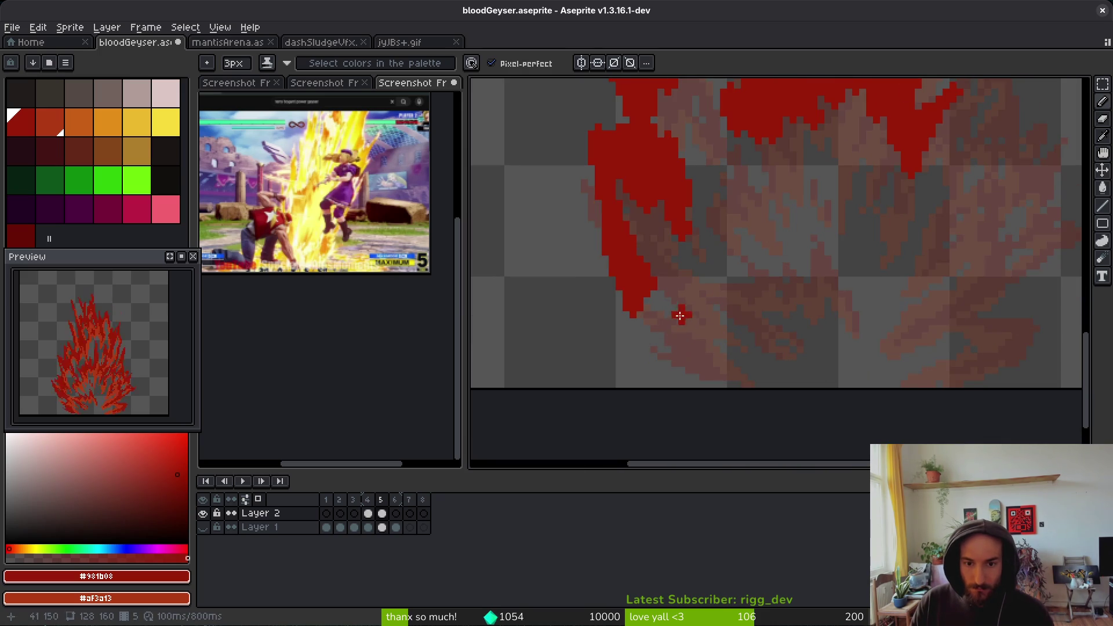
mouse_move(695, 186)
left_mouse_down()
mouse_move(666, 267)
mouse_move(675, 348)
left_mouse_up()
left_click_drag(654, 284, 695, 383)
scroll(675, 246, "up", 2)
- Erase stray red pixels on the left and redraw the left strand down to the bottom
key("e")
left_click_drag(692, 296, 688, 231)
mouse_move(712, 279)
left_mouse_down()
mouse_move(703, 325)
mouse_move(698, 302)
left_mouse_up()
key("b")
left_click_drag(684, 249, 697, 279)
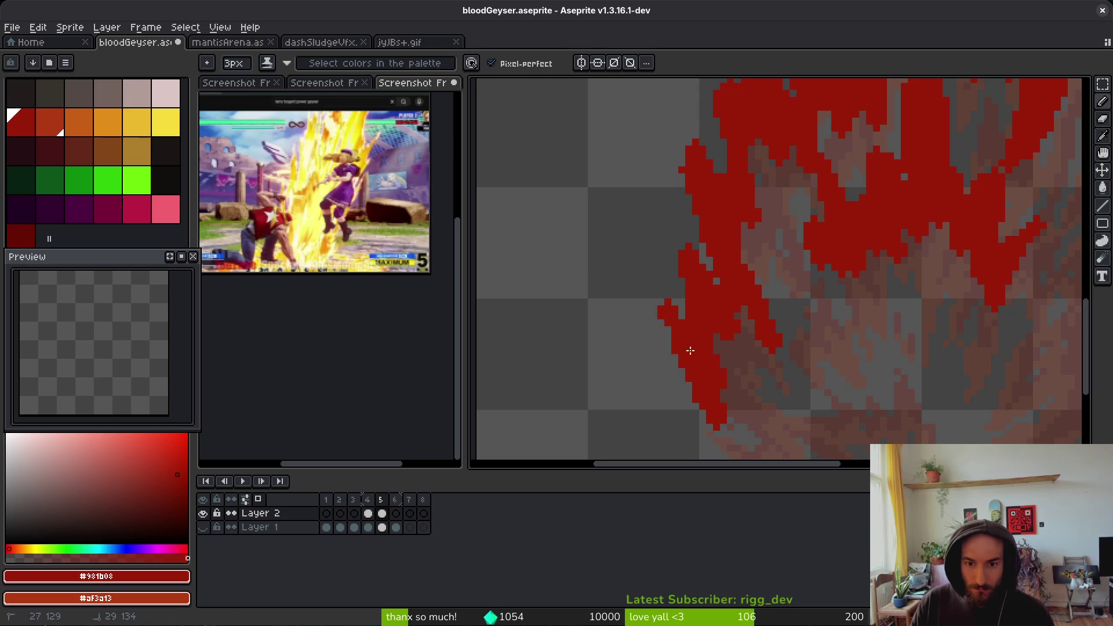
scroll(712, 348, "down", 2)
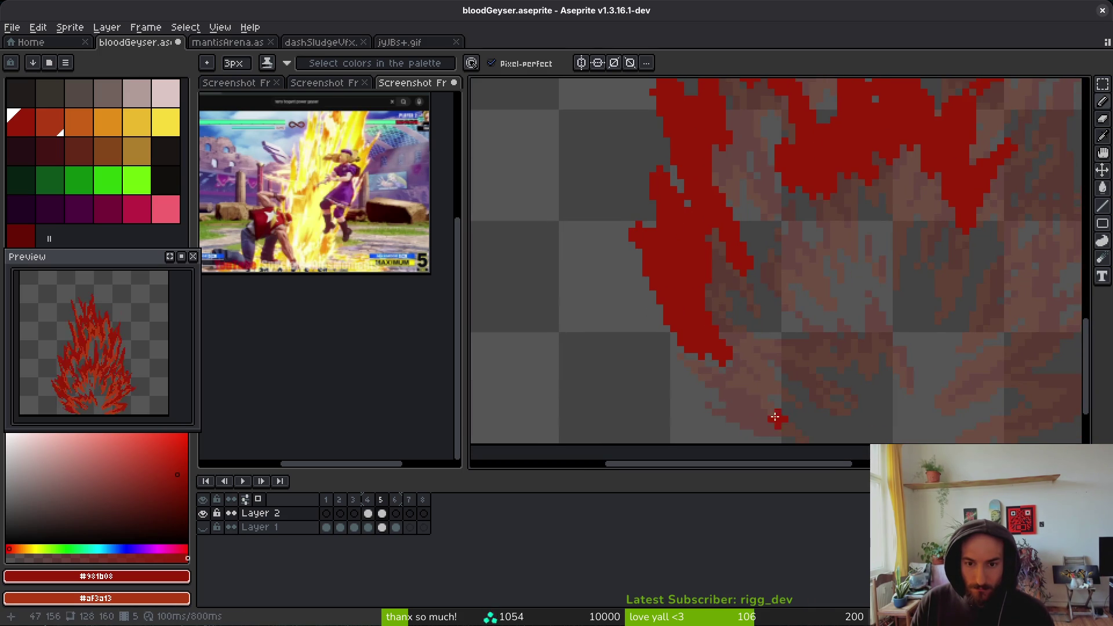
scroll(759, 402, "down", 2)
left_click_drag(715, 352, 727, 409)
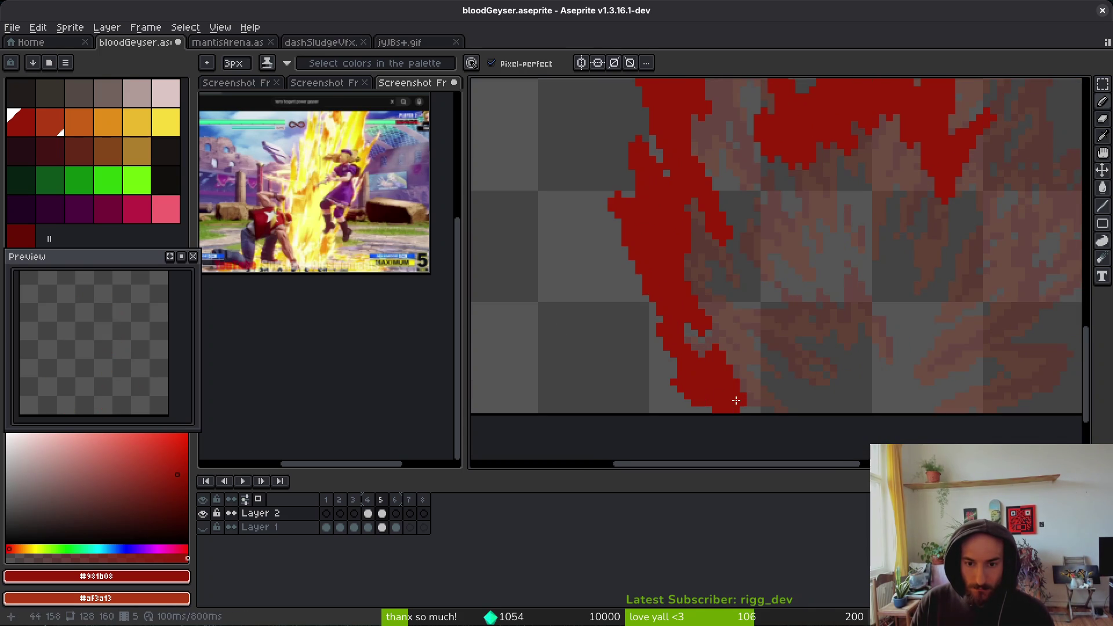
- Add thin red strands in the middle and along the upper-left edge
scroll(811, 377, "right", 4)
mouse_move(889, 392)
left_mouse_down()
mouse_move(874, 417)
mouse_move(929, 349)
mouse_move(874, 379)
mouse_move(870, 339)
left_mouse_up()
mouse_move(822, 297)
left_mouse_down()
mouse_move(872, 329)
mouse_move(913, 390)
mouse_move(955, 241)
mouse_move(824, 372)
left_mouse_up()
scroll(881, 330, "up", 1)
scroll(896, 336, "right", 1)
mouse_move(823, 266)
left_mouse_down()
mouse_move(840, 197)
mouse_move(752, 315)
mouse_move(808, 349)
left_mouse_up()
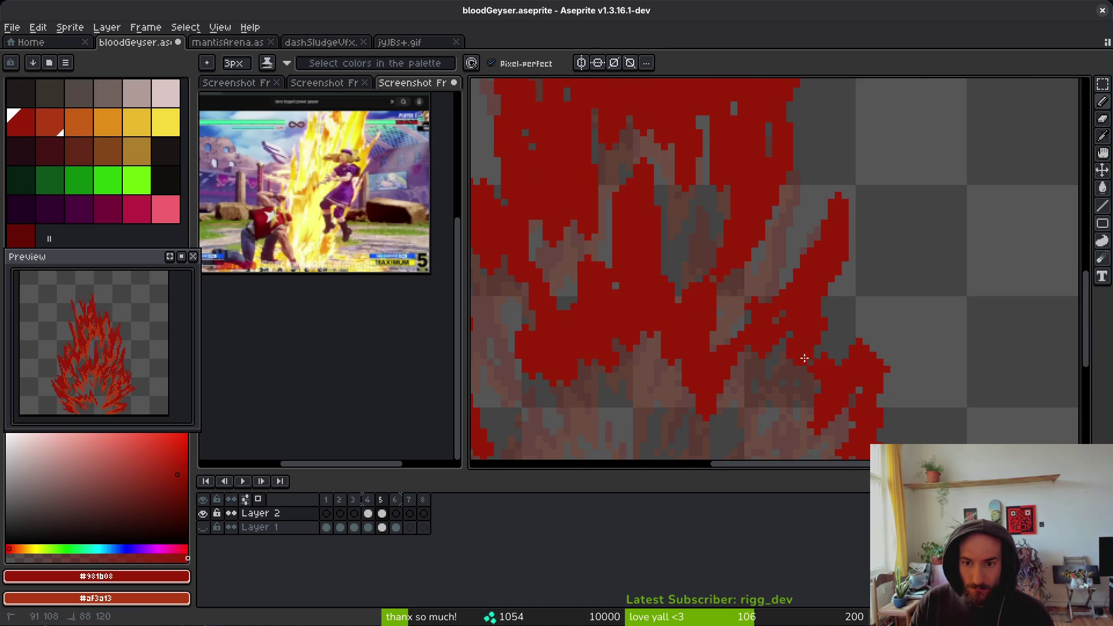
scroll(808, 348, "down", 1)
scroll(808, 349, "right", 1)
left_click_drag(780, 235, 747, 296)
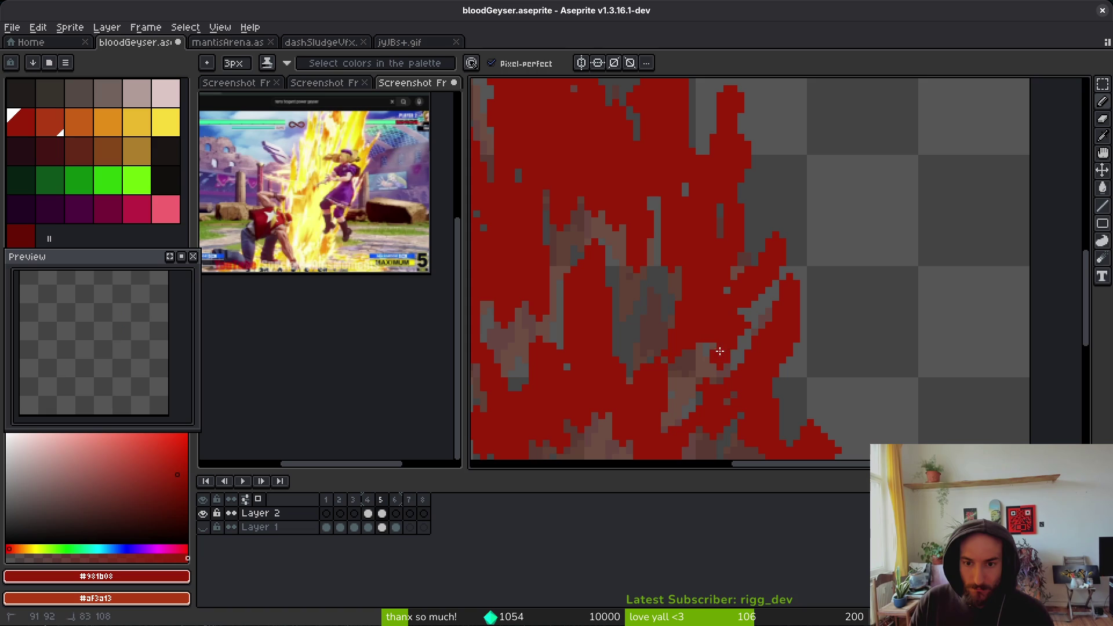
scroll(703, 374, "down", 2)
scroll(792, 357, "up", 2)
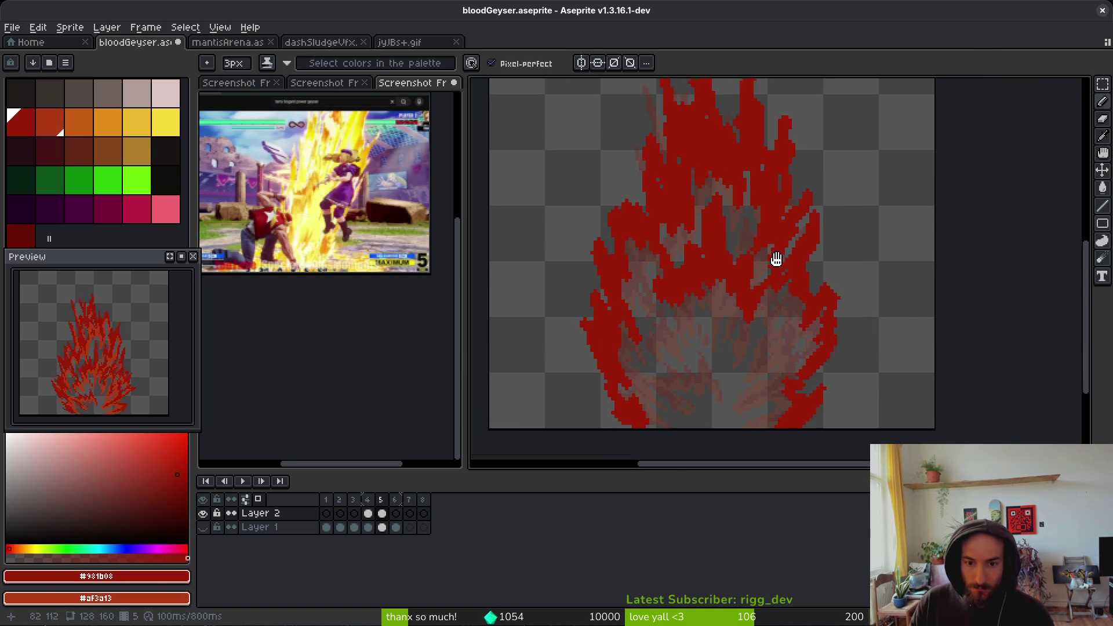
- Paint large red areas over the onion-skin outline, filling the grey gaps
mouse_move(791, 357)
left_mouse_down()
mouse_move(760, 302)
mouse_move(777, 382)
mouse_move(812, 417)
mouse_move(841, 361)
mouse_move(753, 400)
mouse_move(806, 290)
mouse_move(764, 359)
left_mouse_up()
scroll(749, 331, "left", 1)
mouse_move(777, 313)
left_mouse_down()
mouse_move(771, 295)
mouse_move(744, 359)
mouse_move(722, 267)
mouse_move(688, 217)
mouse_move(813, 315)
mouse_move(730, 398)
left_mouse_up()
scroll(739, 349, "down", 3)
mouse_move(664, 290)
left_mouse_down()
mouse_move(632, 168)
mouse_move(637, 278)
mouse_move(702, 321)
left_mouse_up()
scroll(702, 320, "up", 1)
mouse_move(776, 342)
left_mouse_down()
mouse_move(771, 243)
mouse_move(731, 174)
mouse_move(695, 324)
mouse_move(606, 336)
mouse_move(643, 388)
mouse_move(723, 308)
left_mouse_up()
left_click_drag(798, 300, 805, 354)
left_click(870, 375)
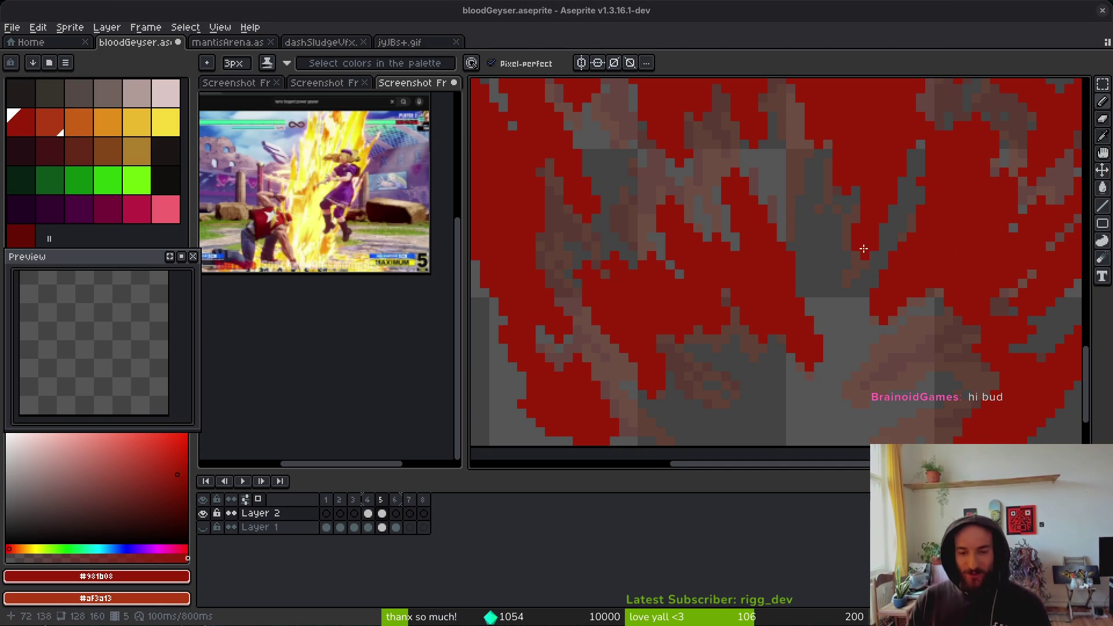
key("b")
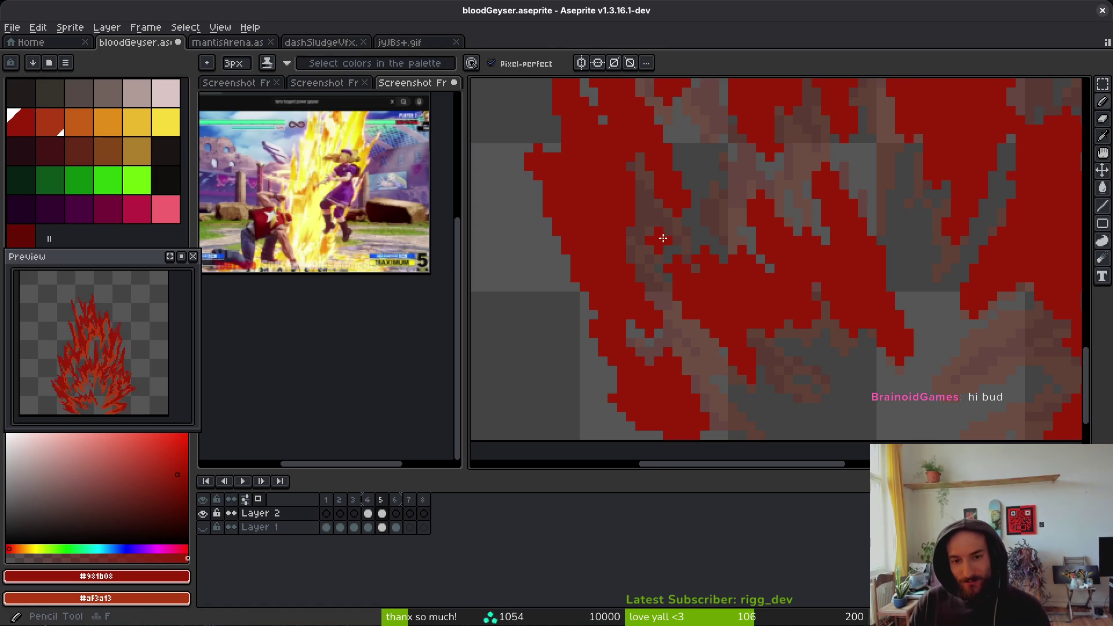
key("e")
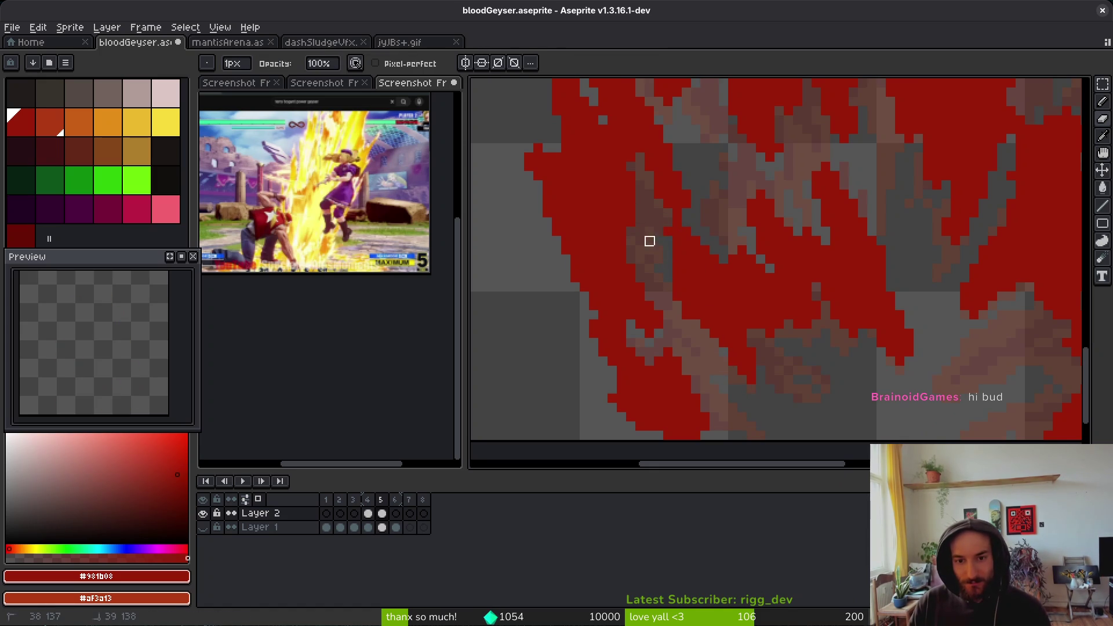
key("b")
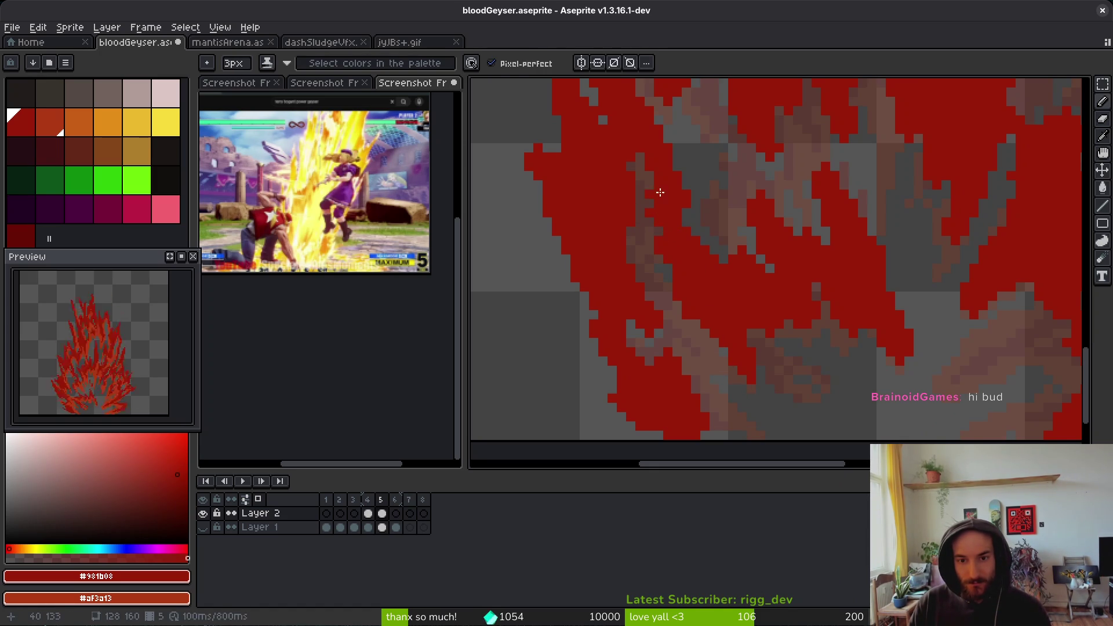
key("e")
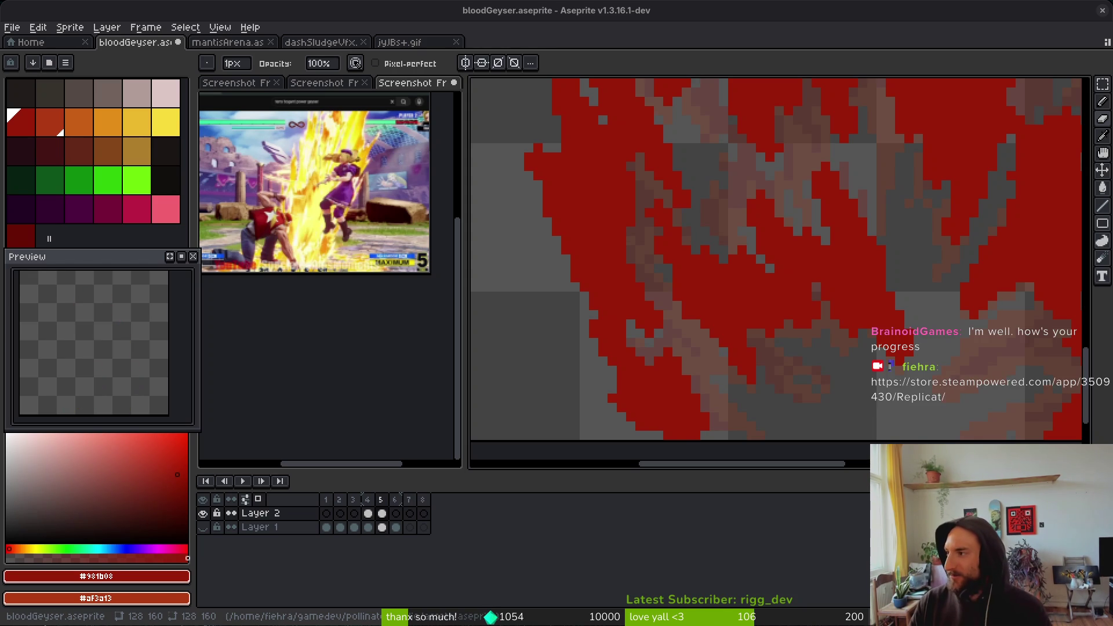
- View the Round 13, Shop and Round 15 screenshots on the Replicat store page
scroll(513, 497, "down", 3)
scroll(172, 402, "up", 3)
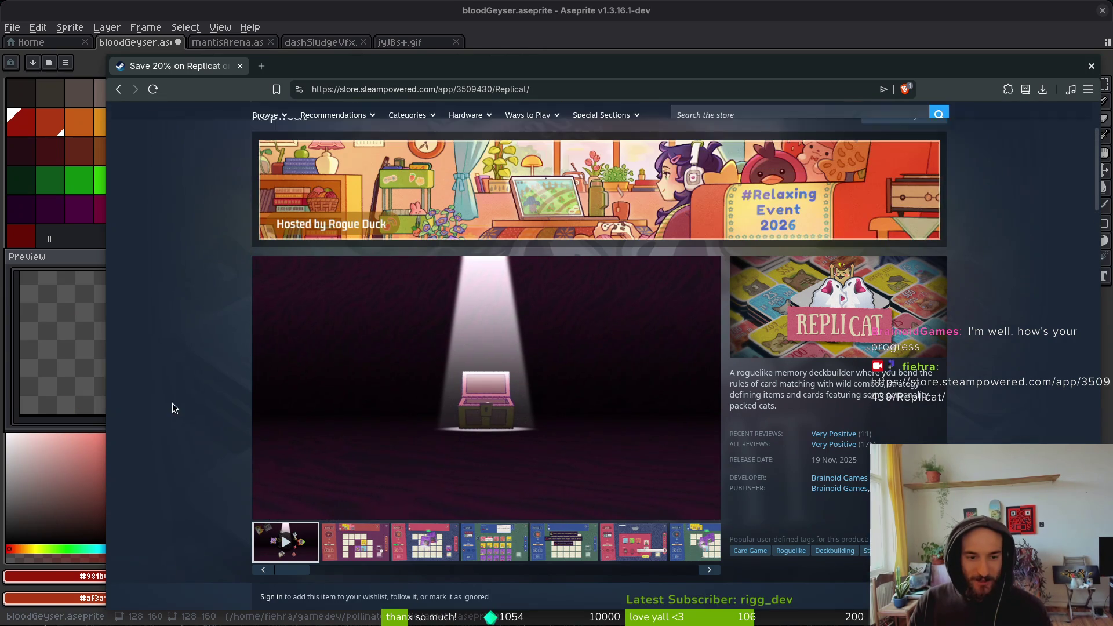
left_click(394, 547)
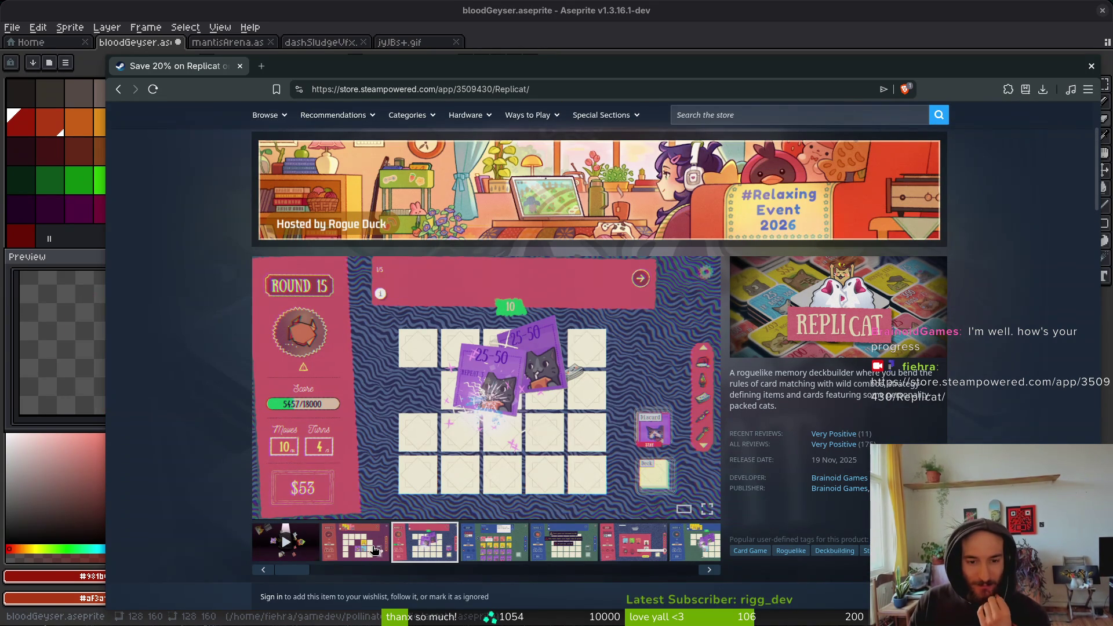
left_click(374, 550)
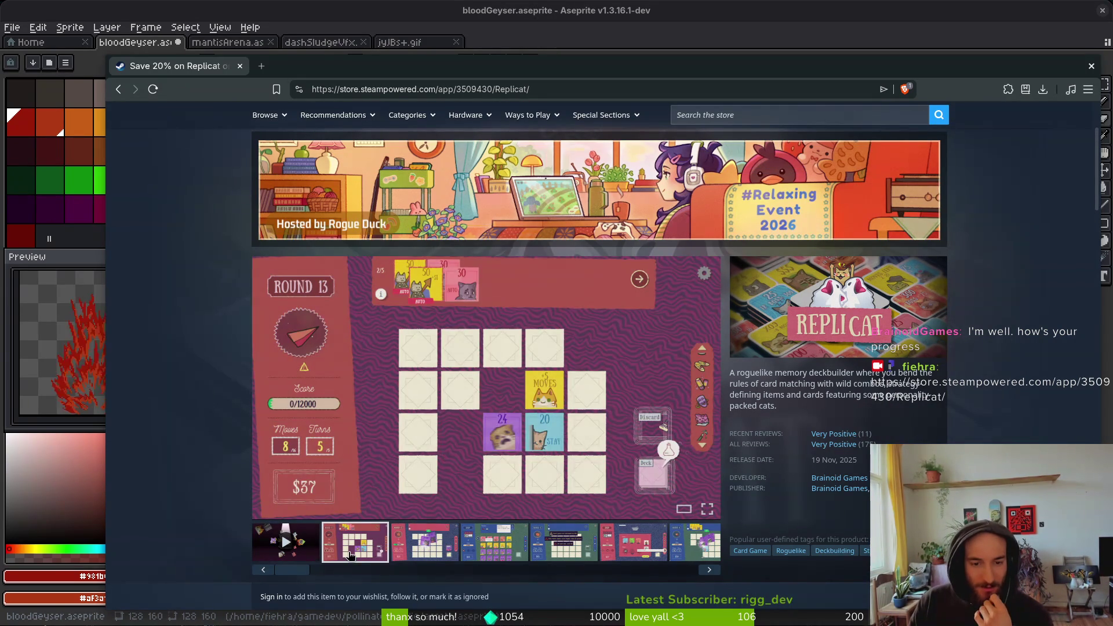
left_click(502, 550)
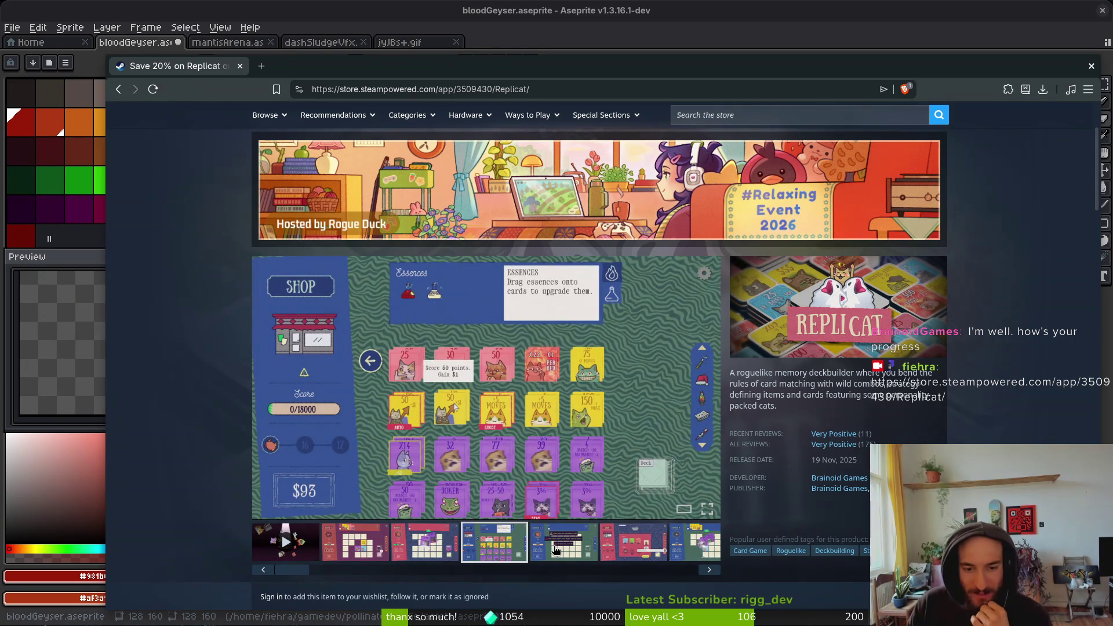
left_click(556, 549)
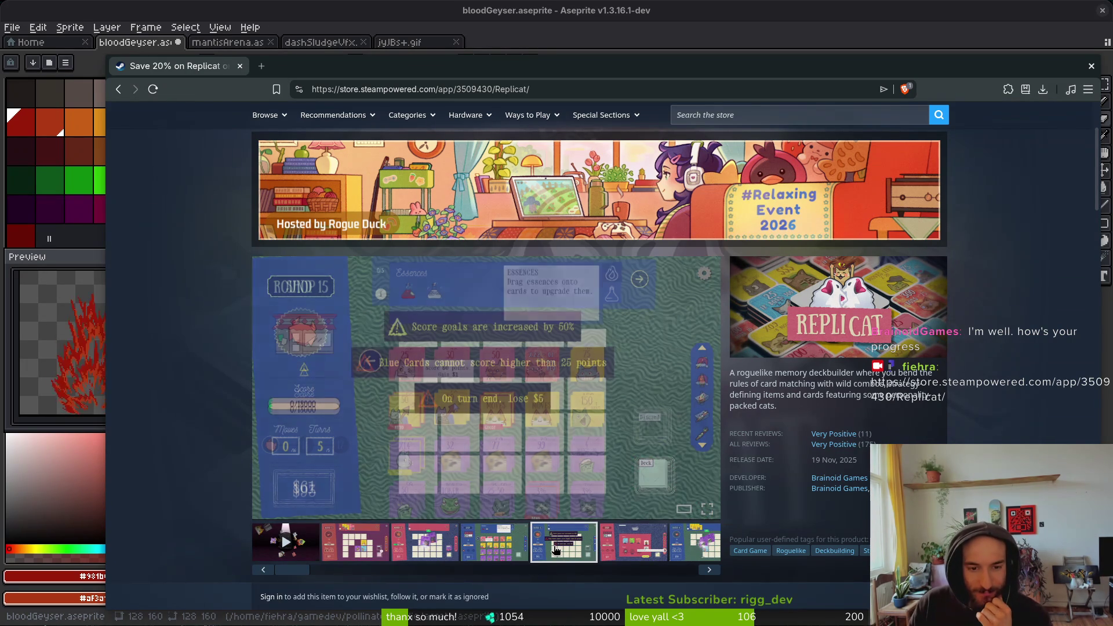
- Scroll through the purchase sections and close the store page
scroll(555, 547, "down", 10)
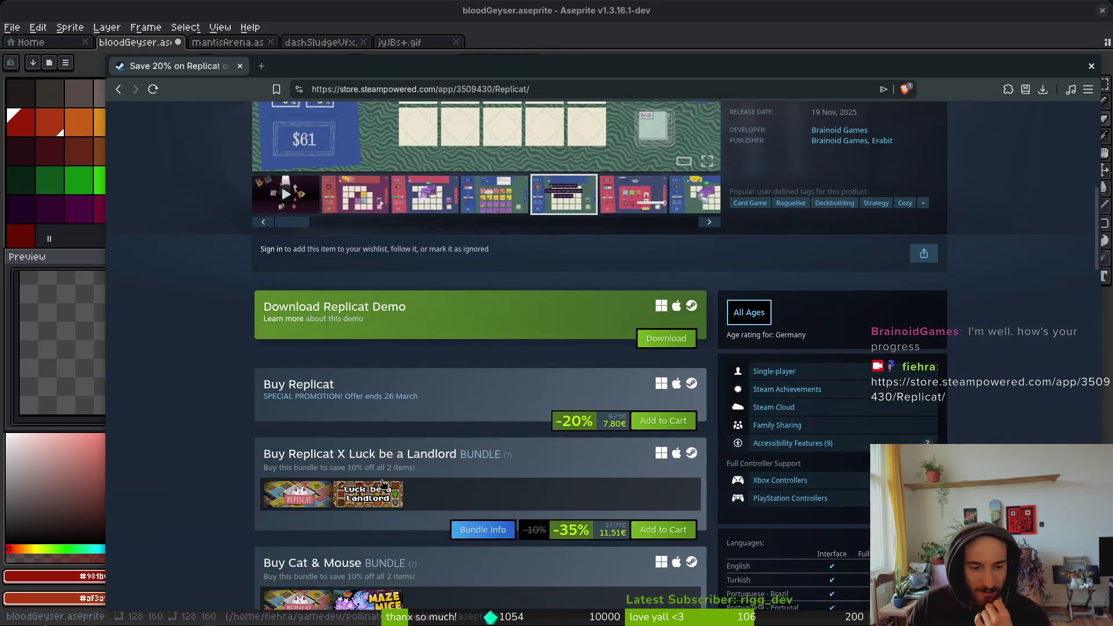
scroll(416, 470, "up", 3)
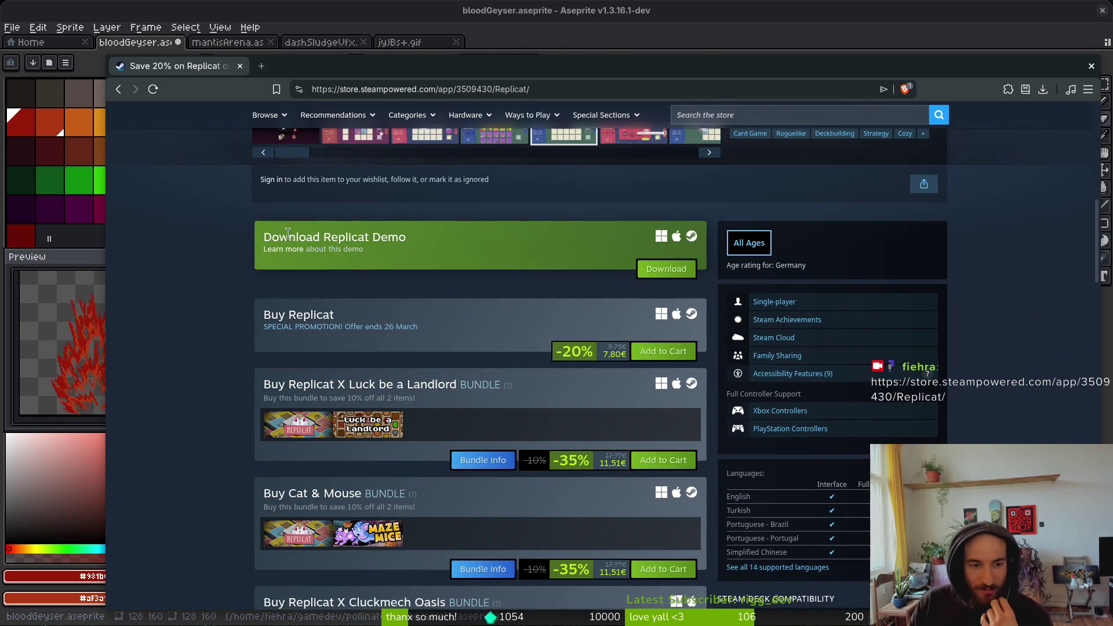
scroll(279, 254, "down", 6)
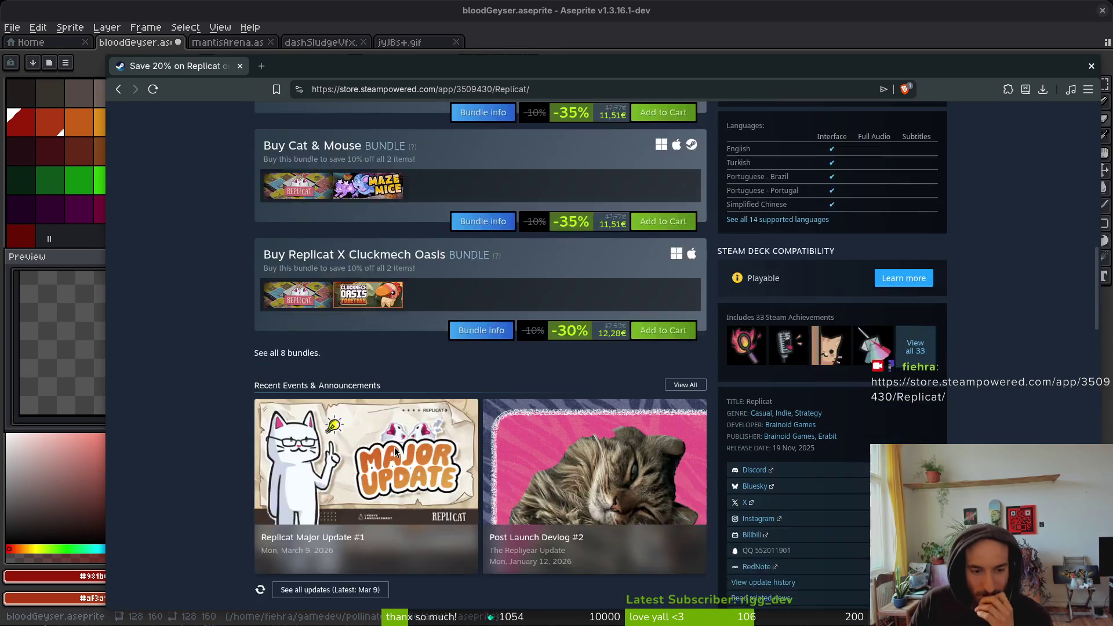
scroll(503, 336, "up", 9)
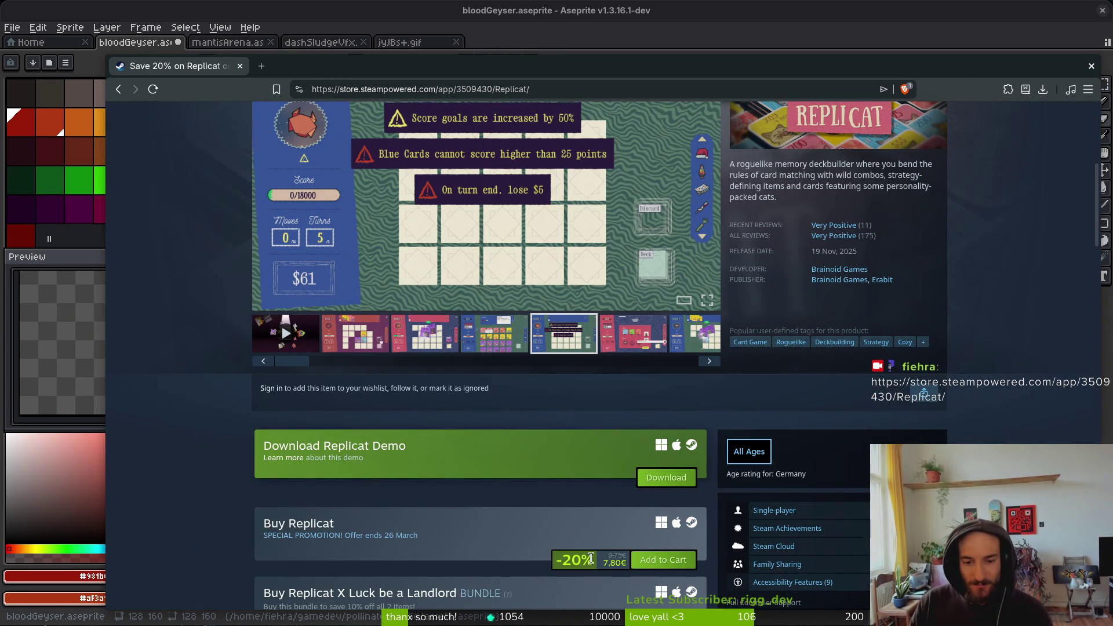
key("ctrl+w")
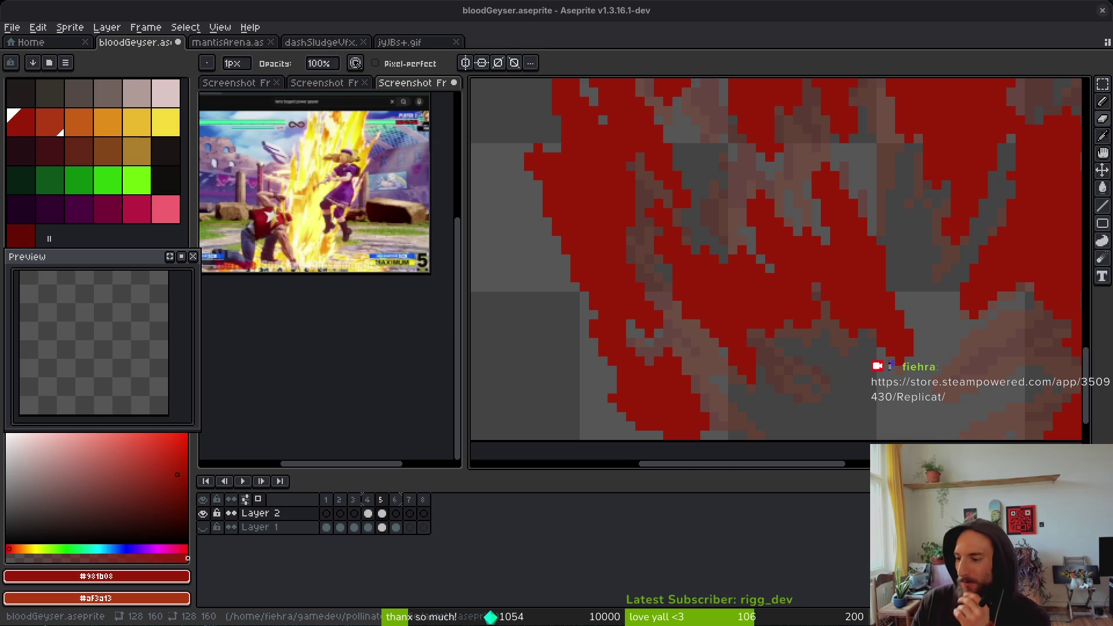
- Paint the brownish-grey gaps in frame 5's flame dark red with the 3px shading Pencil
scroll(800, 186, "down", 3)
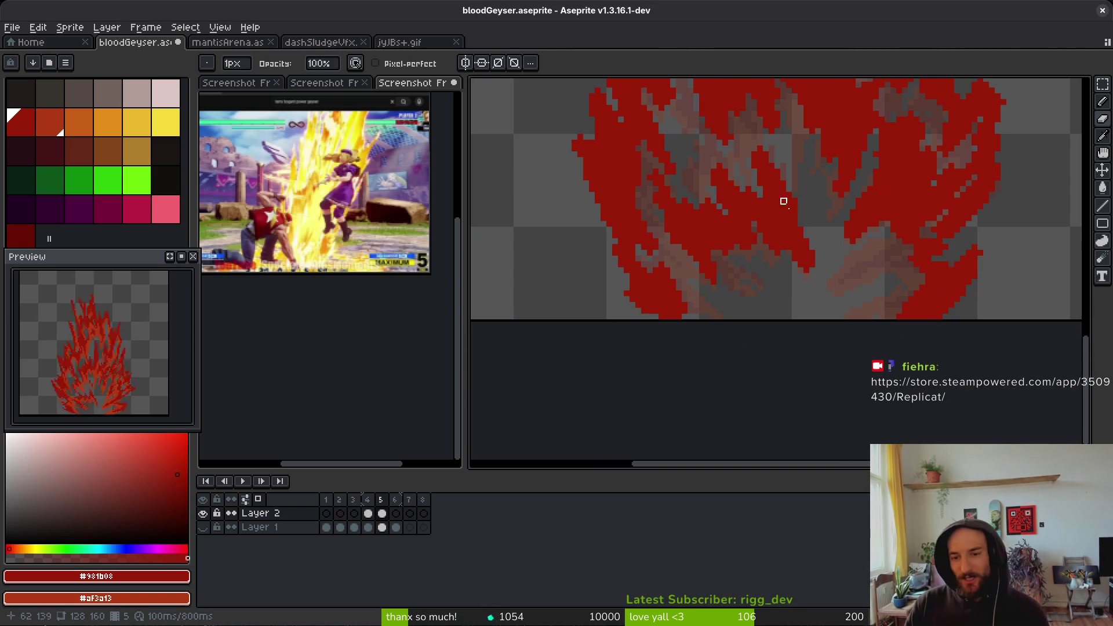
key("b")
scroll(875, 250, "up", 3)
mouse_move(805, 276)
left_mouse_down()
mouse_move(834, 242)
mouse_move(909, 239)
left_mouse_up()
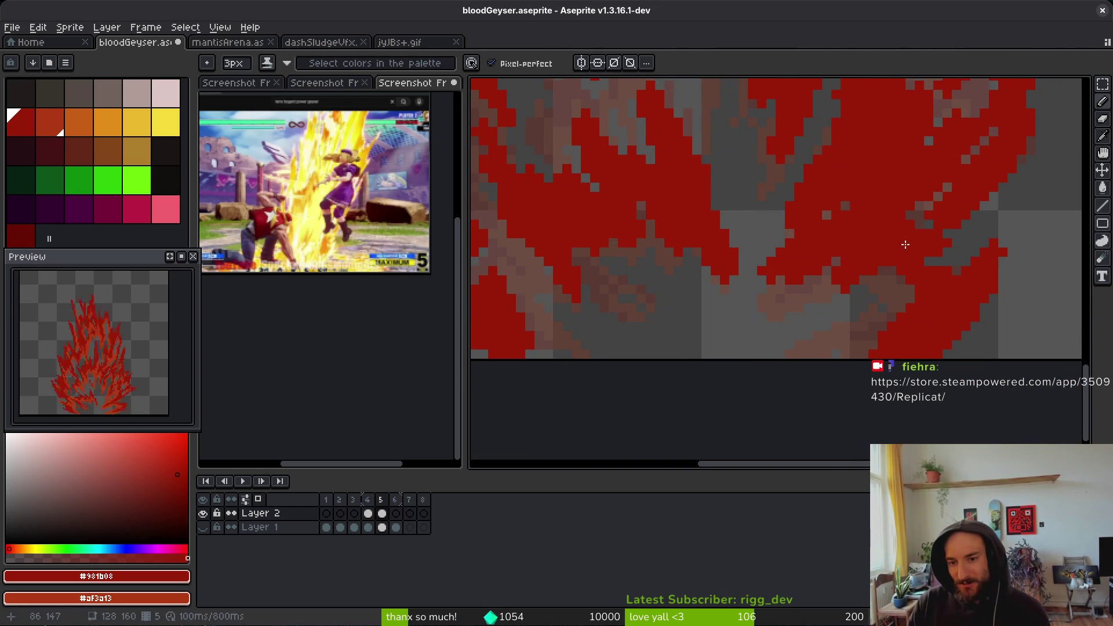
scroll(845, 282, "down", 5)
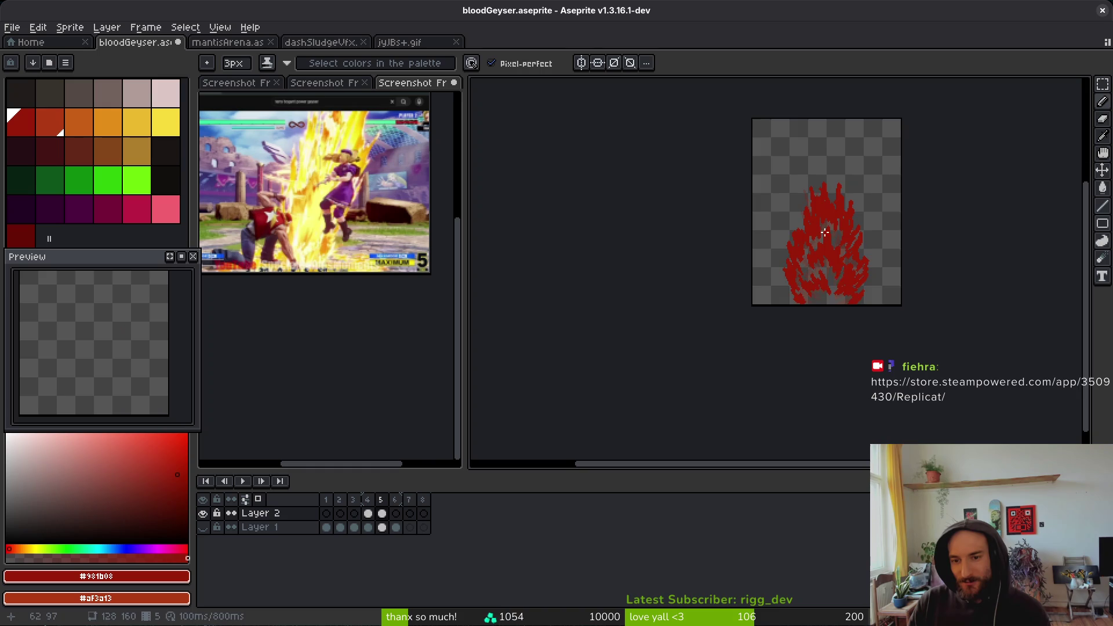
scroll(824, 232, "up", 5)
mouse_move(712, 235)
left_mouse_down()
mouse_move(731, 307)
mouse_move(663, 365)
mouse_move(676, 368)
left_mouse_up()
scroll(724, 302, "down", 3)
scroll(725, 301, "up", 2)
scroll(724, 302, "up", 1)
scroll(704, 365, "down", 1)
scroll(704, 365, "up", 1)
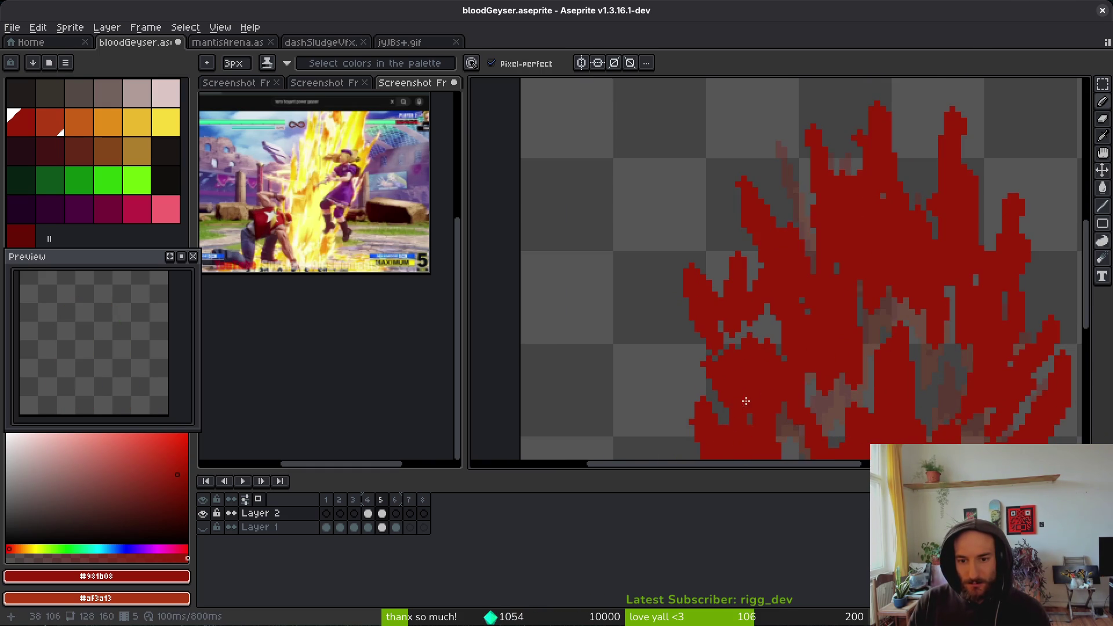
scroll(747, 390, "down", 2)
scroll(736, 371, "up", 3)
- Erase stray red pixels along the flame's lower-left edge
key("e")
mouse_move(725, 360)
left_mouse_down()
mouse_move(738, 395)
mouse_move(746, 367)
left_mouse_up()
scroll(802, 348, "down", 1)
key("b")
scroll(757, 318, "up", 1)
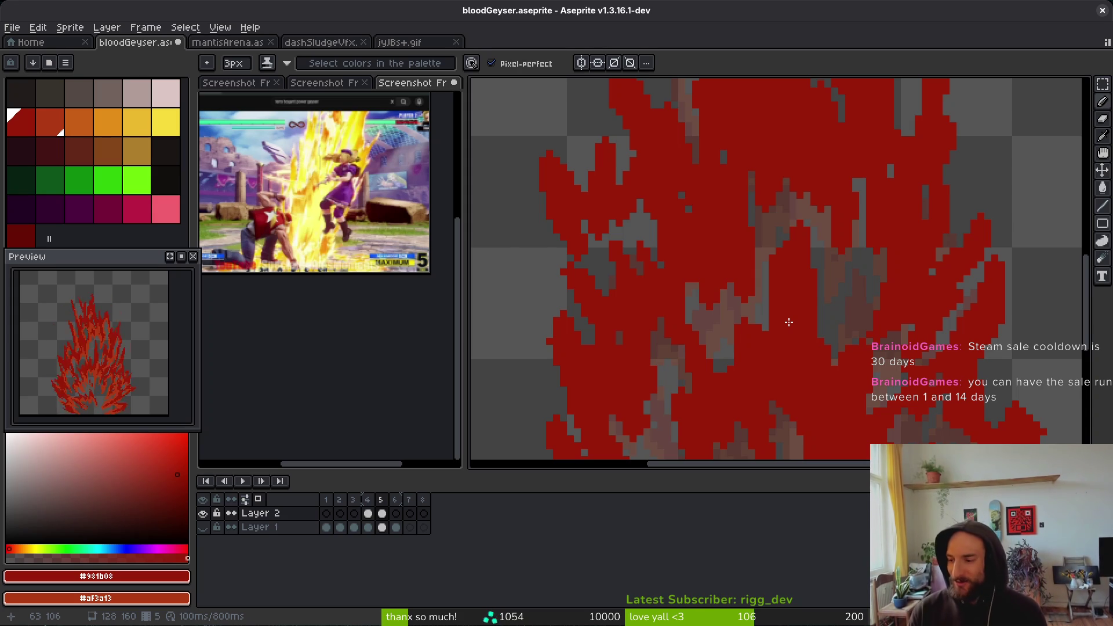
scroll(832, 366, "down", 1)
- Lasso the upper part of the flame and move it upward
scroll(807, 363, "down", 4)
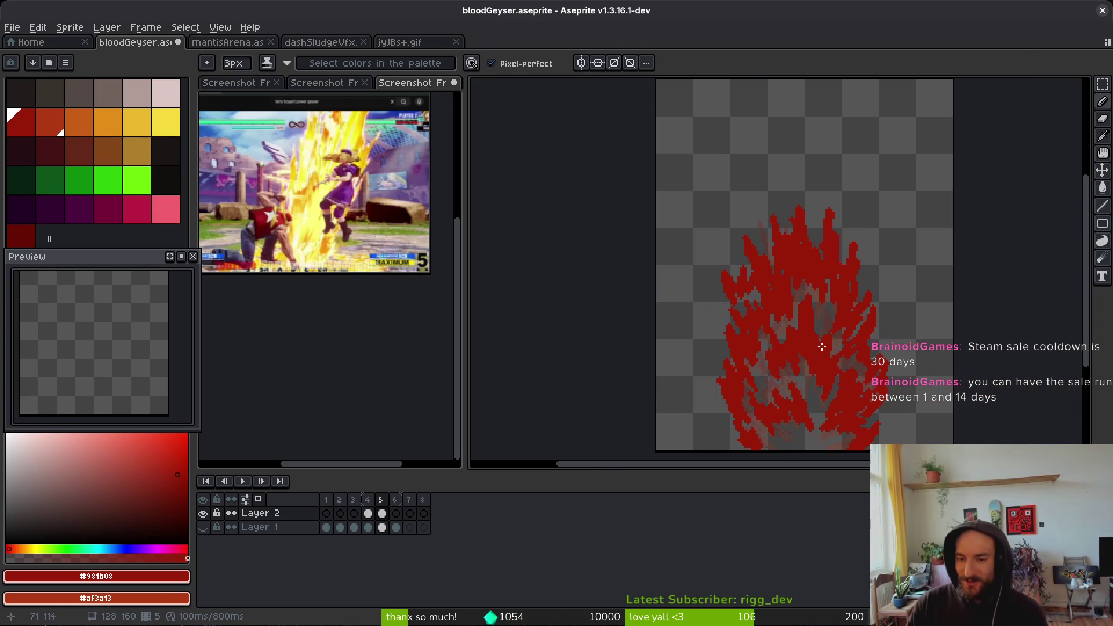
scroll(795, 325, "up", 2)
scroll(795, 325, "down", 4)
key("i")
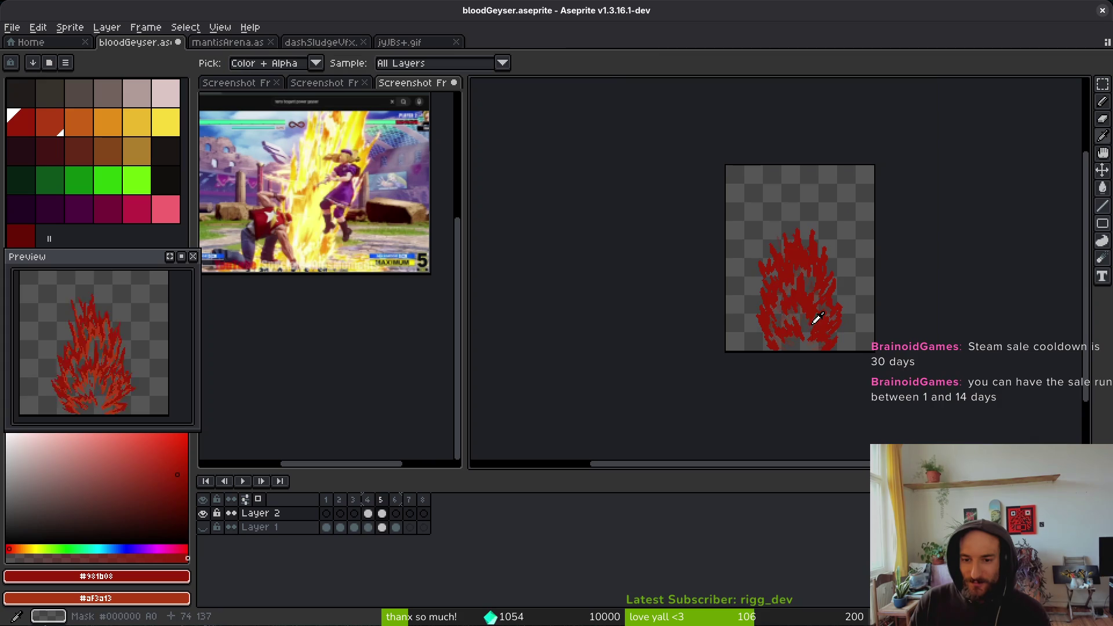
key("b")
scroll(807, 249, "up", 6)
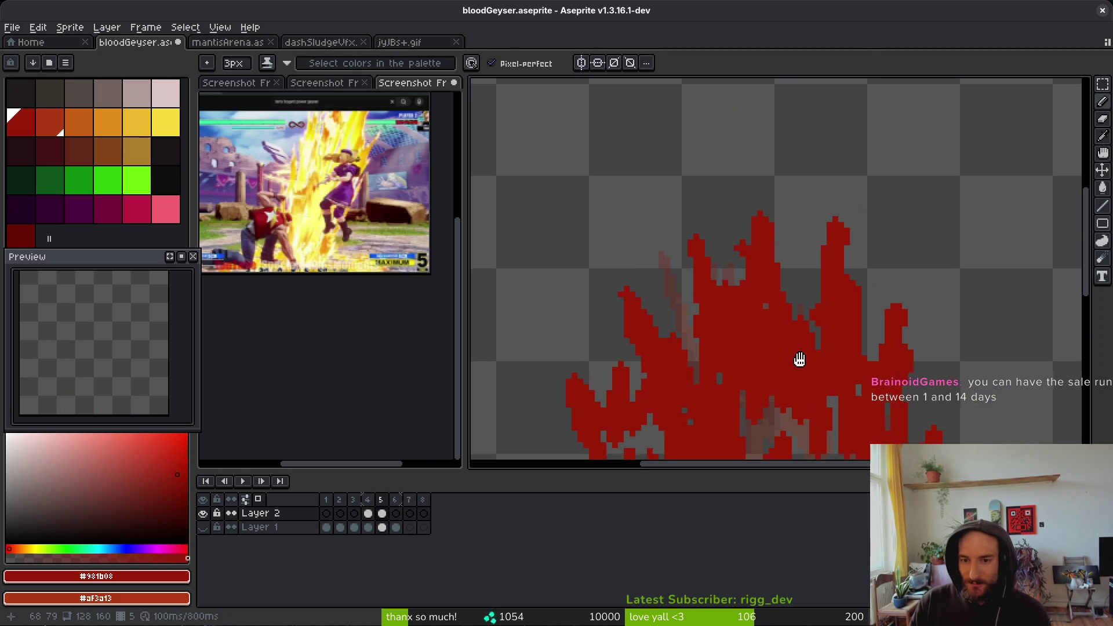
key("q")
mouse_move(904, 272)
left_mouse_down()
mouse_move(534, 211)
mouse_move(748, 458)
mouse_move(904, 296)
left_mouse_up()
mouse_move(789, 348)
left_mouse_down()
mouse_move(788, 313)
mouse_move(760, 353)
mouse_move(809, 336)
mouse_move(847, 344)
left_mouse_up()
key("Return")
- Darken the leftover pinkish pixels inside the flame with the Pencil
key("b")
left_click_drag(924, 350, 968, 348)
scroll(967, 348, "down", 1)
scroll(838, 372, "up", 1)
- Pick a colour from frame 4's flame and shrink the brush to 1px
key("Left")
scroll(870, 347, "down", 3)
key("alt")
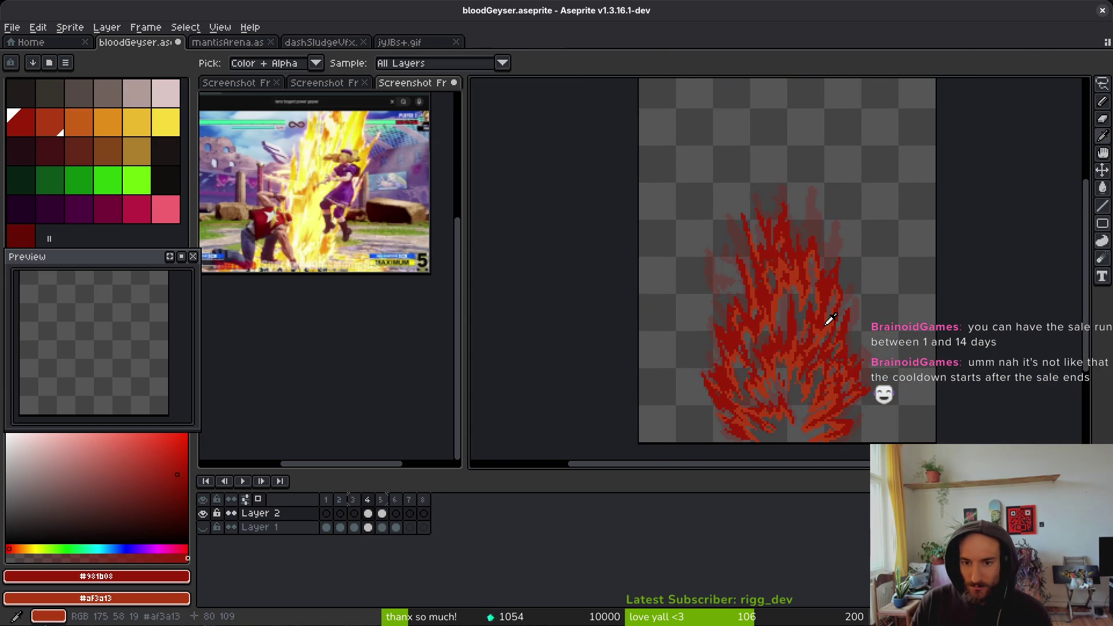
scroll(748, 288, "up", 3)
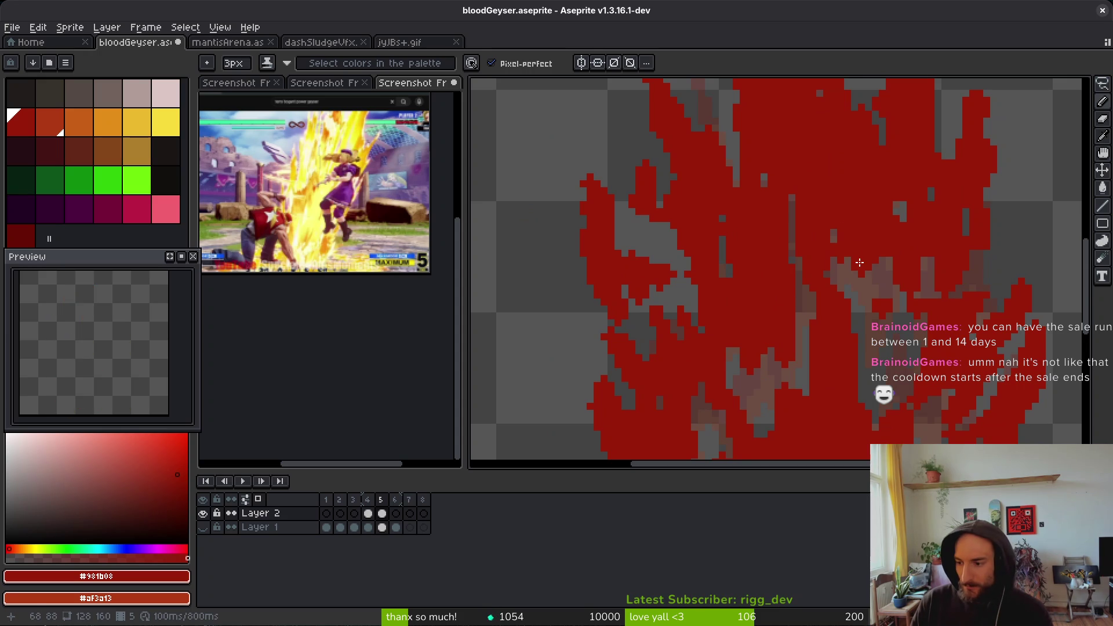
key("minus")
key("minus")
scroll(852, 273, "up", 1)
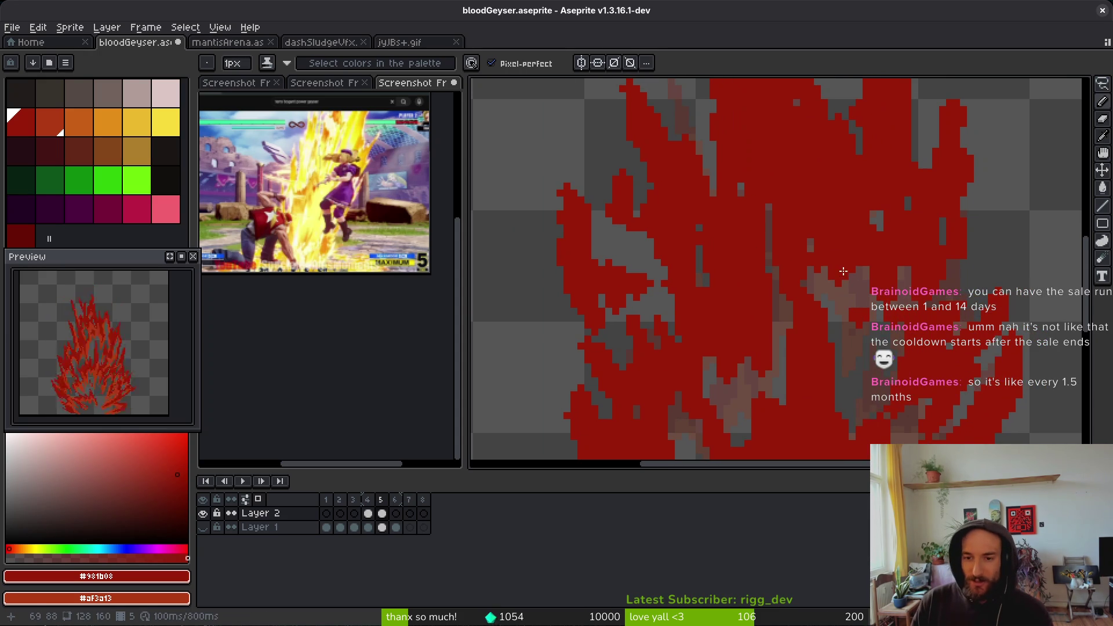
scroll(840, 289, "down", 1)
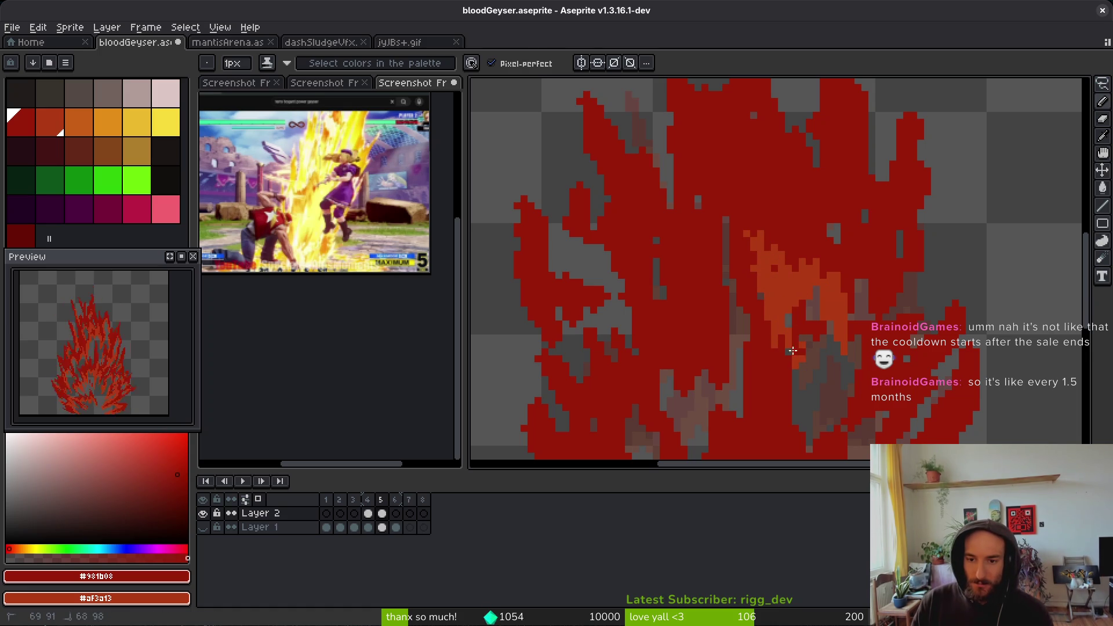
- Enlarge the pencil to 4px and paint a first orange highlight into frame 5's flame
key("e")
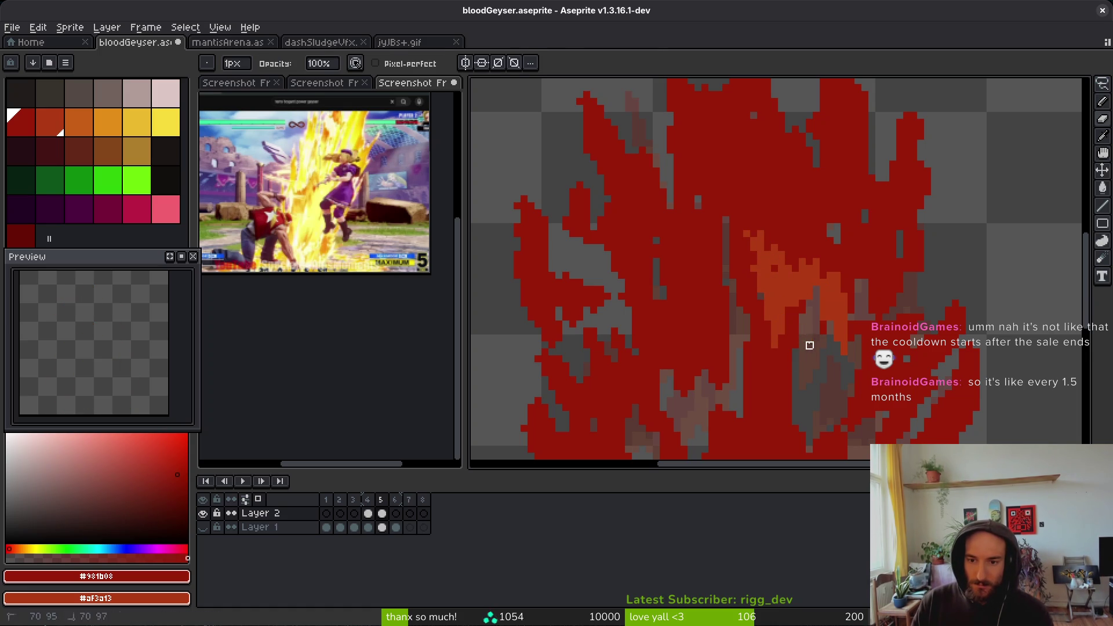
key("f")
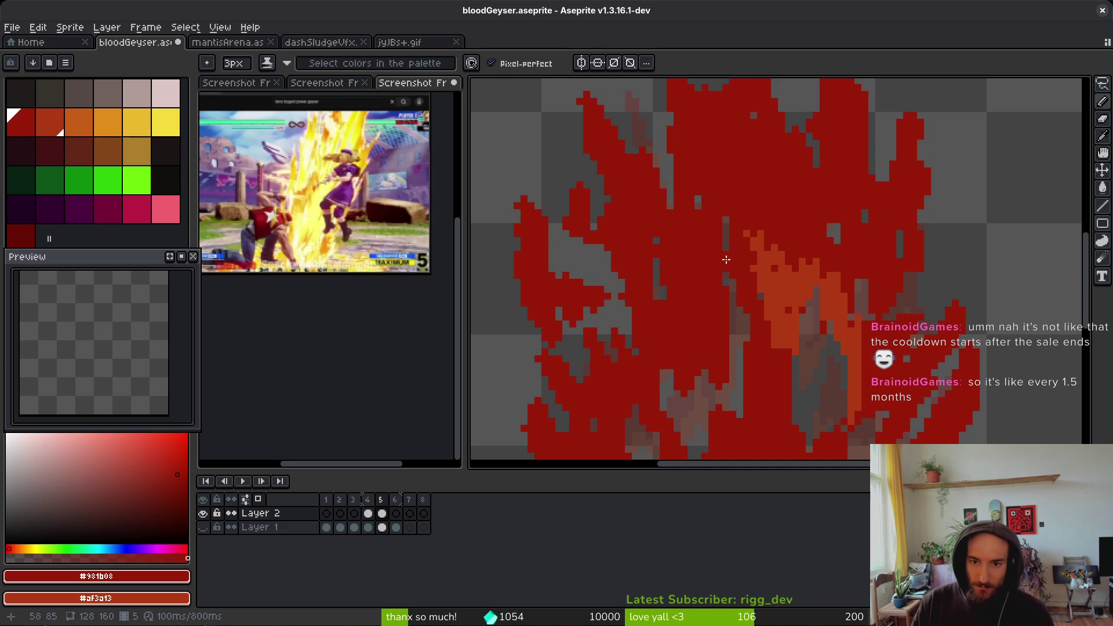
key("plus")
mouse_move(727, 345)
left_mouse_down()
mouse_move(722, 374)
mouse_move(708, 363)
mouse_move(667, 397)
mouse_move(666, 371)
mouse_move(695, 339)
mouse_move(672, 382)
left_mouse_up()
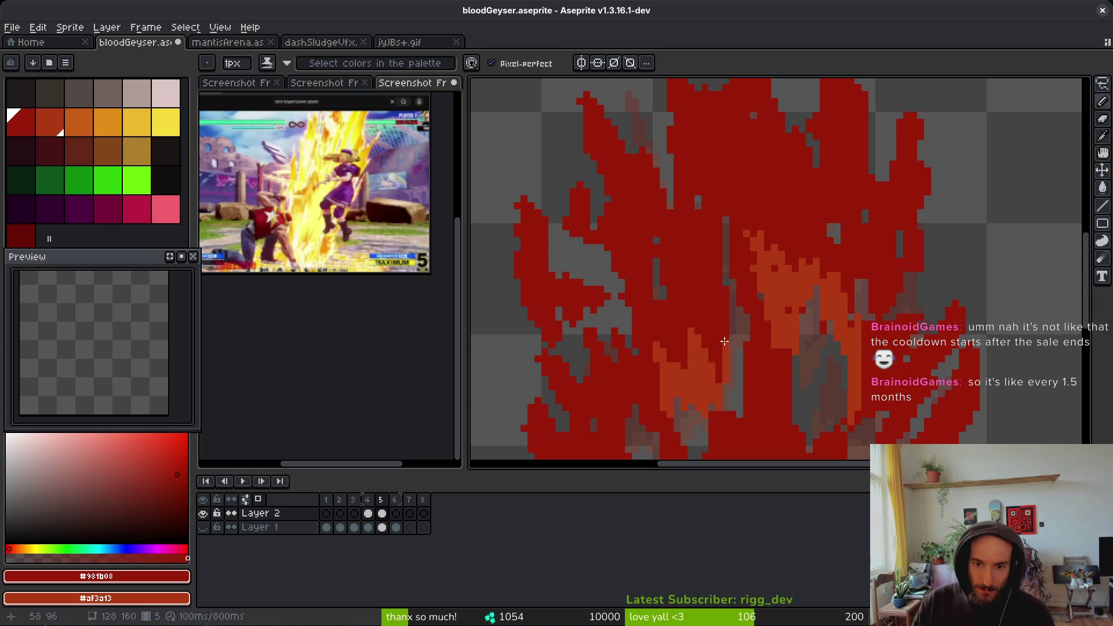
scroll(720, 373, "down", 5)
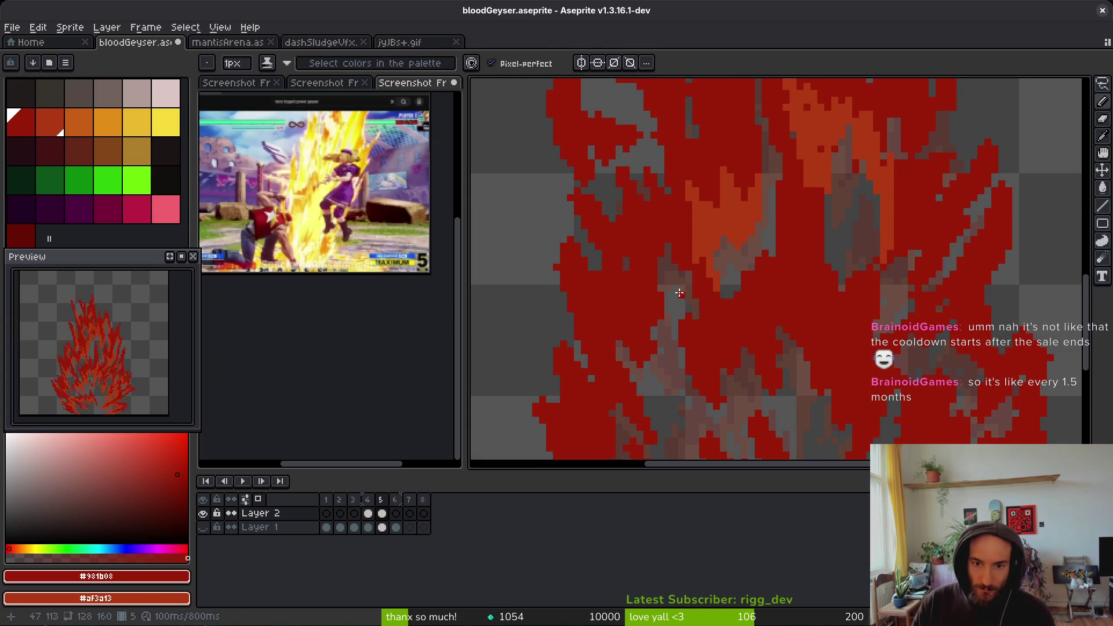
scroll(678, 290, "up", 3)
- Extend the orange highlight down the left side and curve it into an arch
mouse_move(675, 223)
left_mouse_down()
mouse_move(643, 191)
mouse_move(601, 298)
mouse_move(631, 353)
mouse_move(632, 319)
left_mouse_up()
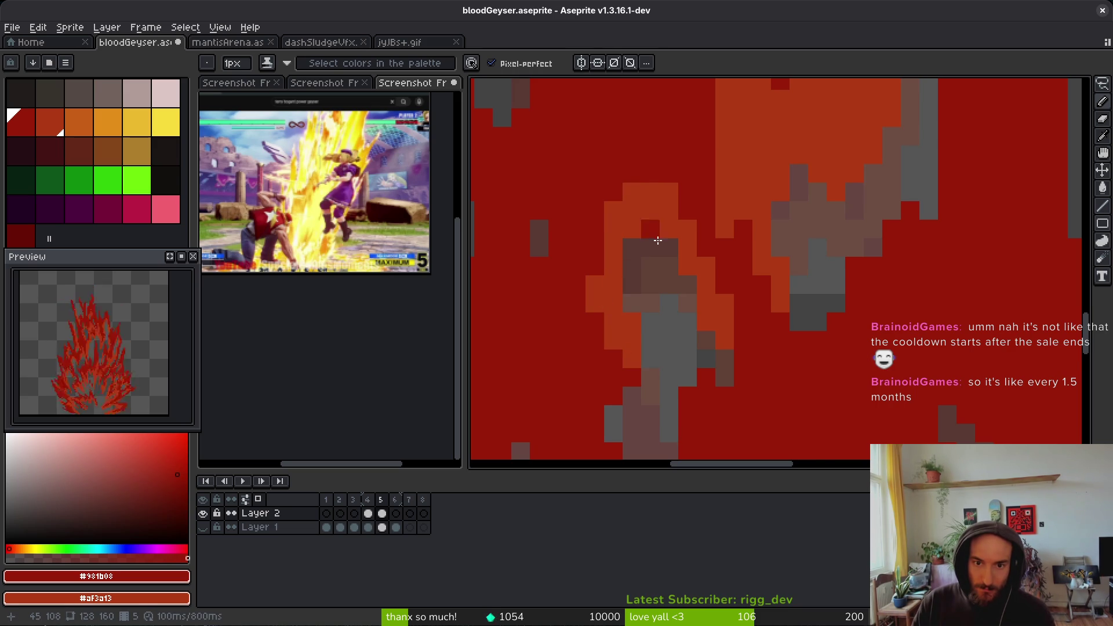
scroll(632, 261, "down", 3)
scroll(623, 335, "up", 1)
scroll(614, 313, "up", 2)
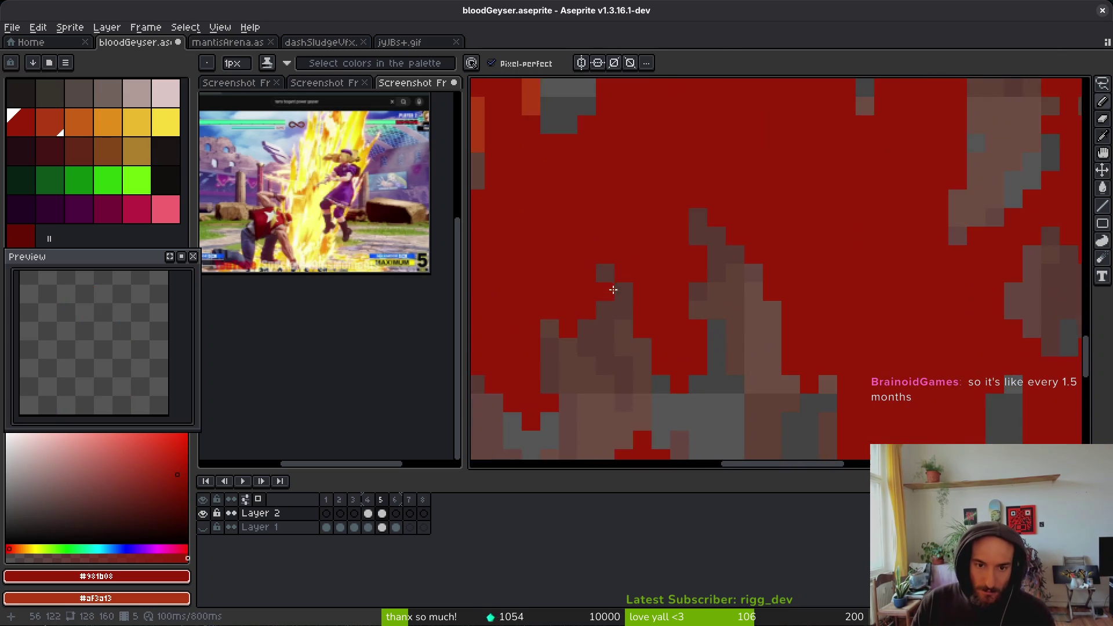
mouse_move(744, 259)
left_mouse_down()
mouse_move(691, 307)
mouse_move(670, 408)
mouse_move(685, 390)
left_mouse_up()
mouse_move(719, 275)
left_mouse_down()
mouse_move(811, 374)
mouse_move(779, 328)
left_mouse_up()
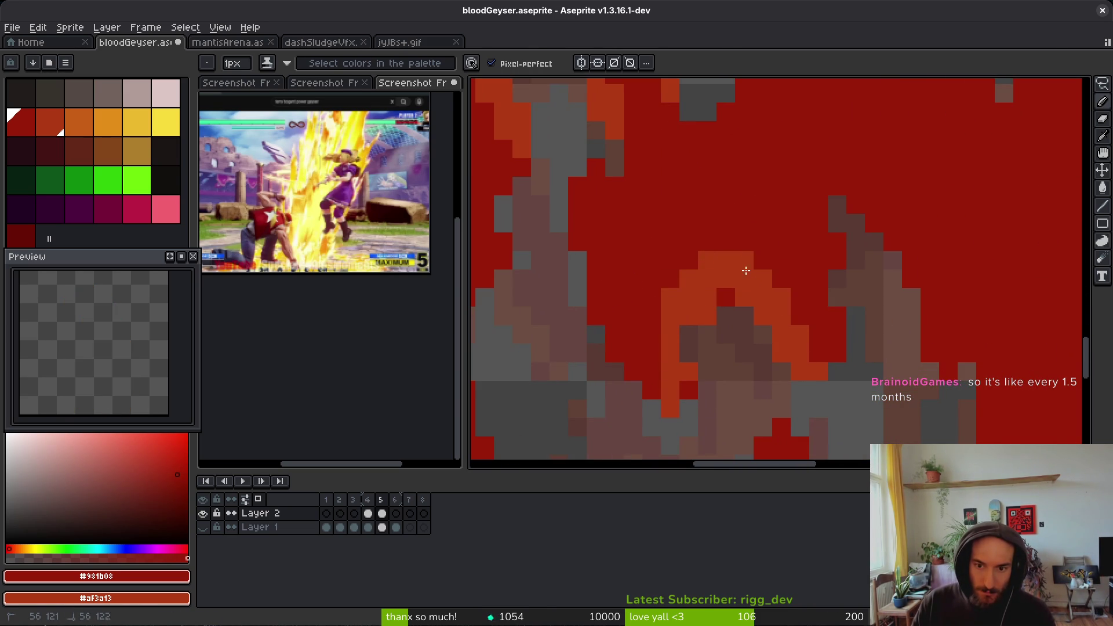
- Erase two stray pixels, then add orange pixels lower in the flame
key("e")
left_click(707, 316)
left_click(744, 336)
key("b")
mouse_move(687, 367)
left_mouse_down()
mouse_move(690, 402)
mouse_move(688, 373)
left_mouse_up()
- Draw vertical orange highlight columns on the right and place a single dark red pixel
scroll(701, 383, "right", 3)
mouse_move(785, 238)
left_mouse_down()
mouse_move(845, 367)
mouse_move(818, 389)
left_mouse_up()
scroll(807, 343, "down", 3)
mouse_move(852, 267)
left_mouse_down()
mouse_move(874, 325)
mouse_move(877, 408)
left_mouse_up()
scroll(902, 288, "down", 1)
scroll(902, 288, "down", 2)
mouse_move(915, 277)
left_mouse_down()
mouse_move(950, 362)
mouse_move(938, 371)
mouse_move(996, 226)
mouse_move(933, 355)
mouse_move(950, 386)
mouse_move(908, 409)
left_mouse_up()
left_click(889, 317)
- Remove a dark red edge pixel, dot in orange, and add dark red pixels along the top edge
scroll(1007, 124, "down", 3)
scroll(907, 408, "down", 2)
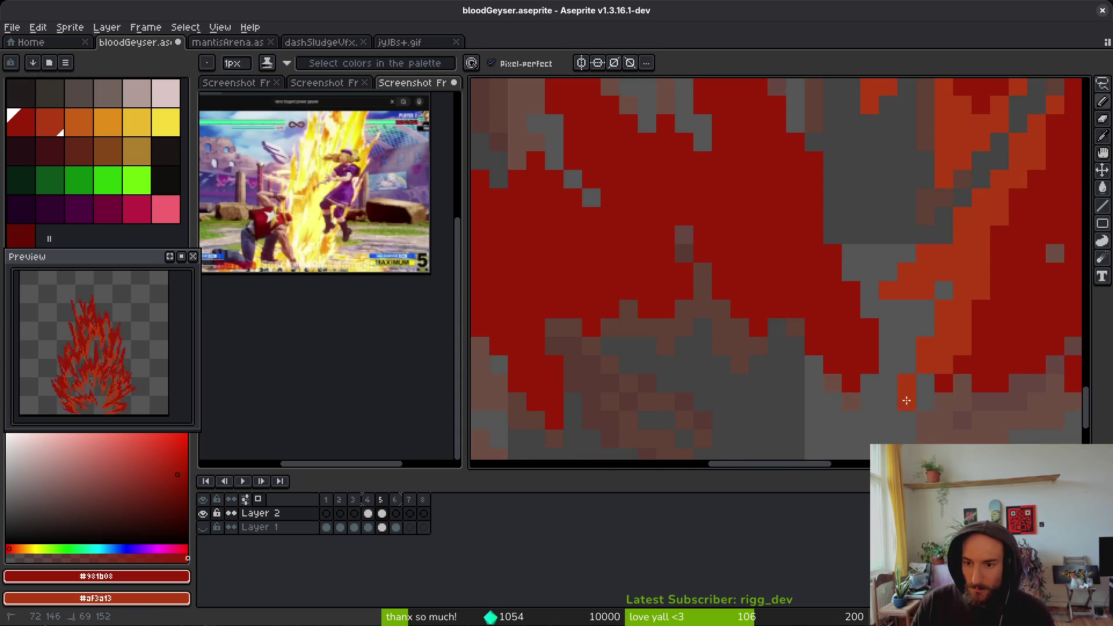
scroll(901, 408, "right", 3)
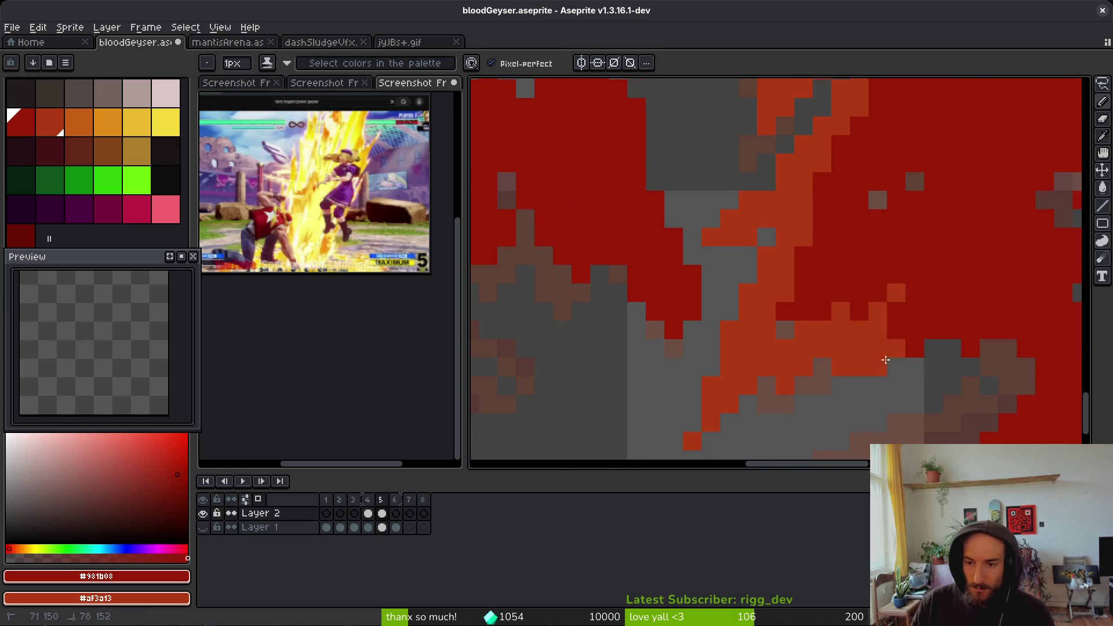
scroll(942, 365, "right", 4)
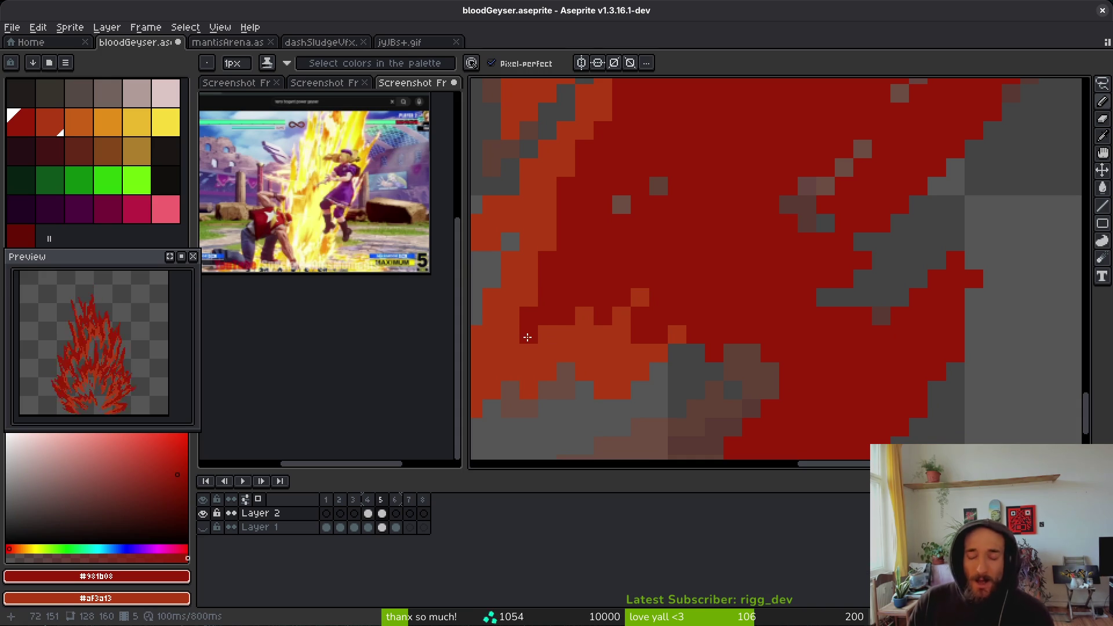
left_click(527, 332)
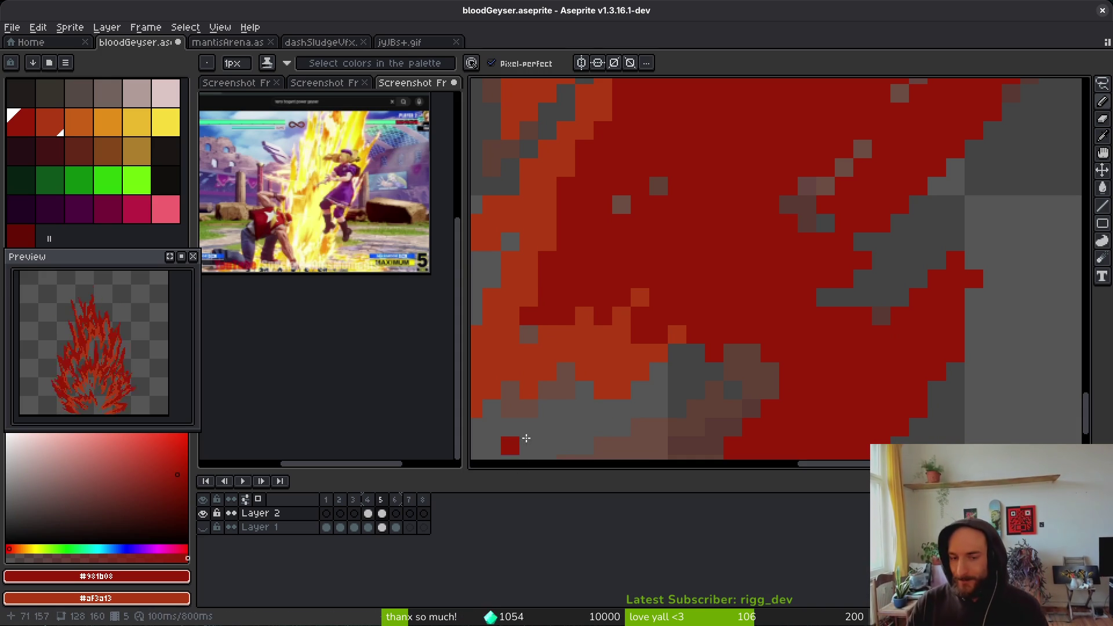
scroll(770, 345, "left", 2)
scroll(770, 345, "down", 1)
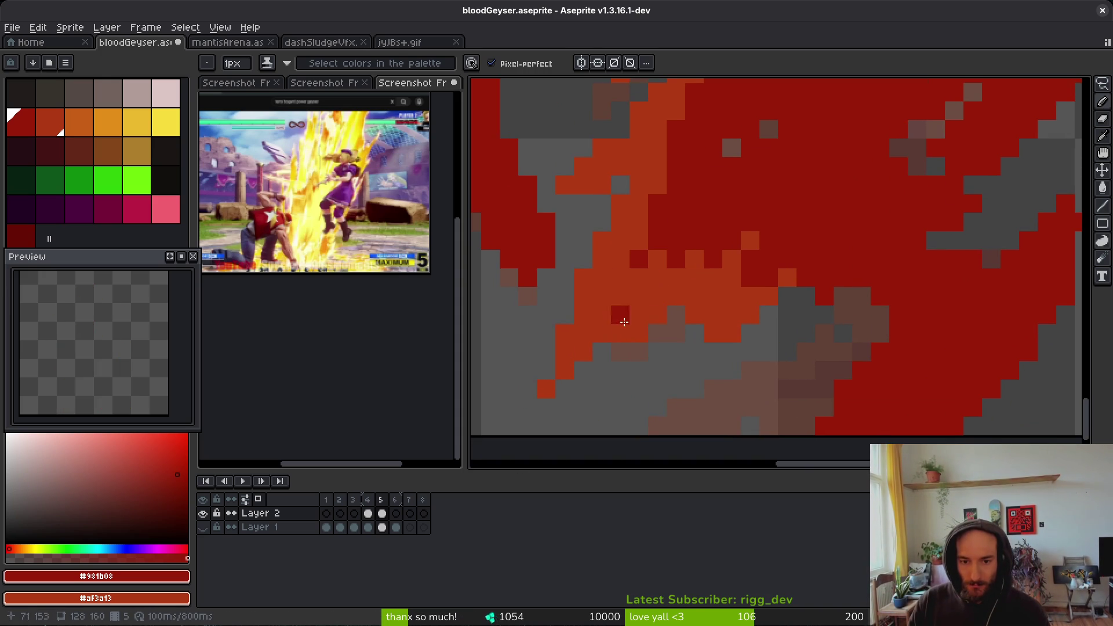
right_click(638, 293)
mouse_move(696, 259)
left_mouse_down()
mouse_move(649, 258)
mouse_move(635, 271)
left_mouse_up()
left_click(620, 277)
left_click(731, 277)
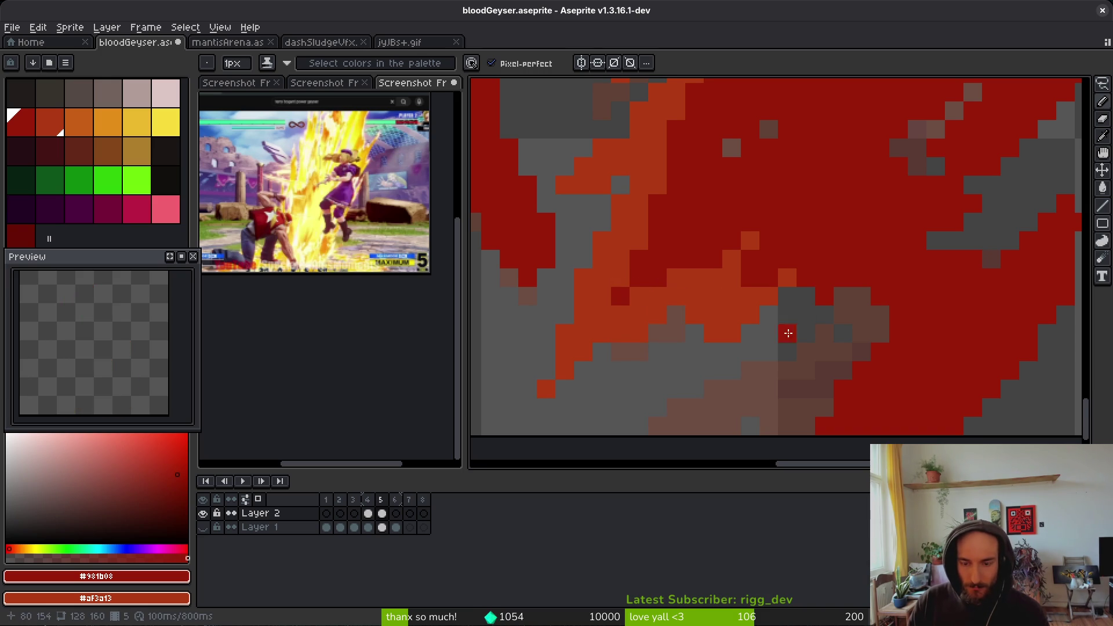
- Paint one more orange highlight stroke, then zoom out to check the sprite
scroll(787, 330, "down", 1)
scroll(788, 331, "right", 2)
mouse_move(647, 226)
left_mouse_down()
mouse_move(703, 239)
mouse_move(684, 342)
mouse_move(640, 354)
mouse_move(693, 329)
left_mouse_up()
scroll(664, 337, "down", 9)
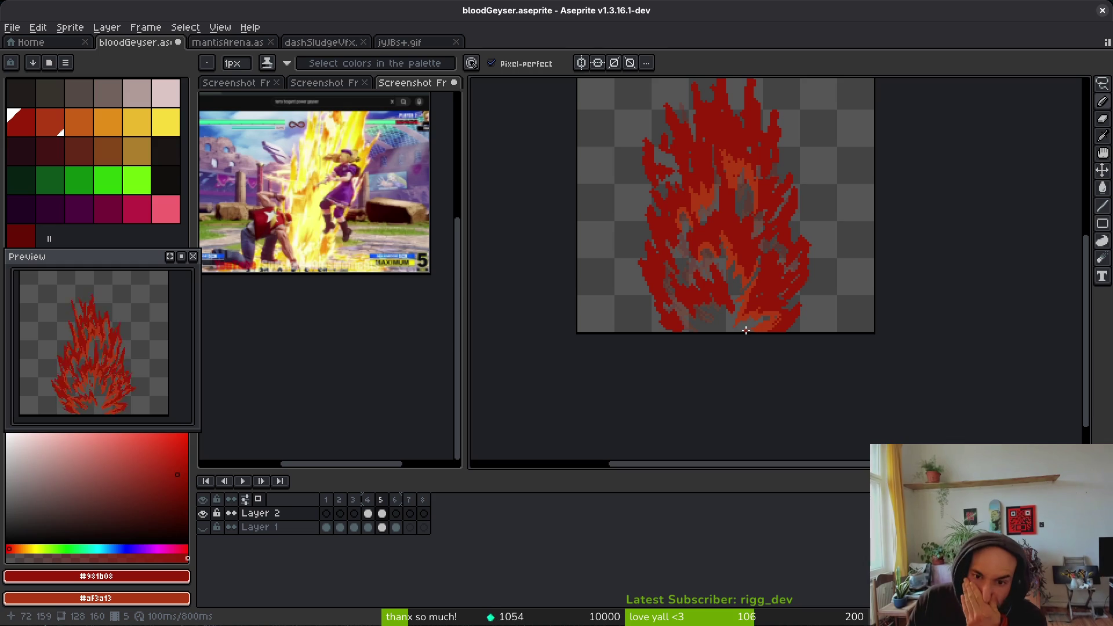
scroll(753, 319, "down", 1)
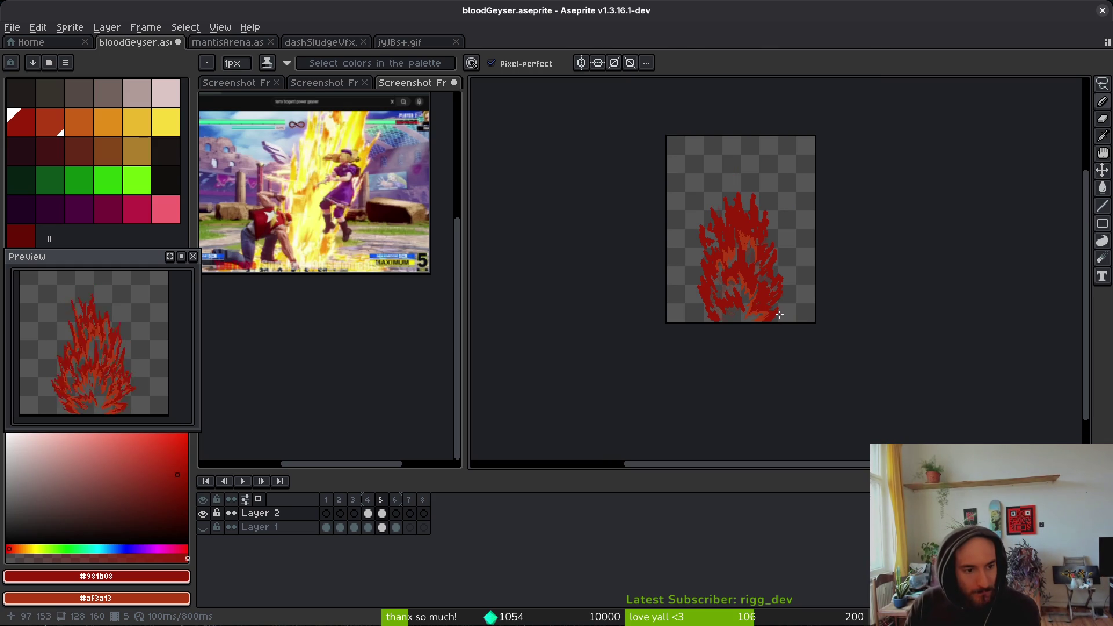
scroll(738, 264, "up", 4)
scroll(788, 303, "down", 1)
key("alt")
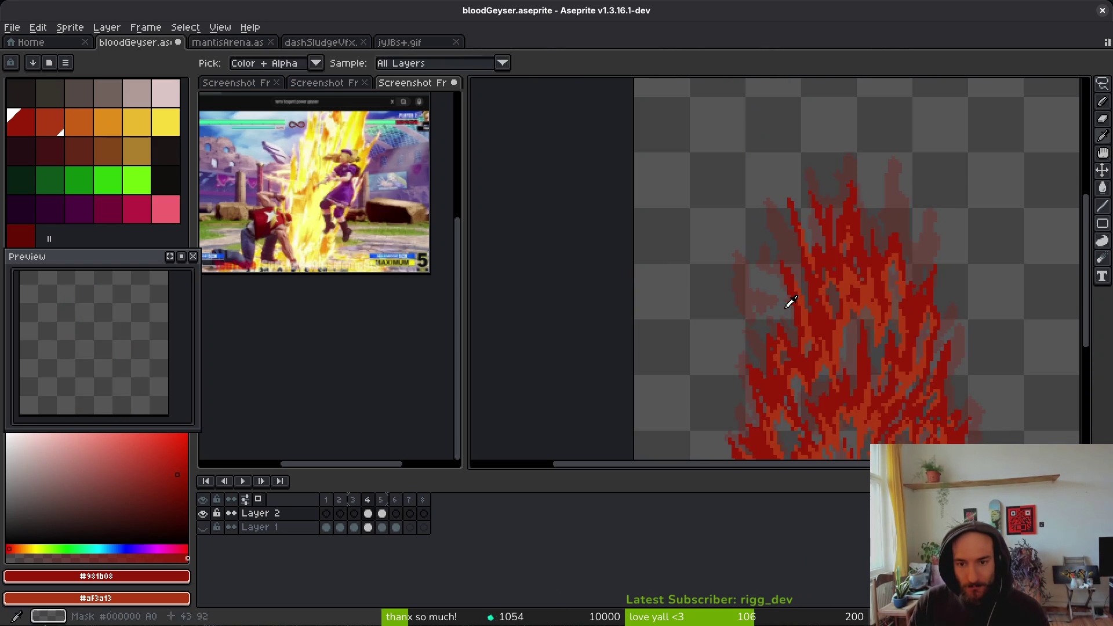
- Return to frame 5 and lasso-select a flame spike on the left side
scroll(753, 290, "up", 2)
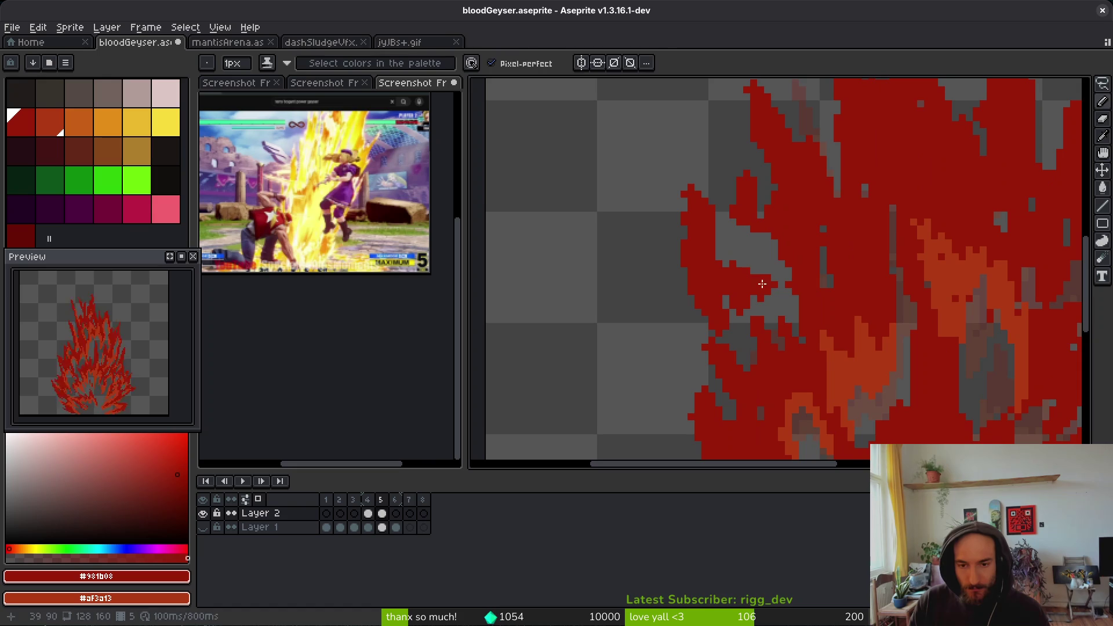
key("Right")
key("q")
mouse_move(768, 277)
left_mouse_down()
mouse_move(704, 325)
mouse_move(670, 193)
left_mouse_up()
left_click_drag(738, 301, 738, 311)
scroll(759, 306, "down", 1)
scroll(764, 312, "down", 1)
- Erase red pixels along the flame's left edge and redraw a sharper red spike
key("b")
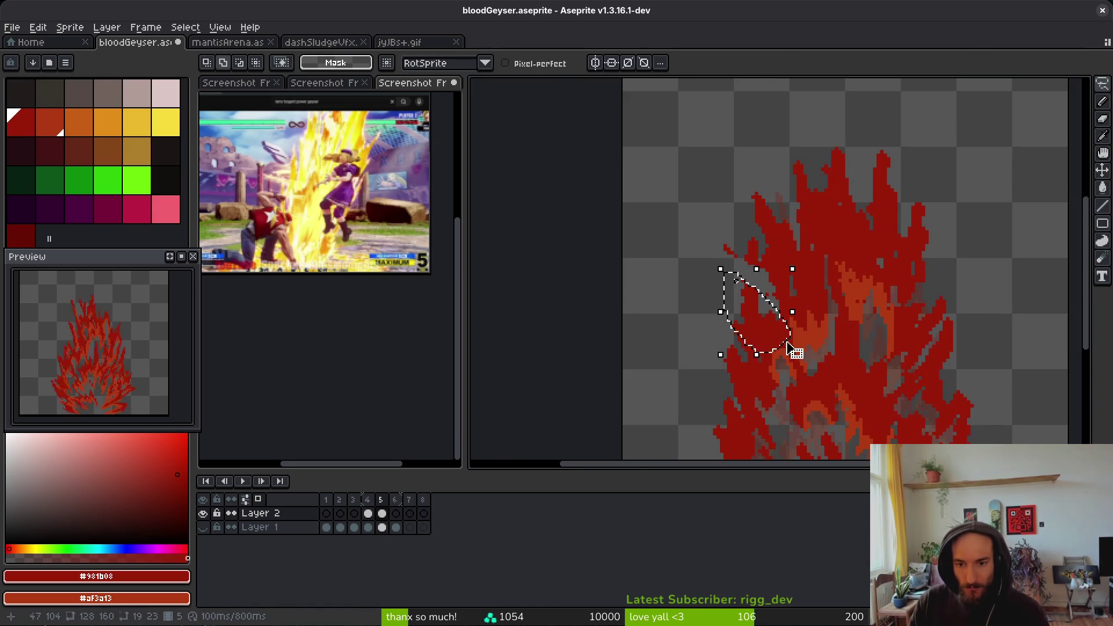
scroll(748, 292, "up", 3)
key("e")
mouse_move(720, 270)
left_mouse_down()
mouse_move(678, 211)
mouse_move(718, 249)
mouse_move(708, 241)
mouse_move(707, 257)
mouse_move(687, 258)
left_mouse_up()
key("b")
key("e")
mouse_move(668, 219)
left_mouse_down()
mouse_move(715, 303)
mouse_move(770, 335)
mouse_move(731, 267)
left_mouse_up()
key("b")
key("e")
key("b")
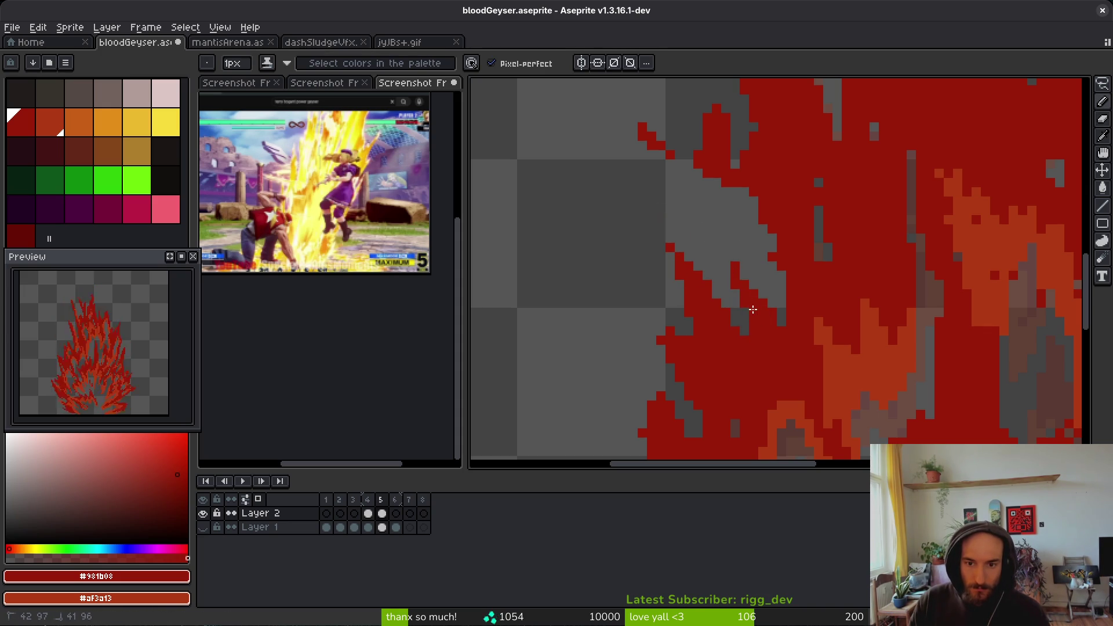
scroll(736, 348, "up", 3)
scroll(728, 323, "left", 1)
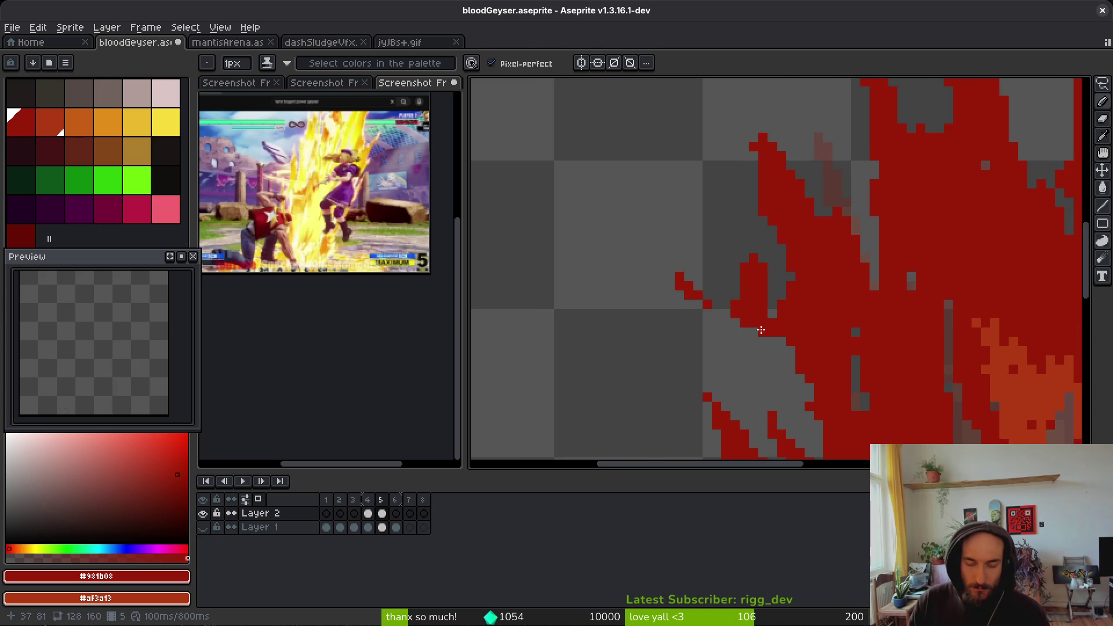
- Lasso another left-edge region and erase red pixels along the left spike
key("q")
mouse_move(641, 267)
left_mouse_down()
mouse_move(701, 238)
mouse_move(646, 270)
left_mouse_up()
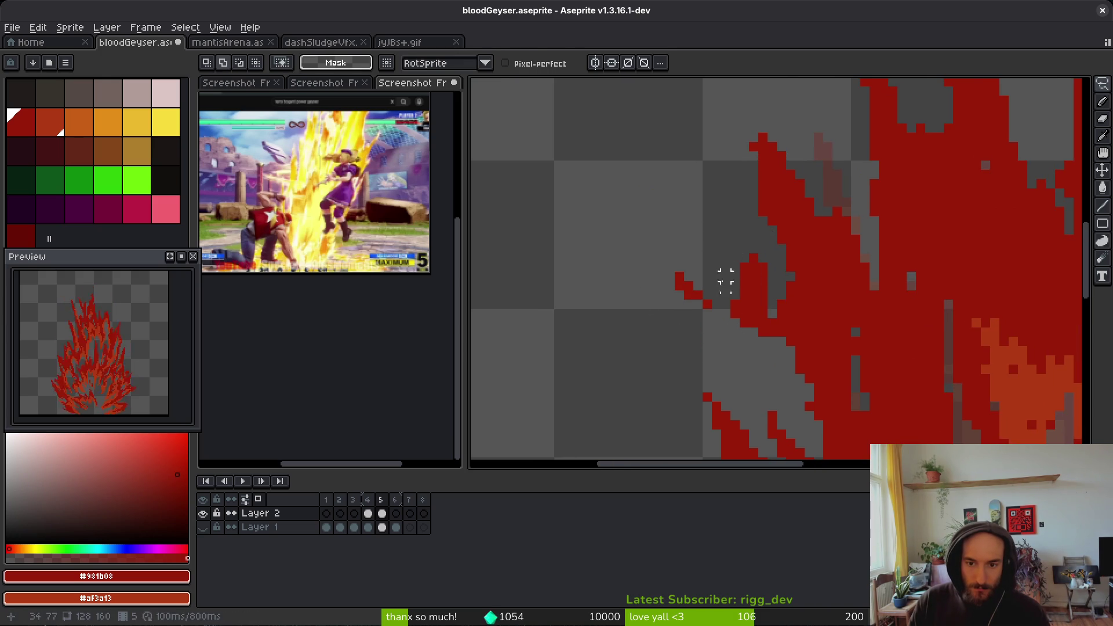
key("e")
left_click_drag(735, 316, 763, 342)
key("b")
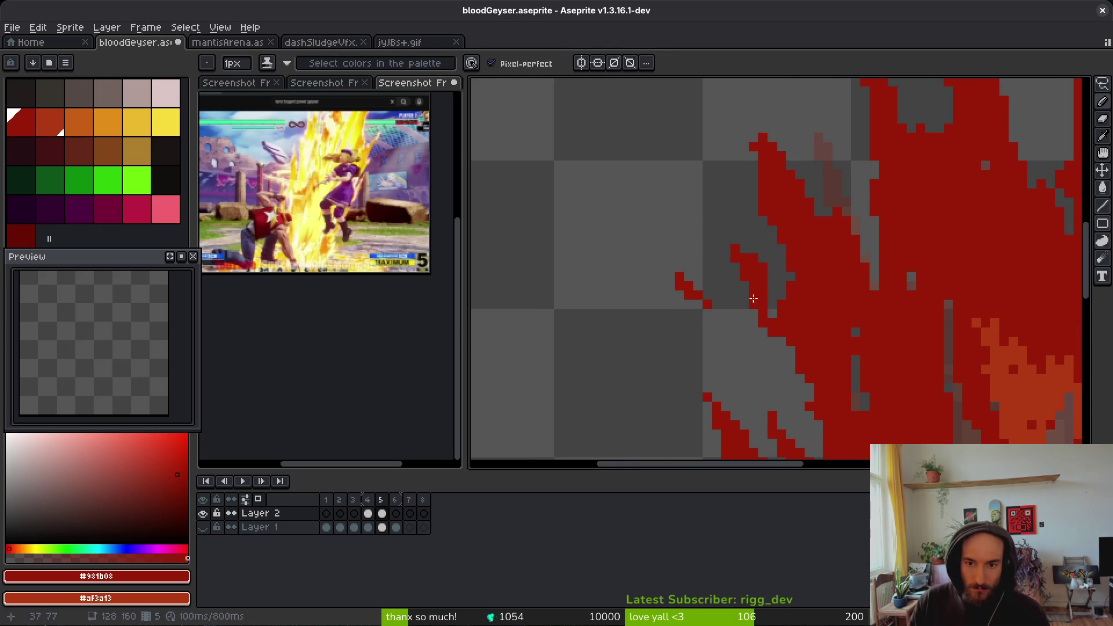
scroll(710, 235, "down", 2)
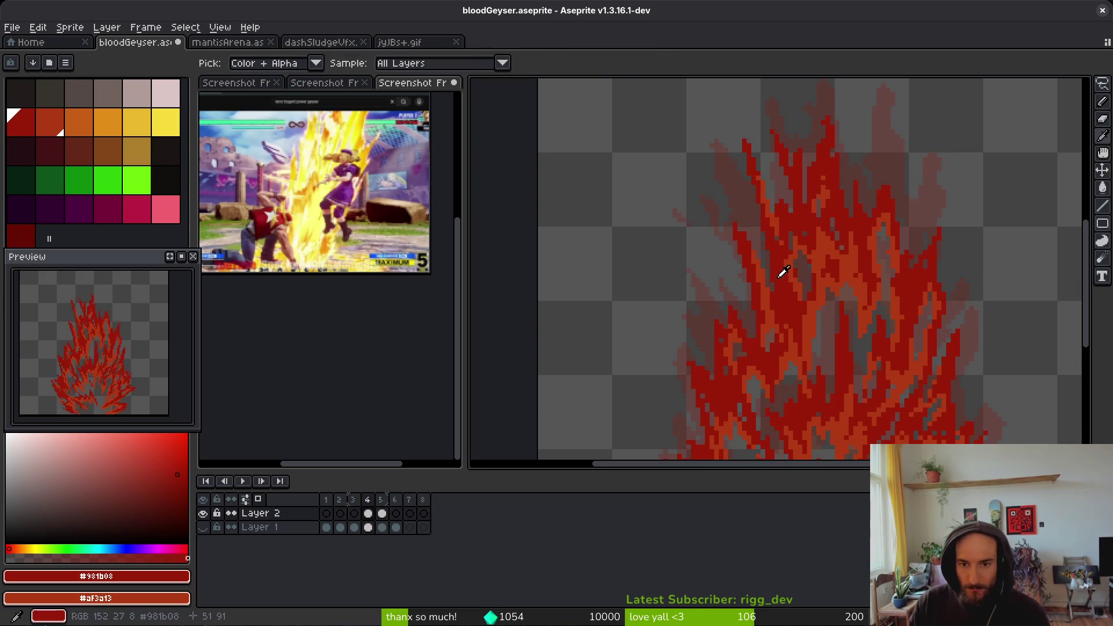
- Step between frames 4 and 5 to compare them, ending on frame 5
scroll(791, 321, "down", 5)
key("alt")
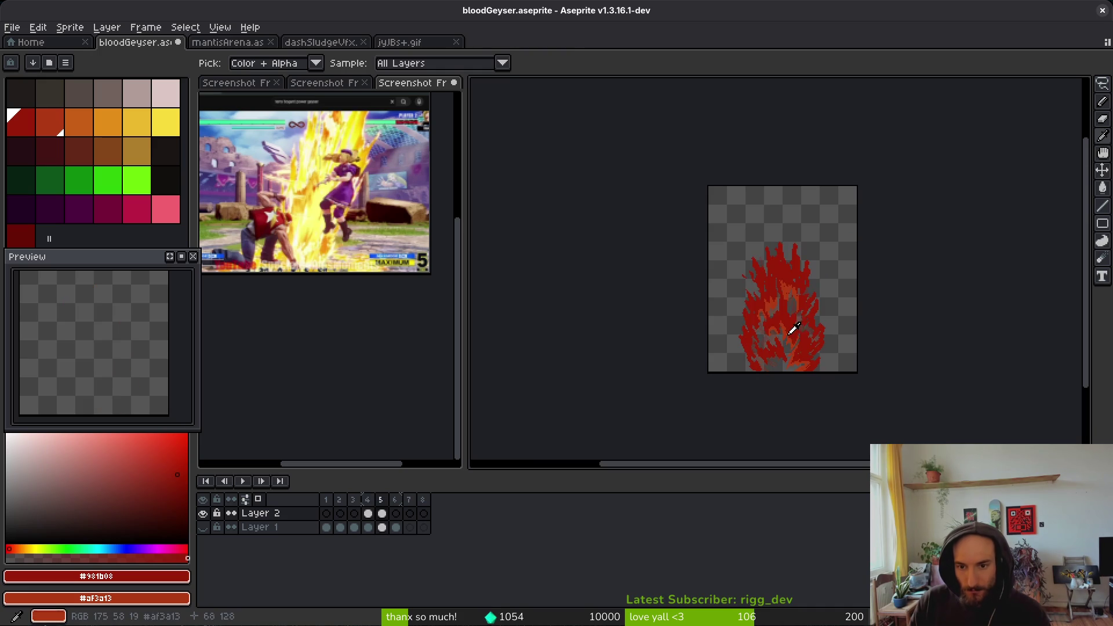
key("Right")
key("Left")
scroll(814, 325, "up", 3)
key("Right")
scroll(755, 297, "up", 3)
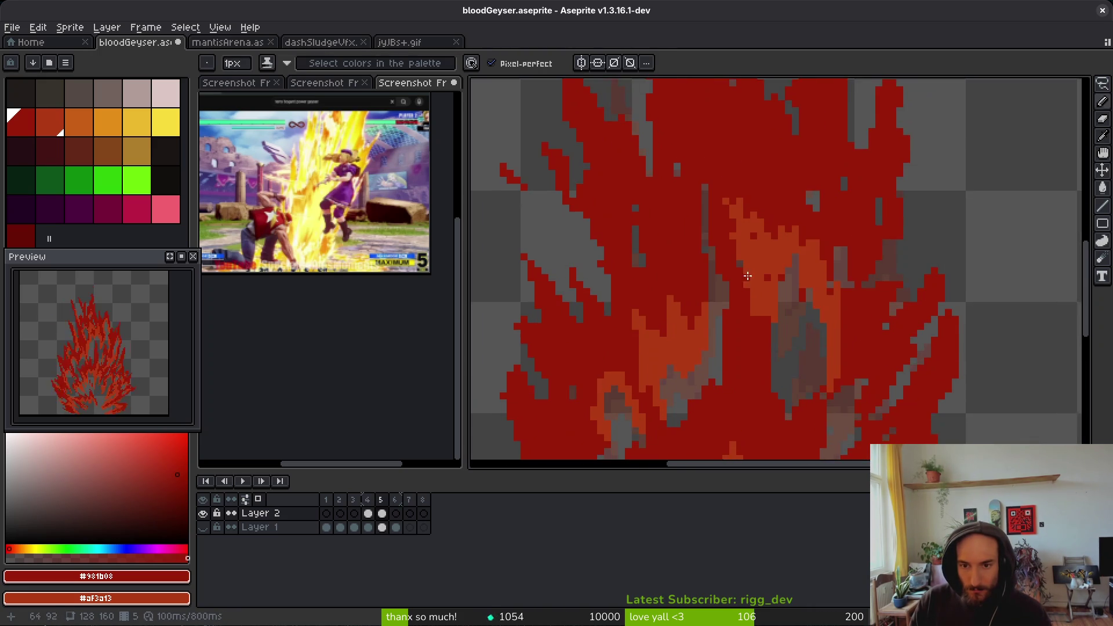
- Add orange pixels extending frame 5's central highlight streak down and to the left
key("b")
key("e")
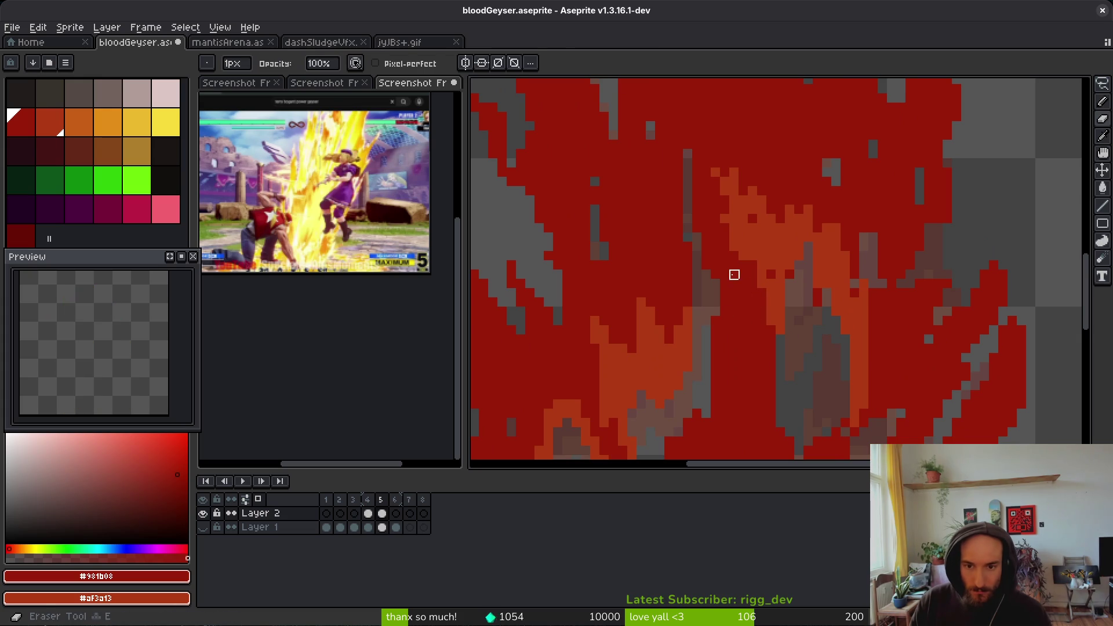
key("b")
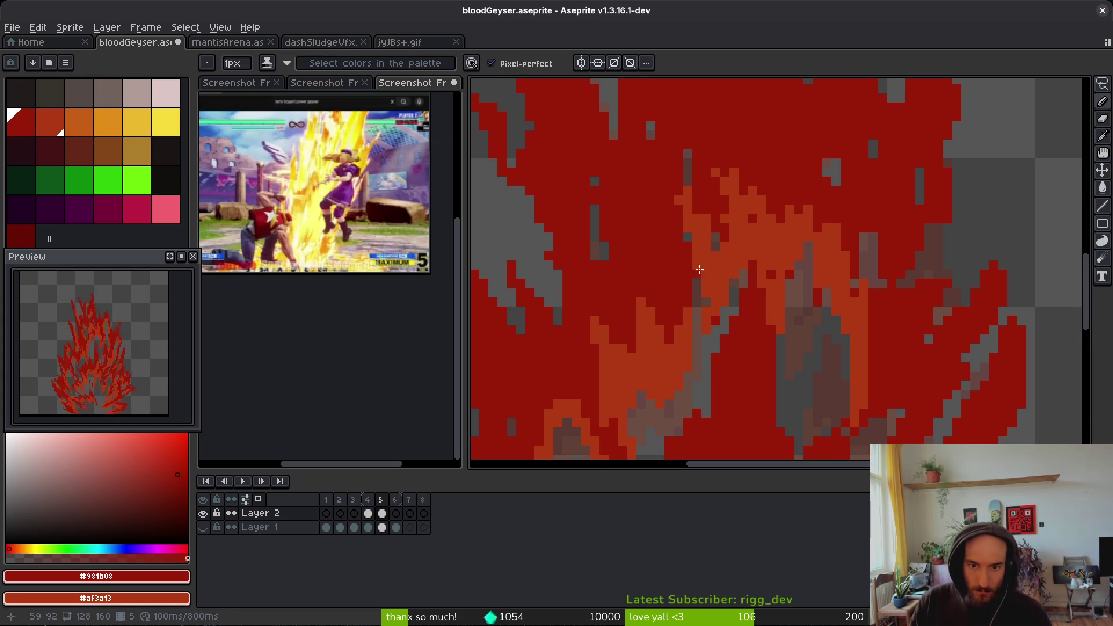
key("e")
key("b")
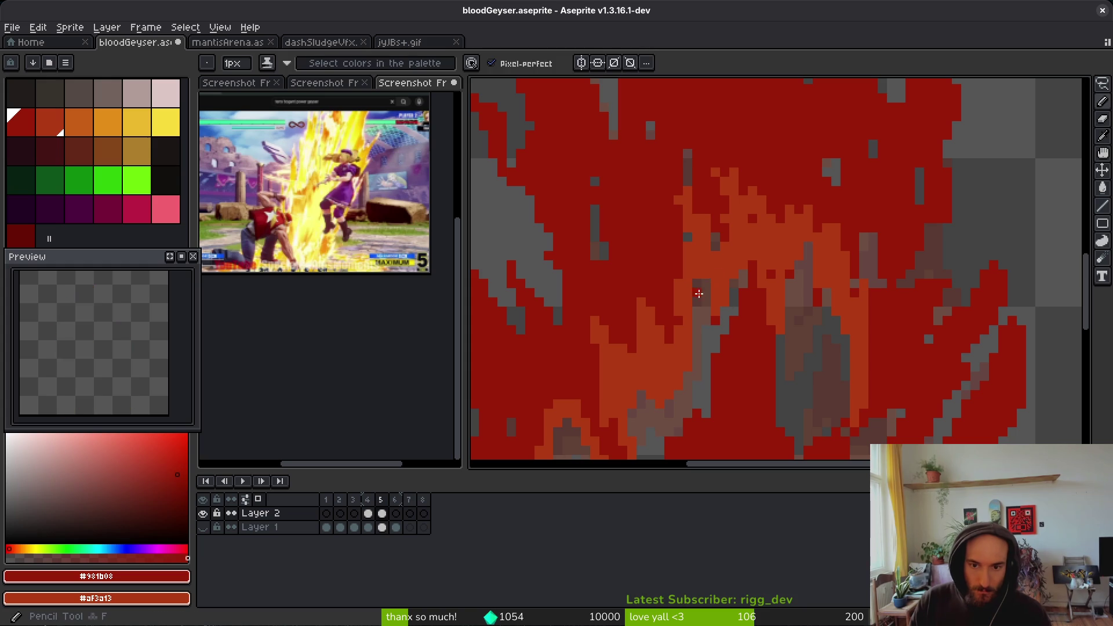
scroll(698, 313, "up", 2)
scroll(682, 230, "down", 1)
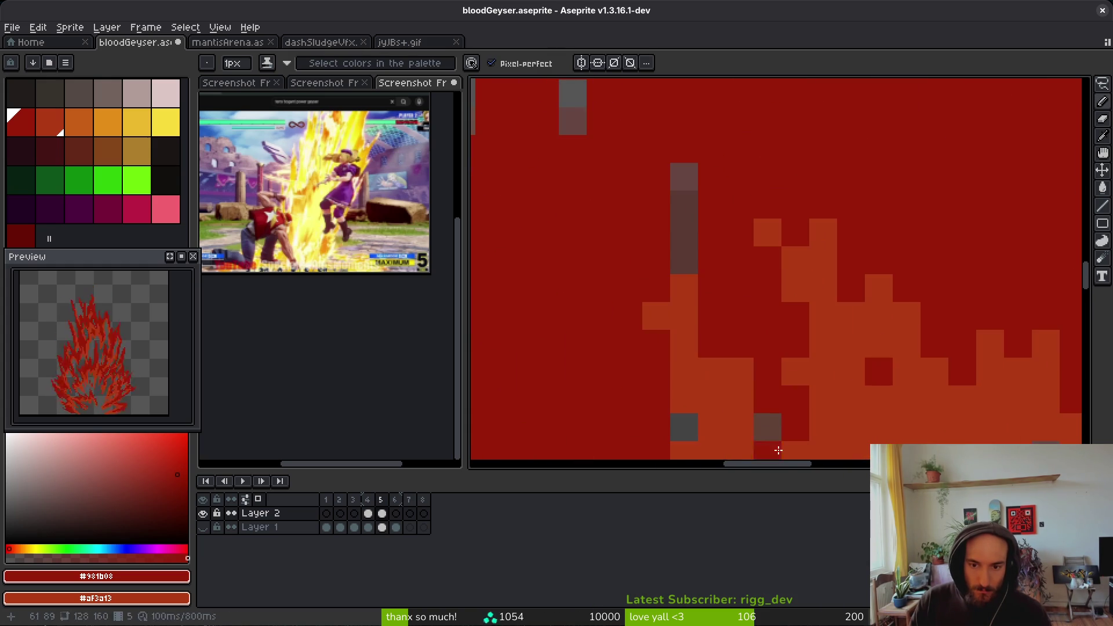
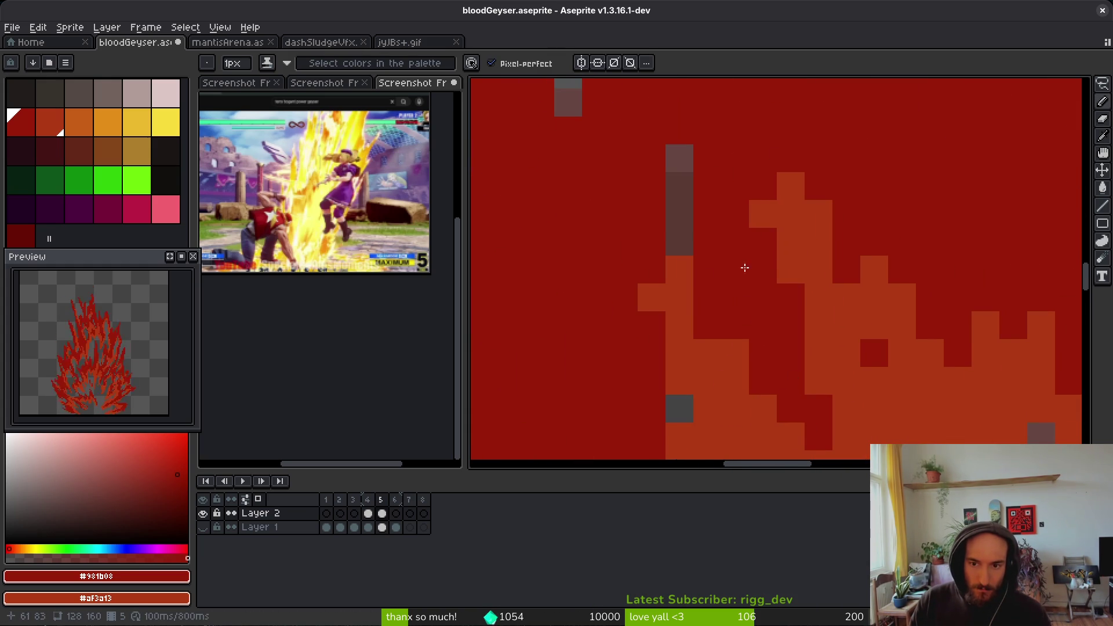
- Paint an orange stroke down the flame, then recolour part of it dark red
scroll(702, 391, "down", 2)
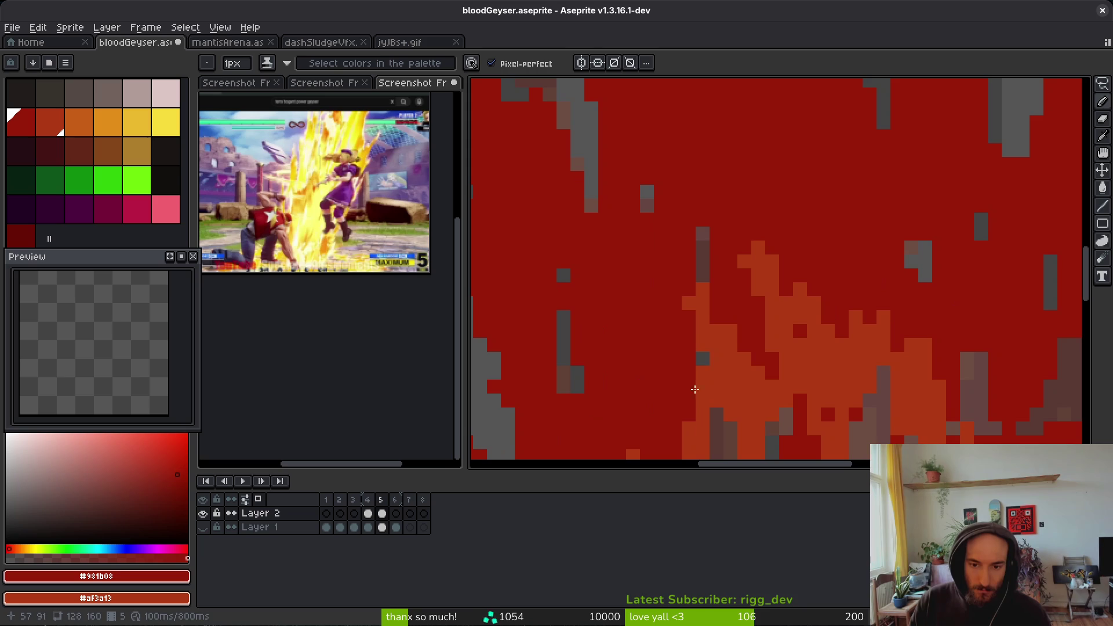
scroll(732, 345, "down", 3)
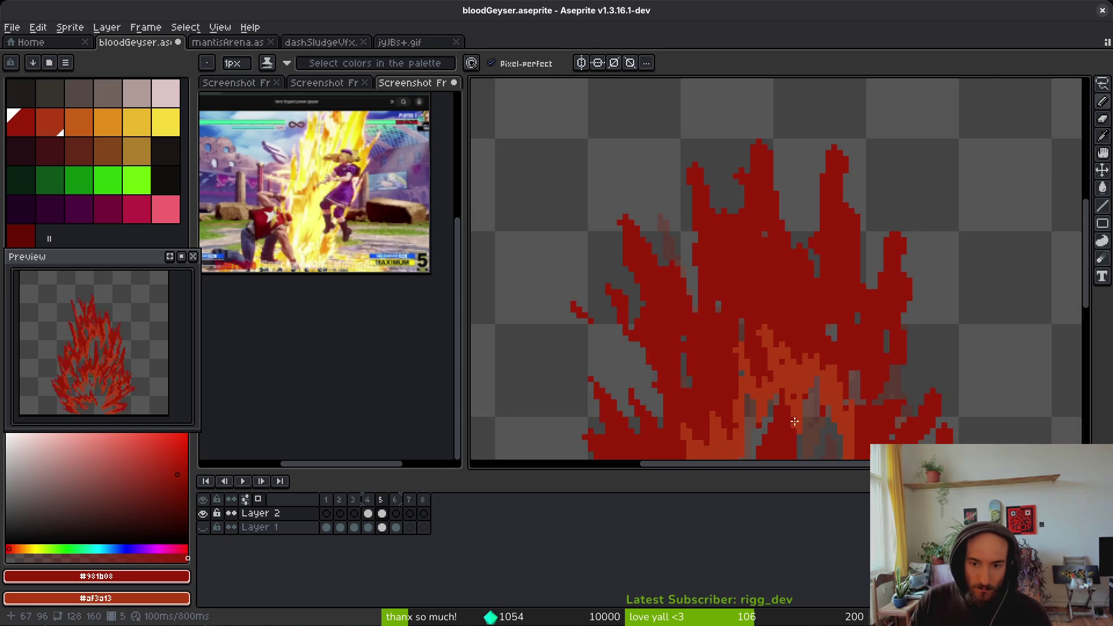
scroll(750, 343, "up", 3)
scroll(799, 375, "up", 1)
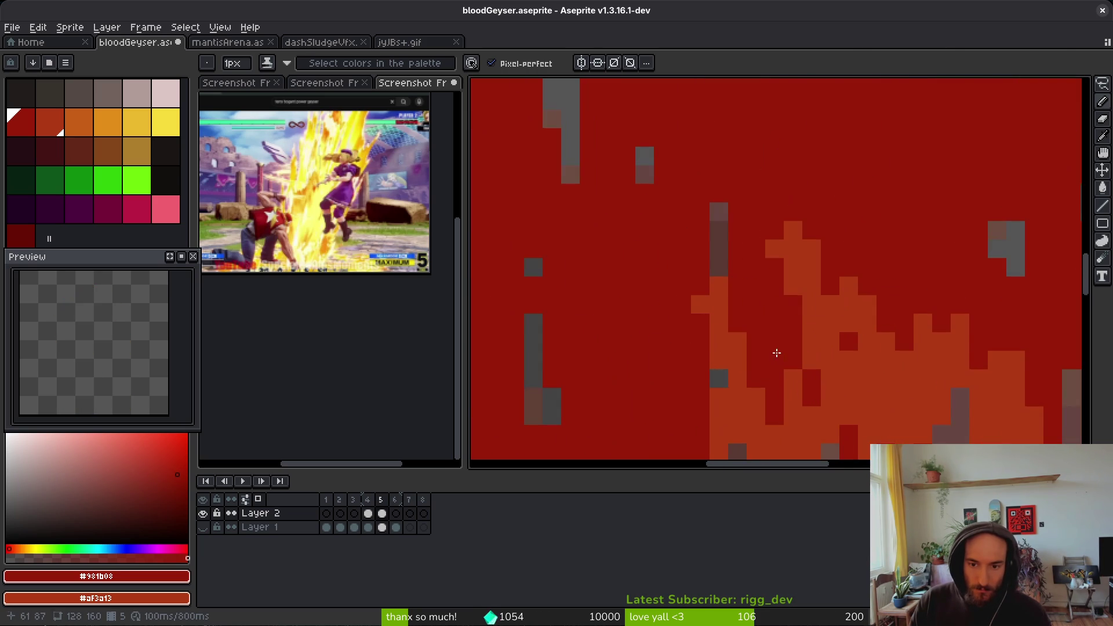
scroll(780, 347, "down", 3)
scroll(781, 346, "up", 3)
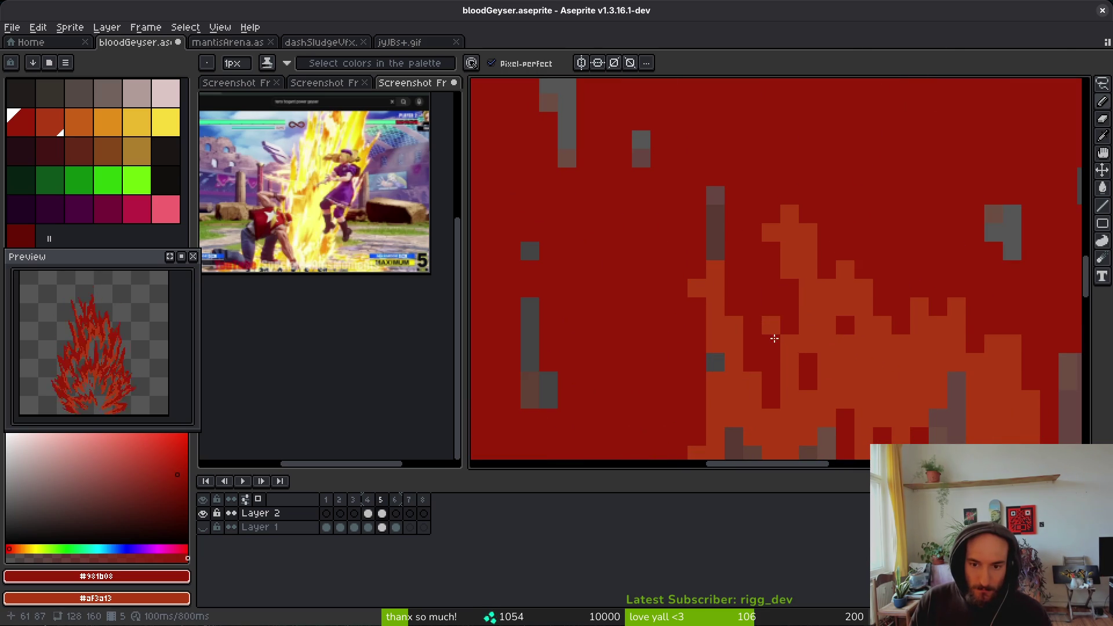
scroll(775, 337, "down", 3)
scroll(777, 301, "up", 1)
scroll(778, 272, "up", 1)
scroll(780, 251, "up", 1)
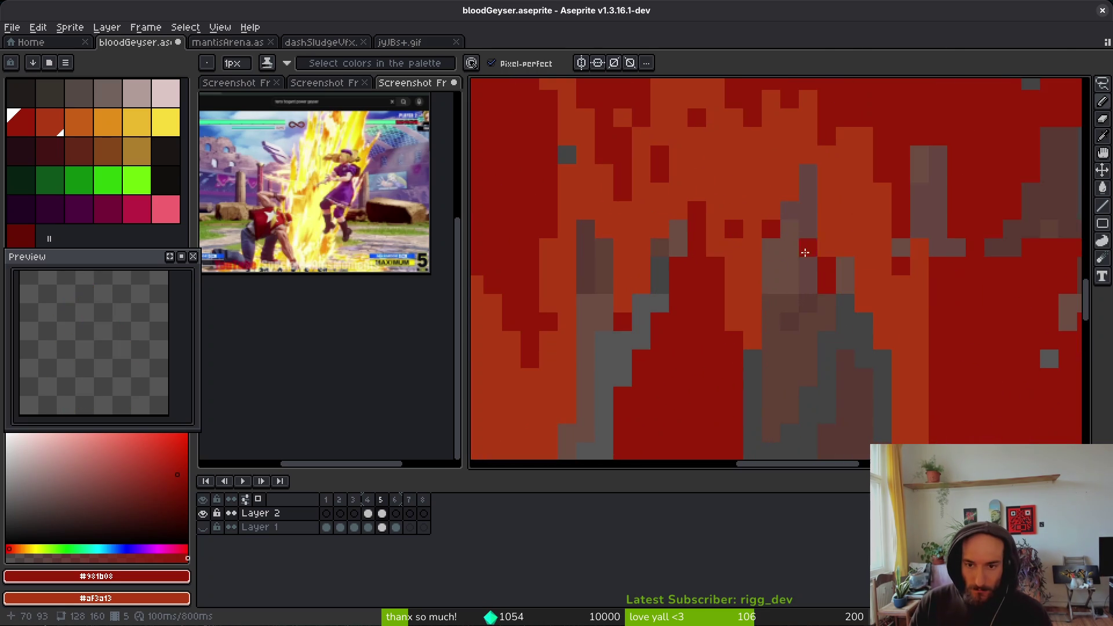
scroll(791, 296, "down", 2)
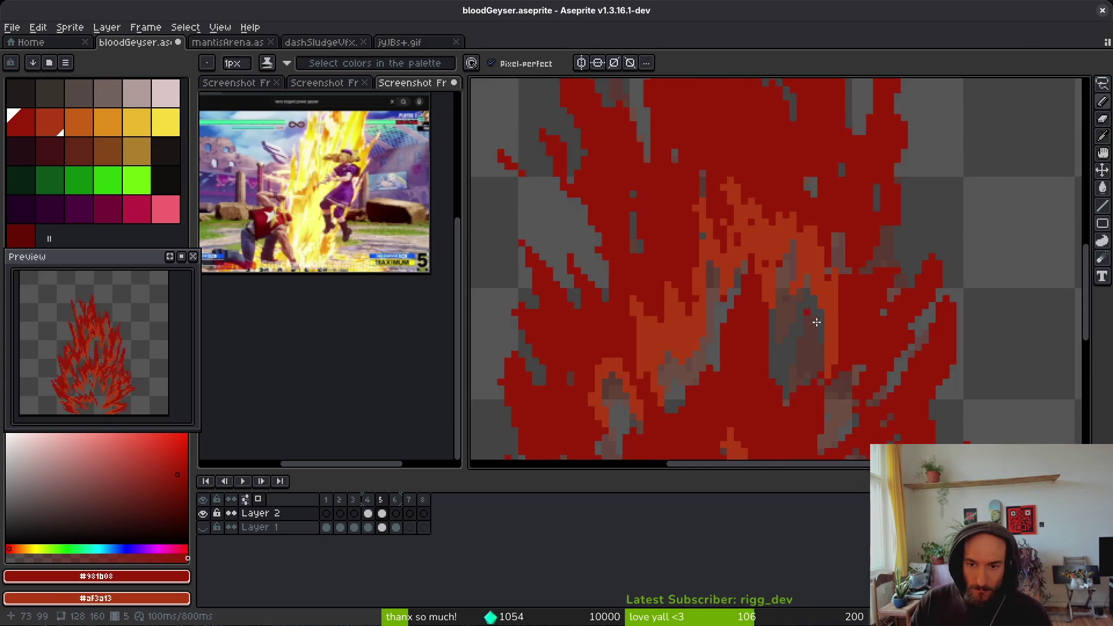
scroll(791, 295, "up", 4)
mouse_move(795, 154)
left_mouse_down()
mouse_move(777, 173)
mouse_move(862, 167)
mouse_move(841, 295)
mouse_move(795, 345)
left_mouse_up()
left_click_drag(772, 184, 765, 154)
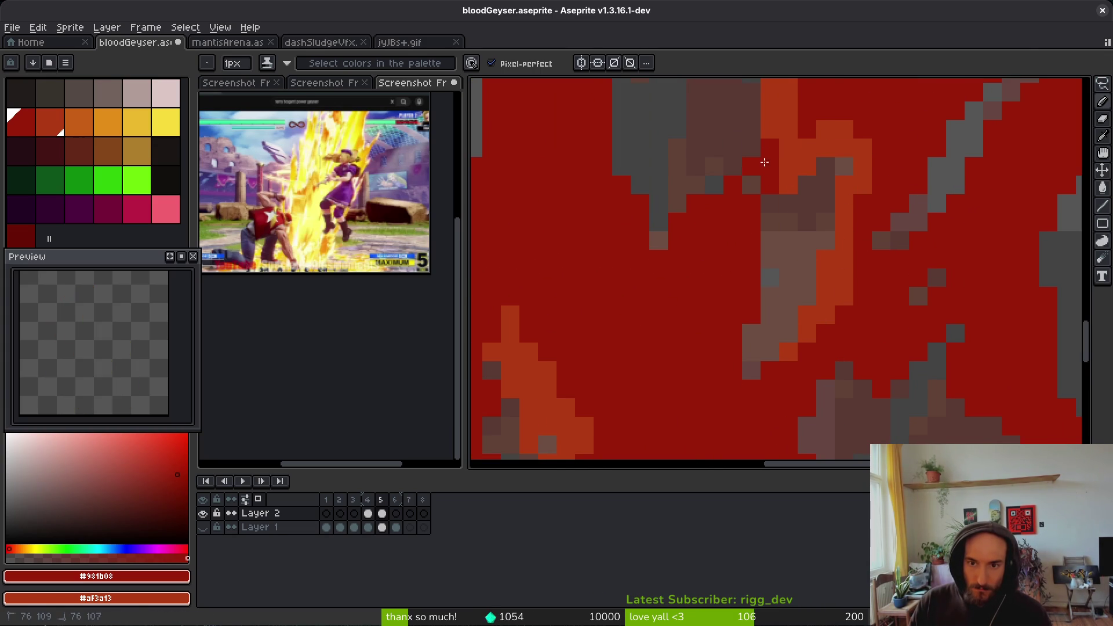
left_click_drag(762, 196, 758, 204)
- Reshape the flame edge and paint orange bands and streaks up through the flame
scroll(840, 290, "down", 2)
left_click_drag(871, 339, 909, 295)
scroll(840, 278, "down", 2)
mouse_move(831, 256)
left_mouse_down()
mouse_move(875, 290)
mouse_move(892, 348)
mouse_move(869, 377)
mouse_move(835, 272)
left_mouse_up()
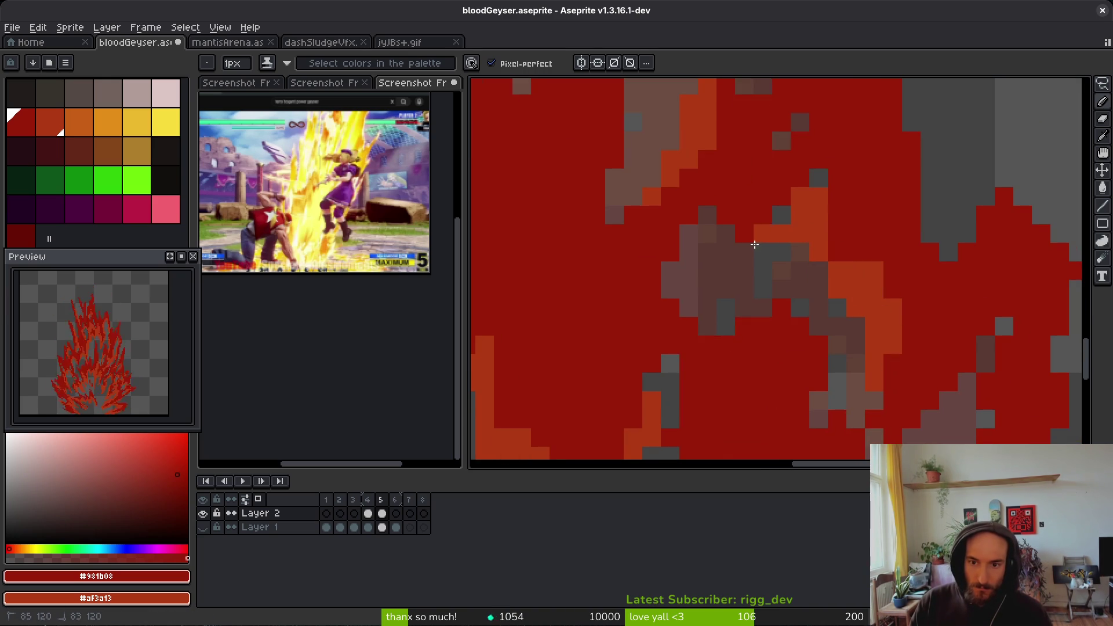
left_click_drag(765, 235, 722, 245)
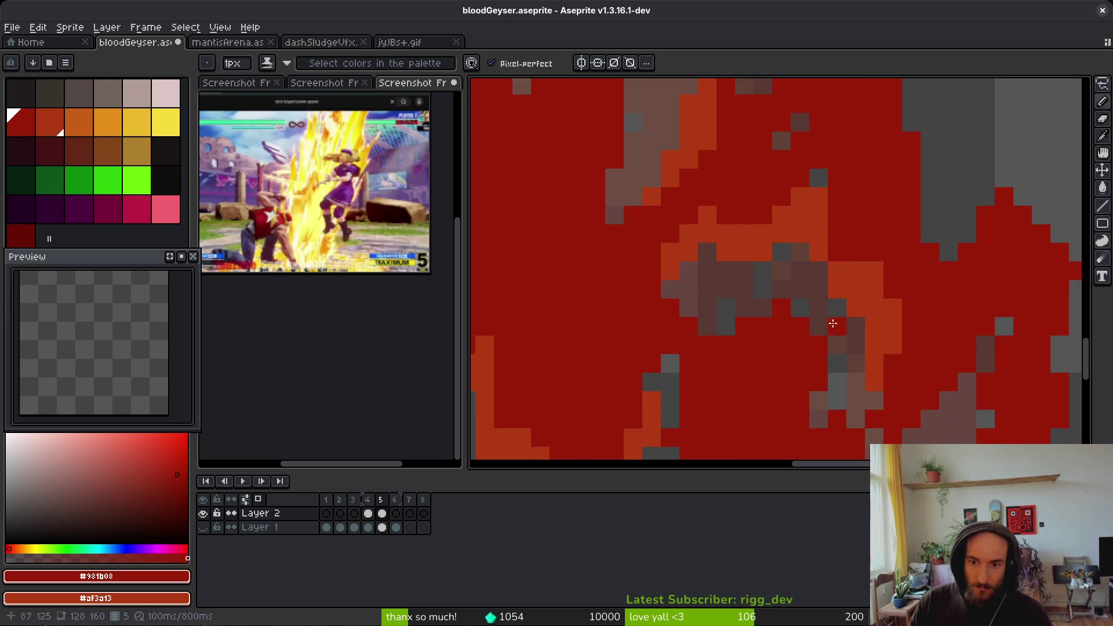
scroll(828, 295, "down", 3)
scroll(869, 319, "up", 2)
mouse_move(719, 371)
left_mouse_down()
mouse_move(710, 405)
mouse_move(861, 314)
mouse_move(864, 338)
mouse_move(881, 268)
mouse_move(857, 258)
mouse_move(895, 219)
mouse_move(883, 191)
left_mouse_up()
- Add orange highlights to the flame tongue and orange strokes in the lower flame
scroll(832, 355, "down", 3)
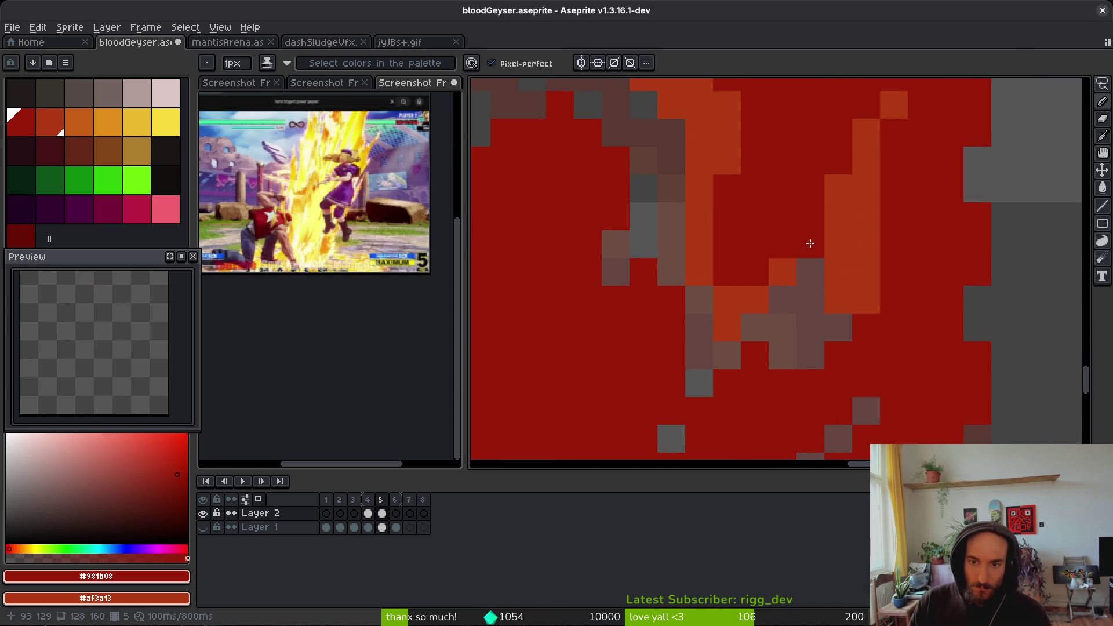
mouse_move(864, 297)
left_mouse_down()
mouse_move(814, 351)
mouse_move(816, 342)
left_mouse_up()
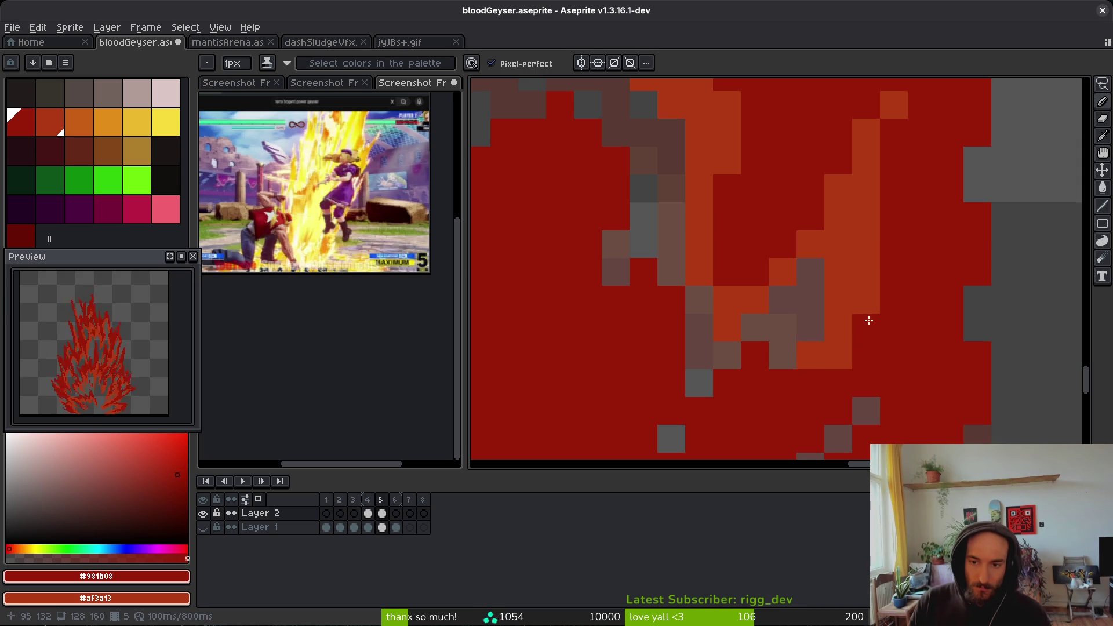
scroll(869, 302, "down", 4)
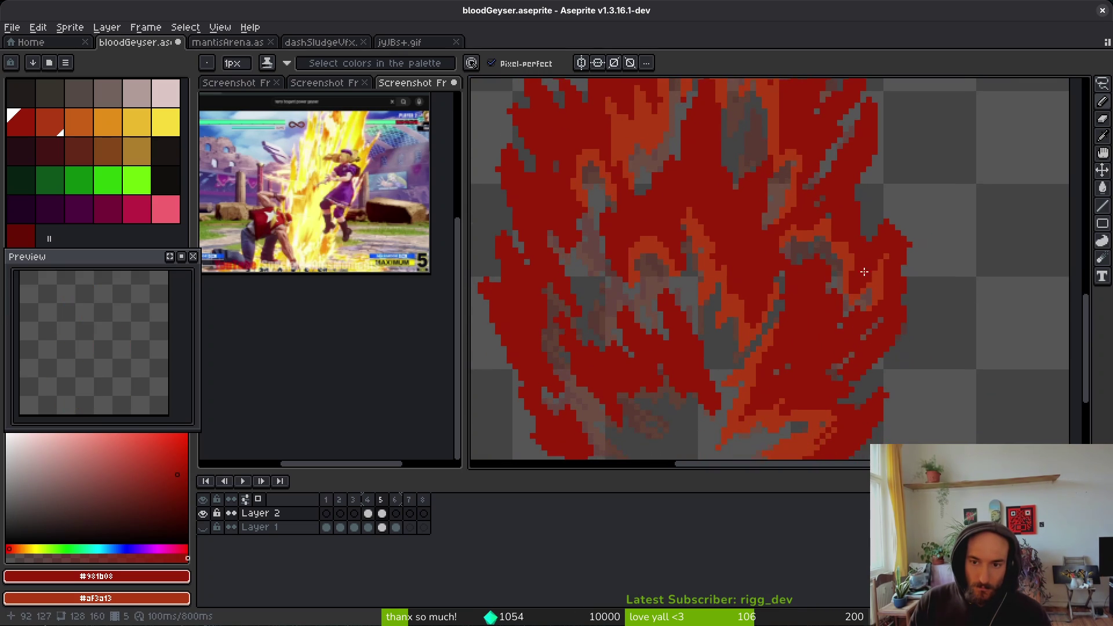
scroll(862, 278, "up", 3)
scroll(832, 256, "down", 3)
left_click_drag(860, 362, 821, 362)
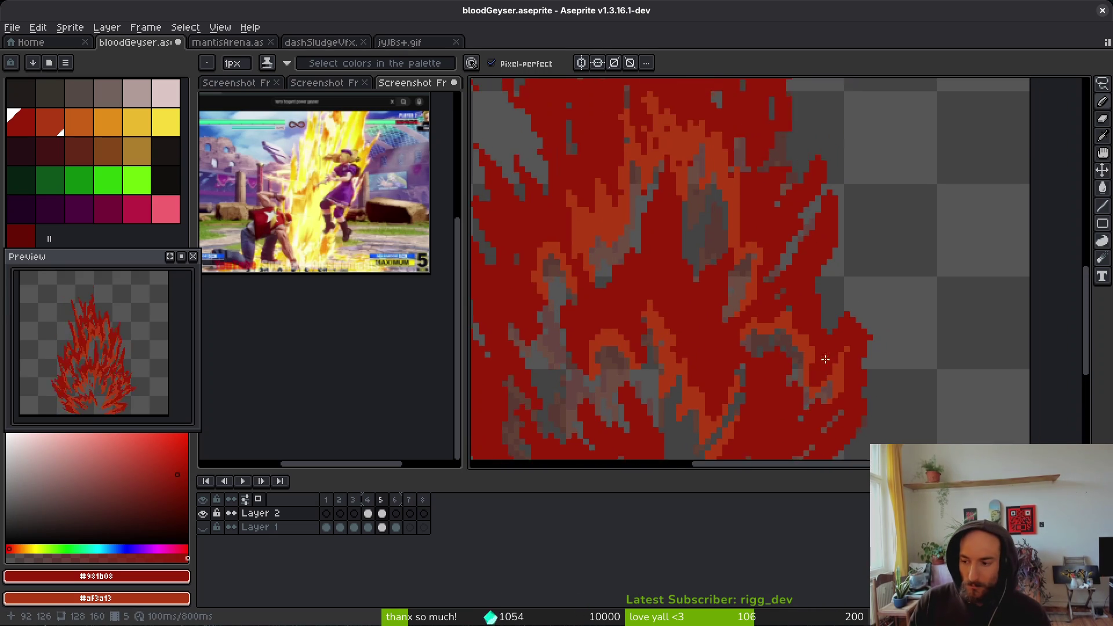
scroll(822, 362, "up", 3)
scroll(730, 234, "down", 3)
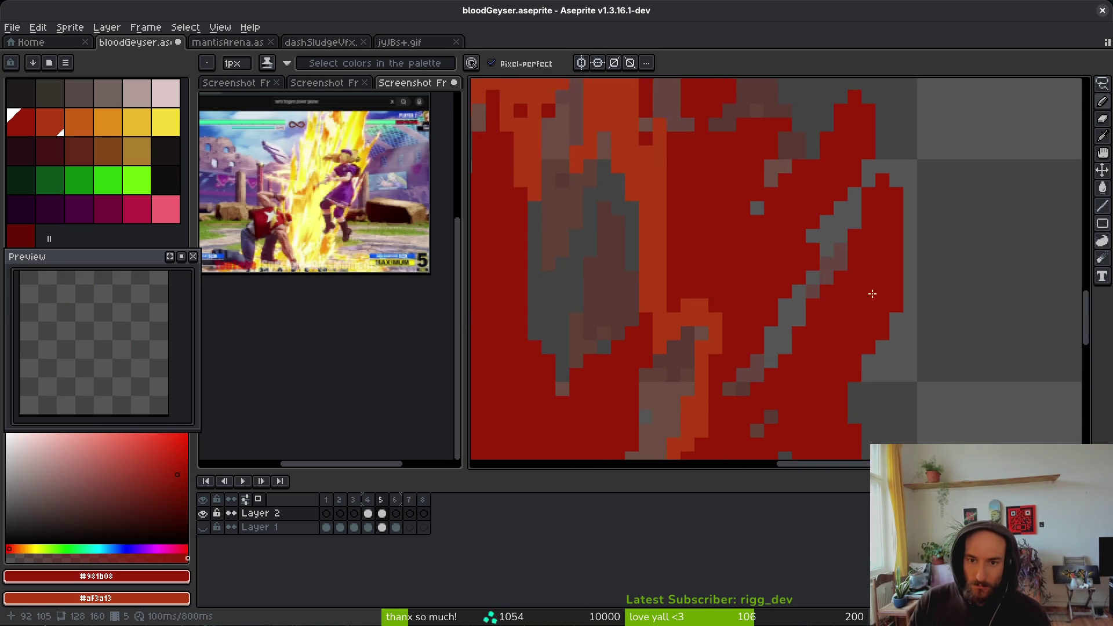
scroll(705, 275, "up", 3)
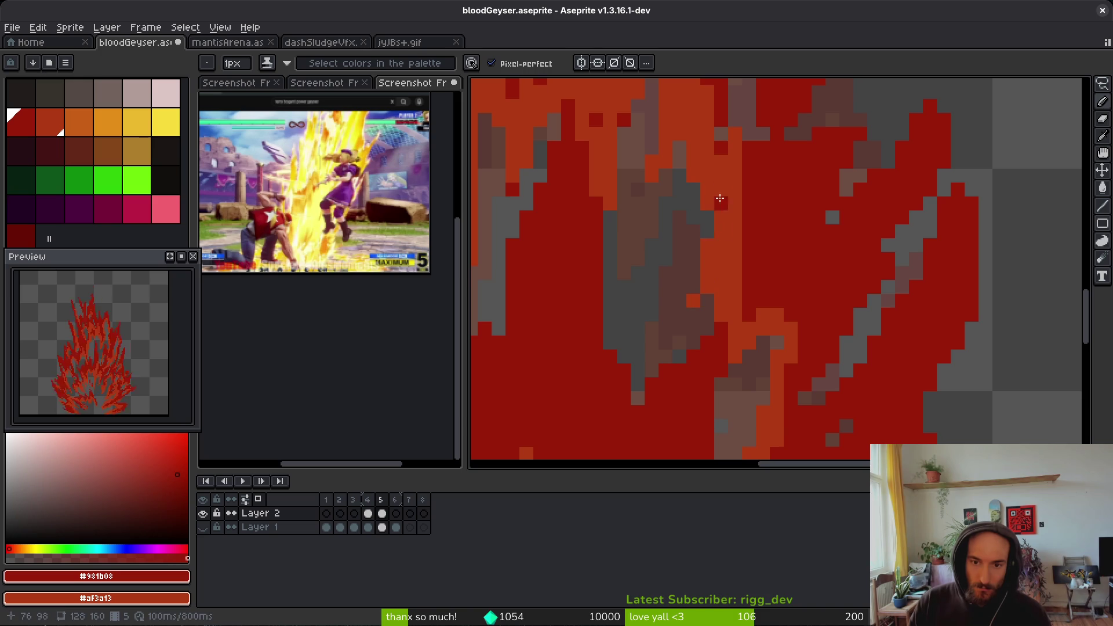
scroll(757, 311, "down", 2)
scroll(762, 229, "up", 2)
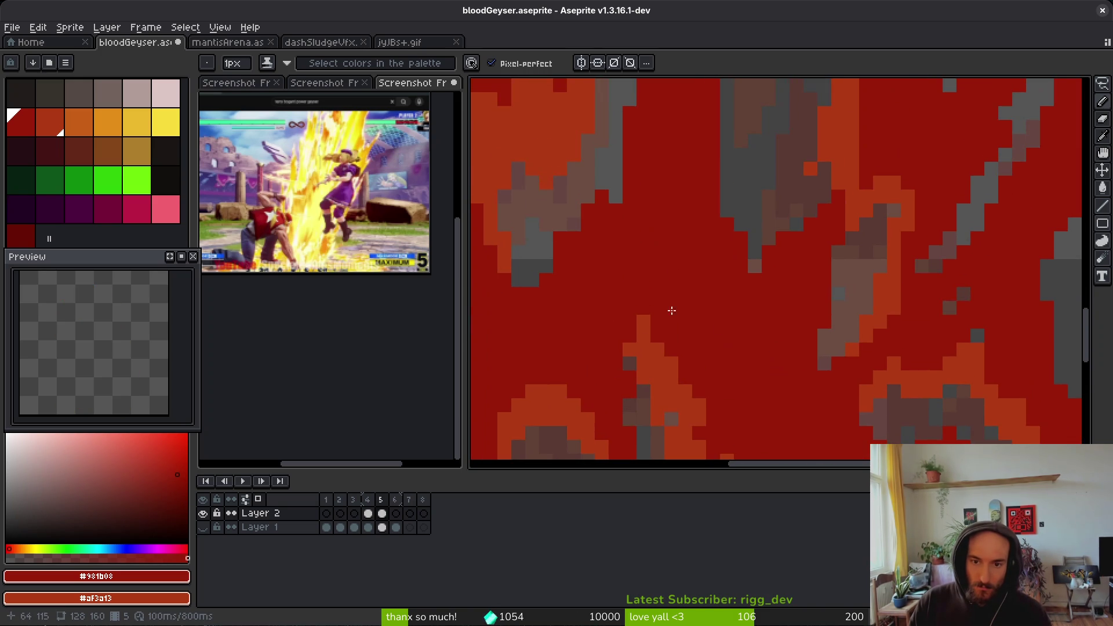
mouse_move(733, 390)
left_mouse_down()
mouse_move(745, 338)
mouse_move(727, 438)
left_mouse_up()
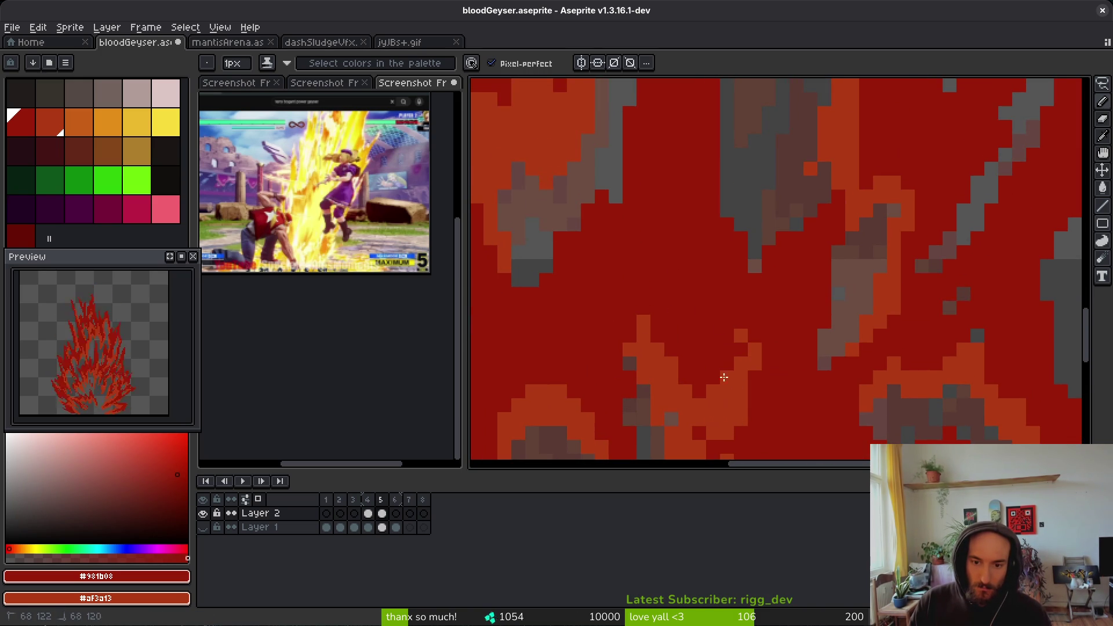
scroll(725, 382, "down", 3)
- Compare frames 4 and 5, then add a short stroke inside the frame 5 flame
key("comma")
key("alt")
key("period")
key("comma")
key("period")
scroll(757, 331, "up", 3)
left_click_drag(757, 331, 756, 336)
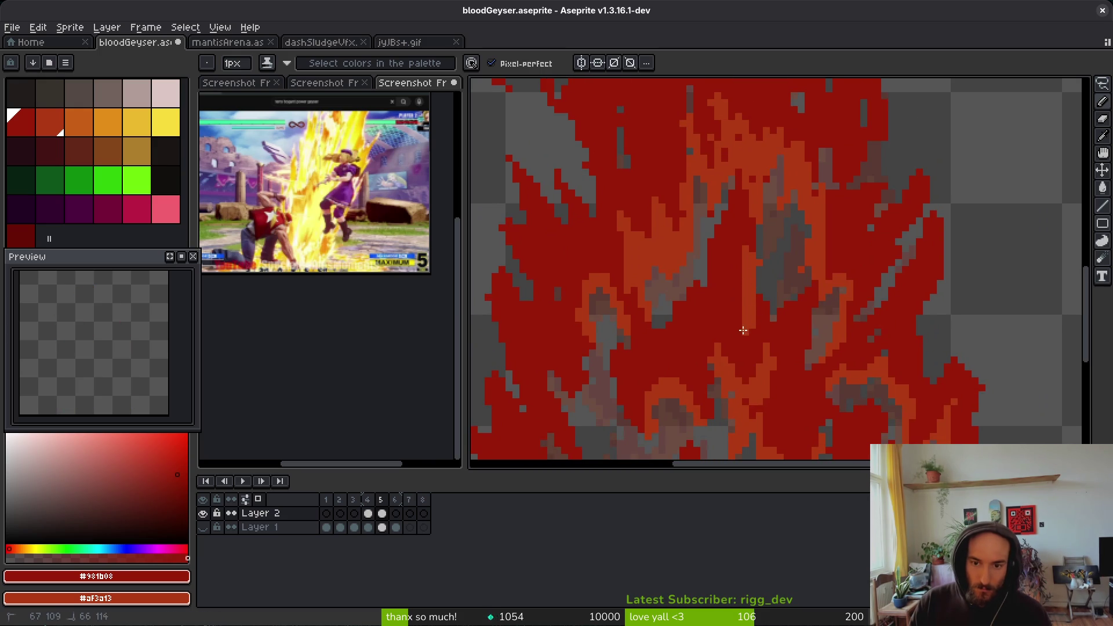
left_click_drag(757, 352, 763, 352)
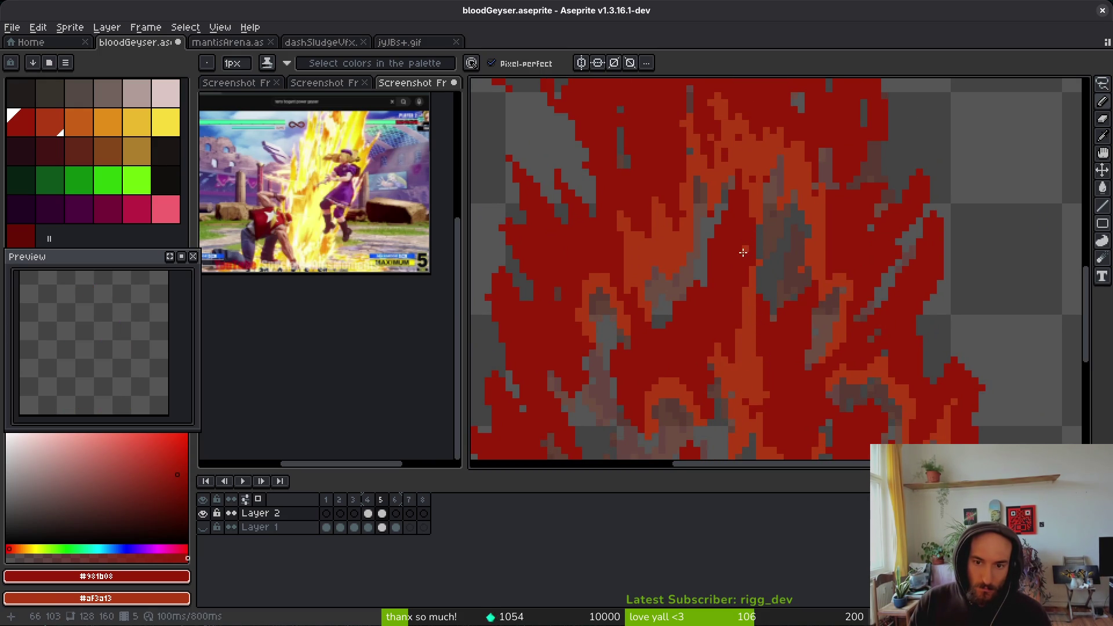
scroll(753, 255, "down", 5)
key("alt")
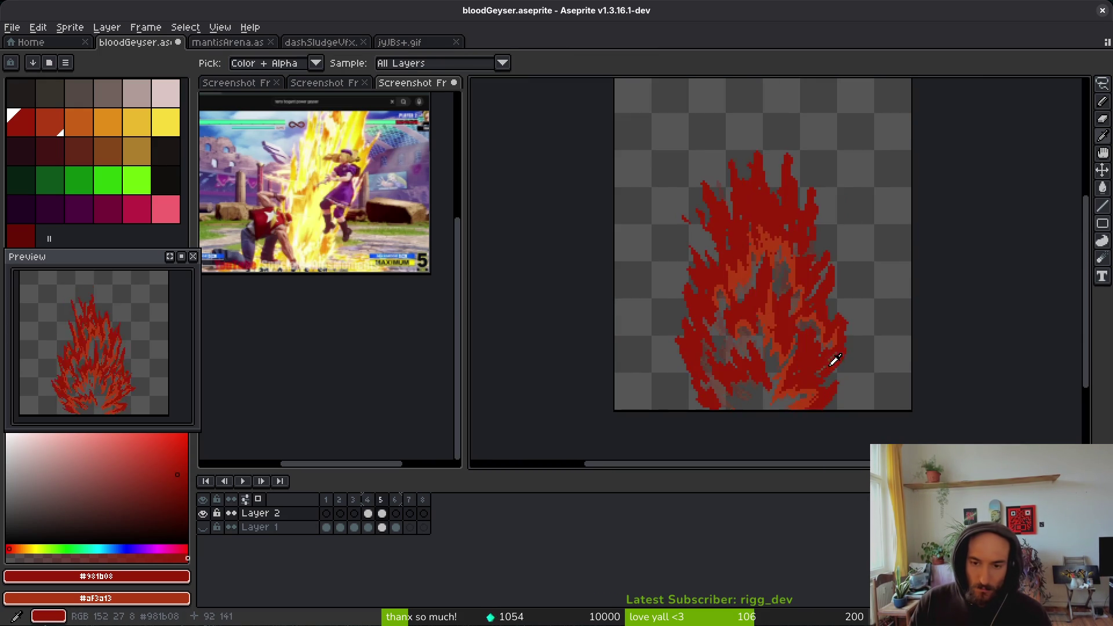
- Add a dark-red stroke and a few #af3a13 orange pixels to frame 5's lower flame
scroll(792, 348, "up", 3)
scroll(791, 363, "down", 2)
scroll(811, 377, "up", 2)
mouse_move(789, 323)
left_mouse_down()
mouse_move(773, 326)
mouse_move(766, 390)
left_mouse_up()
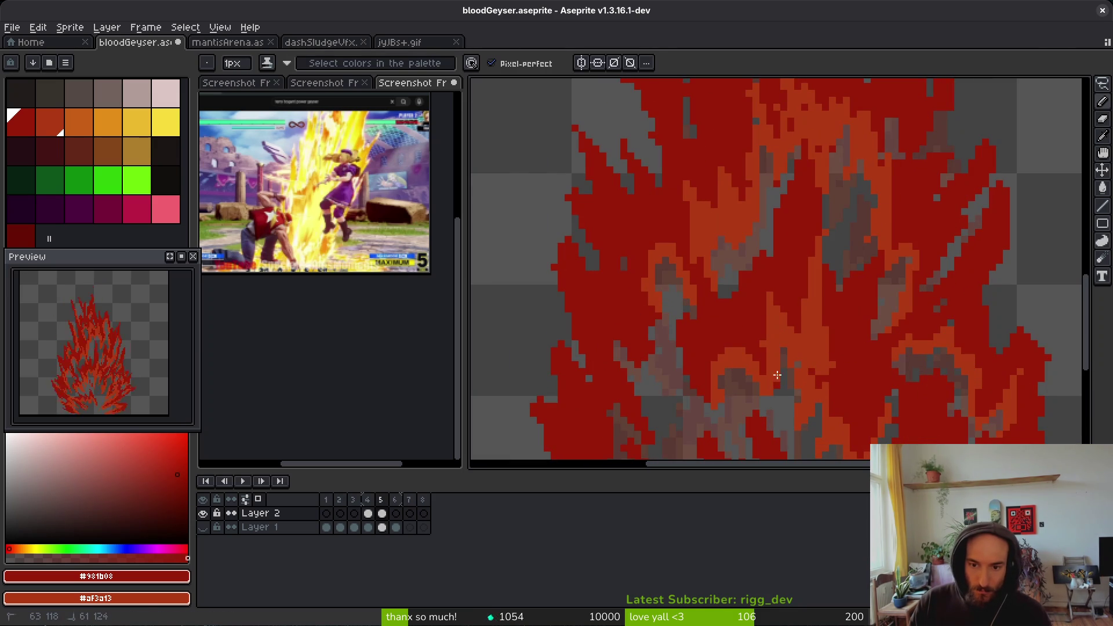
left_click(767, 390)
scroll(776, 396, "up", 3)
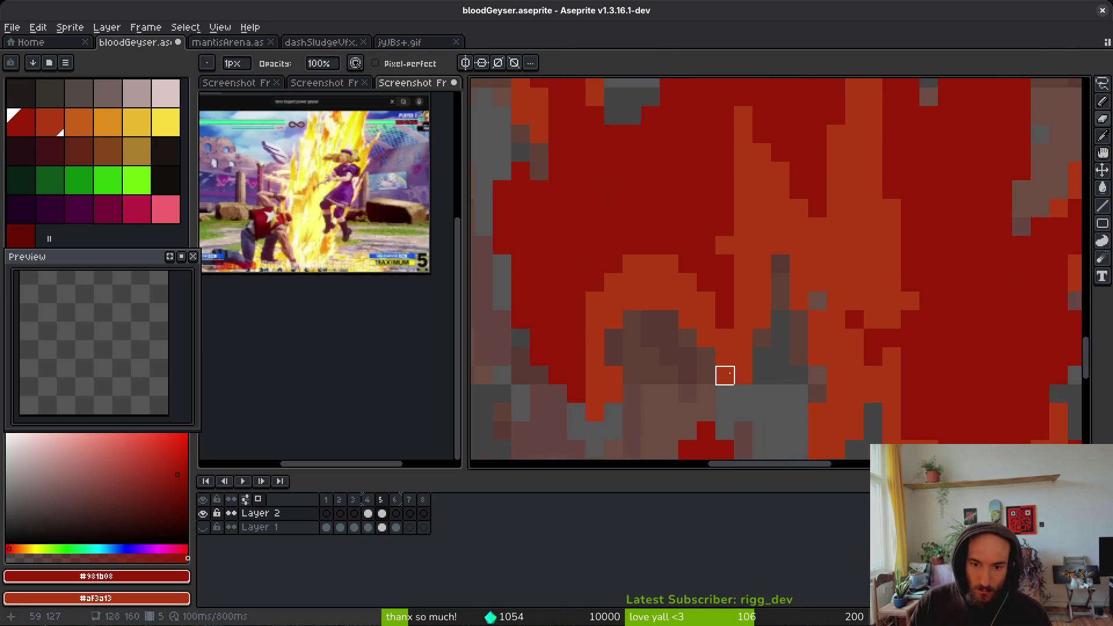
scroll(759, 340, "up", 2)
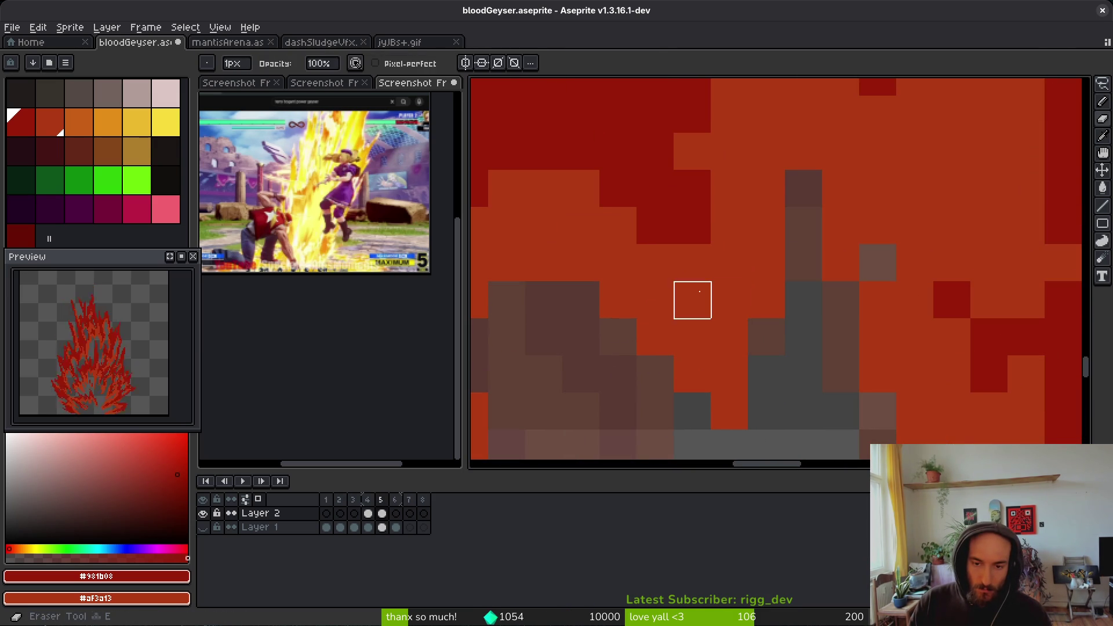
scroll(697, 267, "down", 3)
scroll(754, 318, "up", 3)
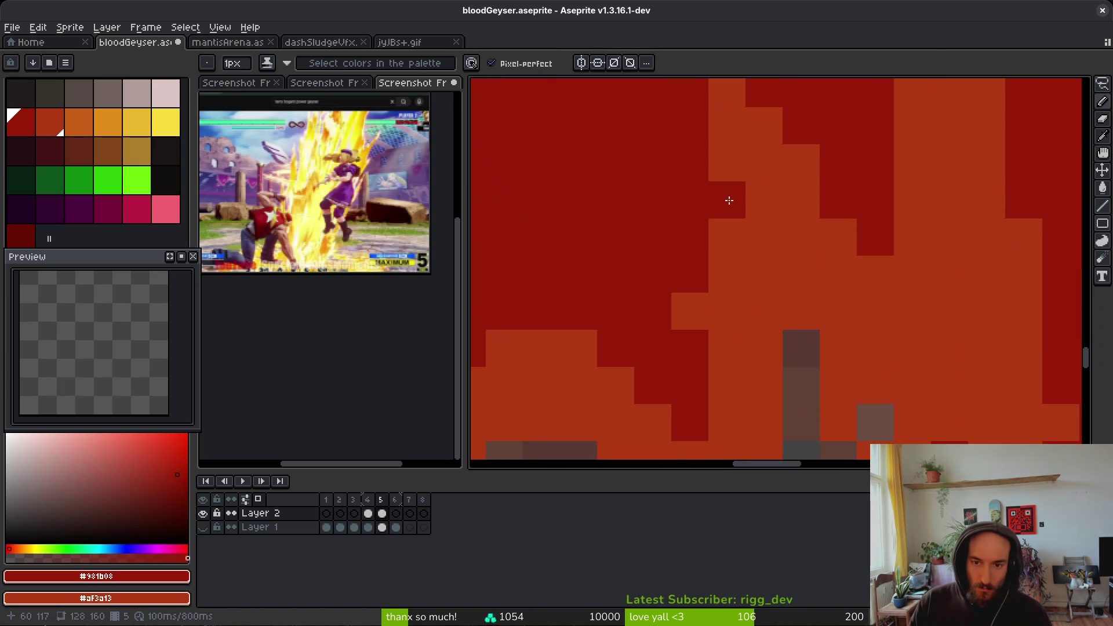
scroll(765, 348, "down", 2)
scroll(768, 350, "up", 1)
scroll(782, 324, "down", 3)
scroll(765, 266, "up", 3)
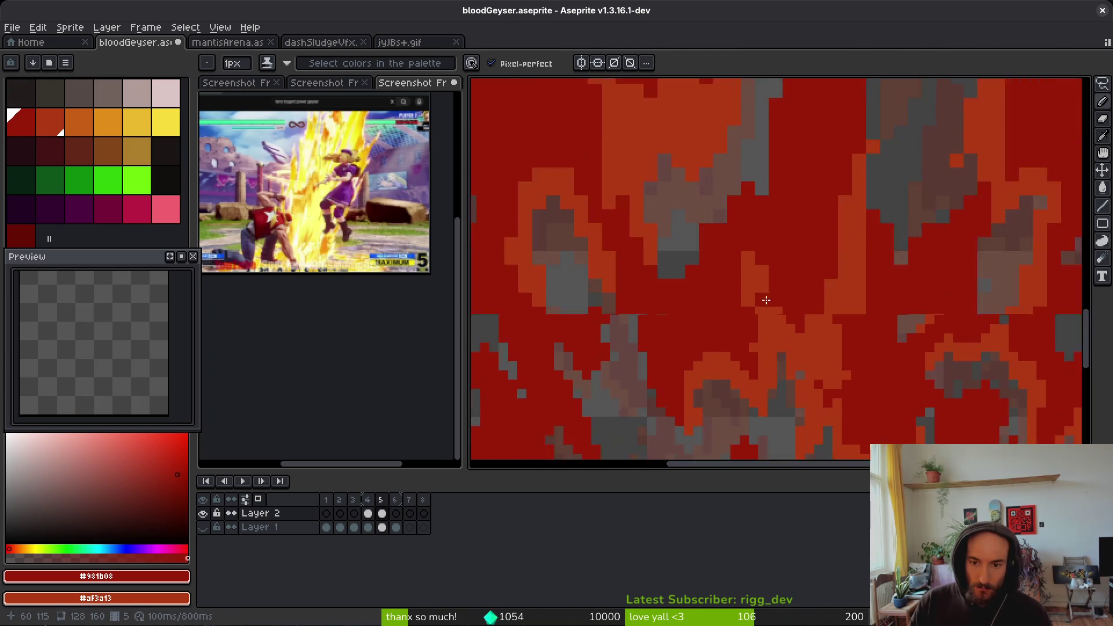
scroll(756, 260, "down", 1)
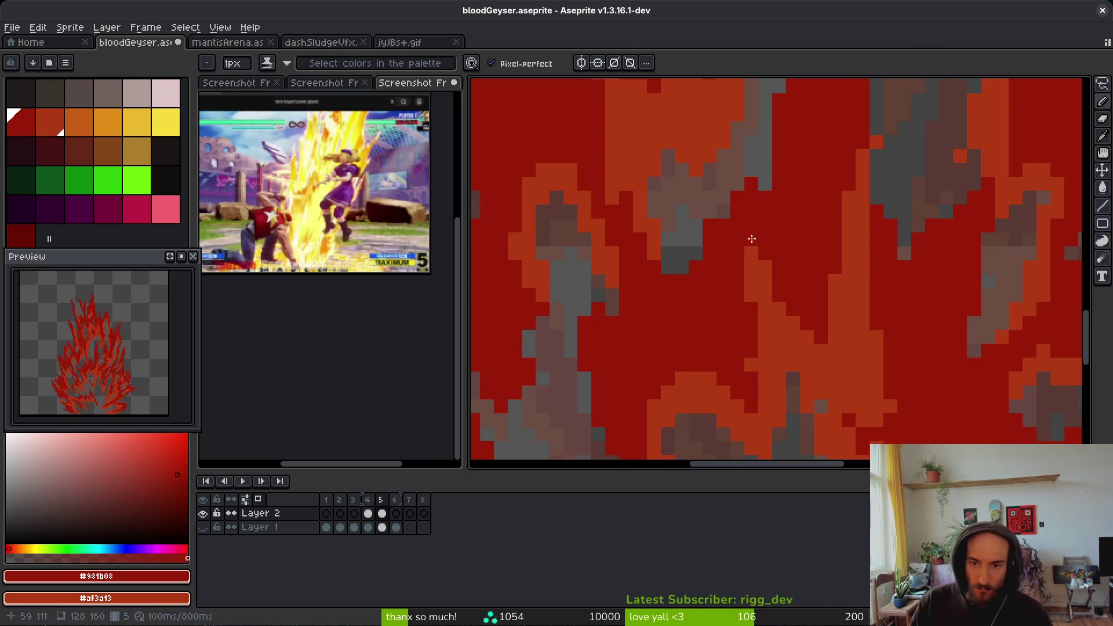
scroll(761, 369, "up", 1)
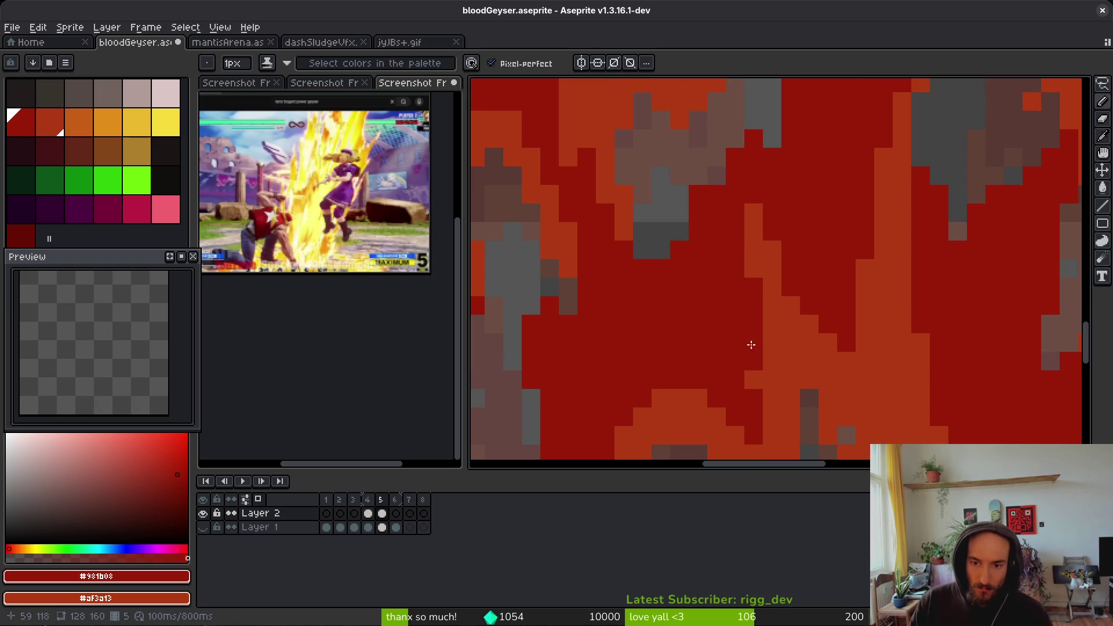
right_click(736, 357)
left_click(750, 336)
scroll(725, 323, "down", 3)
scroll(782, 360, "up", 4)
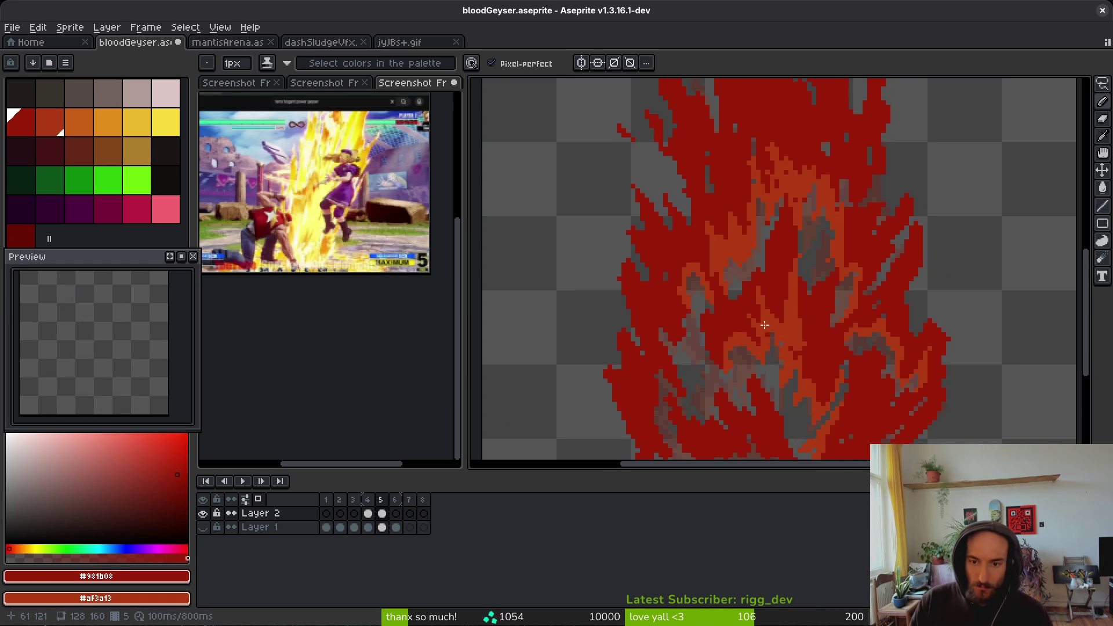
scroll(778, 191, "up", 1)
mouse_move(765, 211)
left_mouse_down()
mouse_move(832, 313)
mouse_move(838, 401)
left_mouse_up()
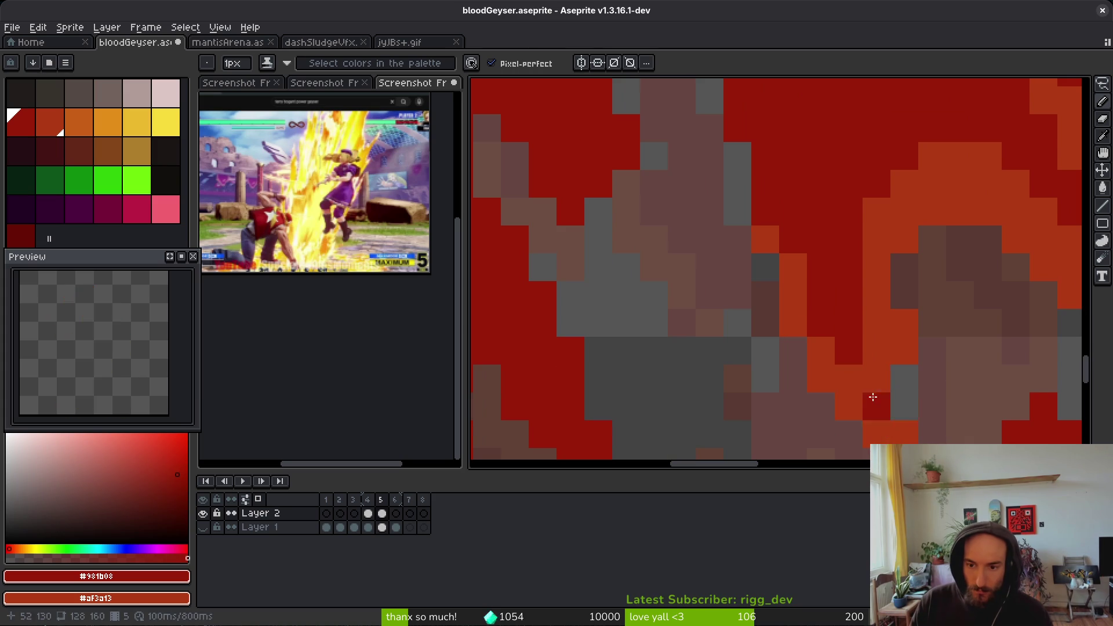
- Paint long diagonal orange streaks down through the right flame tongue
key("e")
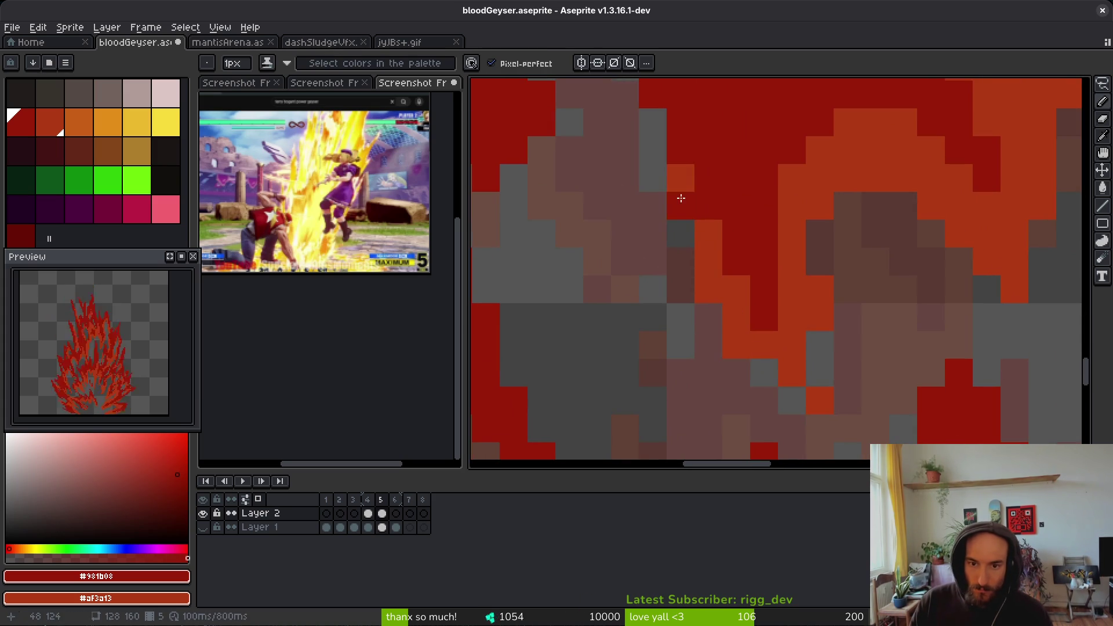
scroll(792, 283, "down", 2)
key("b")
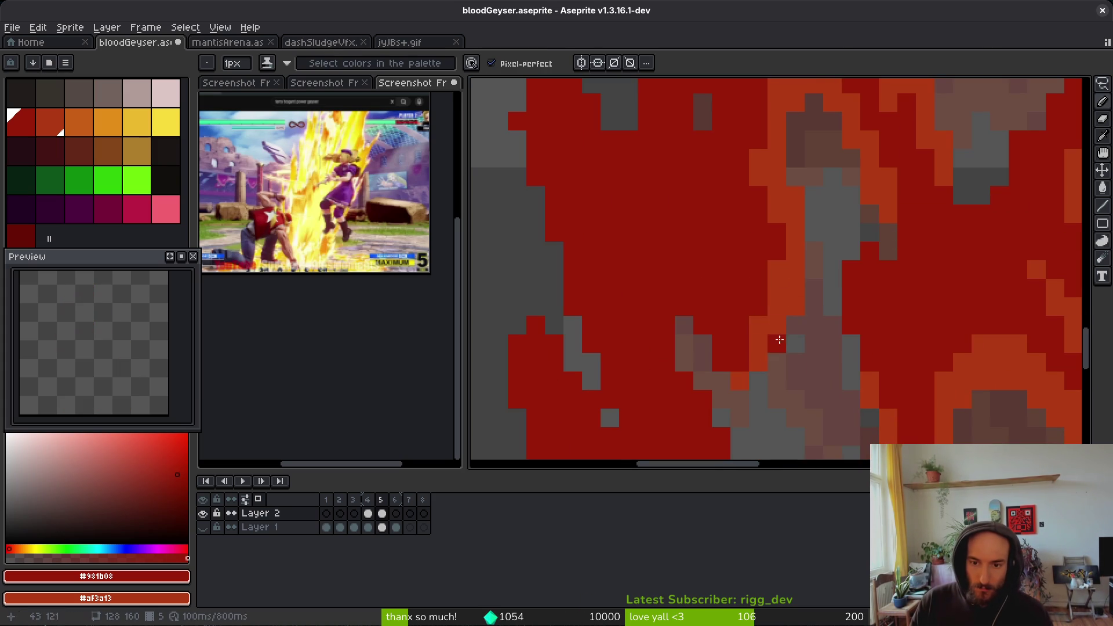
scroll(712, 354, "down", 2)
scroll(714, 231, "down", 2)
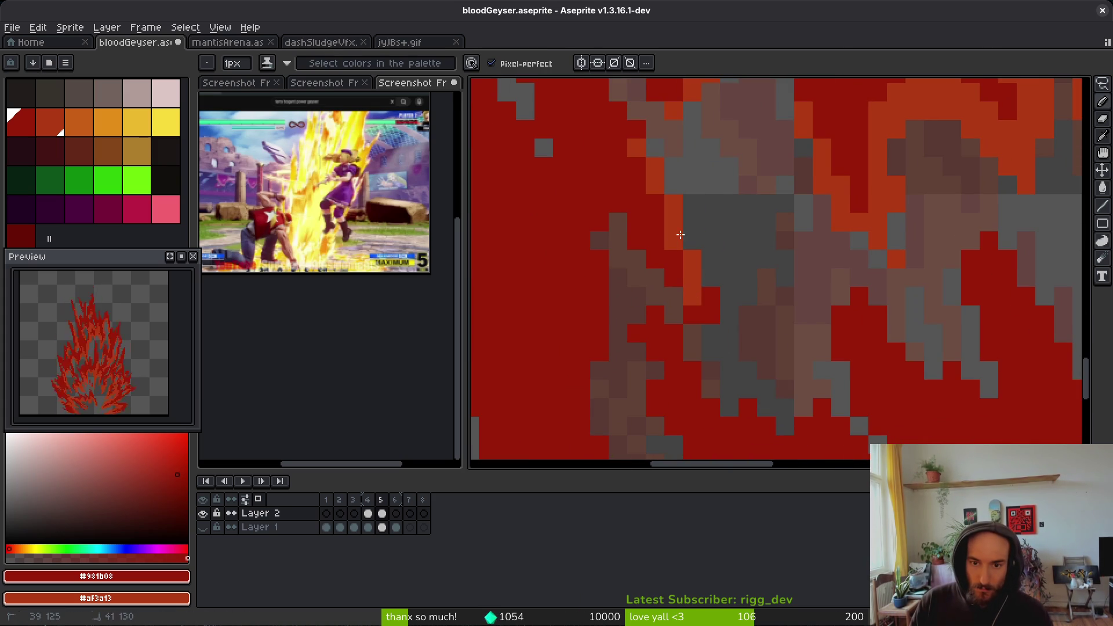
scroll(682, 298, "down", 3)
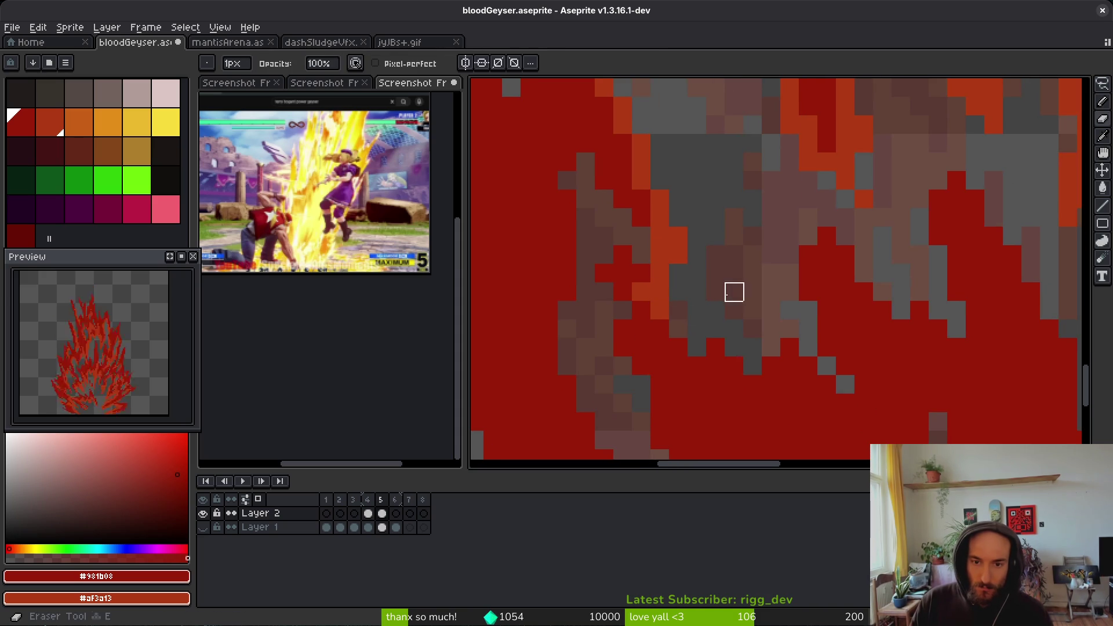
scroll(747, 313, "down", 1)
scroll(782, 290, "right", 3)
scroll(716, 350, "down", 3)
scroll(719, 290, "right", 2)
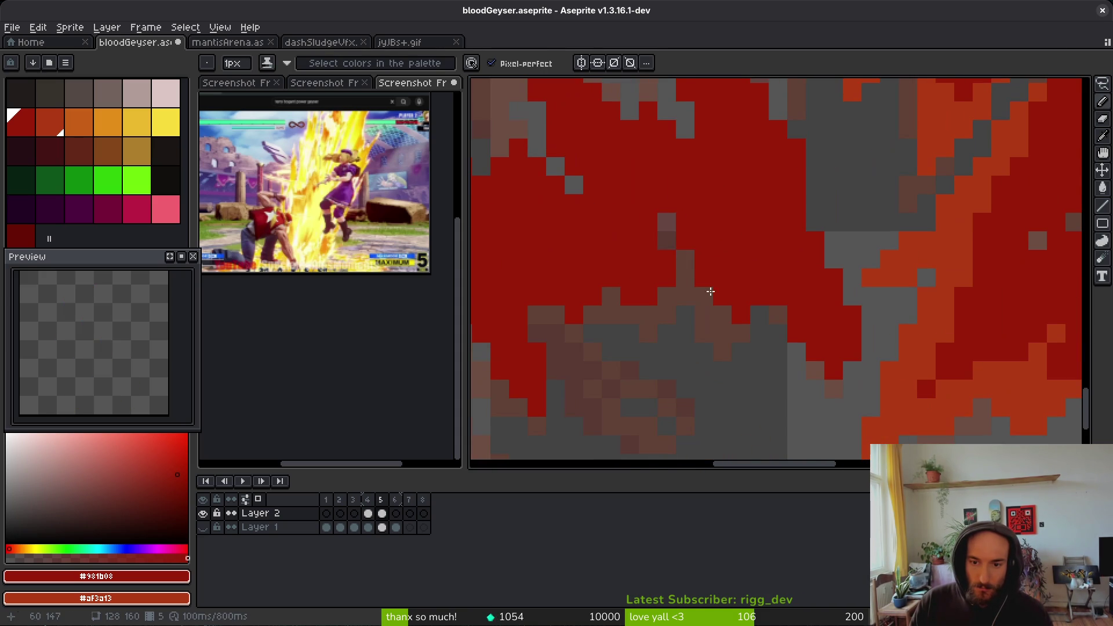
scroll(667, 248, "down", 2)
scroll(717, 286, "left", 3)
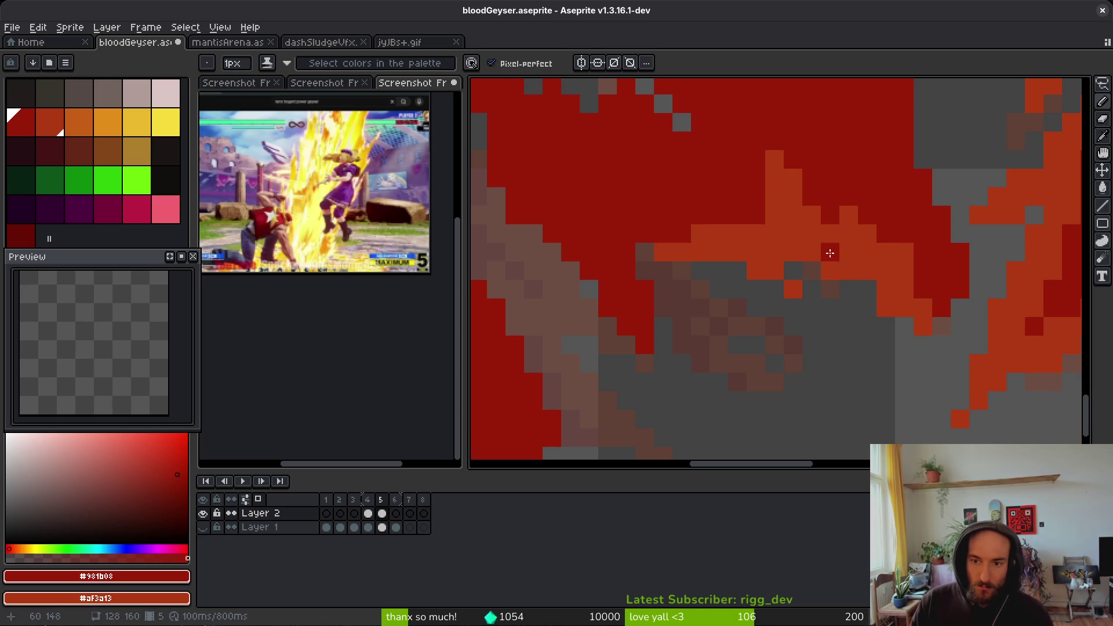
mouse_move(636, 246)
left_mouse_down()
mouse_move(648, 285)
mouse_move(723, 325)
left_mouse_up()
left_click_drag(799, 375, 805, 376)
left_click_drag(891, 403, 728, 301)
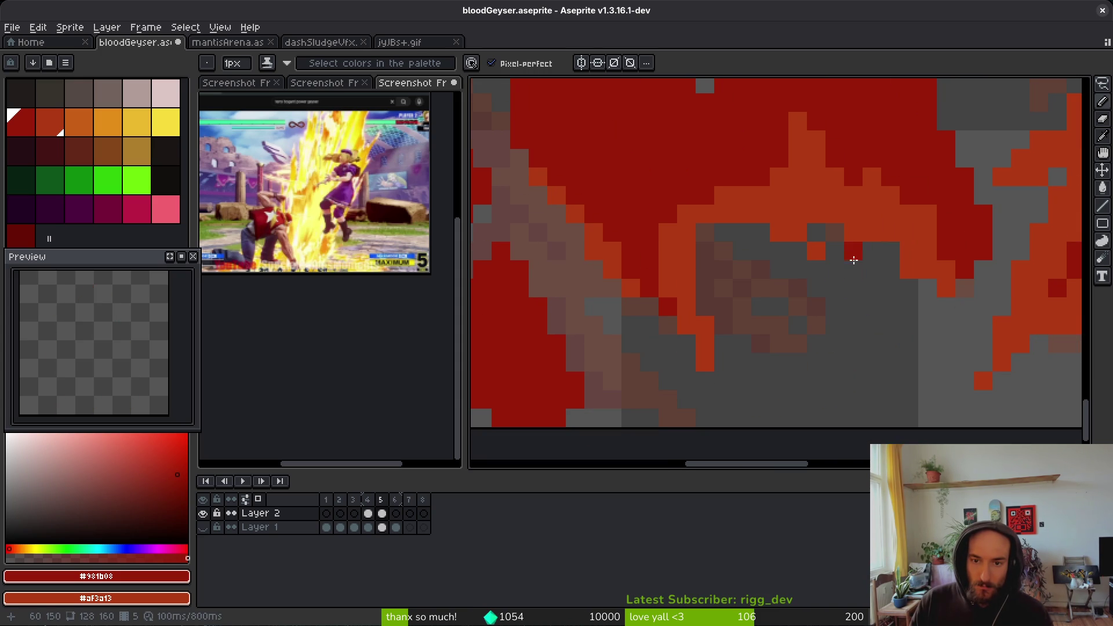
mouse_move(706, 232)
left_mouse_down()
mouse_move(765, 283)
mouse_move(747, 250)
mouse_move(750, 274)
left_mouse_up()
- Detail the upper-left flame with scattered orange and dark-red pixels
scroll(827, 275, "down", 5)
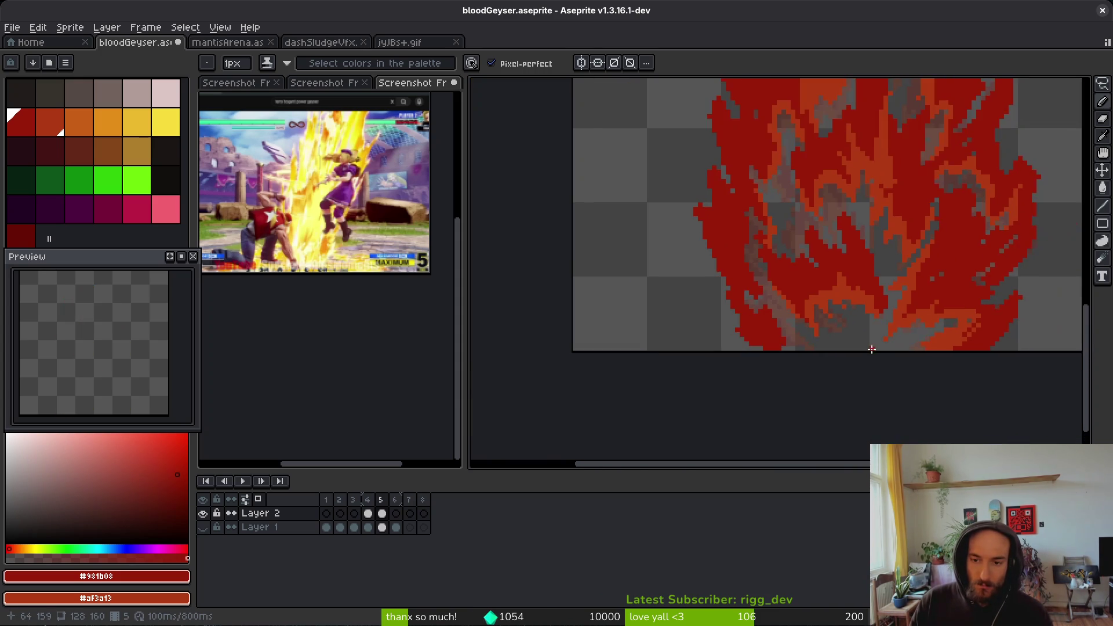
scroll(837, 351, "up", 8)
right_click(836, 351)
scroll(836, 351, "down", 2)
scroll(808, 318, "up", 2)
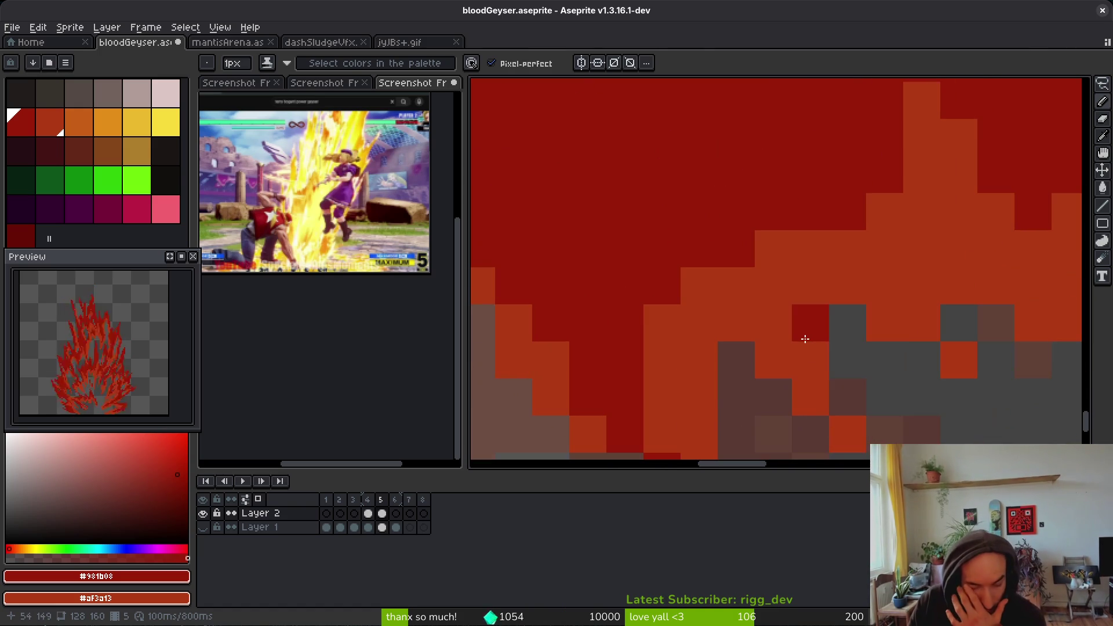
left_click(773, 360)
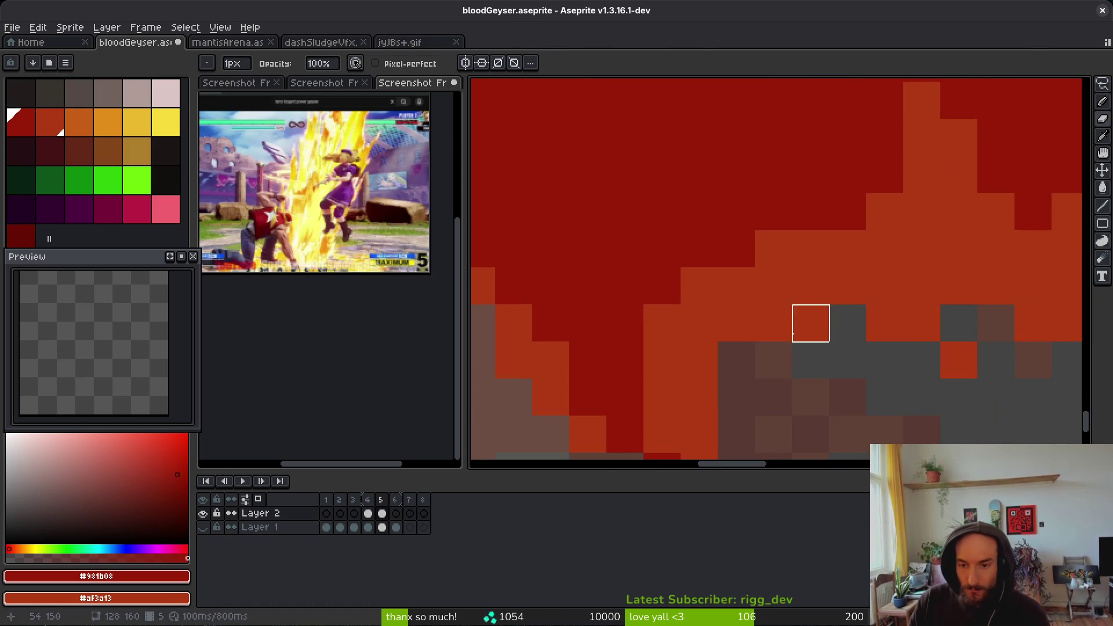
key("b")
left_click_drag(698, 174, 736, 210)
left_click(699, 248)
left_click_drag(662, 137, 712, 224)
right_click(712, 224)
right_click(662, 174)
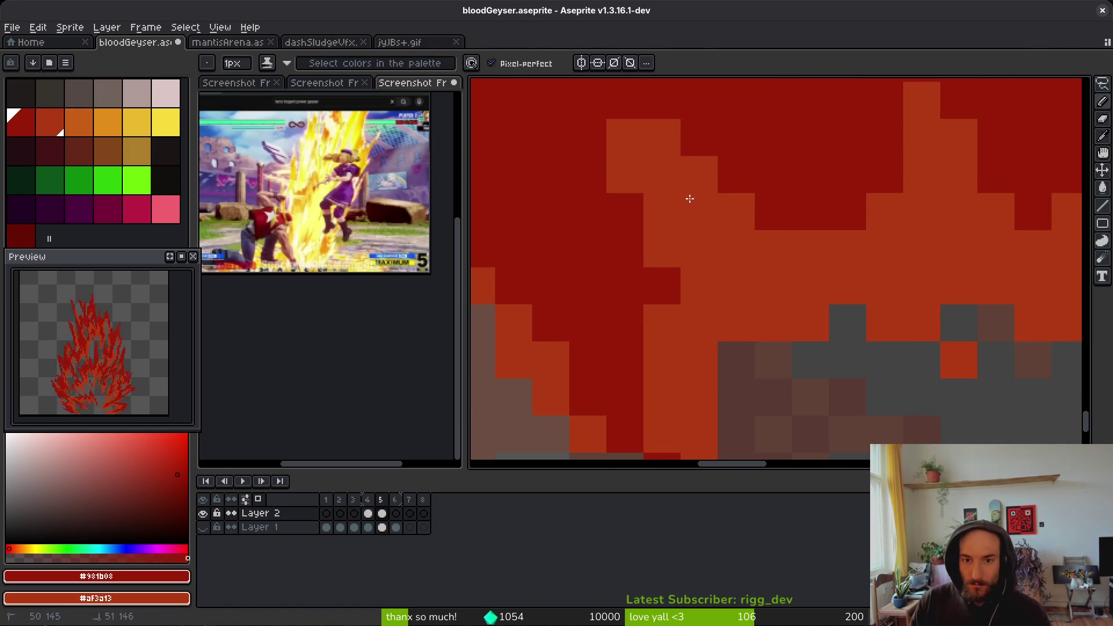
key("e")
left_click_drag(679, 136, 735, 174)
key("b")
left_click(636, 144)
left_click(677, 137)
- Add four more diagonal orange streaks across the middle of the flame
scroll(676, 137, "down", 3)
scroll(708, 194, "up", 3)
scroll(710, 181, "down", 3)
scroll(653, 318, "up", 2)
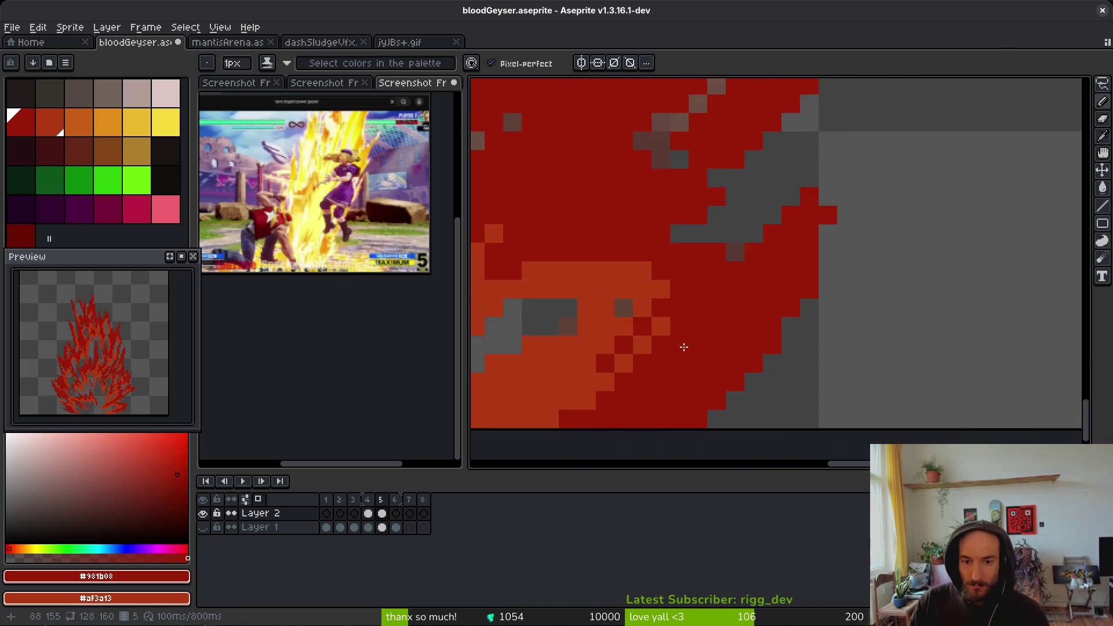
scroll(693, 276, "down", 3)
scroll(693, 276, "left", 2)
scroll(903, 276, "up", 2)
scroll(902, 275, "up", 2)
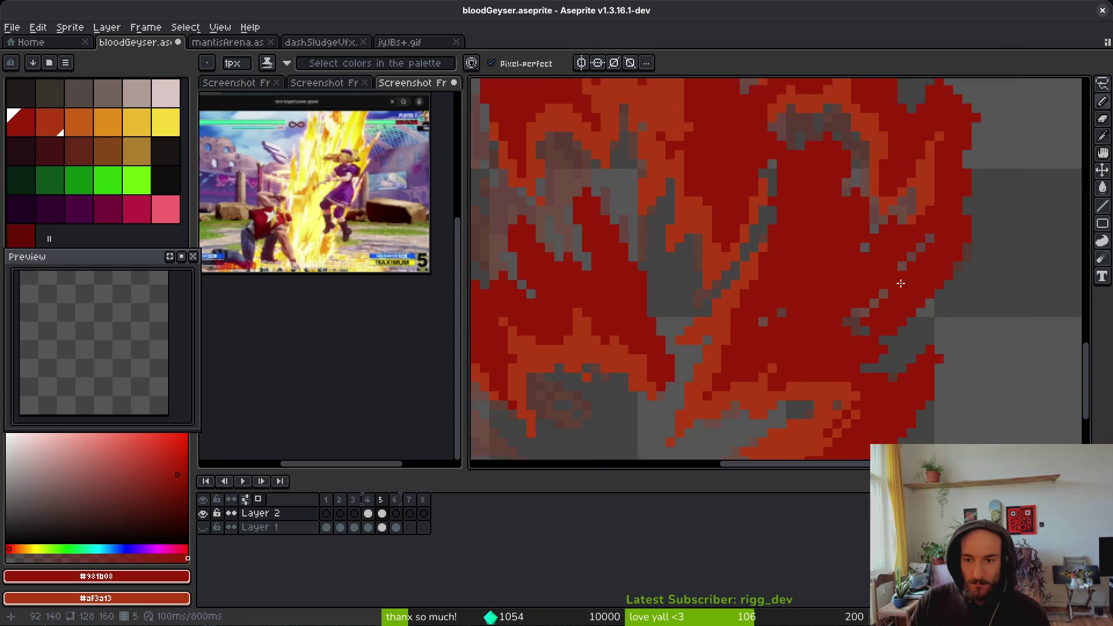
left_click_drag(845, 306, 733, 380)
scroll(837, 342, "down", 3)
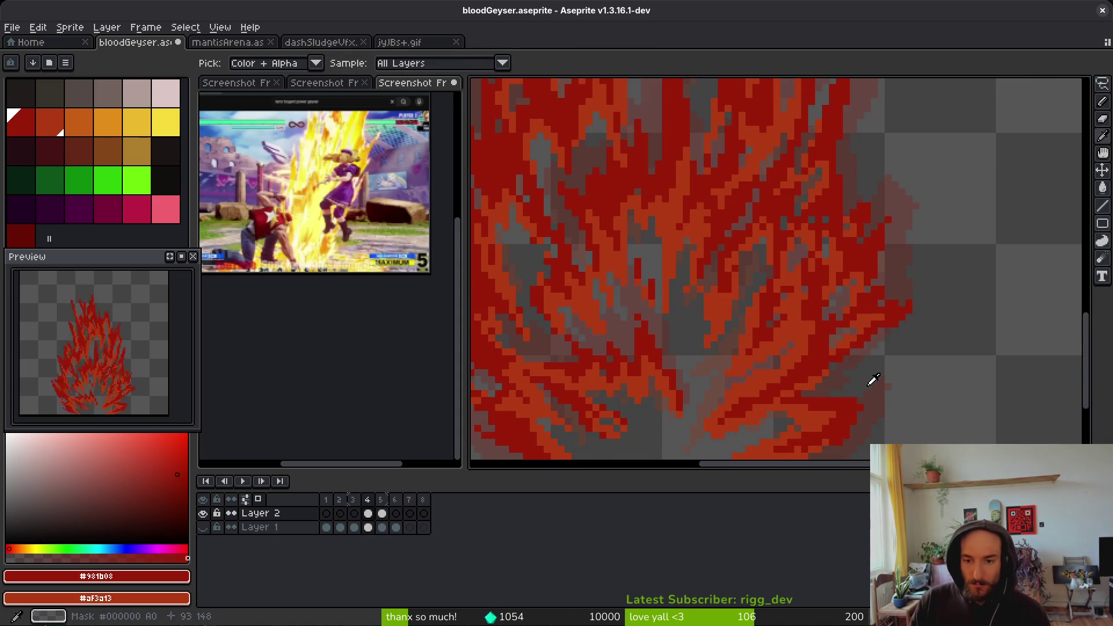
scroll(760, 366, "up", 3)
left_click_drag(780, 304, 724, 348)
mouse_move(789, 273)
left_mouse_down()
mouse_move(666, 342)
mouse_move(690, 319)
left_mouse_up()
left_click_drag(666, 400, 712, 384)
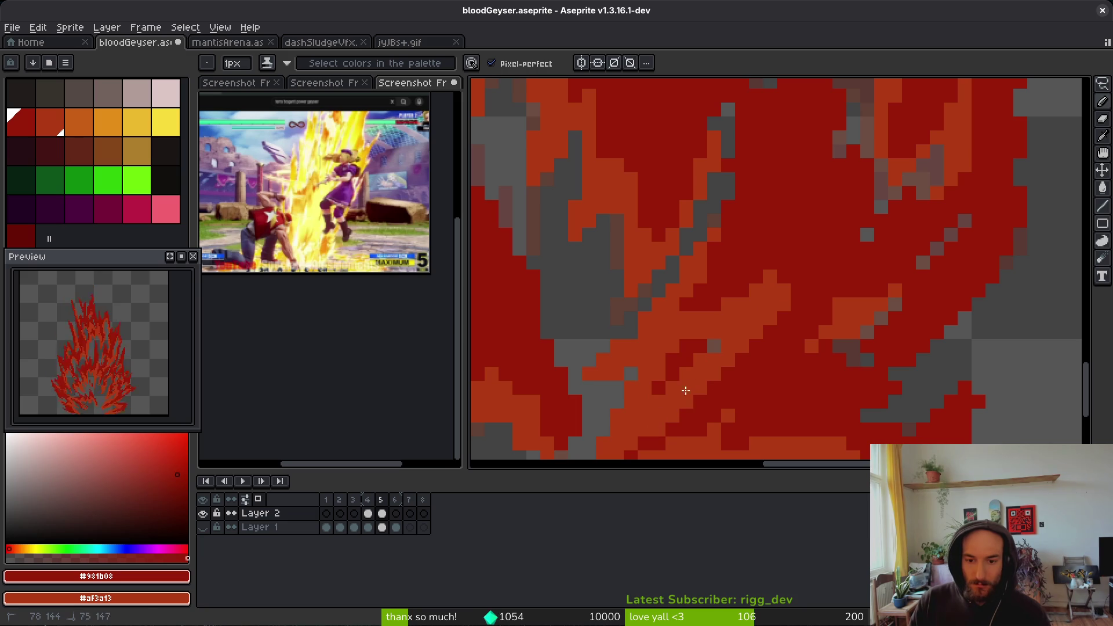
- Add further orange pixels and an upward streak, checking the result against frame 4
scroll(799, 259, "down", 3)
key("i")
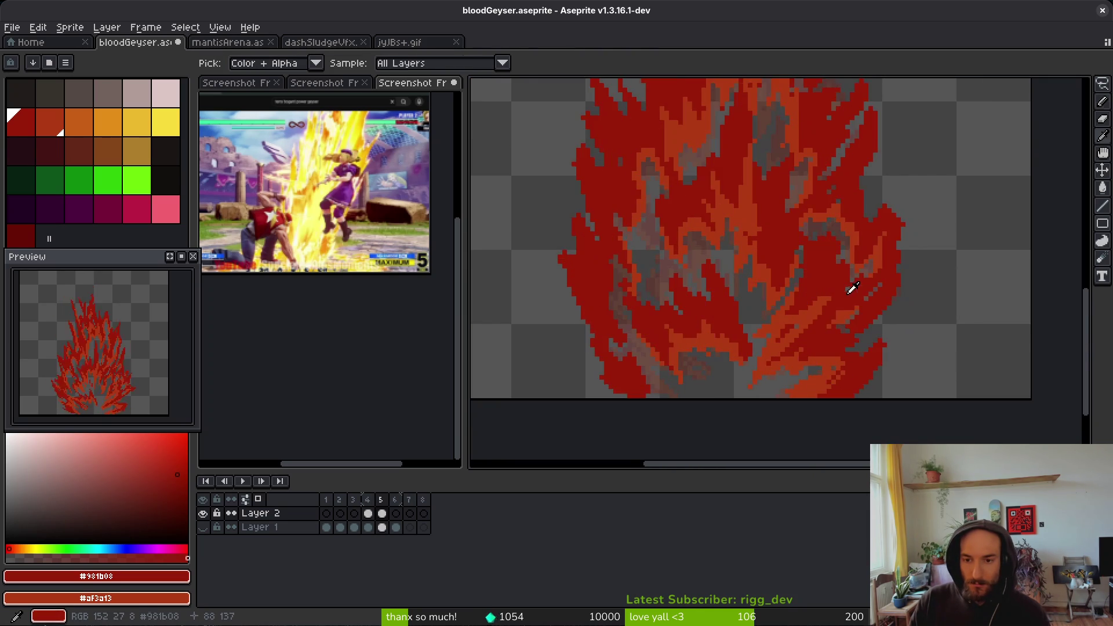
scroll(849, 293, "down", 3)
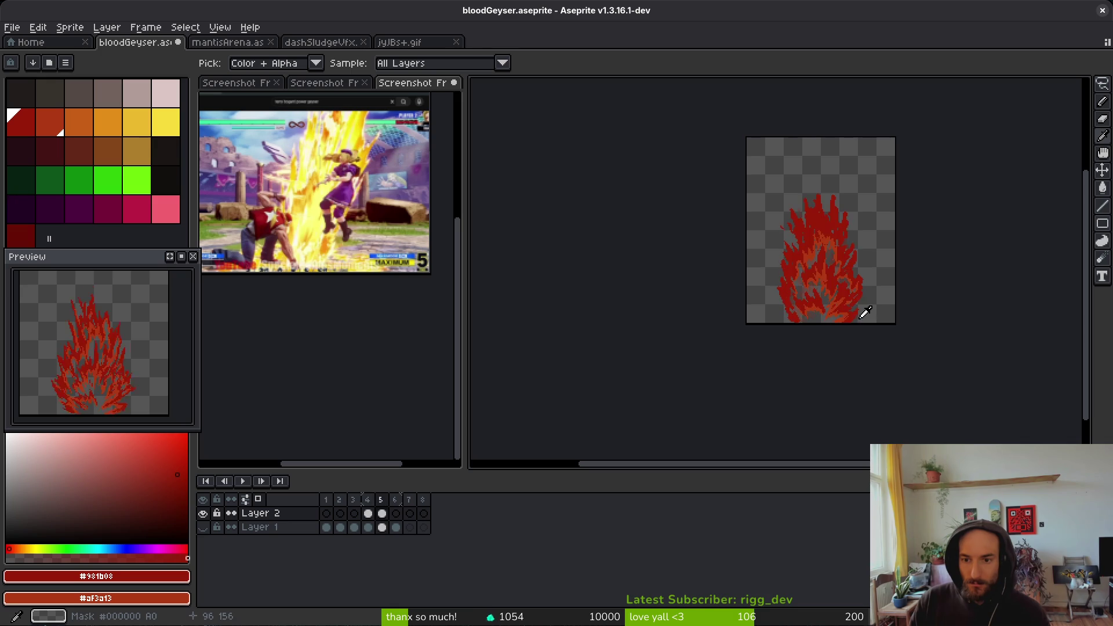
key("b")
scroll(860, 313, "up", 5)
scroll(812, 227, "down", 2)
scroll(834, 258, "up", 4)
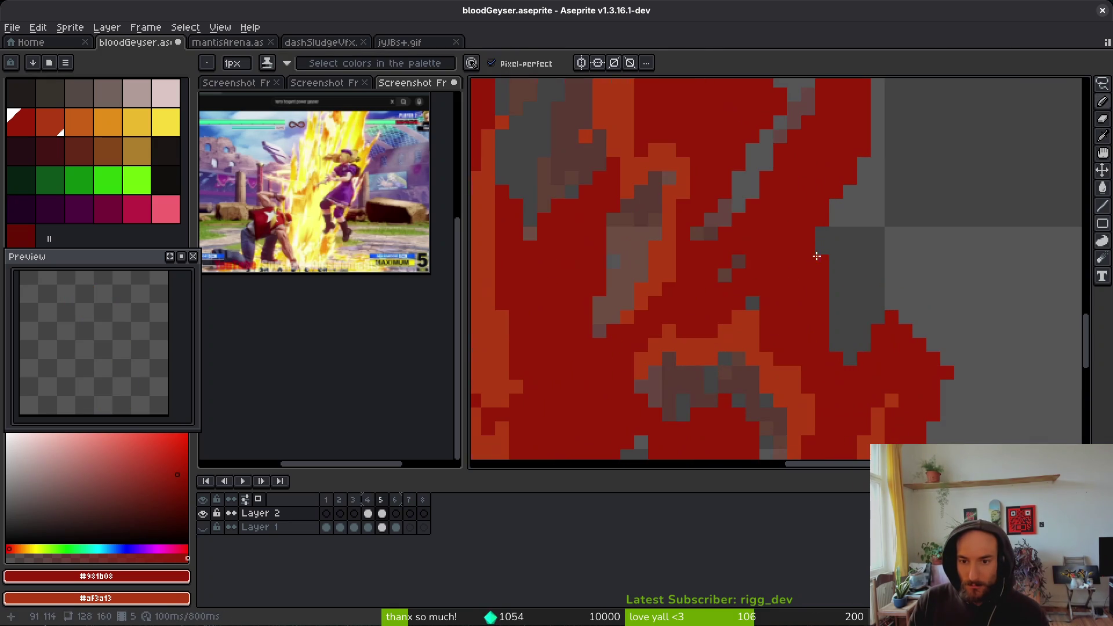
left_click_drag(769, 306, 685, 335)
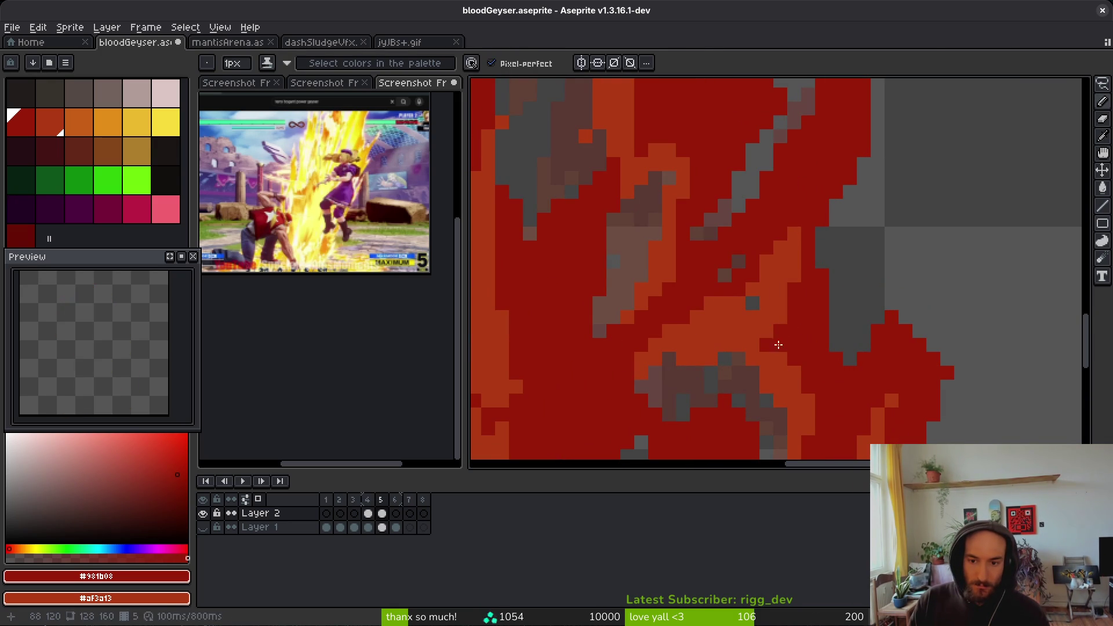
key("comma")
key("i")
key("period")
scroll(811, 324, "up", 2)
key("b")
left_click_drag(770, 344, 799, 280)
- Compare frames 4 and 5, then cover the leftover grey pixels in the upper flame with orange and dark red
scroll(803, 284, "down", 2)
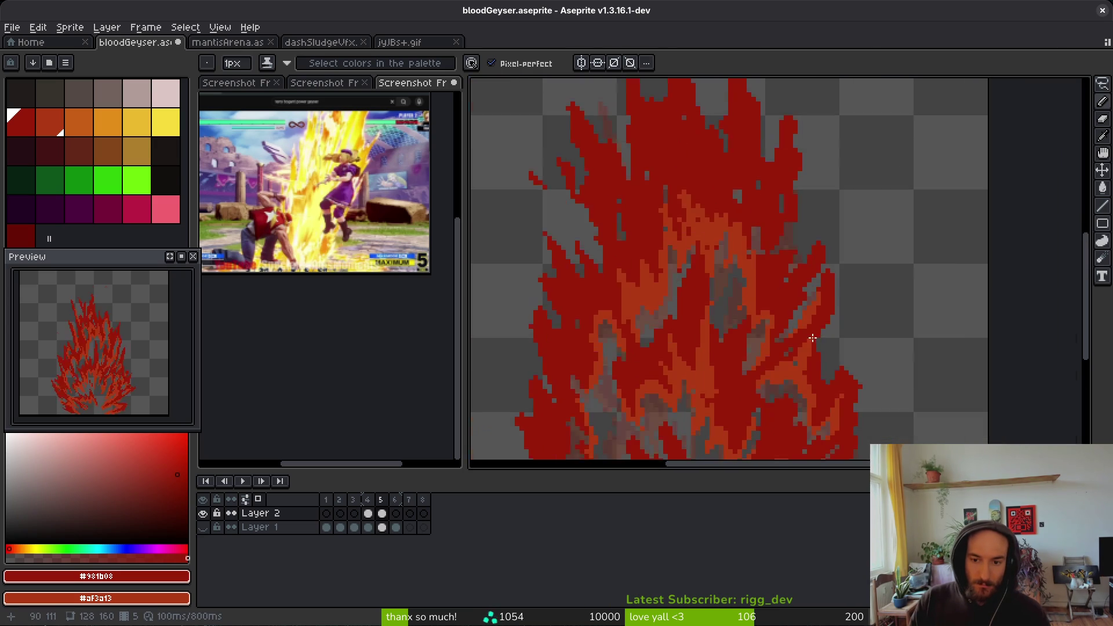
scroll(811, 296, "up", 2)
scroll(822, 307, "down", 2)
key("comma")
key("i")
key("period")
key("comma")
key("period")
key("comma")
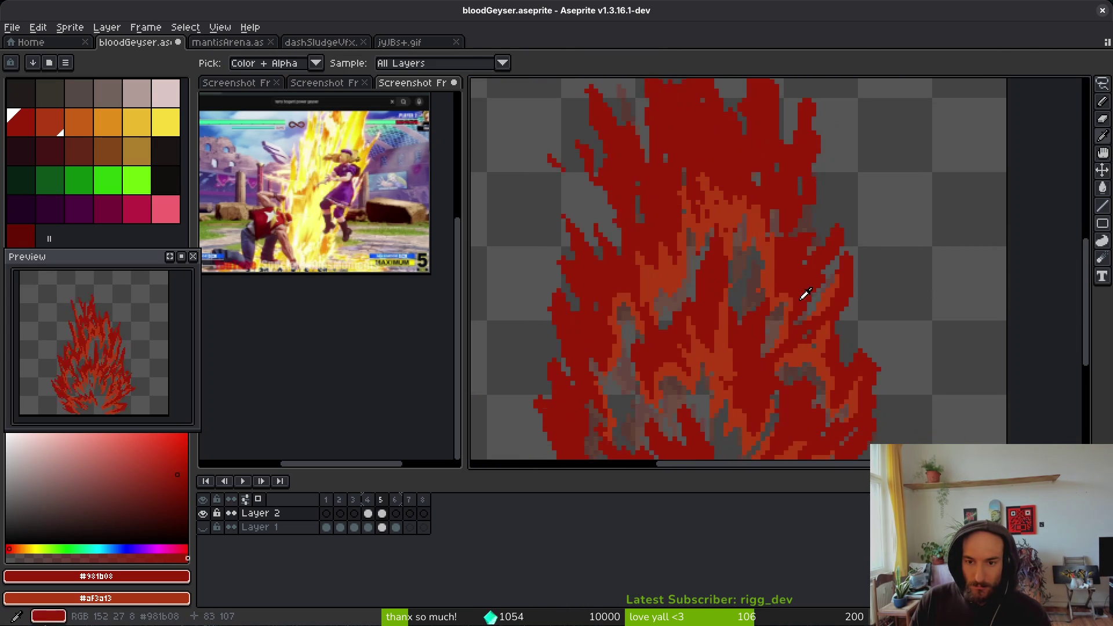
key("period")
scroll(803, 298, "up", 4)
key("b")
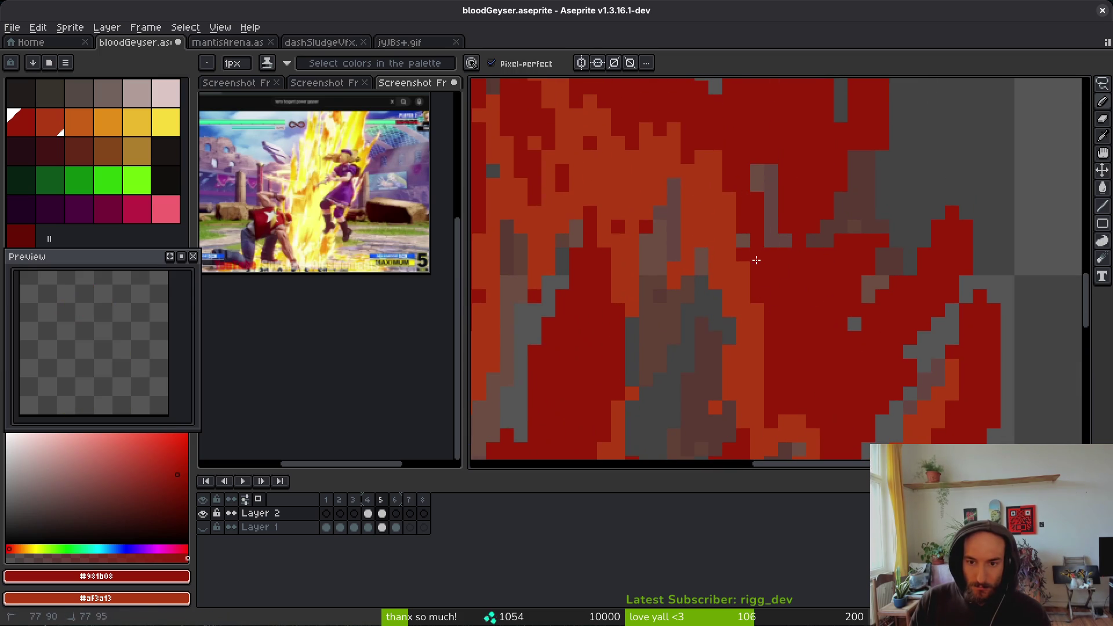
mouse_move(791, 226)
left_mouse_down()
mouse_move(771, 154)
mouse_move(779, 174)
left_mouse_up()
left_click(743, 239)
- Compare frames 4 and 5 again and add one last dark-red pixel to frame 5
key("r")
key("b")
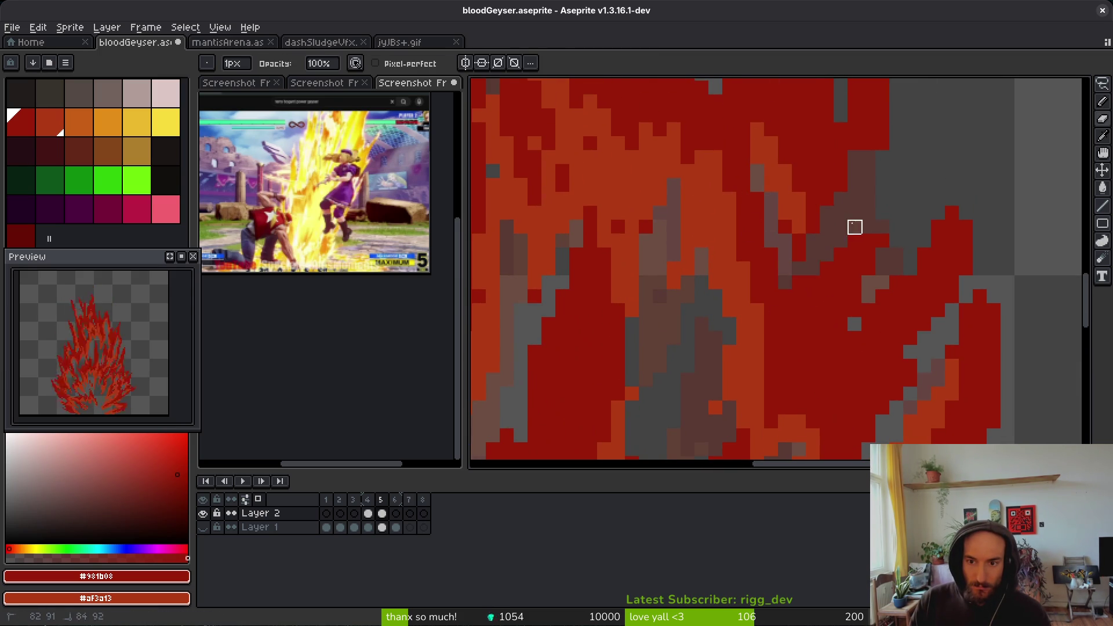
key("f")
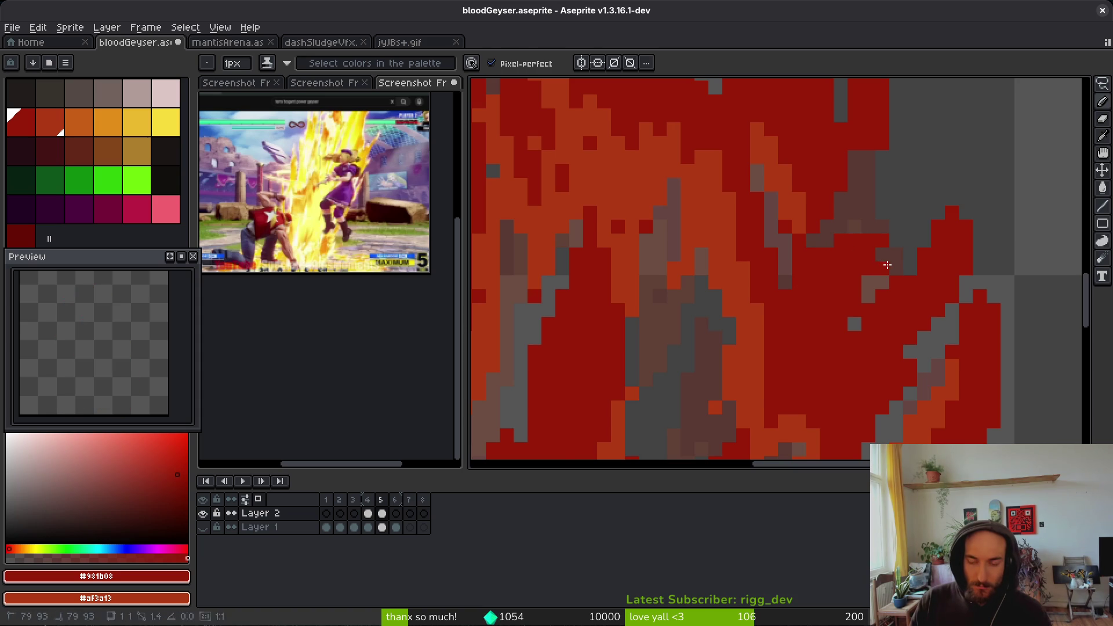
scroll(892, 258, "down", 4)
key("Left")
key("i")
key("Right")
key("Left")
key("Right")
key("Left")
key("Right")
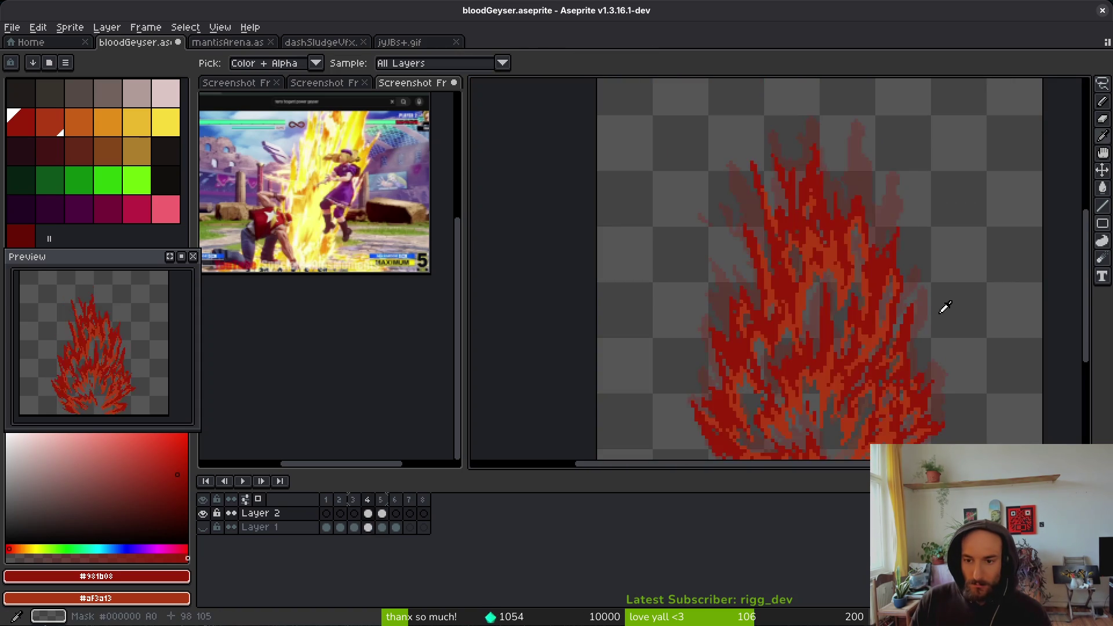
key("Left")
key("Right")
scroll(921, 303, "up", 6)
key("Left")
key("b")
key("Right")
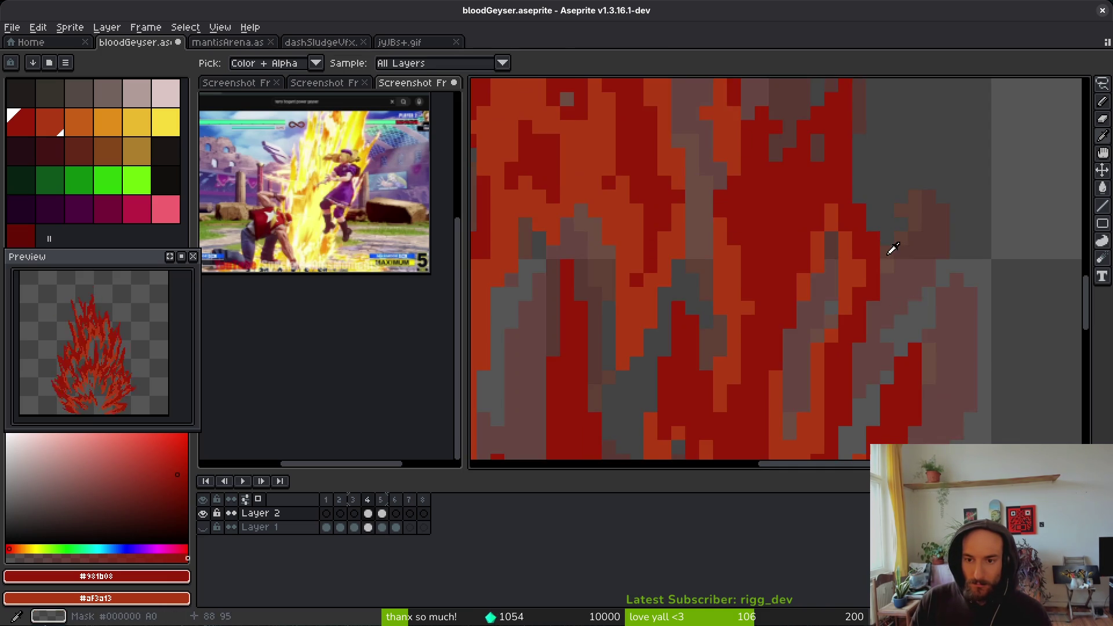
left_click(845, 236)
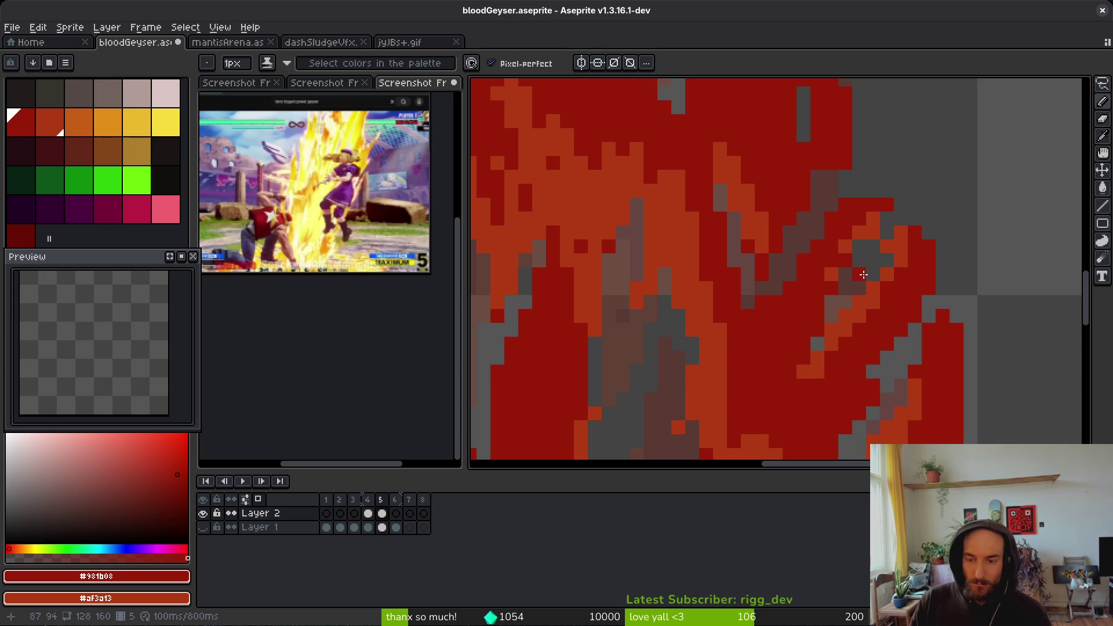
scroll(865, 273, "down", 4)
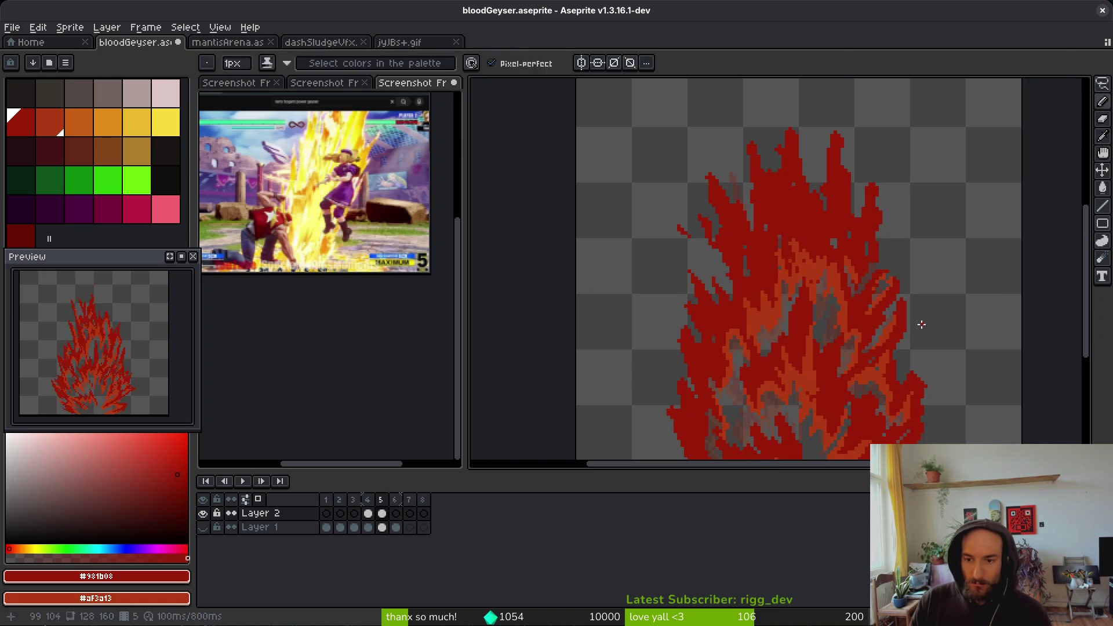
key("e")
scroll(869, 295, "up", 3)
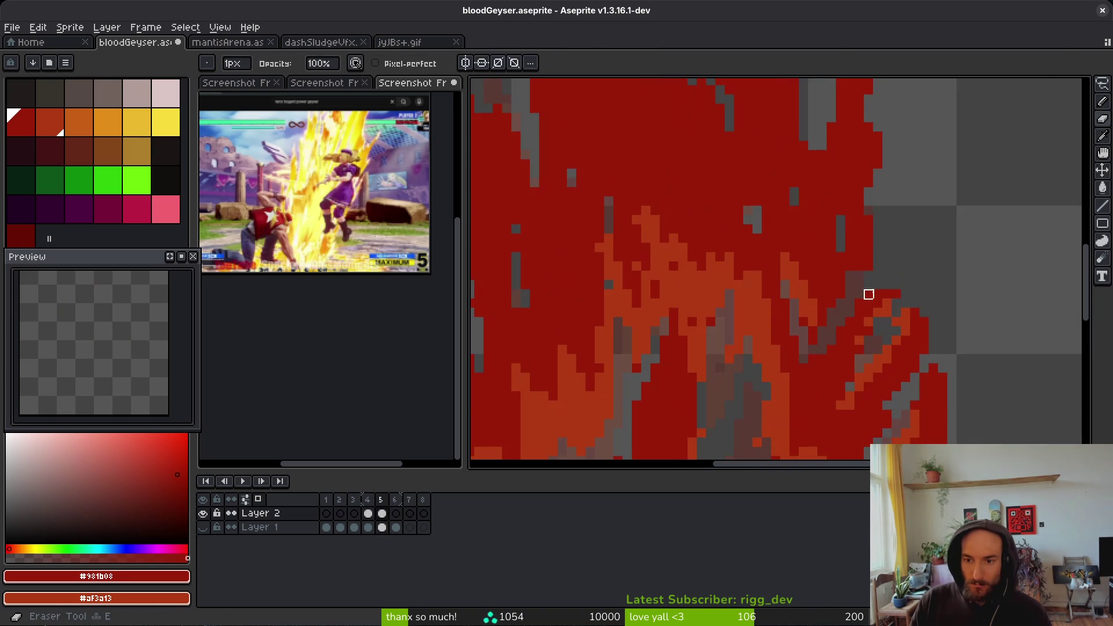
- Frame the whole flame sprite and compare frame 5 against frame 4
scroll(933, 267, "down", 3)
key("Left")
key("alt+f")
key("Escape")
key("Right")
mouse_move(936, 330)
left_mouse_down()
mouse_move(877, 290)
mouse_move(835, 331)
left_mouse_up()
key("Left")
key("Right")
key("Left")
key("Right")
key("b")
key("Left")
key("Right")
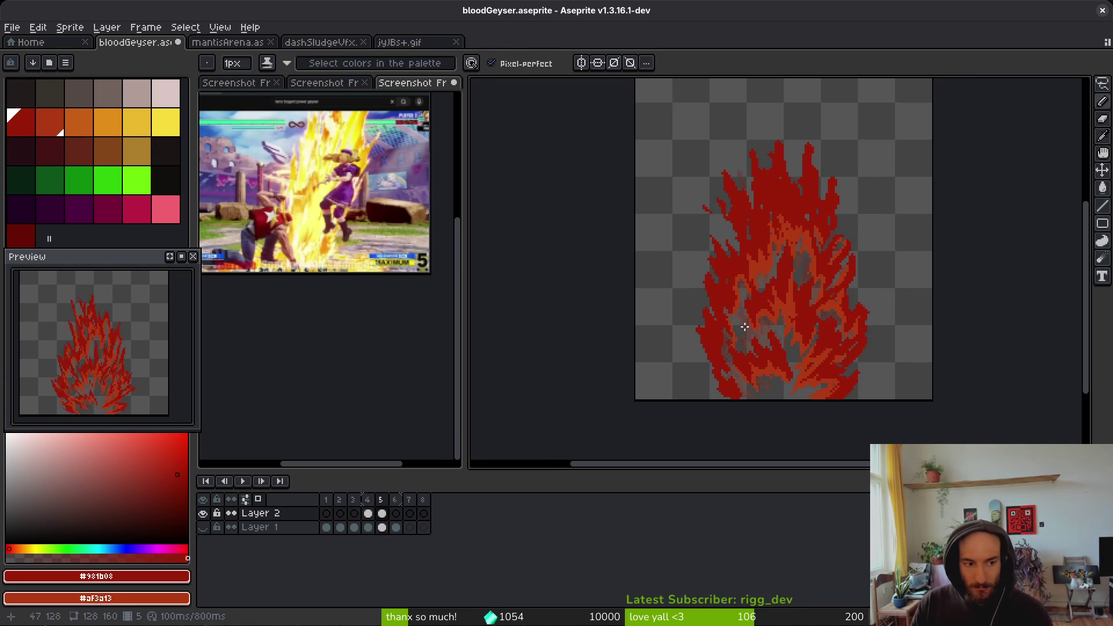
key("Left")
key("Right")
key("Left")
scroll(743, 307, "up", 2)
scroll(743, 298, "down", 2)
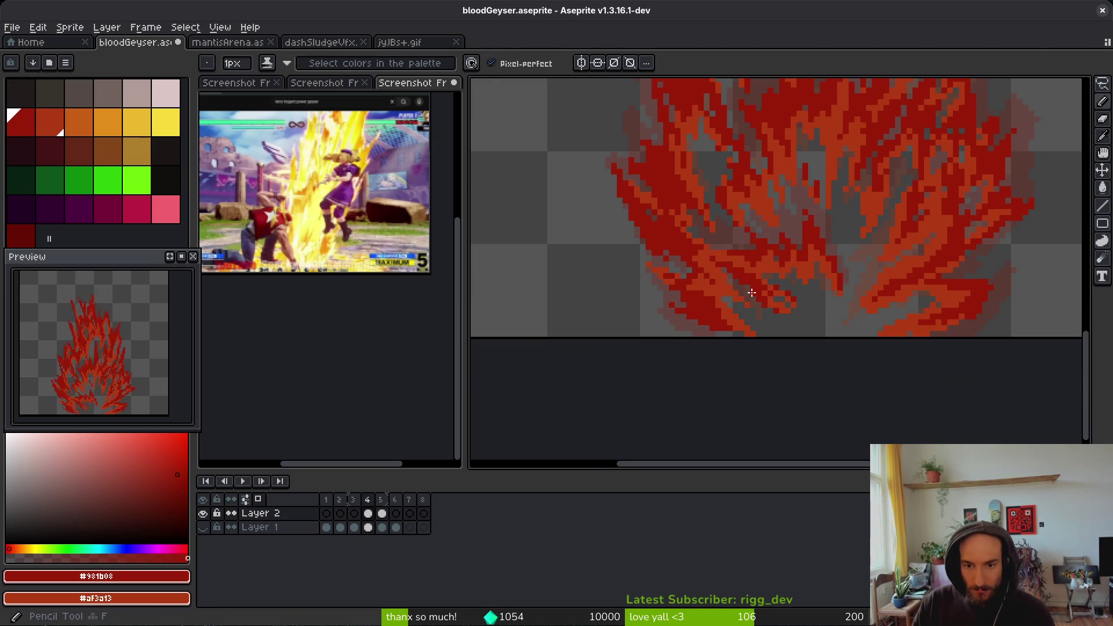
key("Right")
scroll(738, 276, "up", 3)
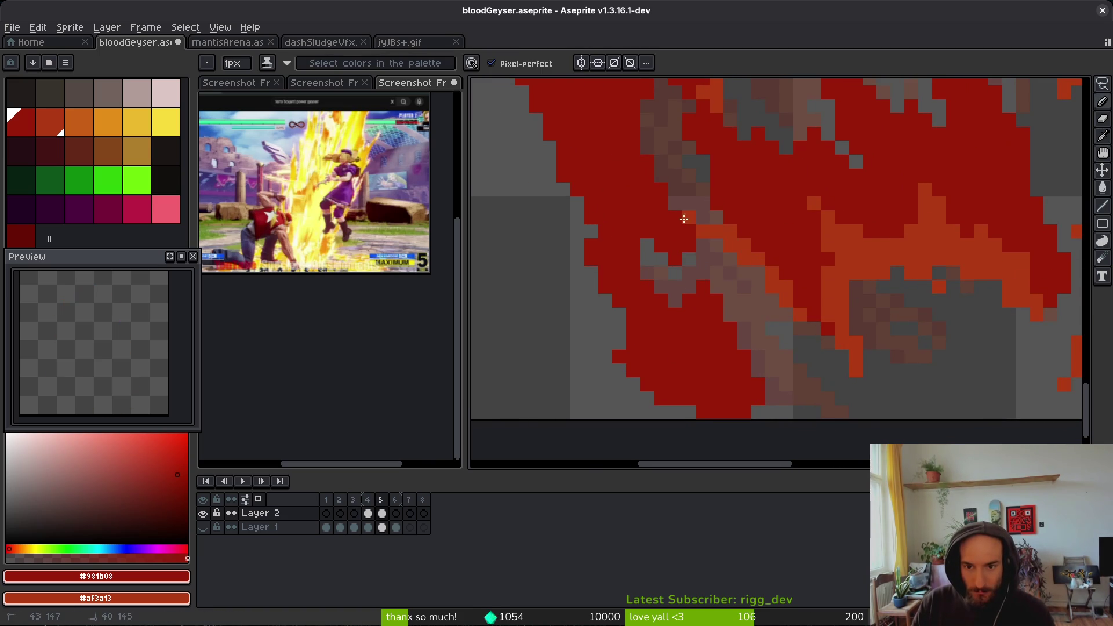
- Paint orange streaks through the brownish area and along the flame's left edge
mouse_move(720, 236)
left_mouse_down()
mouse_move(722, 341)
mouse_move(730, 329)
mouse_move(786, 401)
mouse_move(690, 398)
mouse_move(661, 371)
left_mouse_up()
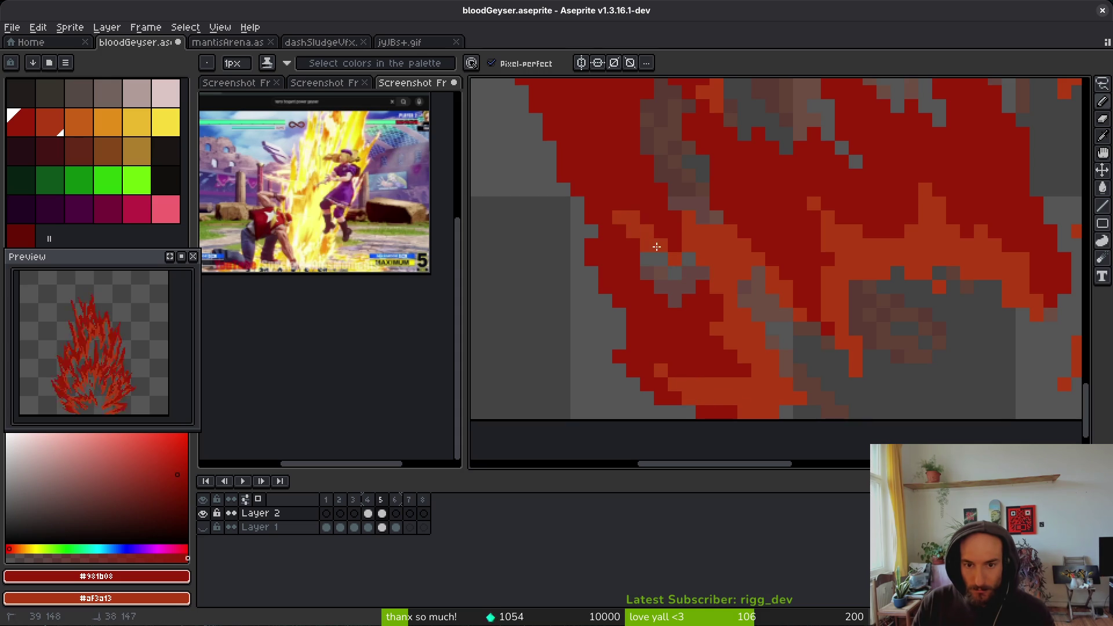
mouse_move(654, 290)
left_mouse_down()
mouse_move(625, 249)
mouse_move(691, 378)
left_mouse_up()
scroll(843, 422, "down", 4)
key("comma")
key("period")
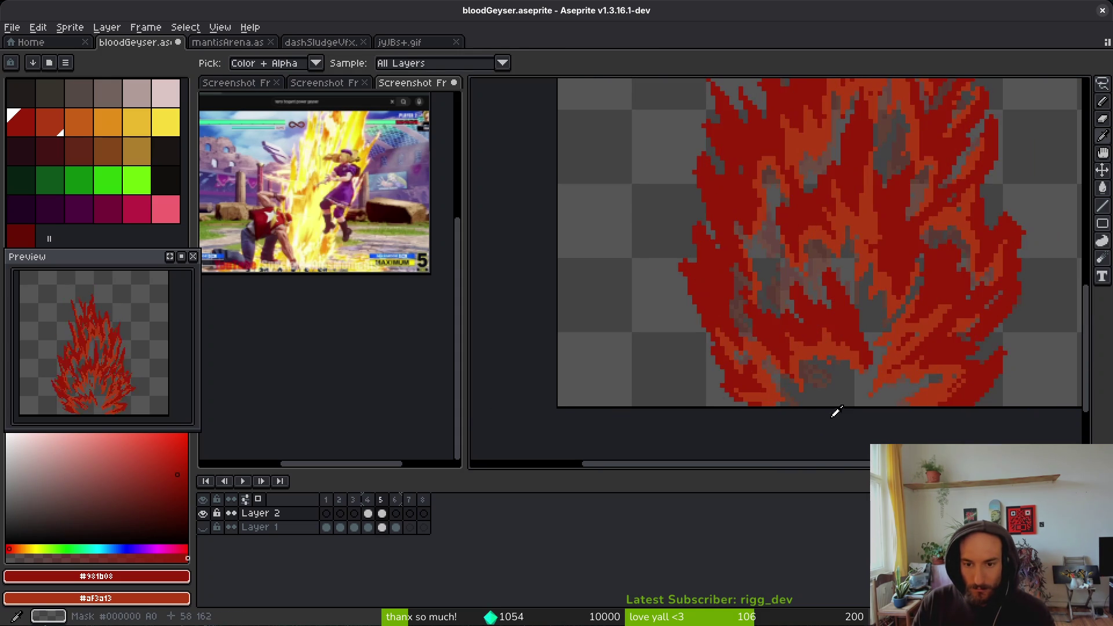
key("comma")
key("period")
scroll(753, 371, "up", 4)
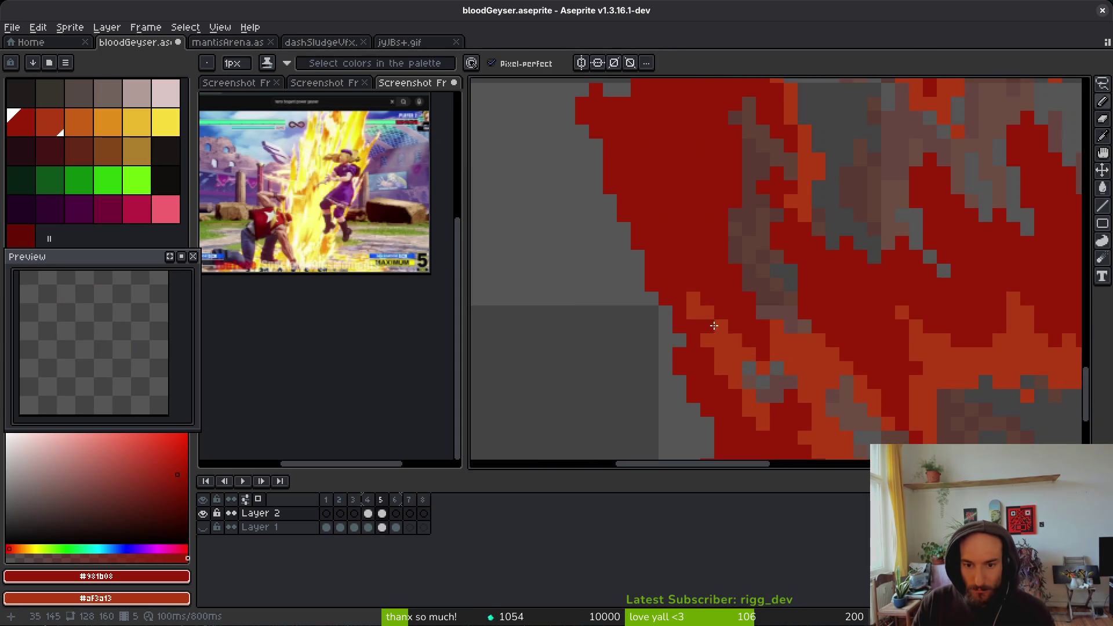
- Lasso the orange streak and nudge it two pixels up-left, then redraw red left-edge pixels
key("q")
mouse_move(727, 357)
left_mouse_down()
mouse_move(745, 394)
mouse_move(683, 356)
left_mouse_up()
key("ctrl+d")
key("e")
left_click_drag(665, 311, 636, 310)
key("b")
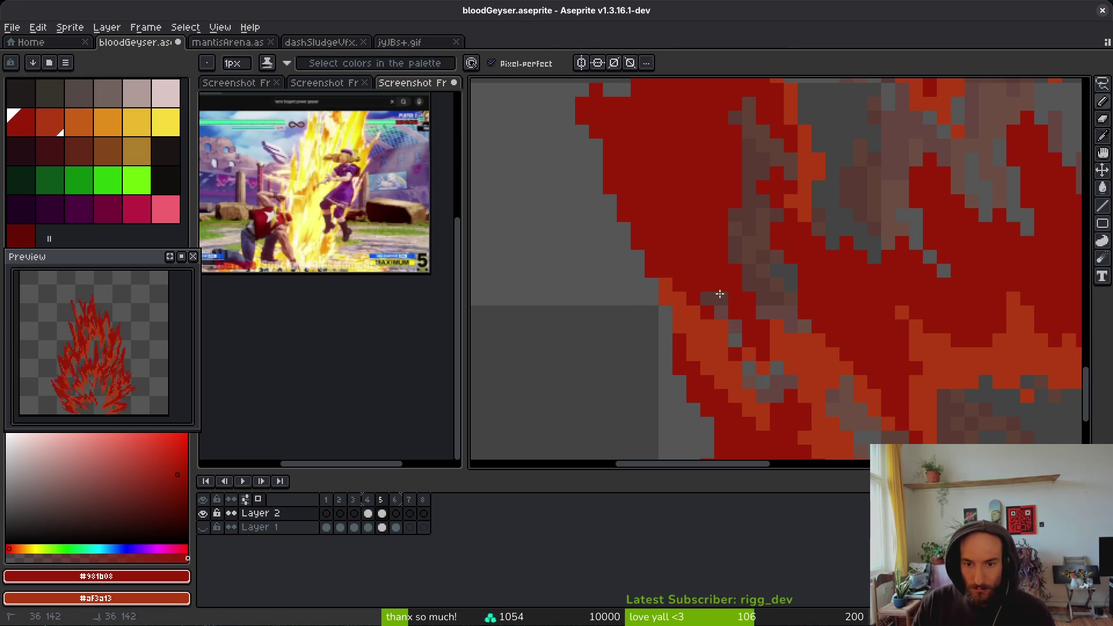
- After checking frame 4, draw a diagonal orange streak down the flame plus one extra pixel
scroll(778, 371, "down", 3)
scroll(766, 414, "up", 3)
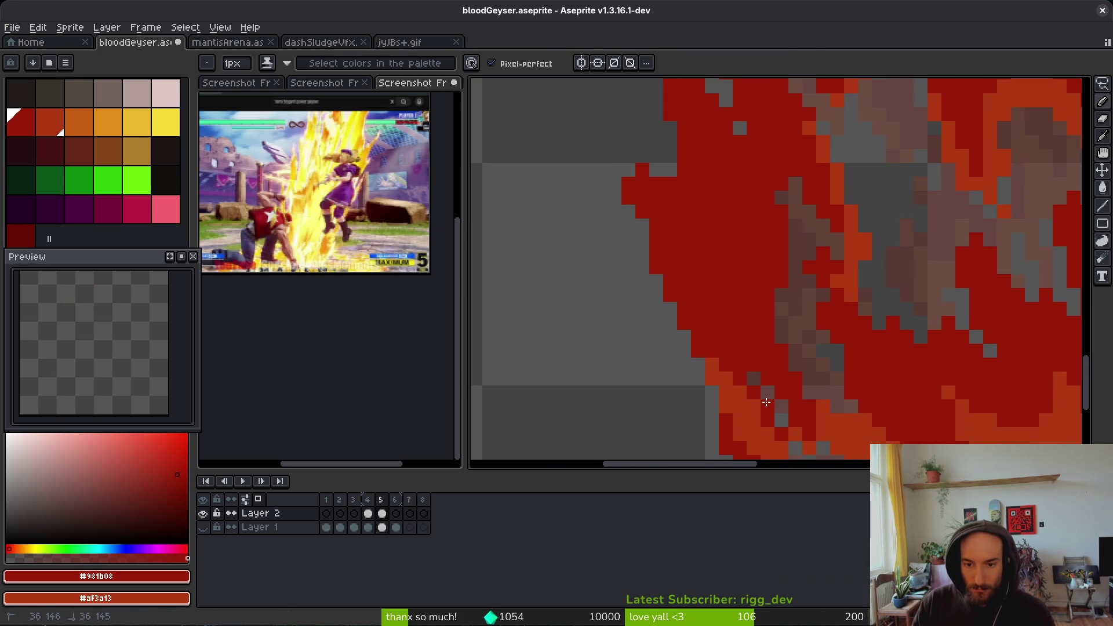
scroll(710, 323, "down", 3)
key("comma")
key("i")
key("period")
key("b")
scroll(802, 390, "up", 2)
scroll(753, 345, "up", 2)
left_click_drag(756, 365, 729, 298)
left_click(729, 287)
- Repaint the streak's top red and add a grey gap pixel using a sampled colour
left_click_drag(764, 342, 713, 273)
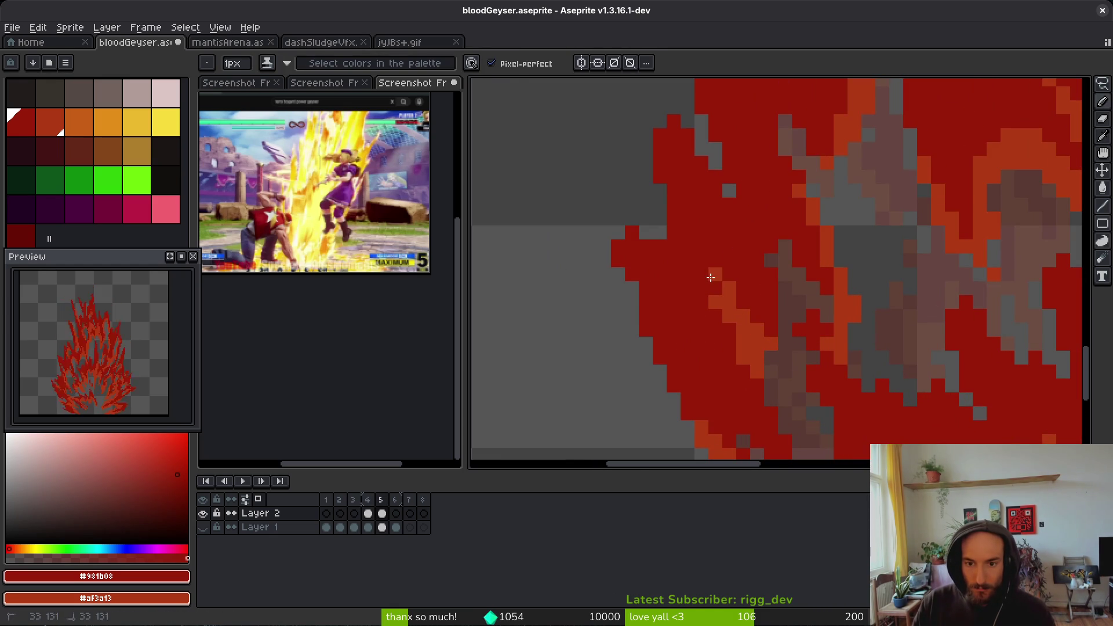
key("e")
left_click(715, 288)
left_click(716, 260)
key("b")
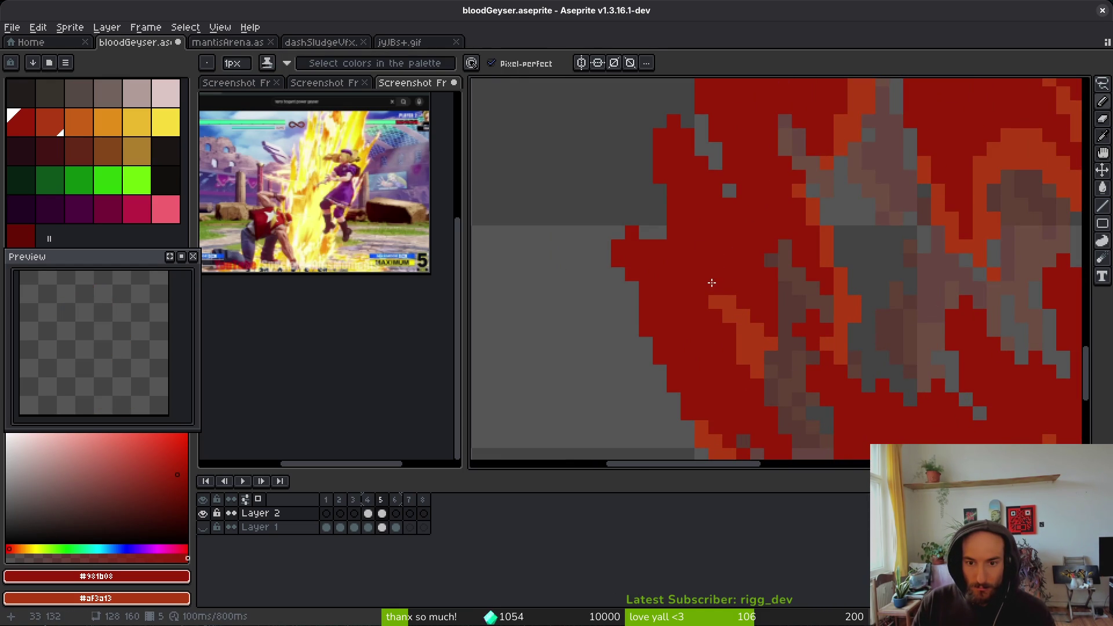
- Compare with frame 4, then paint a diagonal orange stroke across the red blob
scroll(770, 310, "down", 2)
key("comma")
key("period")
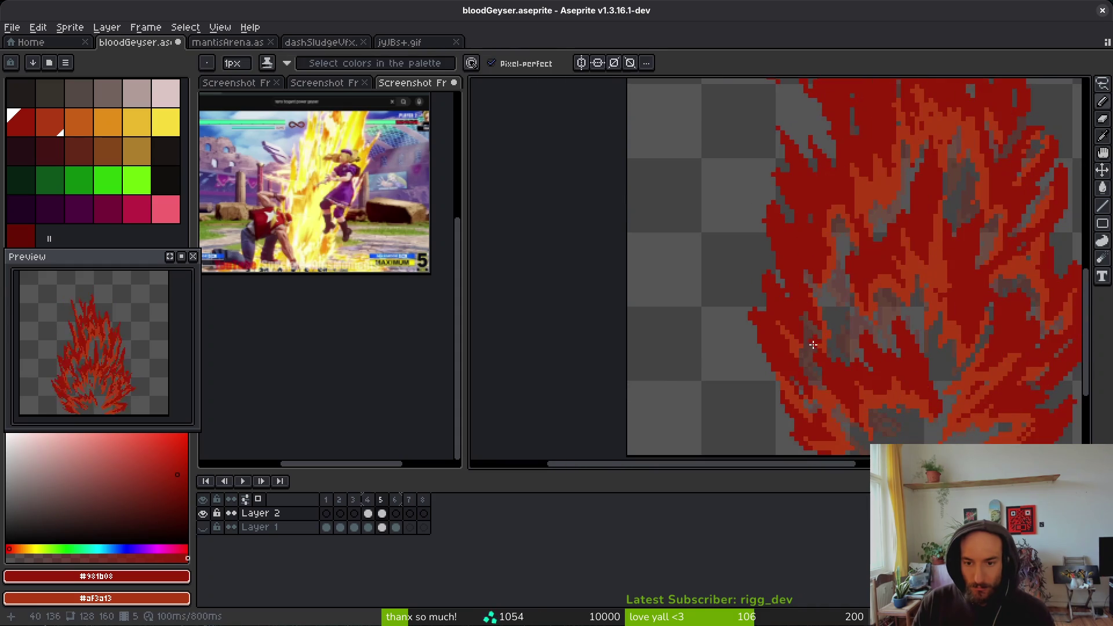
key("comma")
key("period")
scroll(778, 328, "up", 2)
mouse_move(703, 267)
left_mouse_down()
mouse_move(765, 331)
mouse_move(707, 278)
mouse_move(749, 317)
left_mouse_up()
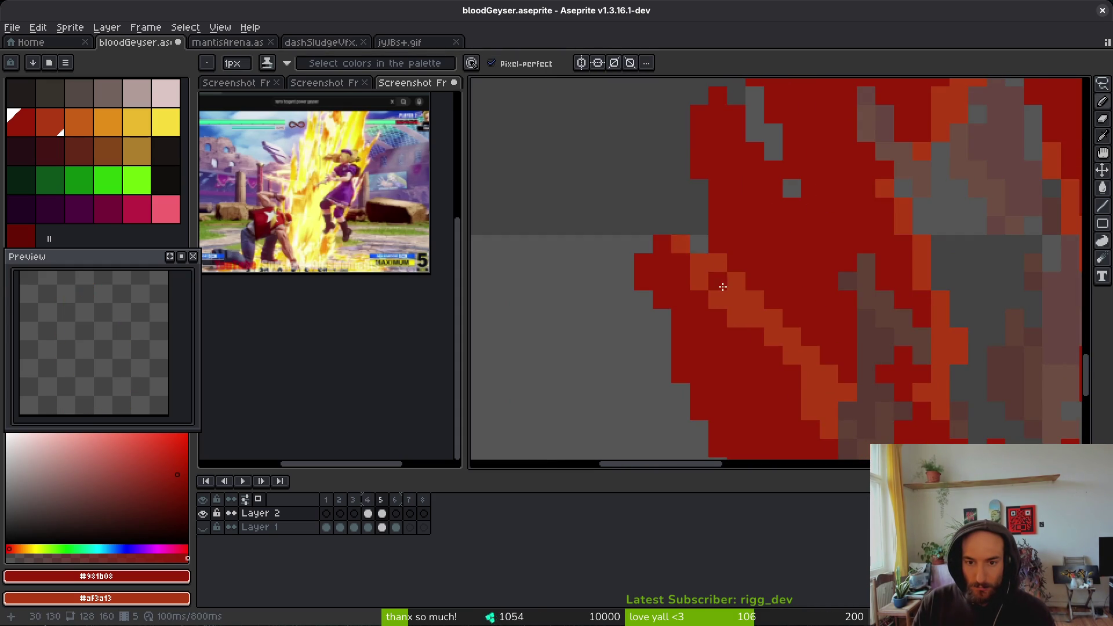
- Paint orange streaks into the flame's middle, a dark grey gap pixel, and one orange pixel above
scroll(753, 324, "down", 3)
key("comma")
key("alt")
key("period")
key("comma")
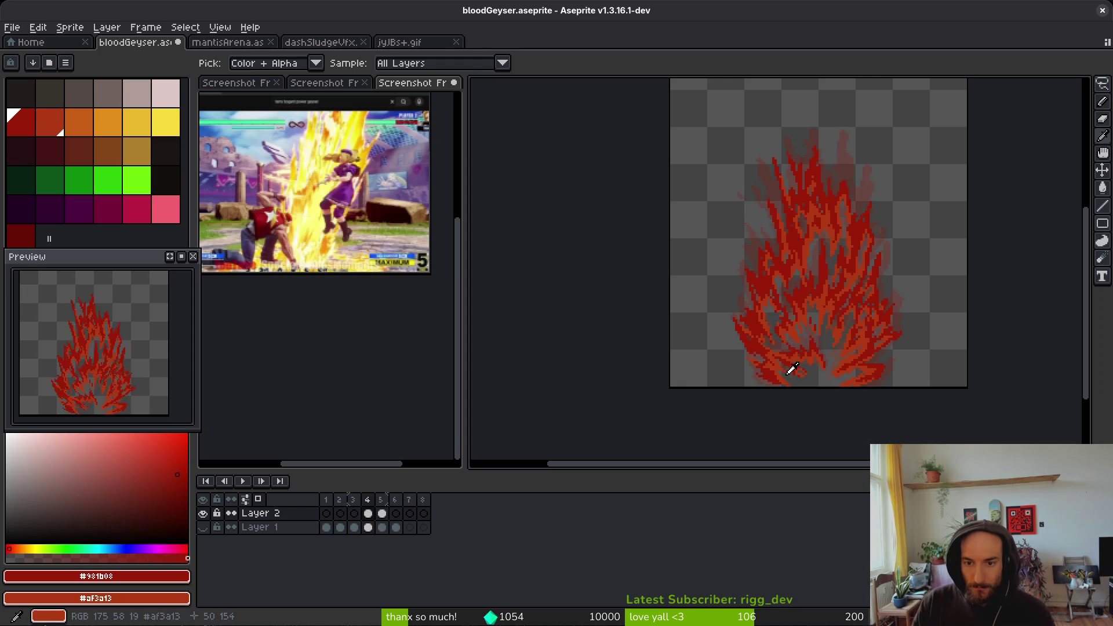
key("period")
scroll(791, 348, "up", 3)
scroll(793, 303, "up", 2)
mouse_move(763, 281)
left_mouse_down()
mouse_move(685, 248)
mouse_move(705, 345)
left_mouse_up()
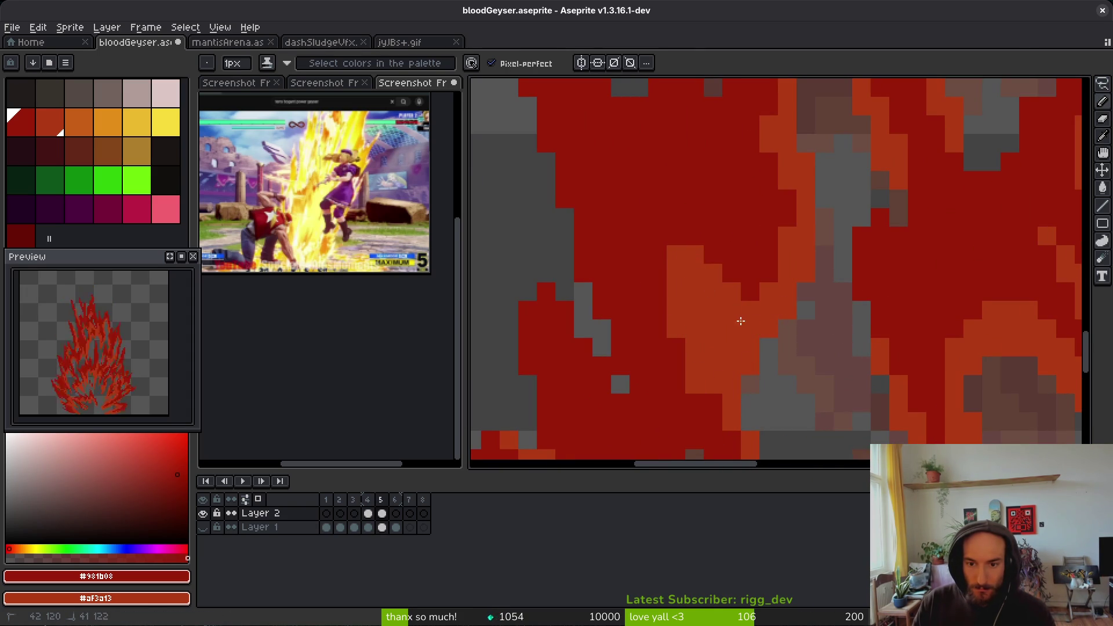
left_click(731, 327)
key("alt")
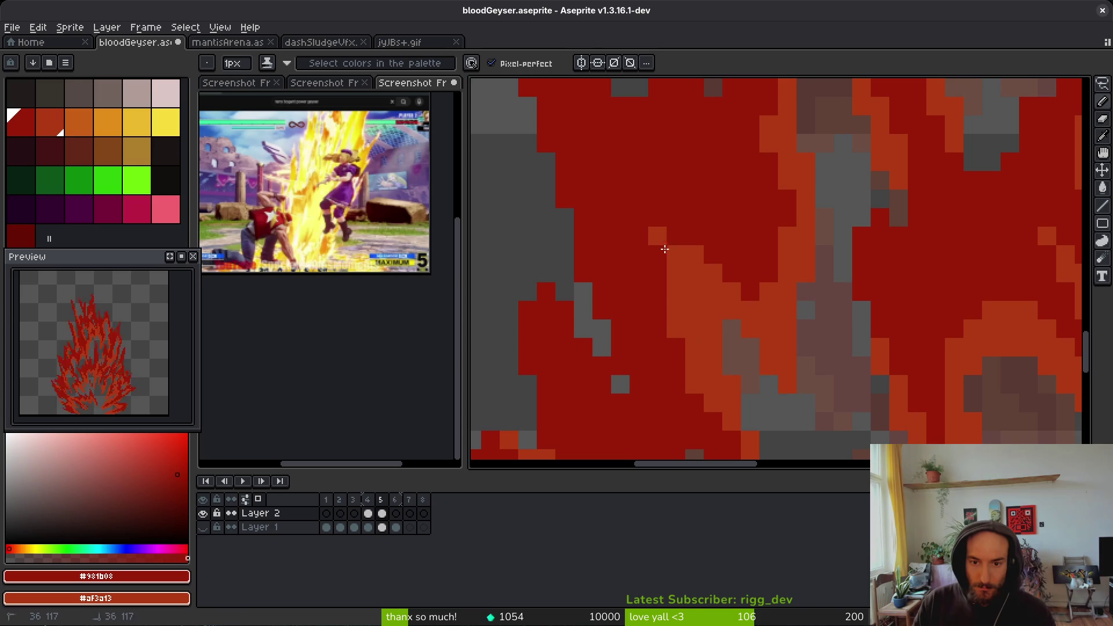
left_click(658, 237)
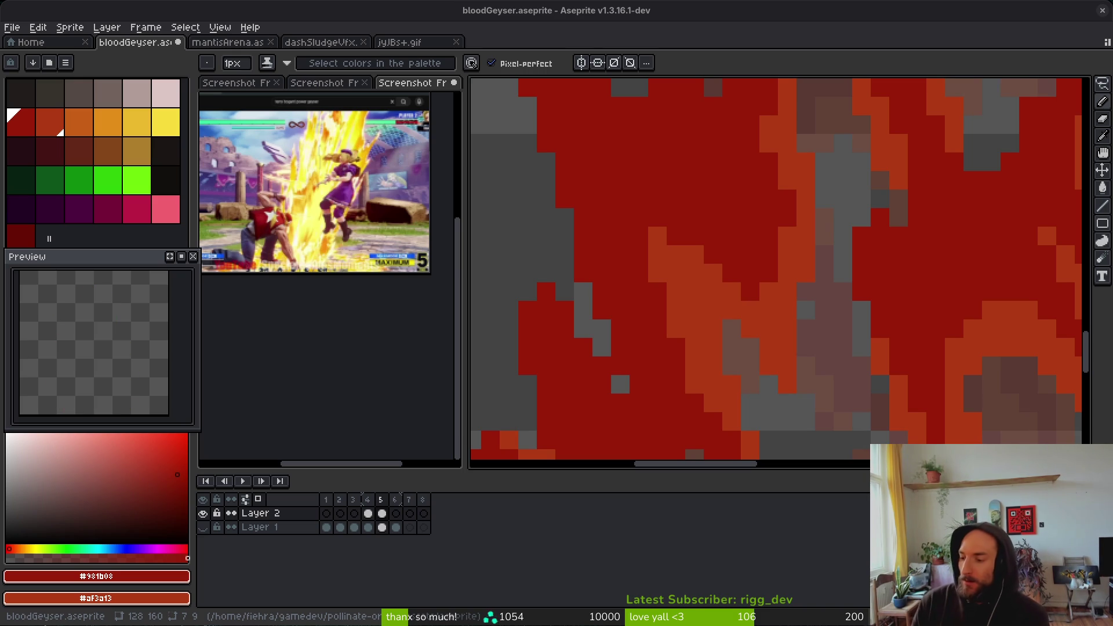
- Bring the upper-left flame into view and draw a vertical orange streak up its centre
scroll(776, 294, "down", 4)
left_click_drag(775, 294, 708, 206)
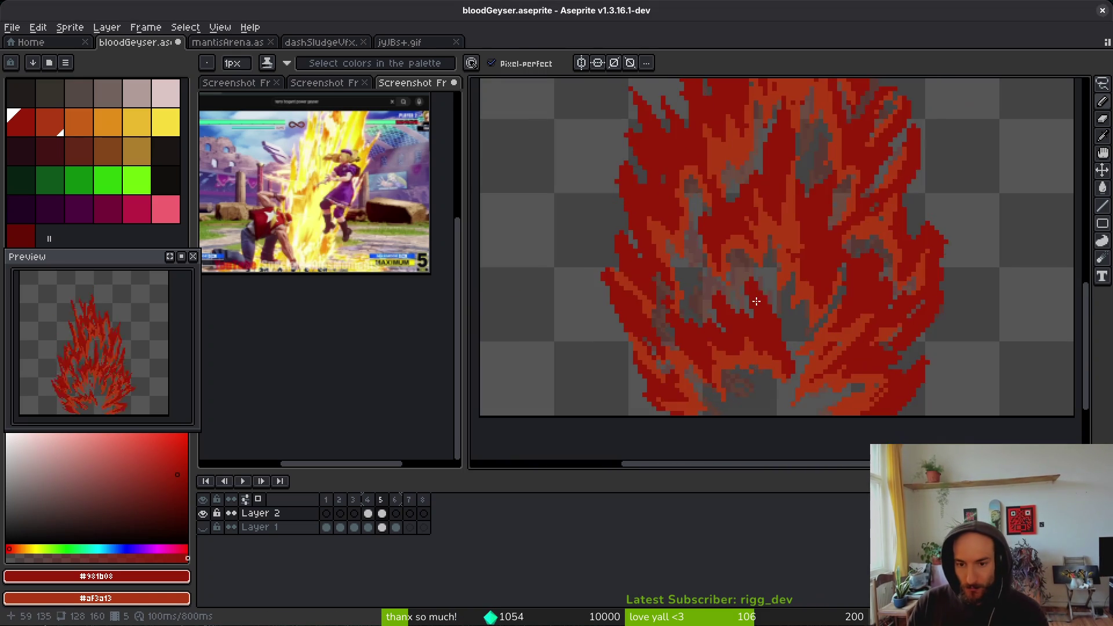
key("i")
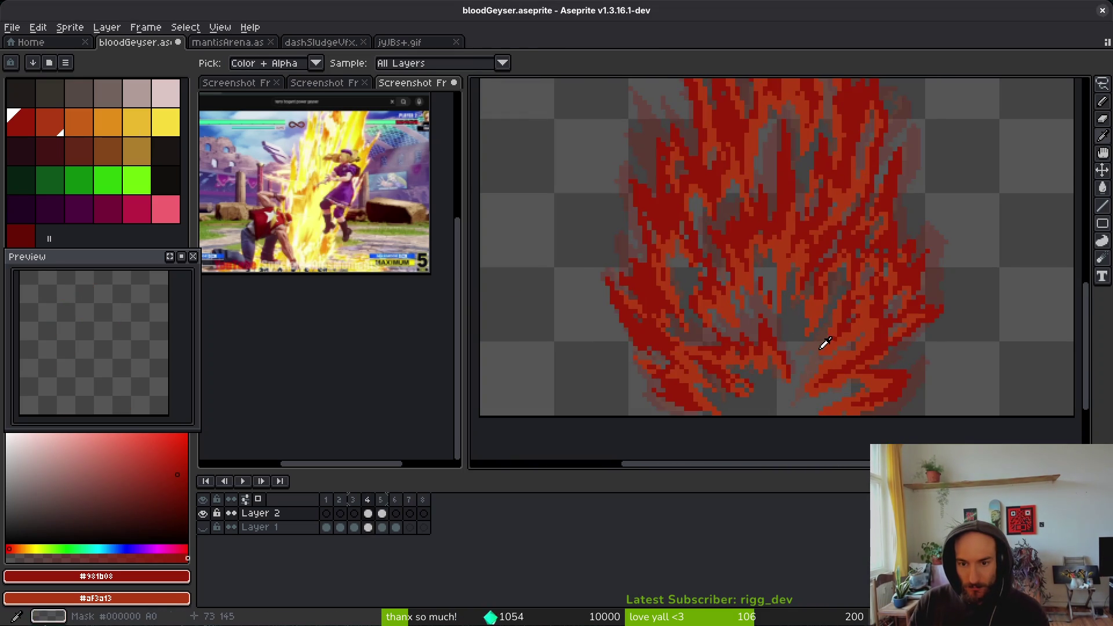
key("b")
scroll(820, 344, "down", 1)
scroll(771, 325, "up", 4)
key("i")
scroll(774, 316, "down", 3)
key("f")
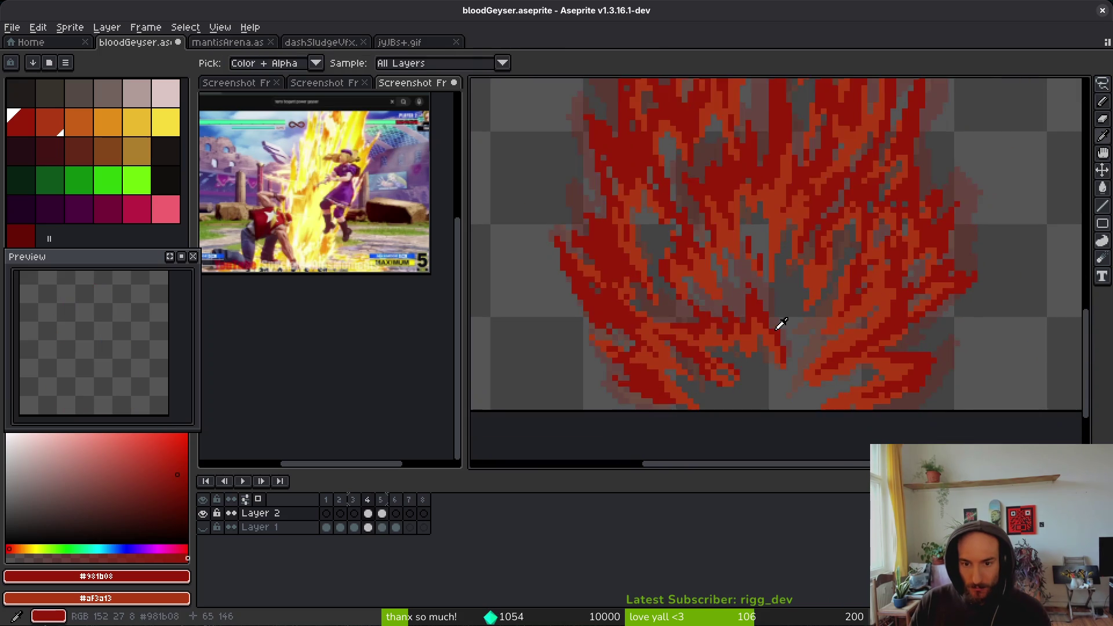
scroll(776, 324, "up", 5)
left_click_drag(749, 302, 736, 225)
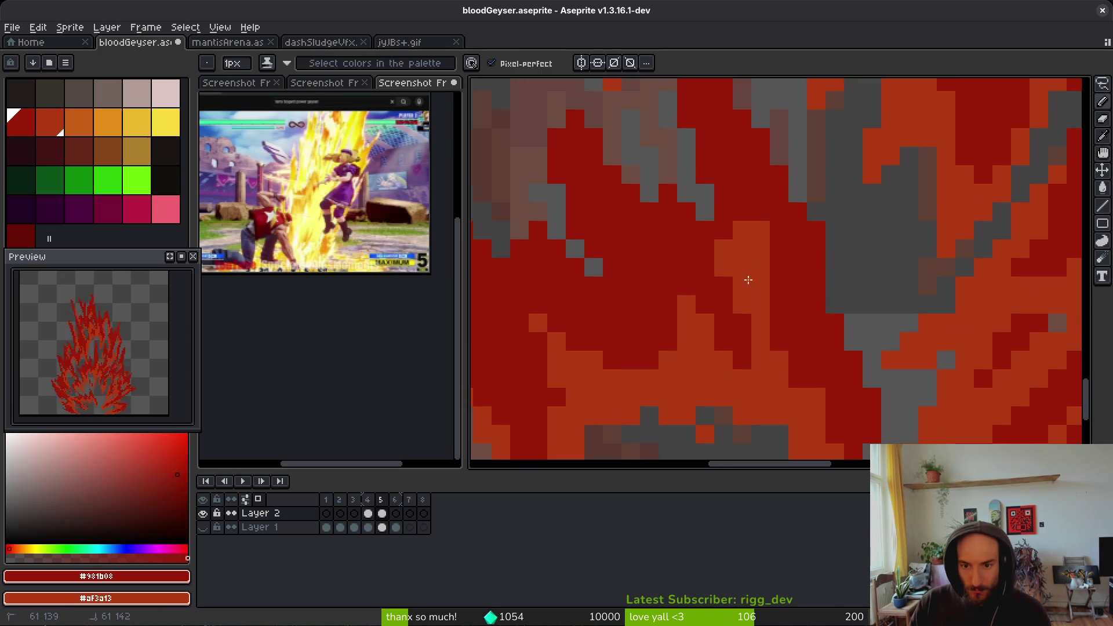
- Add two more orange strokes across the flame's centre
left_click_drag(725, 289, 739, 244)
mouse_move(693, 302)
left_mouse_down()
mouse_move(686, 294)
mouse_move(741, 335)
mouse_move(708, 300)
mouse_move(773, 305)
left_mouse_up()
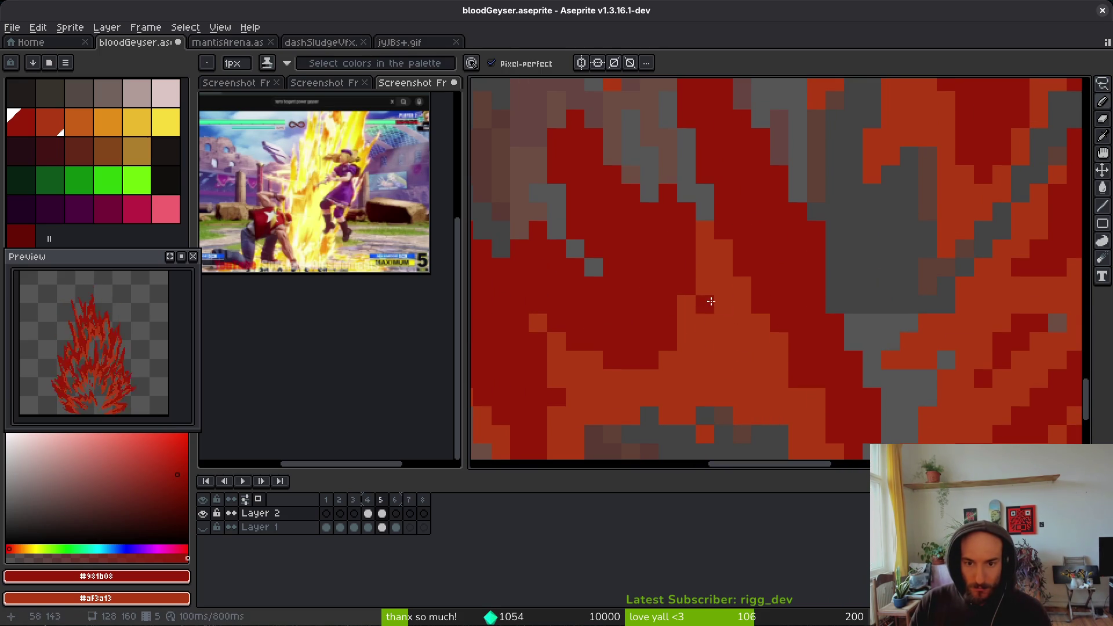
scroll(723, 300, "down", 5)
key("period")
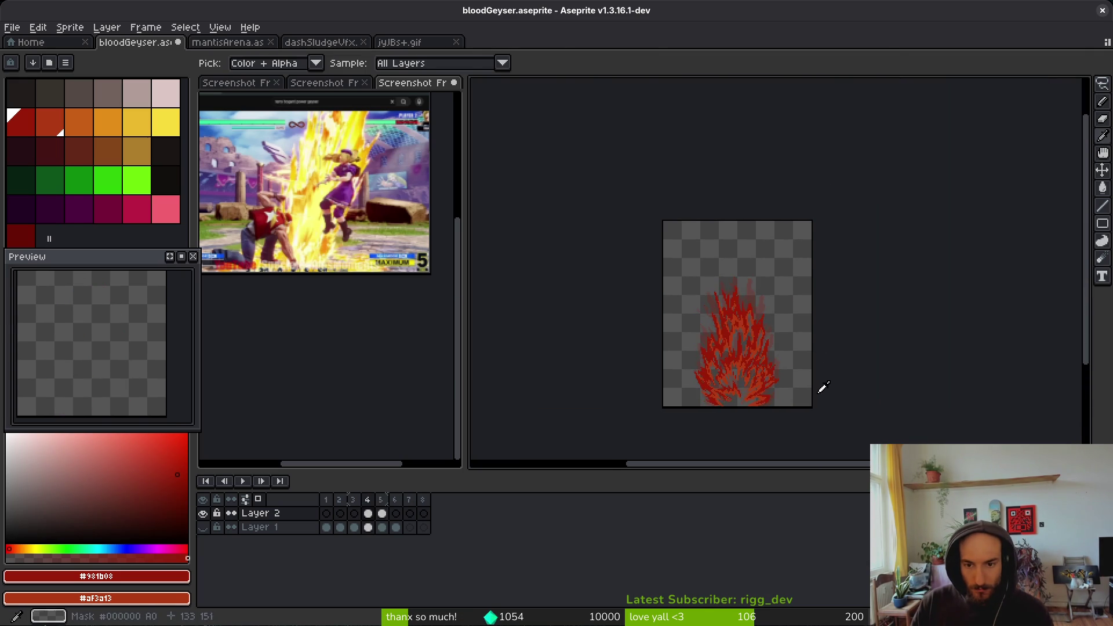
- Add an orange pixel beside the streak and compare frame 5 with frame 4
scroll(812, 360, "up", 5)
scroll(800, 241, "up", 2)
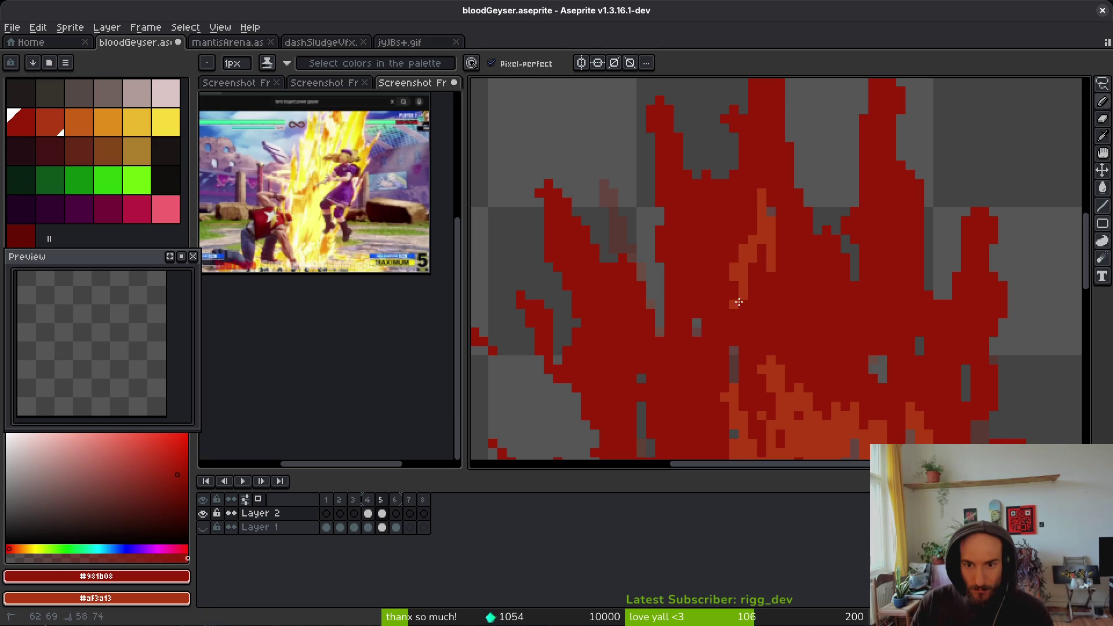
right_click(780, 257)
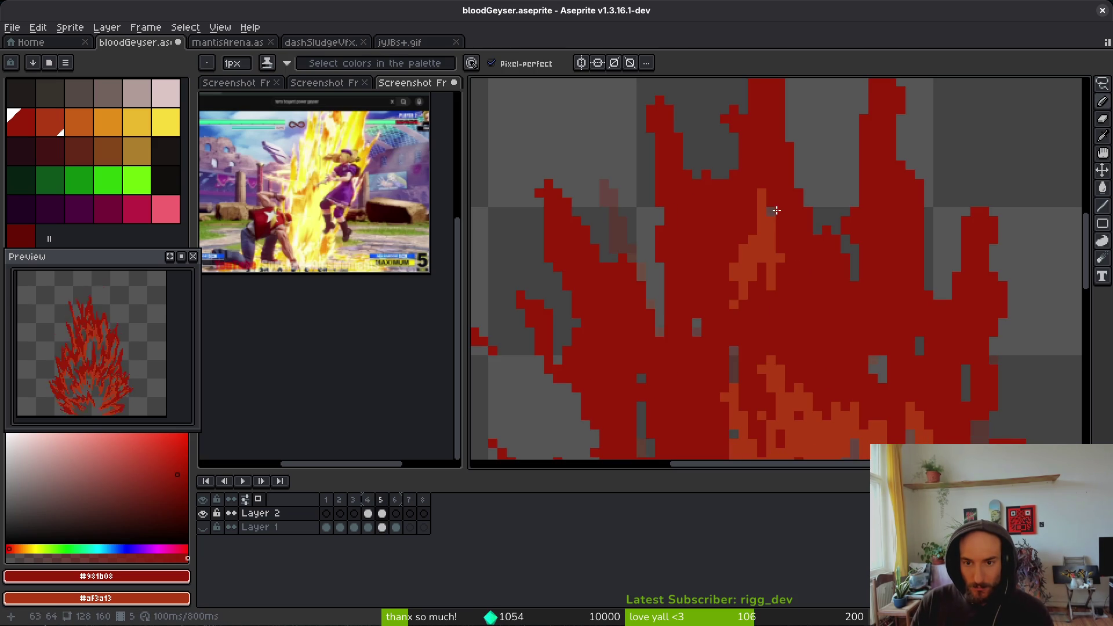
scroll(881, 302, "down", 1)
key("i")
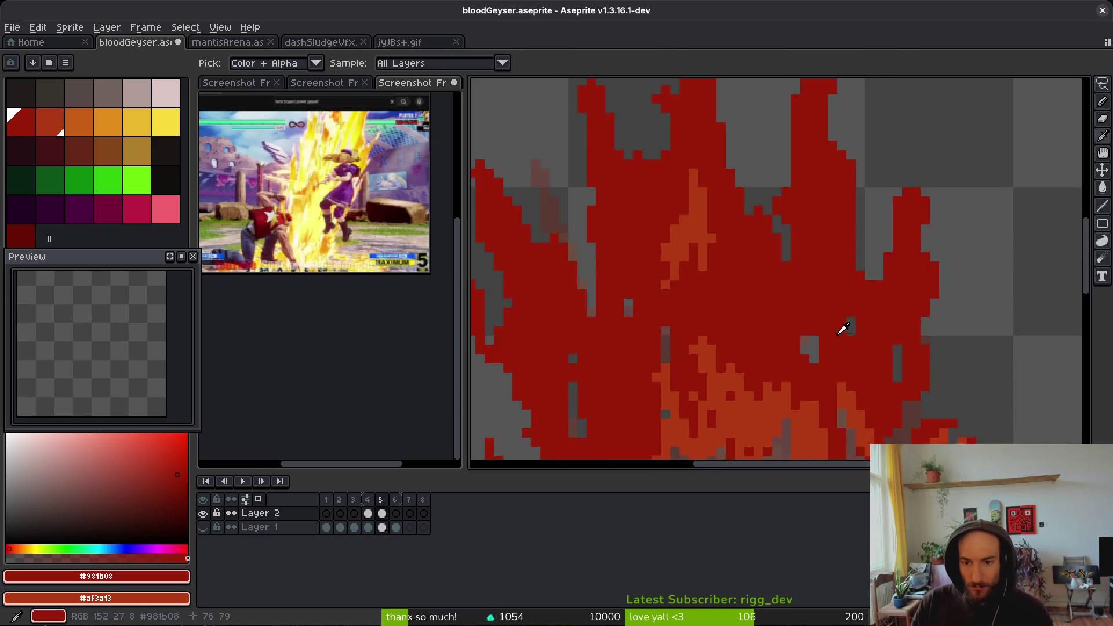
scroll(844, 325, "up", 1)
key("Left")
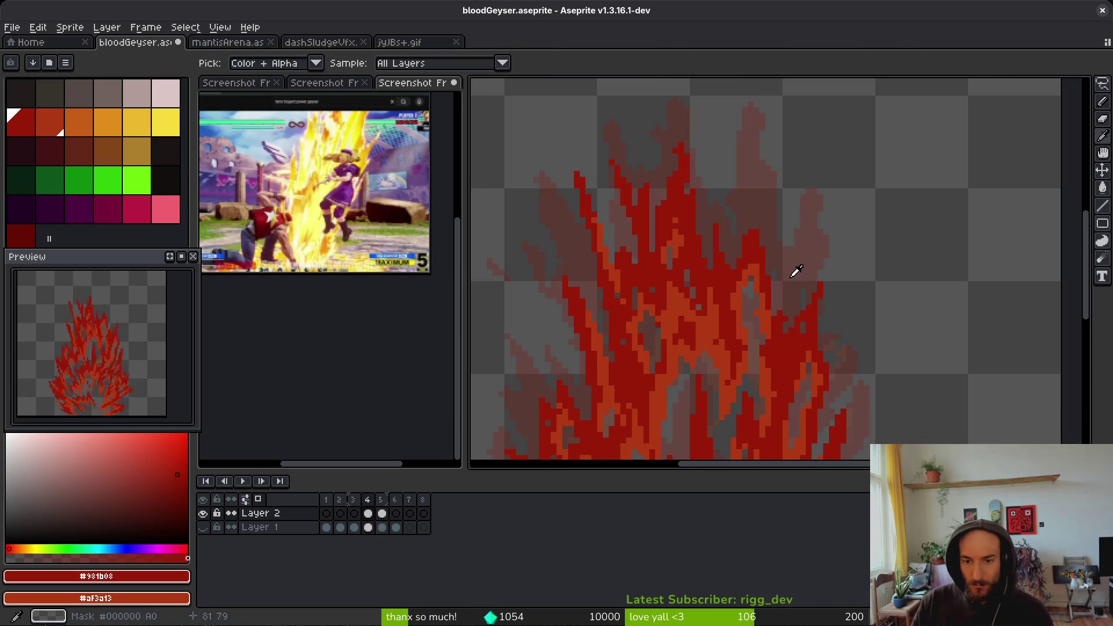
scroll(807, 286, "down", 1)
key("b")
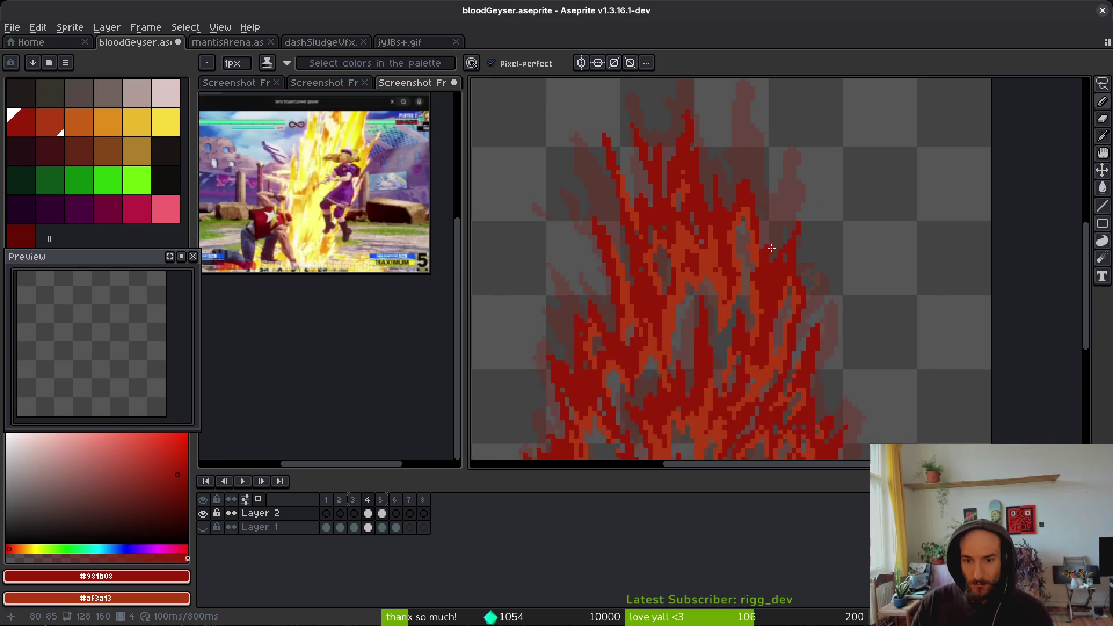
key("Right")
key("Left")
key("Right")
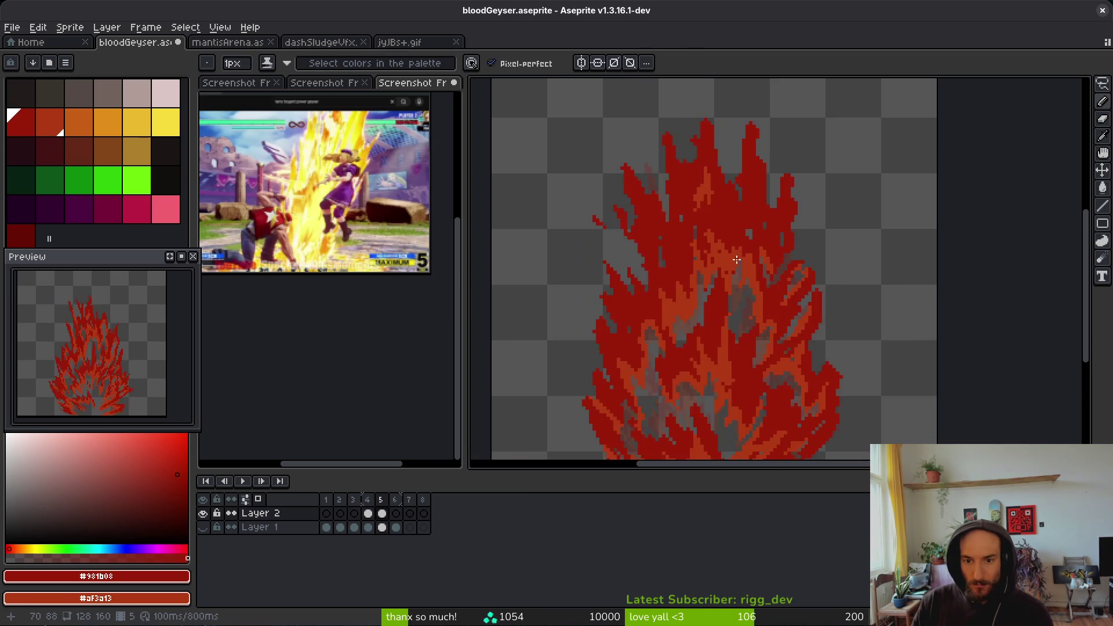
scroll(727, 256, "up", 2)
scroll(728, 257, "up", 2)
- Erase a gap into the red flame and paint a few orange pixels beside it
key("e")
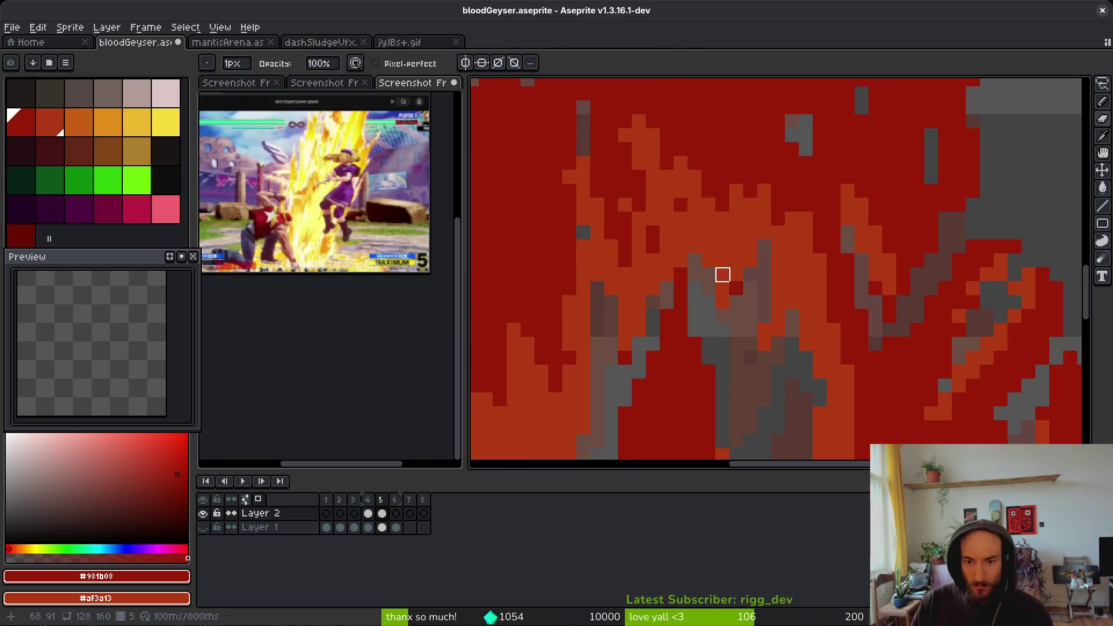
key("b")
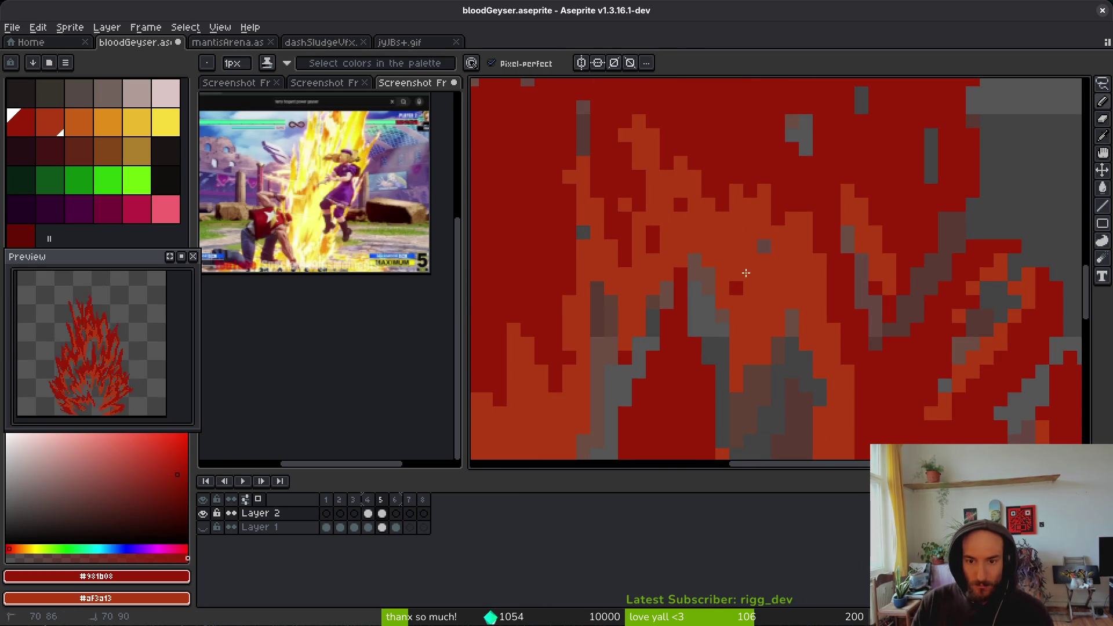
scroll(782, 301, "up", 3)
scroll(771, 255, "up", 5)
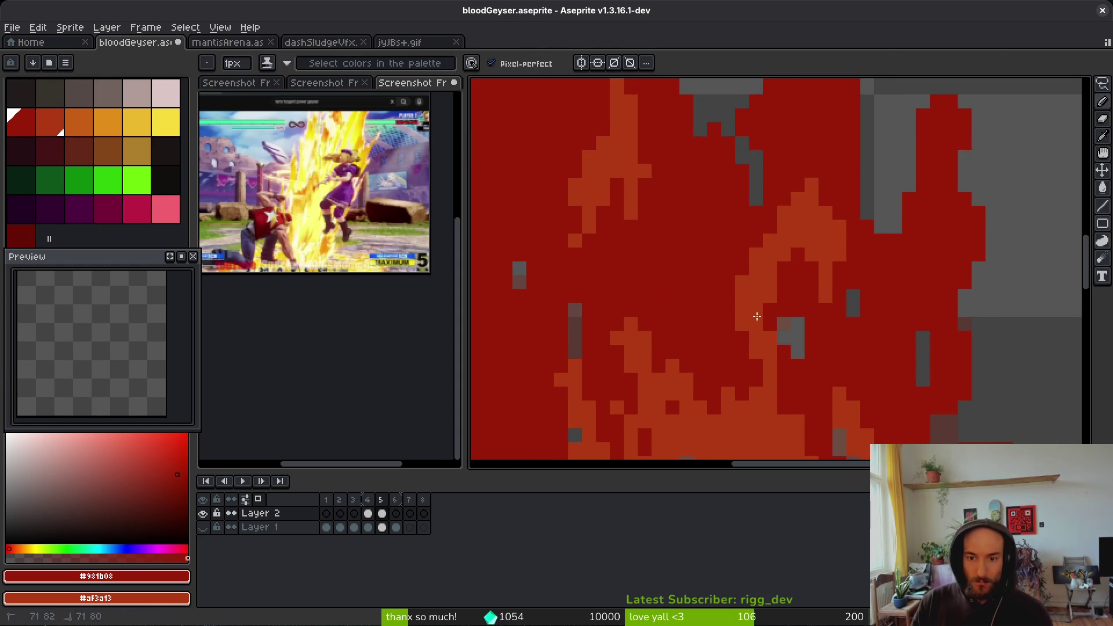
key("e")
left_click_drag(797, 255, 769, 367)
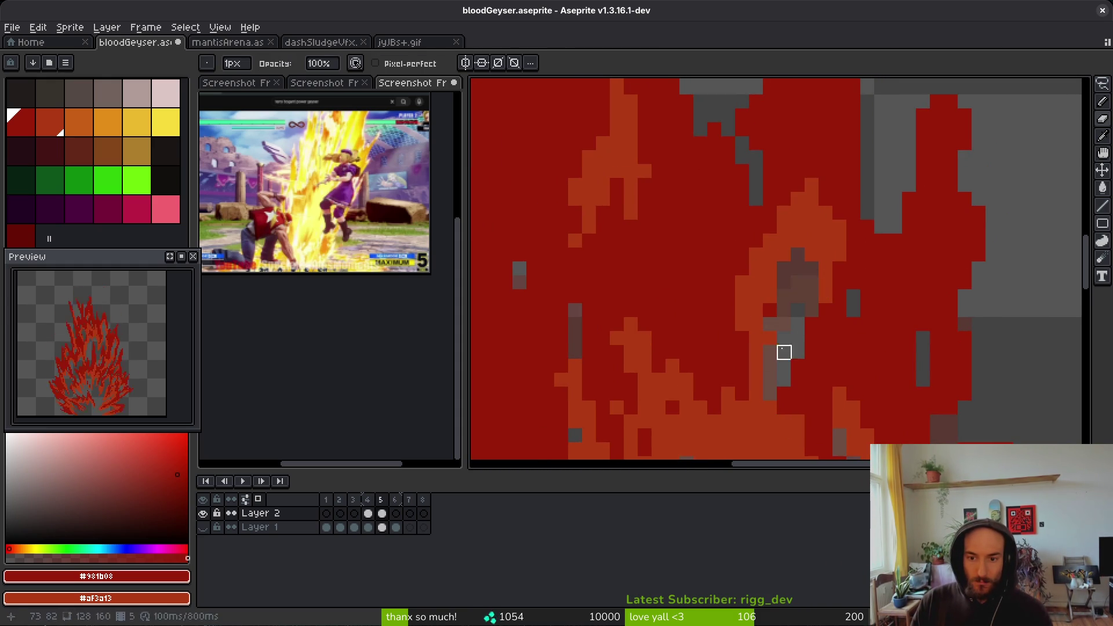
key("b")
left_click_drag(769, 310, 756, 365)
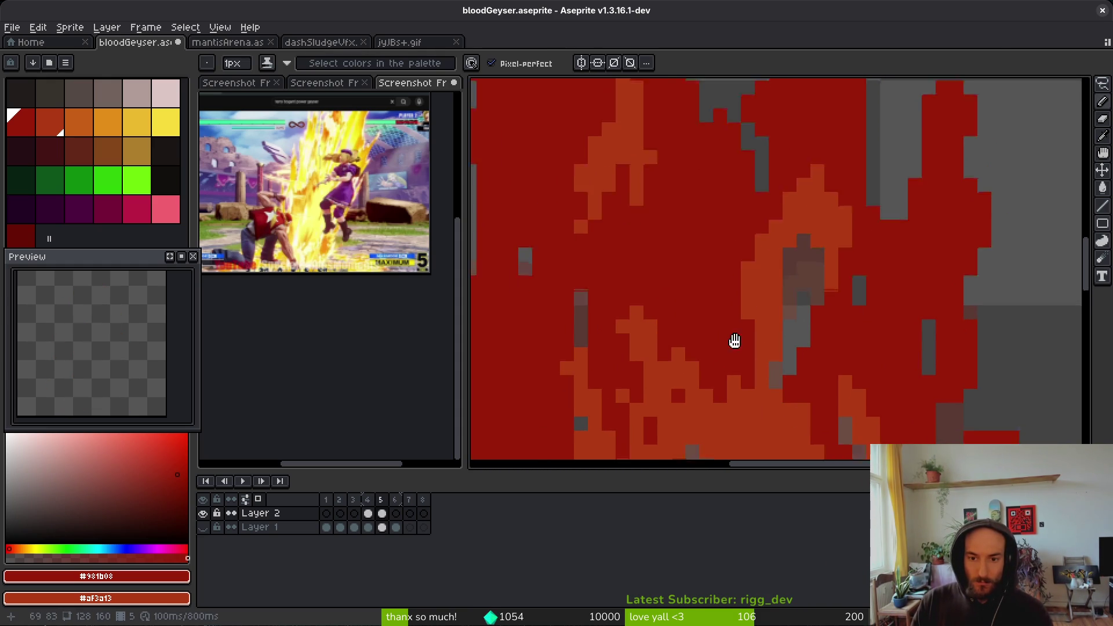
- Paint orange shading-ink strokes along the red flame tongues
scroll(724, 359, "down", 5)
scroll(706, 261, "down", 5)
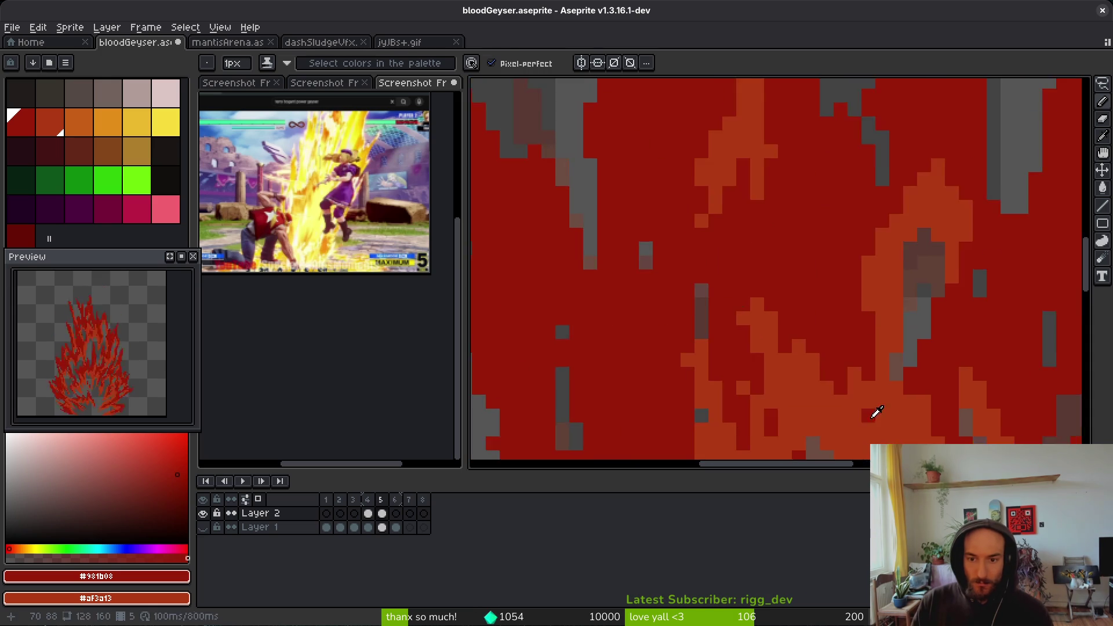
scroll(846, 317, "up", 2)
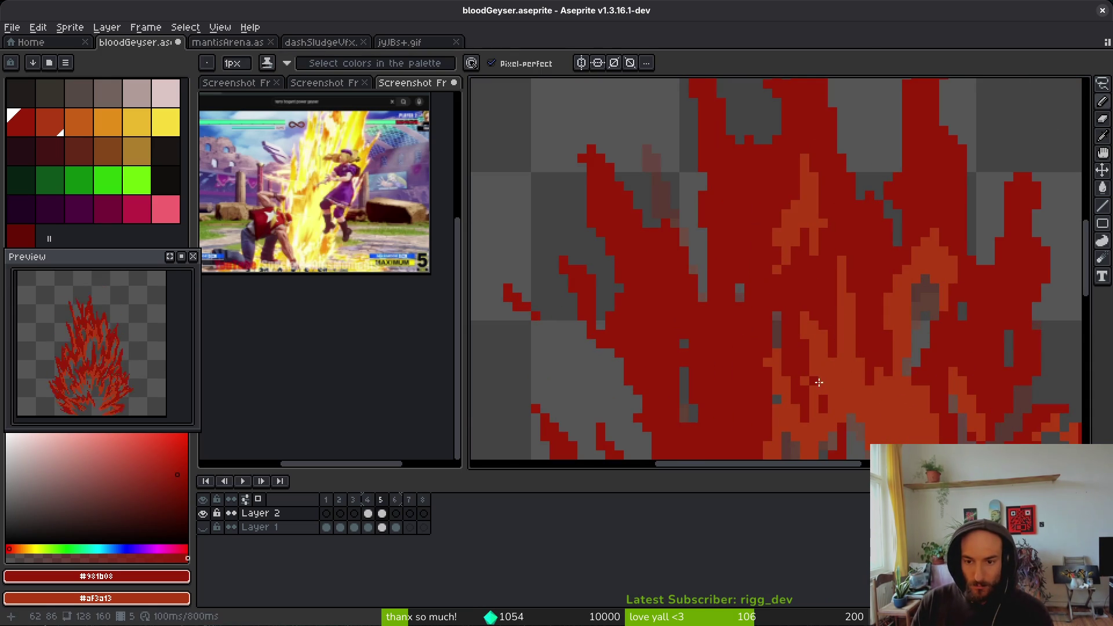
scroll(818, 382, "down", 2)
scroll(923, 360, "down", 1)
scroll(924, 360, "down", 3)
scroll(889, 323, "up", 5)
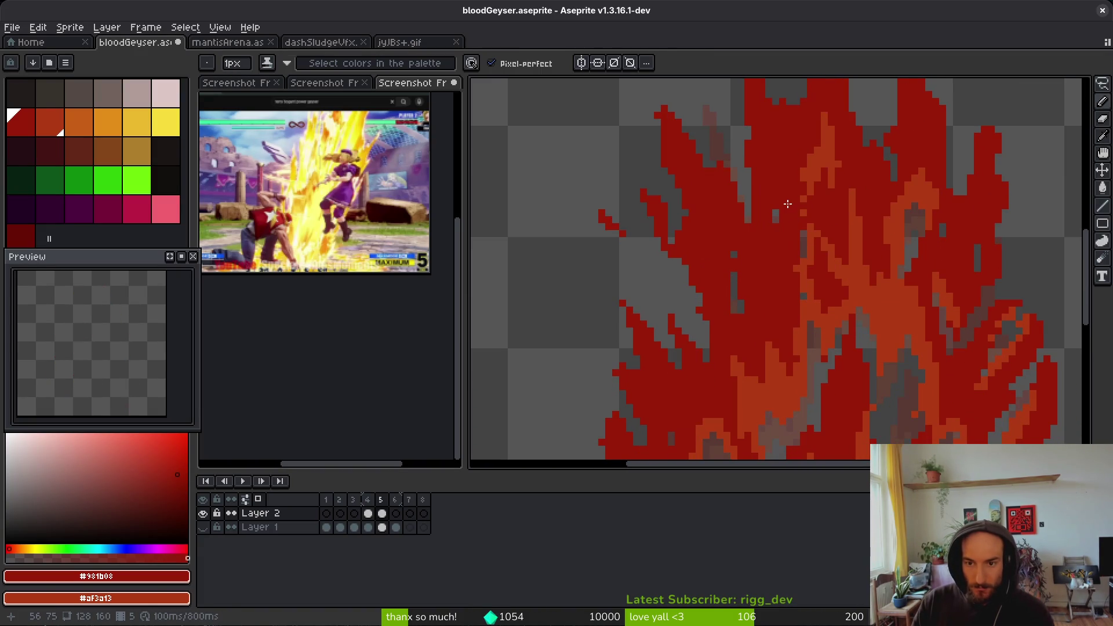
scroll(788, 226, "up", 2)
key("b")
mouse_move(788, 218)
left_mouse_down()
mouse_move(745, 249)
mouse_move(782, 183)
left_mouse_up()
left_click(747, 231)
left_click_drag(774, 306, 774, 334)
scroll(769, 324, "down", 4)
scroll(844, 348, "up", 1)
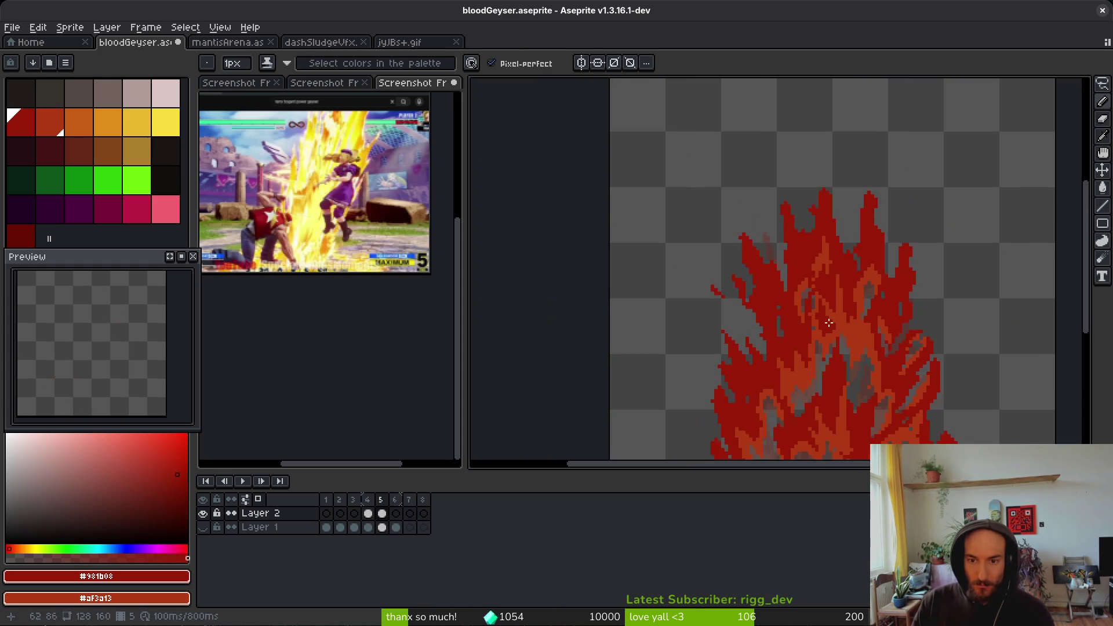
scroll(781, 280, "up", 3)
scroll(782, 281, "down", 1)
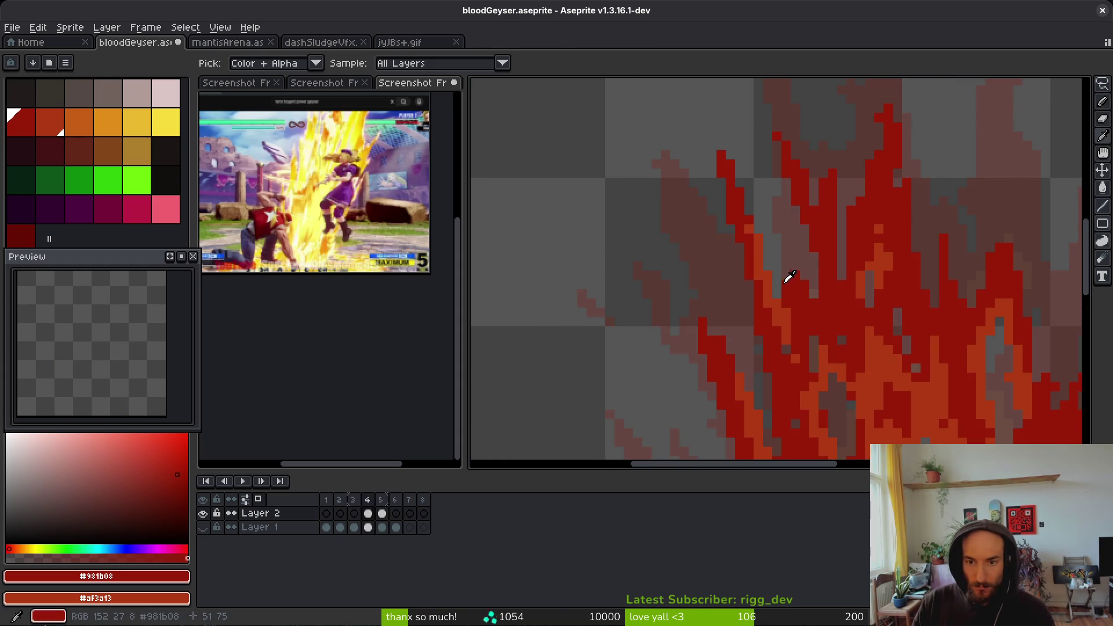
- Lift the left flame tongue higher using a freehand Lasso selection
scroll(777, 303, "up", 1)
key("shift+w")
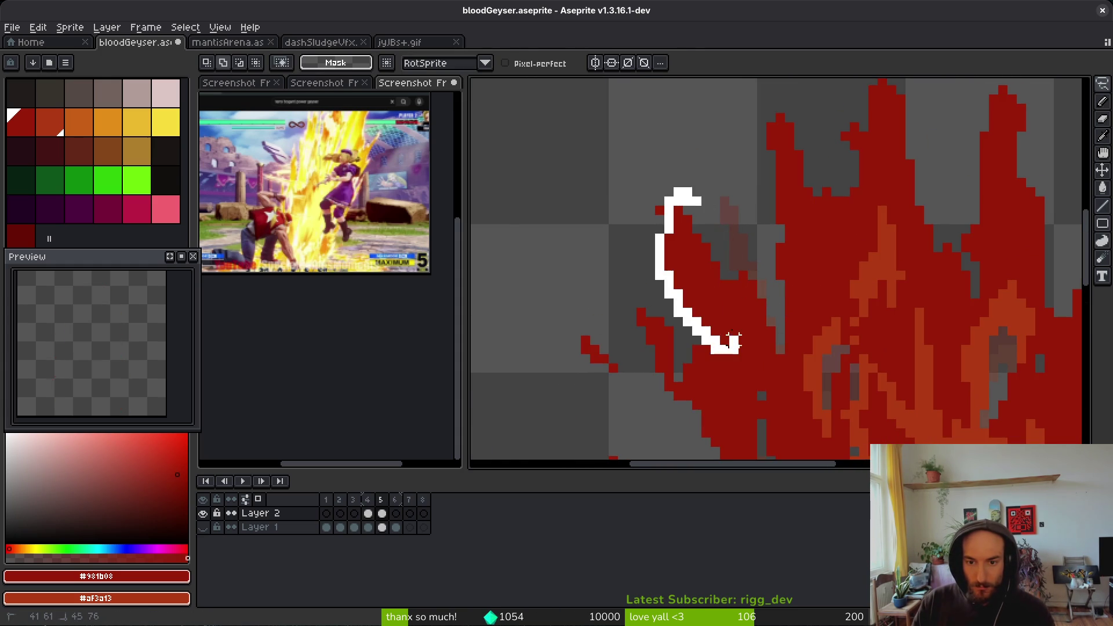
left_click_drag(729, 349, 728, 350)
left_click_drag(700, 268, 695, 253)
key("Return")
- Paint orange shade highlight strokes along the red flame
key("b")
left_click_drag(724, 371, 713, 289)
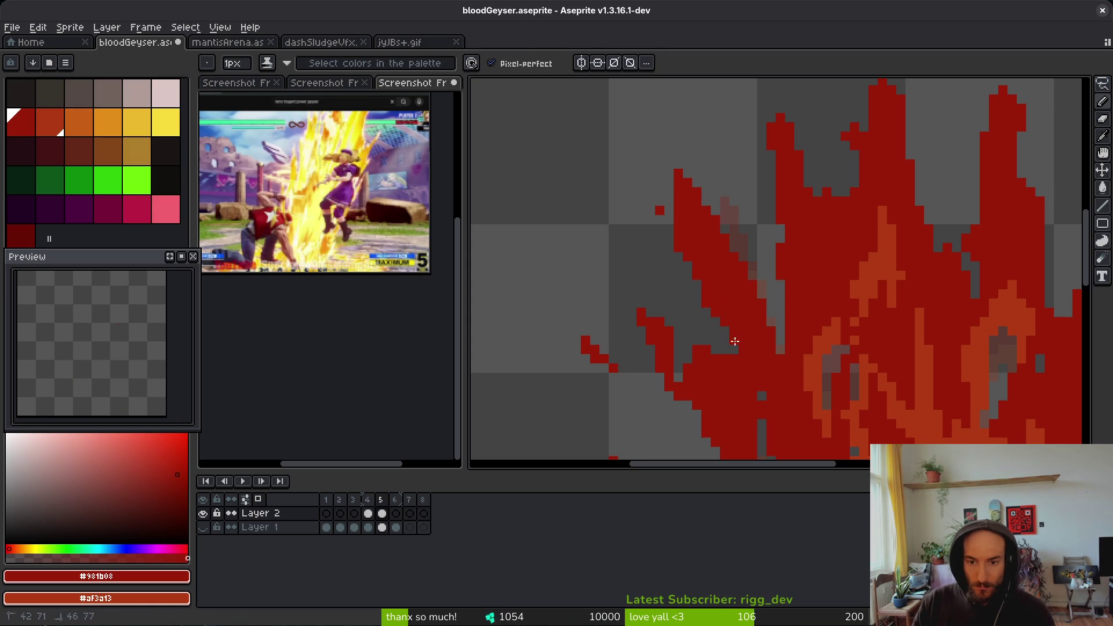
key("e")
key("b")
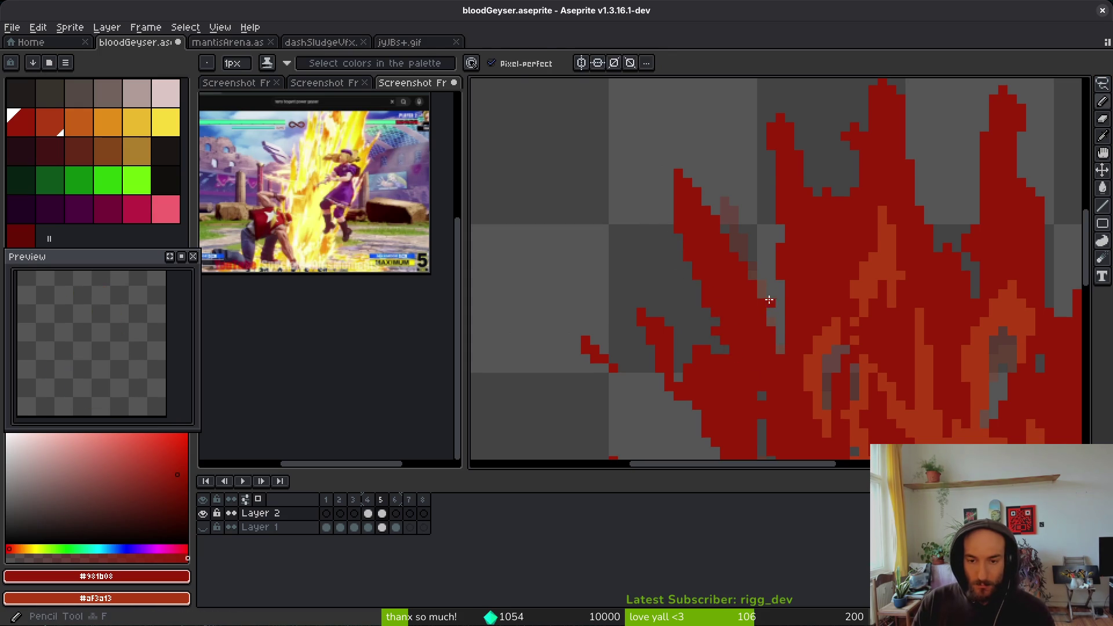
left_click_drag(732, 255, 760, 286)
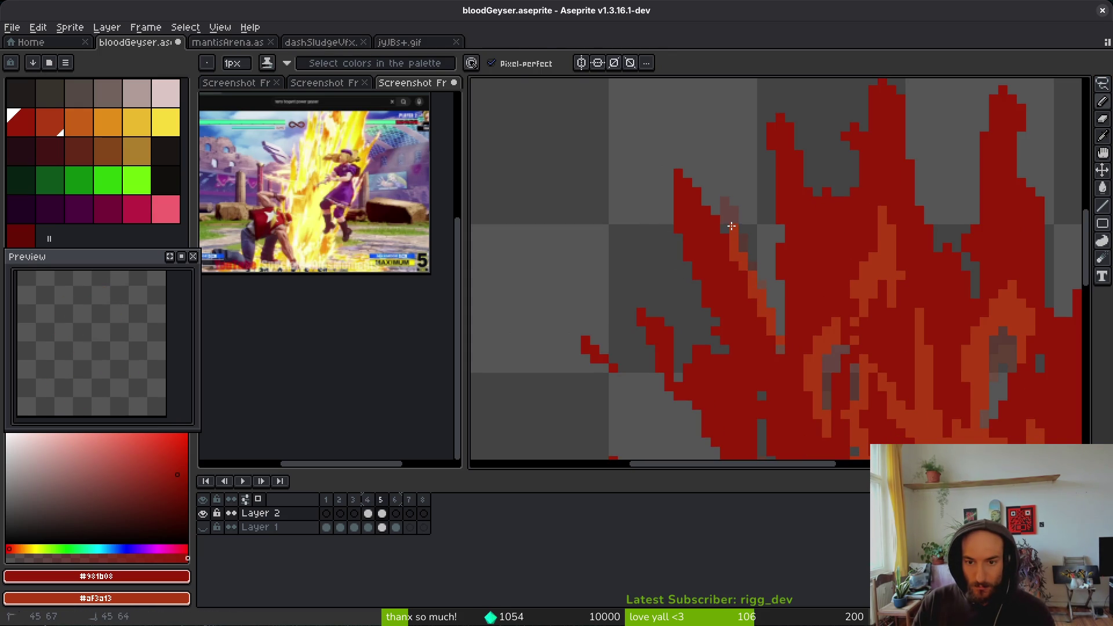
left_click_drag(724, 221, 734, 252)
- Add lighter orange shade pixels across the upper right of the flame
key("i")
scroll(820, 298, "down", 4)
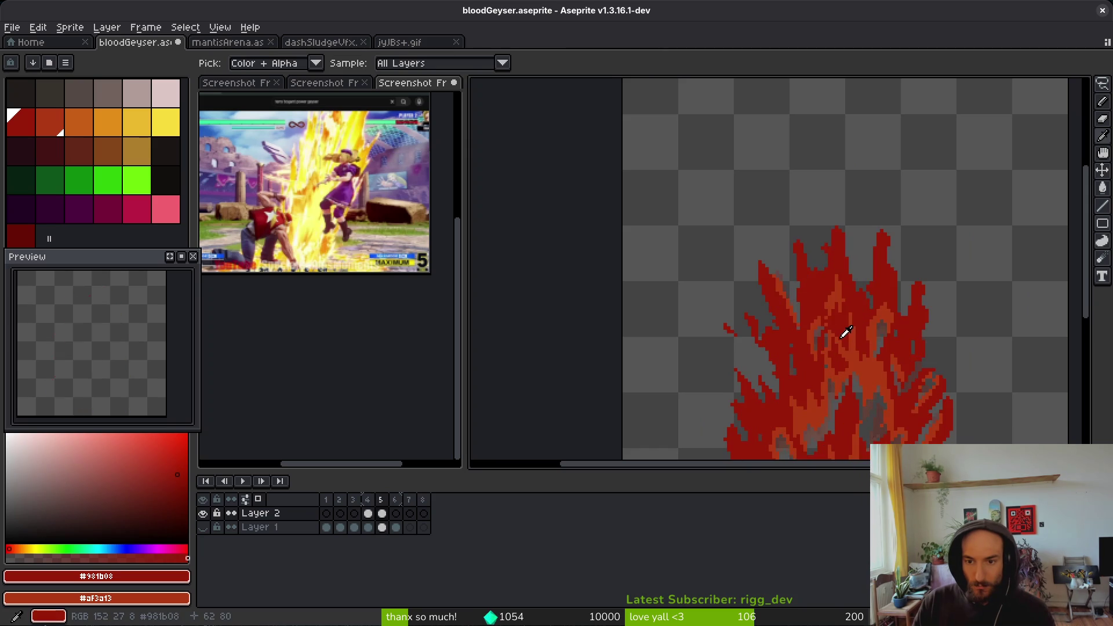
key("b")
scroll(741, 253, "up", 2)
scroll(747, 172, "up", 1)
scroll(747, 172, "up", 3)
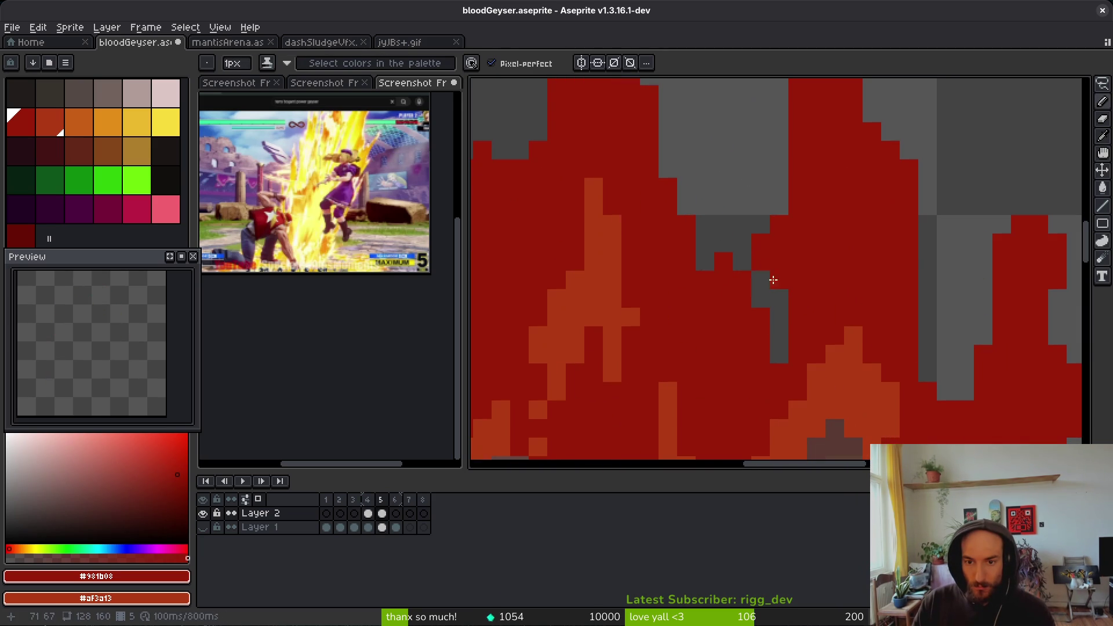
left_click_drag(741, 243, 780, 316)
scroll(845, 355, "up", 2)
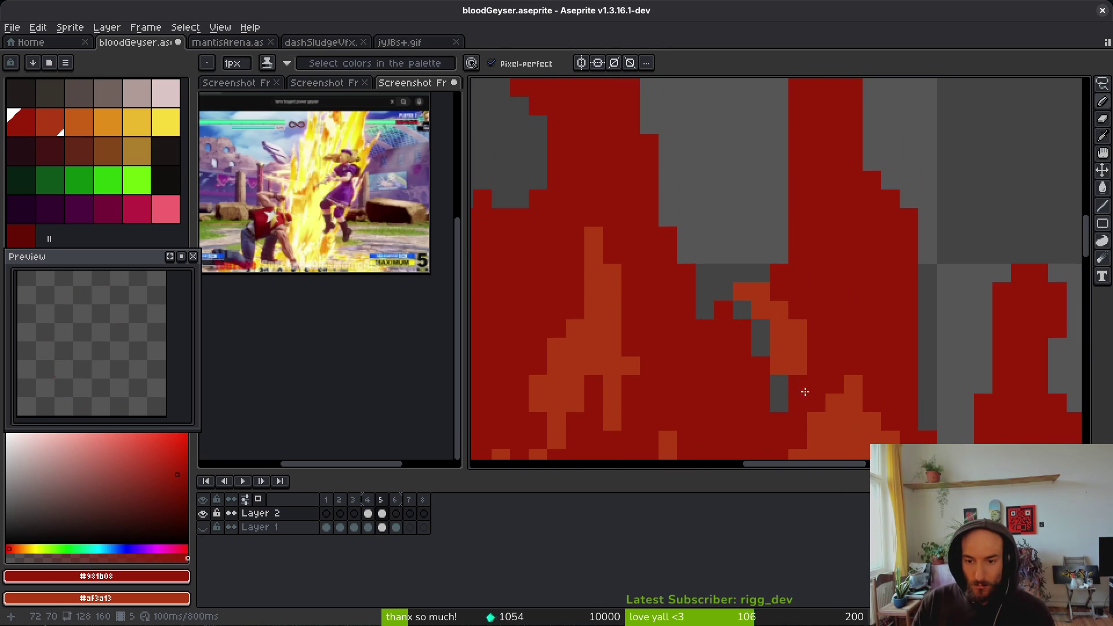
scroll(799, 384, "down", 5)
scroll(807, 281, "up", 5)
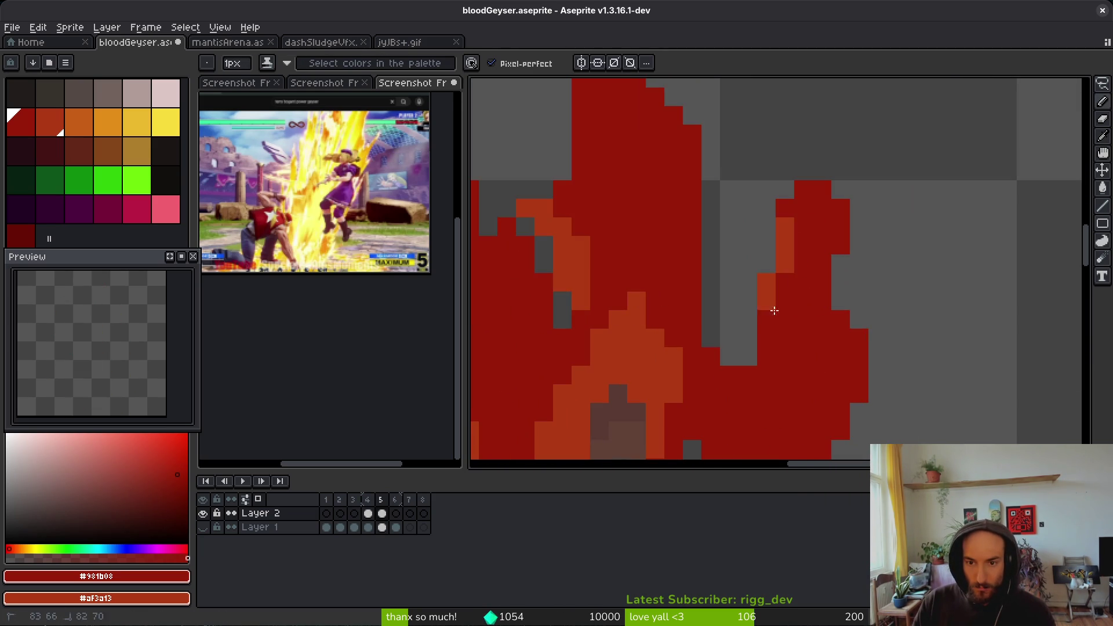
scroll(740, 244, "down", 1)
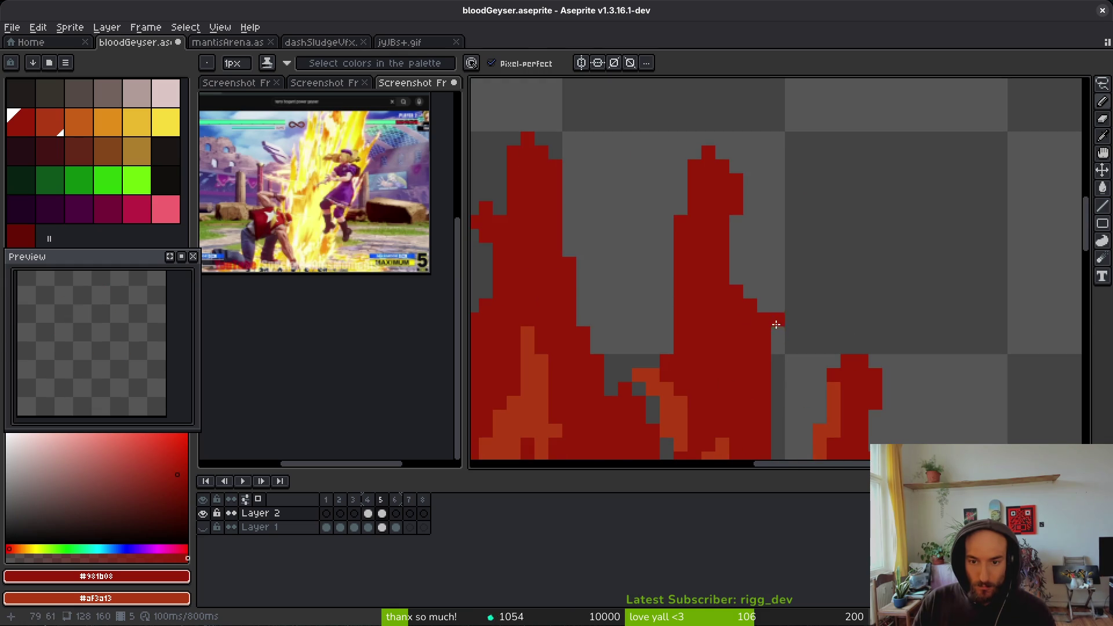
- Undo the stray red-pixel stroke and re-pick a canvas colour for full-opacity painting
key("ctrl+z")
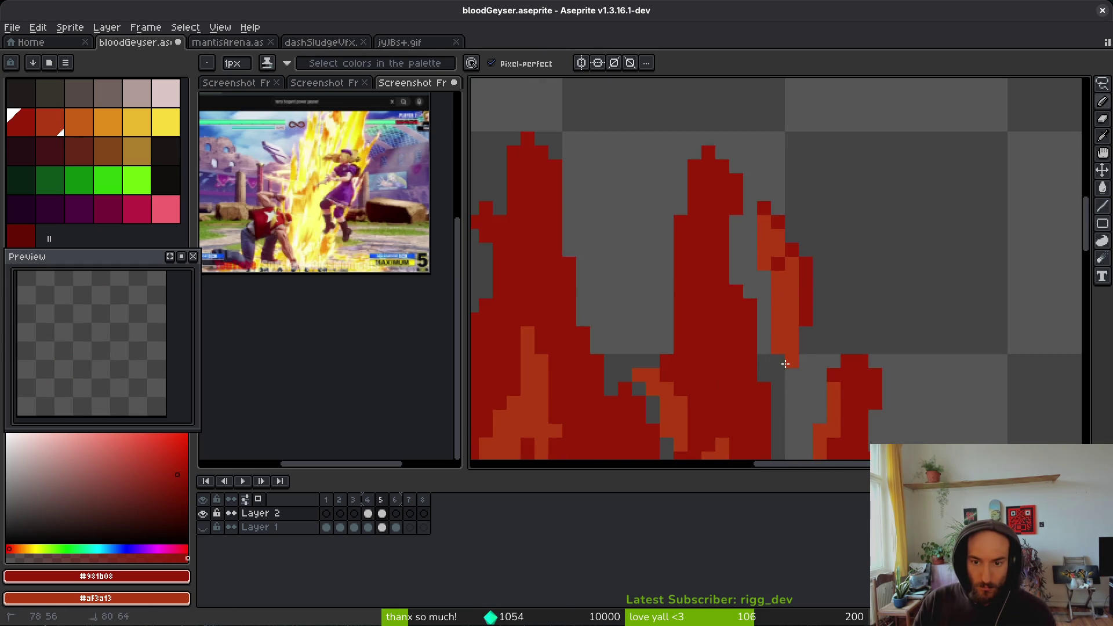
scroll(852, 342, "down", 6)
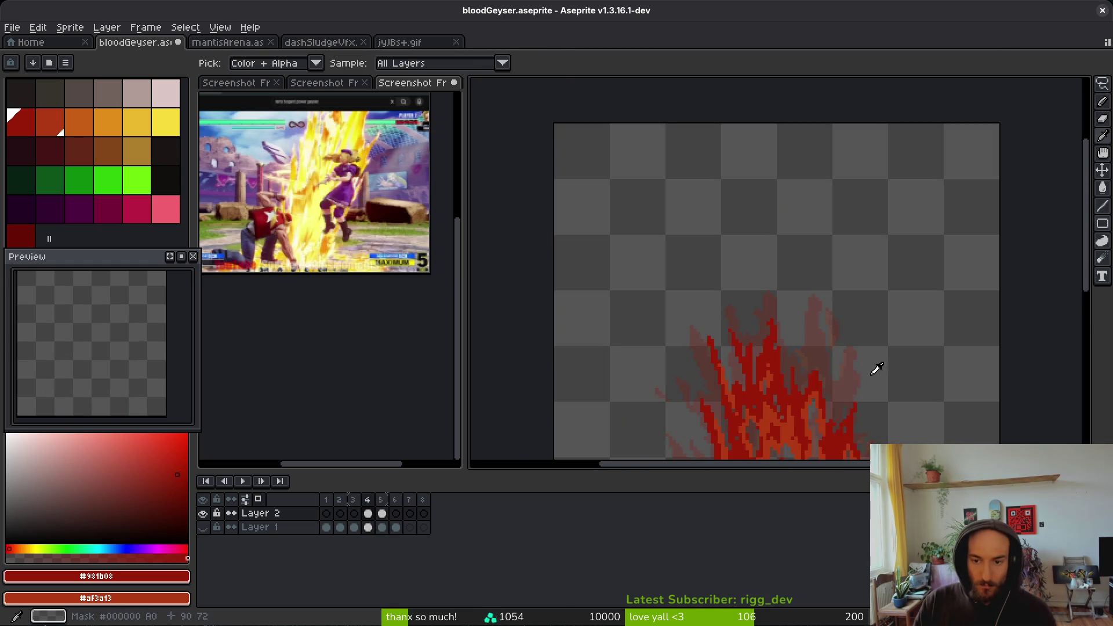
scroll(844, 390, "down", 4)
scroll(590, 369, "down", 1)
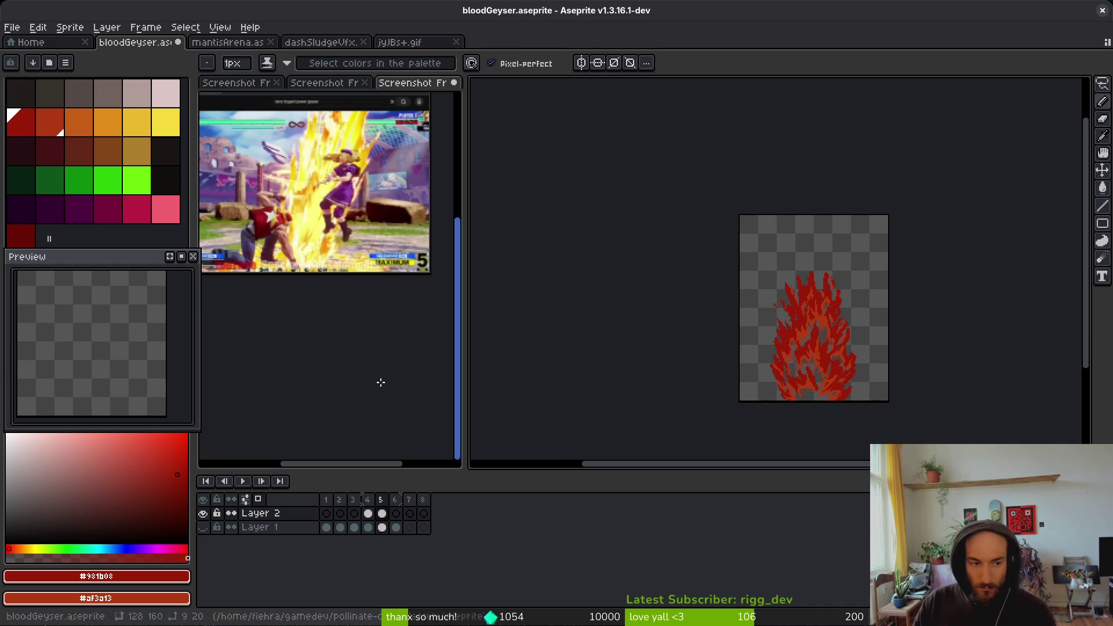
scroll(836, 329, "up", 5)
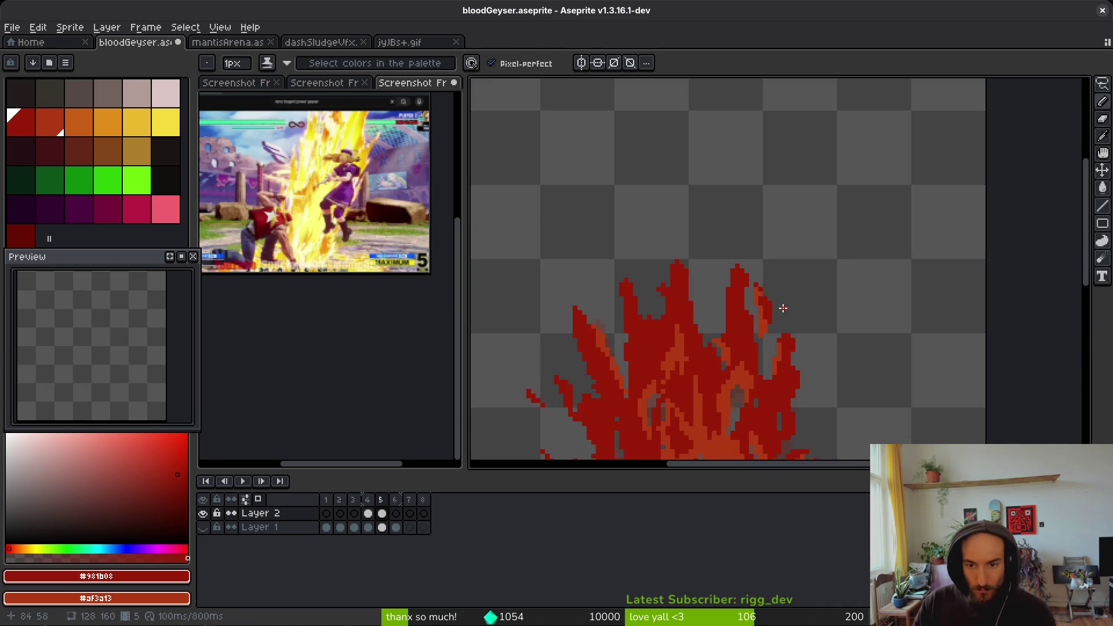
scroll(790, 310, "up", 3)
key("b")
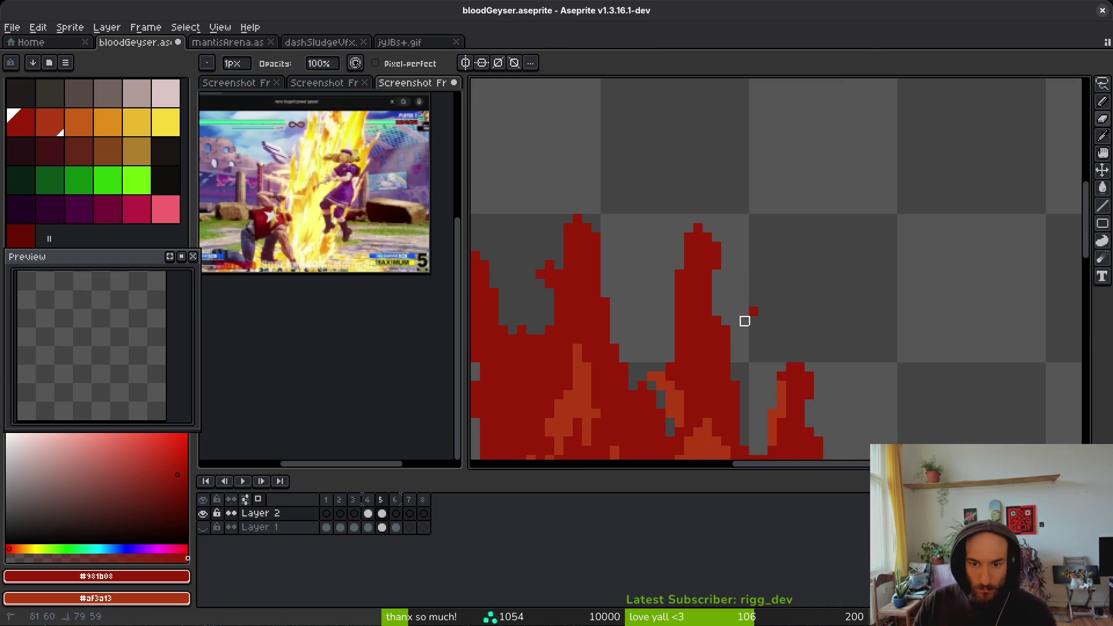
scroll(744, 322, "down", 3)
scroll(840, 276, "up", 2)
key("i")
key("b")
scroll(754, 325, "up", 2)
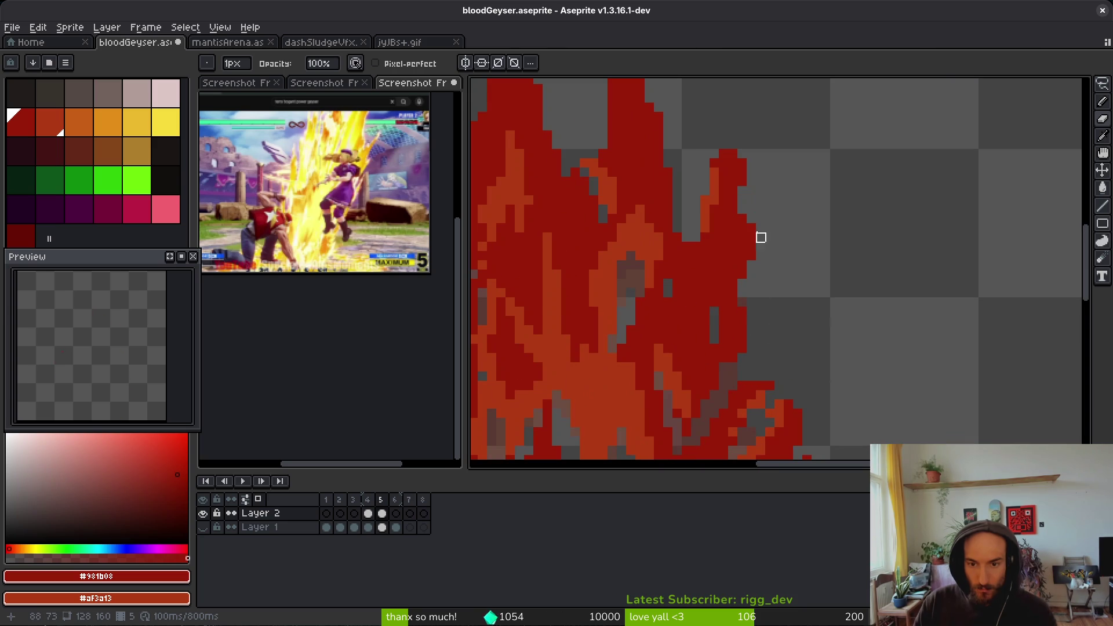
- Select the right flame tip and shift it right and down
key("q")
left_click_drag(741, 119, 723, 189)
mouse_move(706, 242)
left_mouse_down()
mouse_move(724, 270)
mouse_move(769, 261)
mouse_move(736, 281)
left_mouse_up()
key("e")
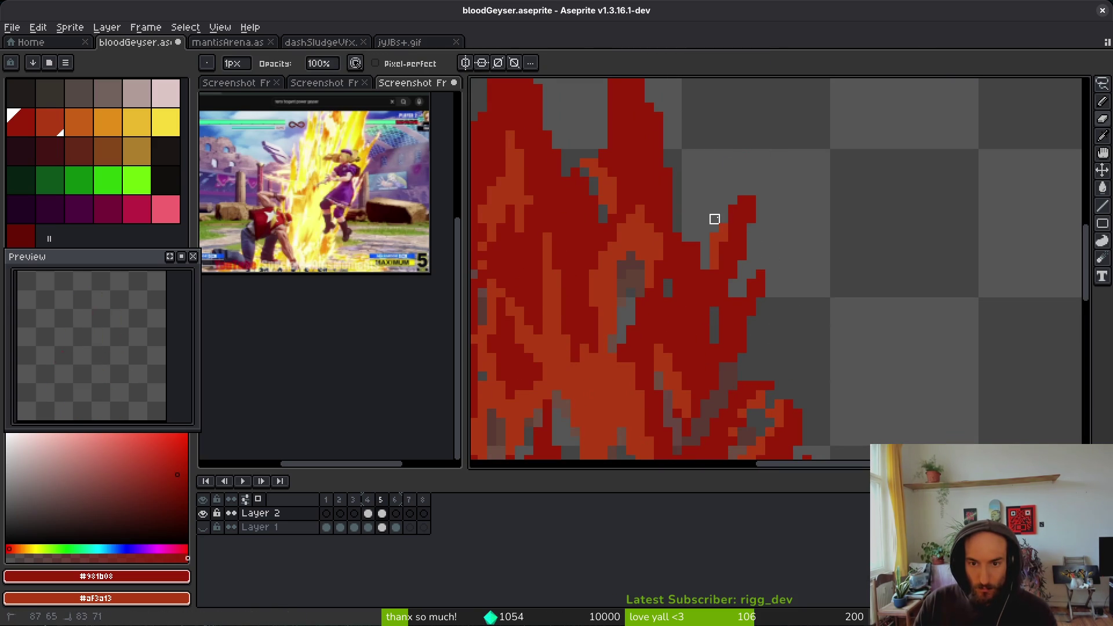
- Recolour the moved flame tip's pixels orange with shade ink
key("s")
left_click_drag(748, 200, 729, 223)
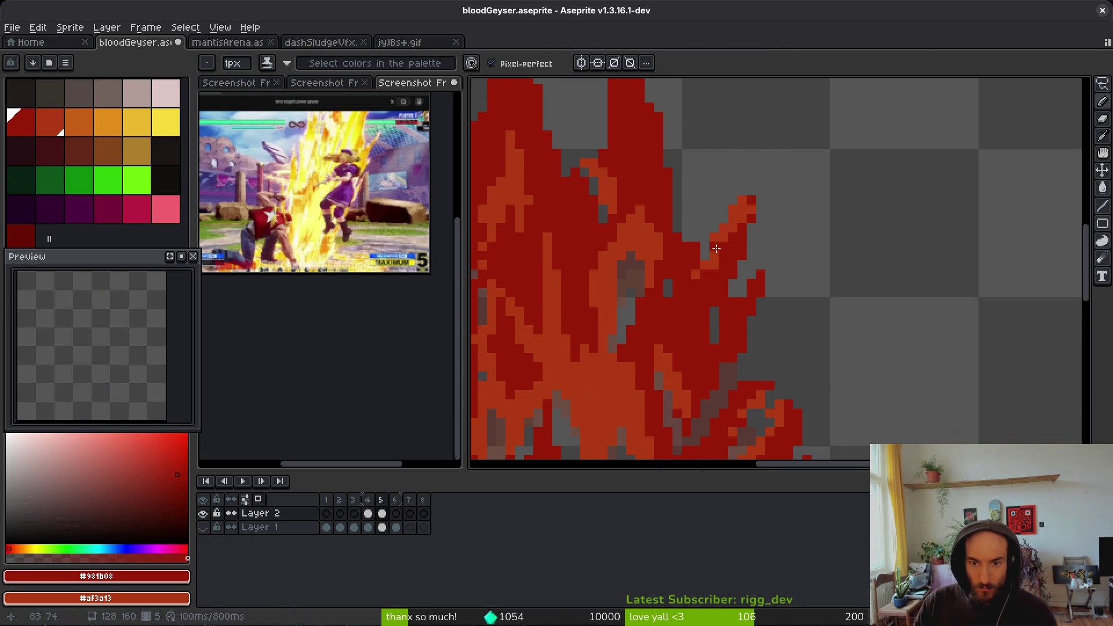
scroll(753, 305, "down", 3)
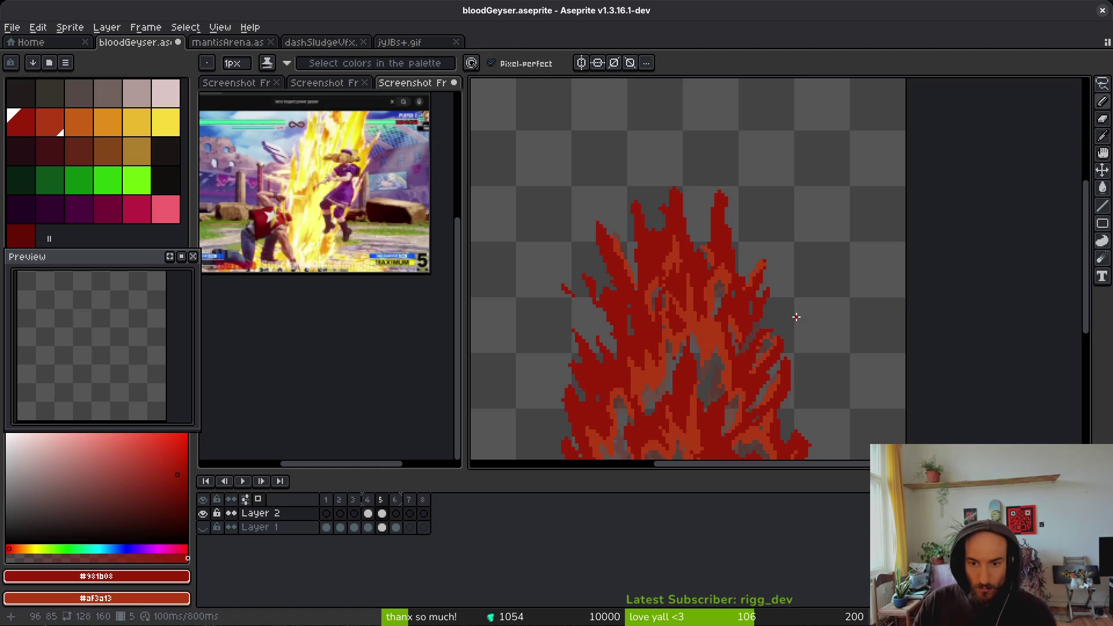
scroll(790, 316, "down", 2)
- Pick a colour and draw an orange highlight line on frame 5's flame
key("i")
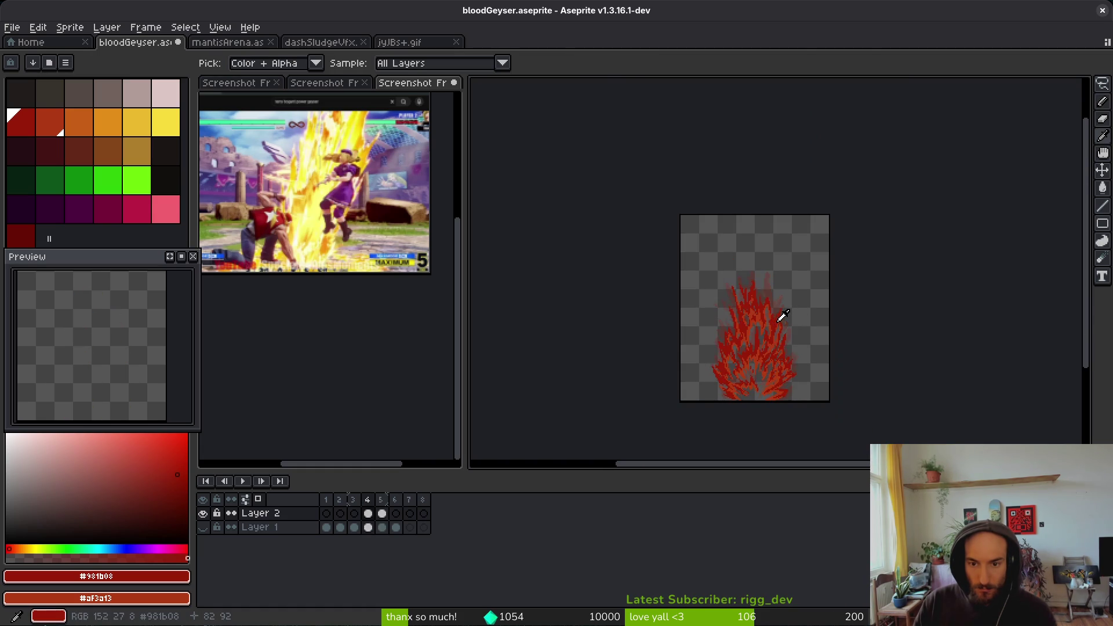
key("comma")
scroll(773, 307, "up", 8)
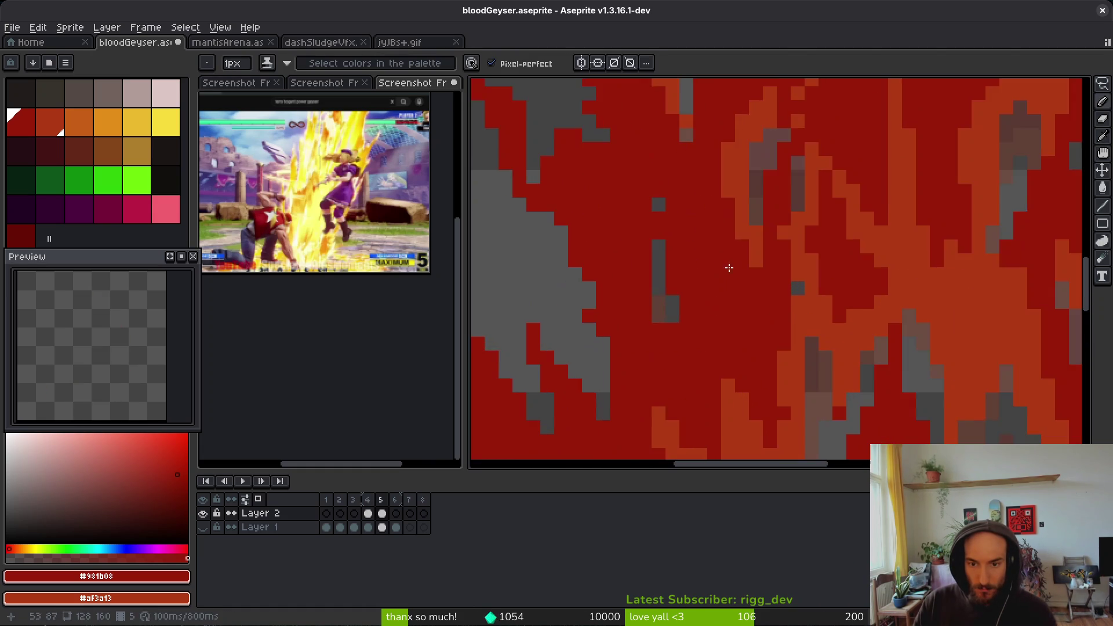
key("period")
key("b")
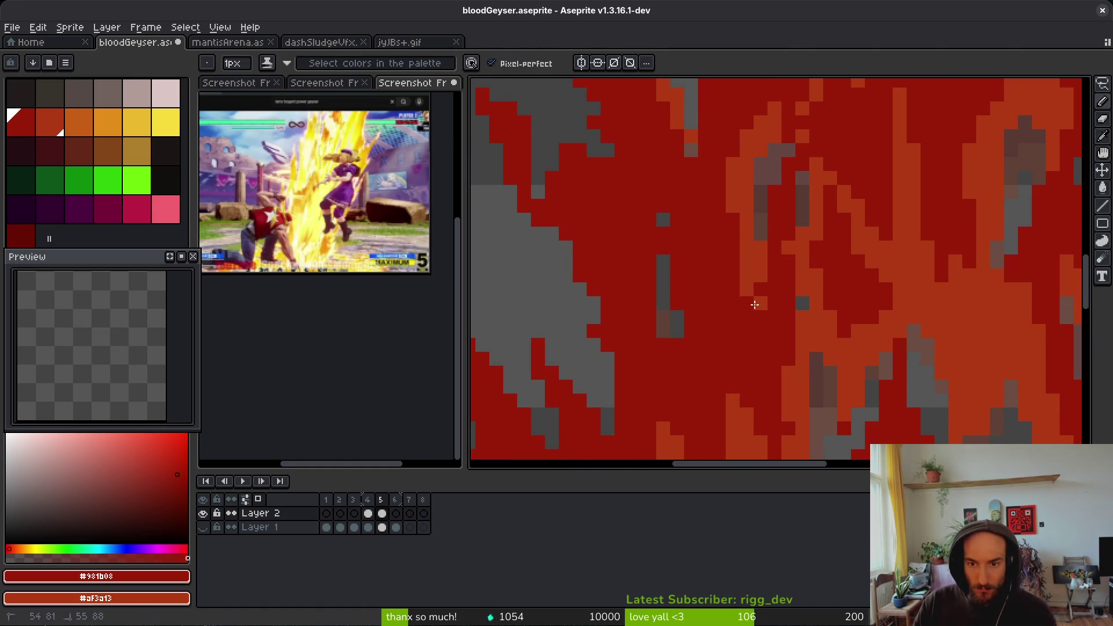
left_click_drag(718, 206, 714, 163)
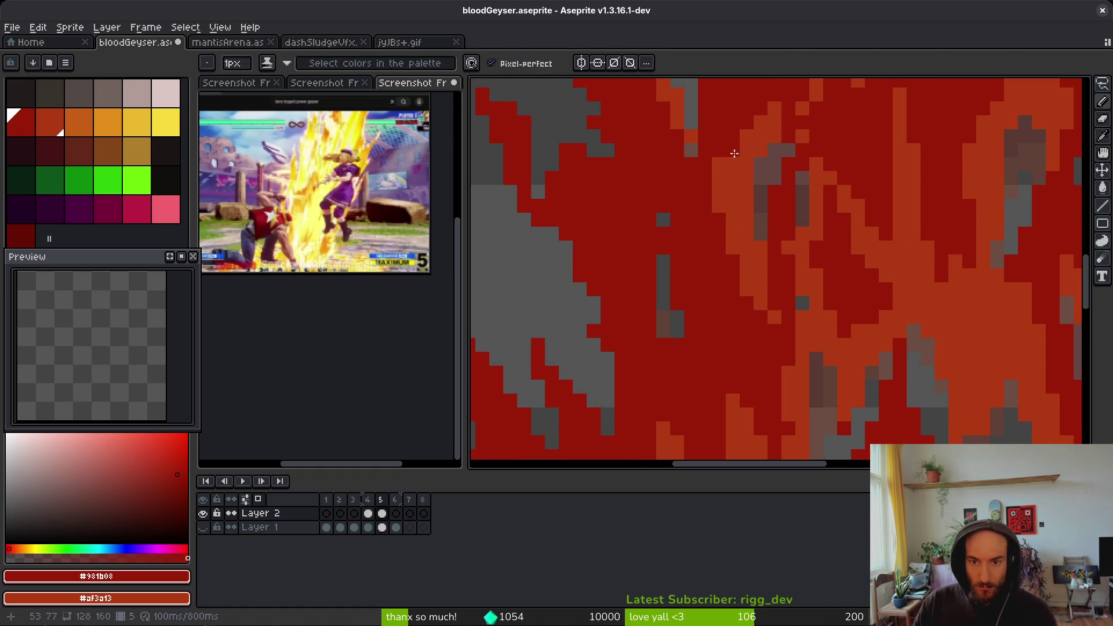
- Add matching diagonal orange highlights on frames 4 and 5
scroll(780, 154, "down", 5)
key("i")
key("comma")
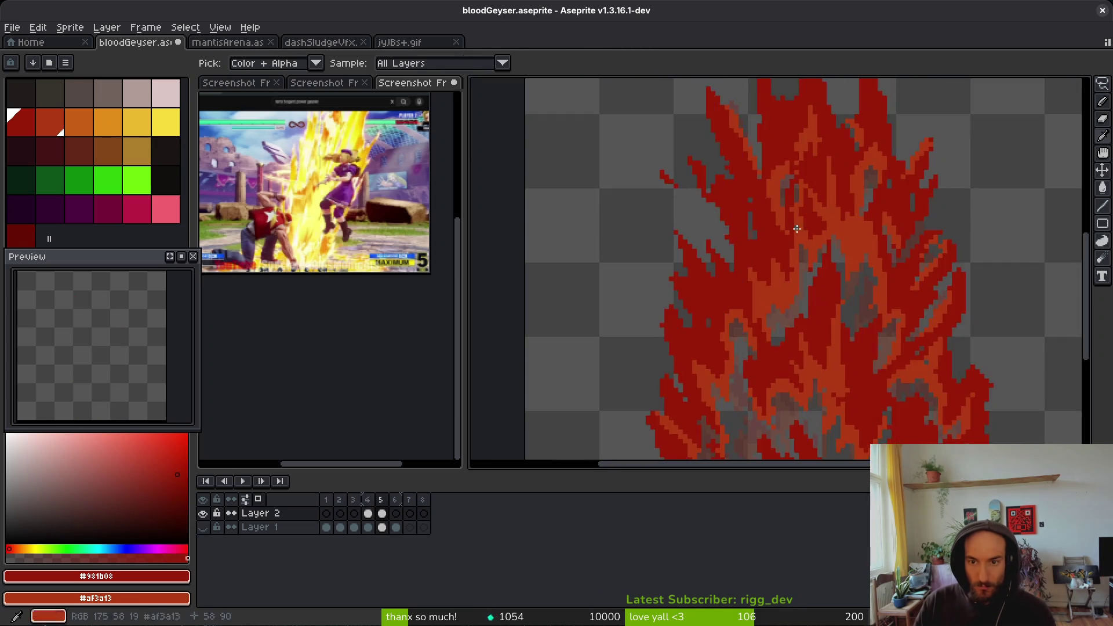
key("b")
scroll(764, 268, "up", 3)
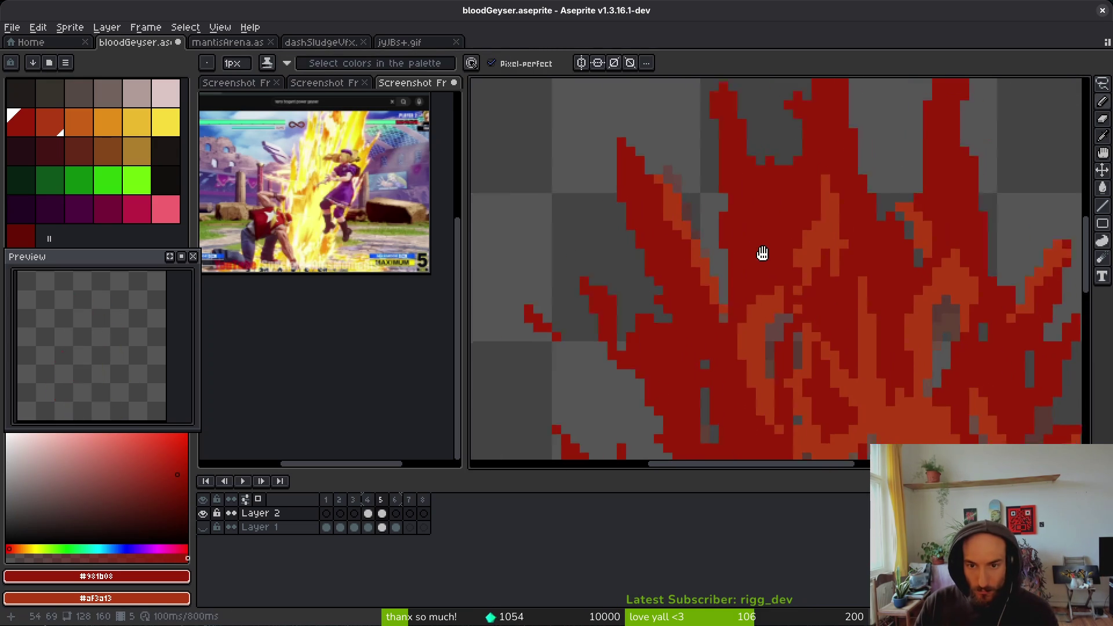
left_click_drag(754, 244, 777, 322)
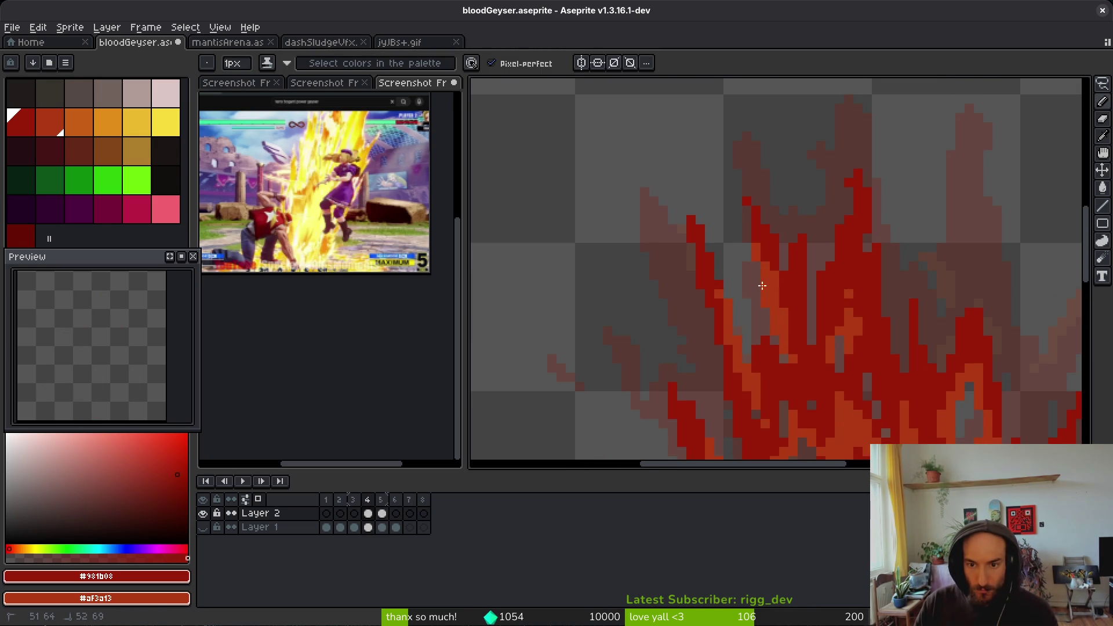
key("period")
scroll(776, 303, "up", 2)
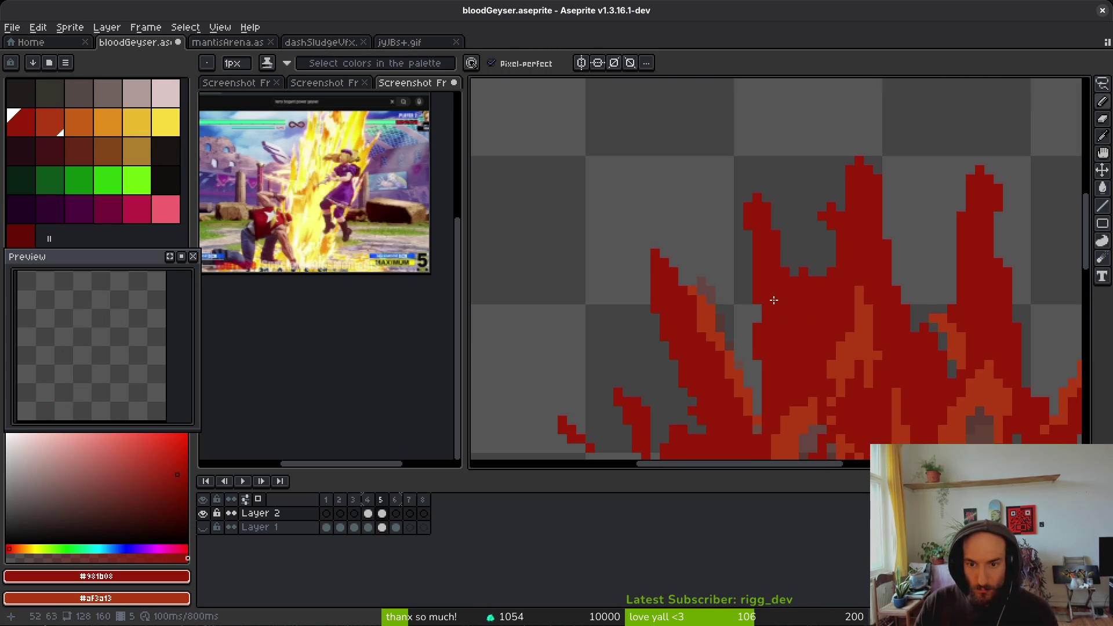
mouse_move(784, 347)
left_mouse_down()
mouse_move(752, 243)
mouse_move(773, 312)
left_mouse_up()
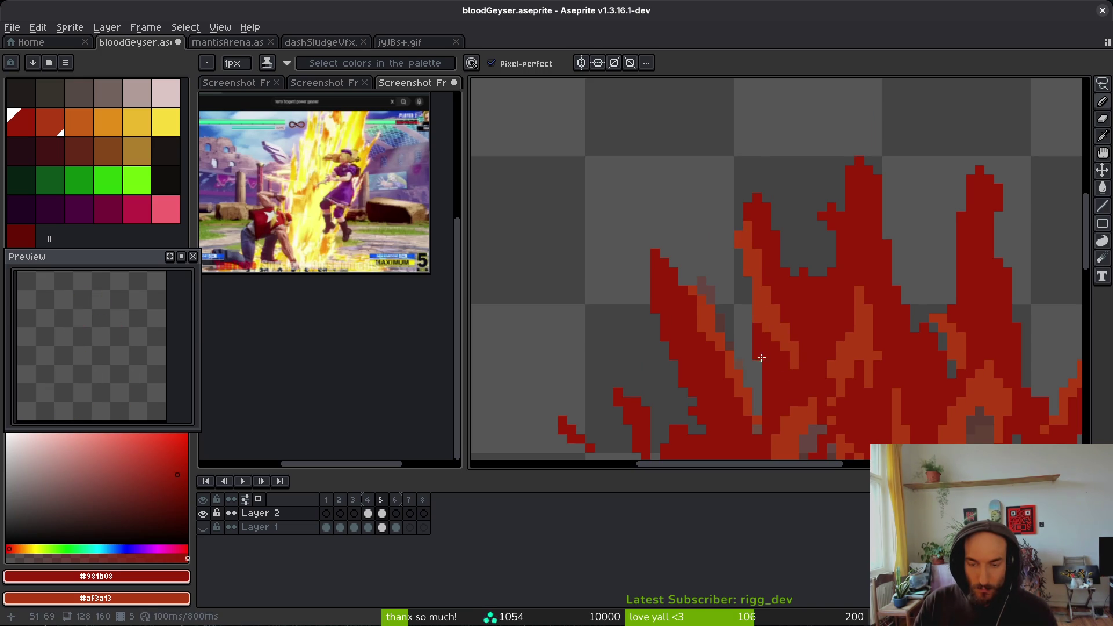
- Paint orange pixels into the flame's lower area
scroll(768, 347, "up", 2)
scroll(768, 307, "down", 5)
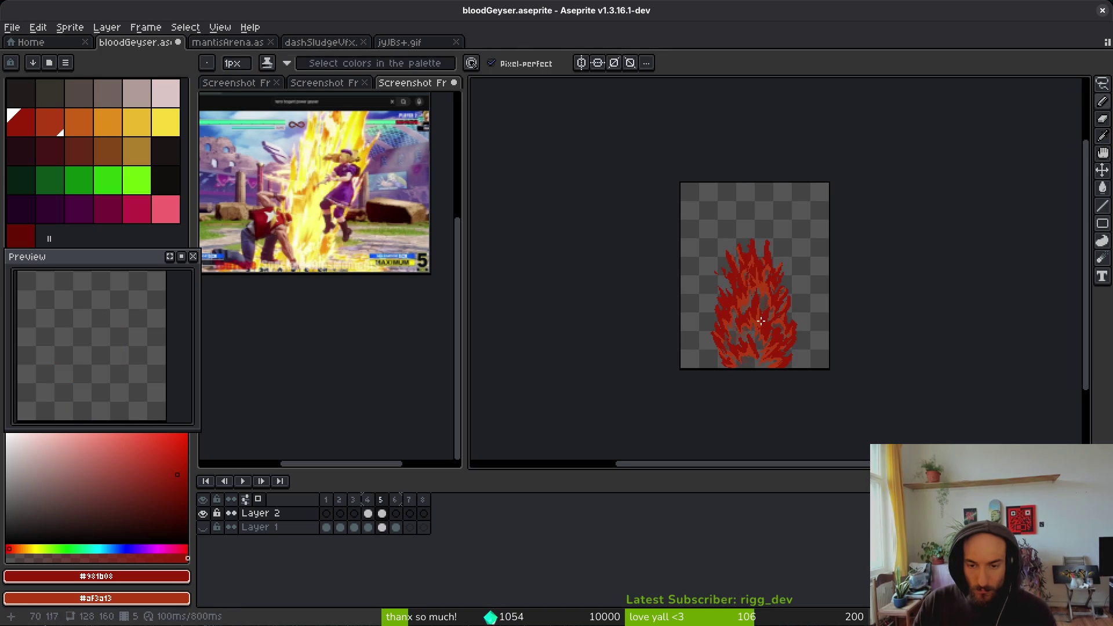
scroll(769, 284, "up", 3)
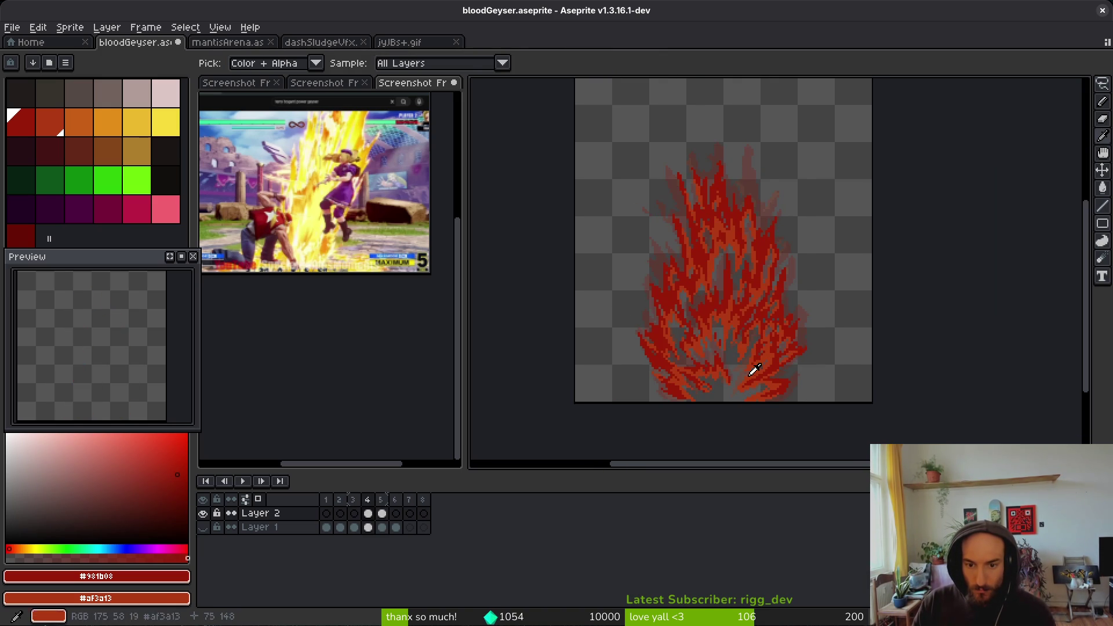
key("b")
scroll(714, 376, "up", 4)
scroll(656, 328, "up", 2)
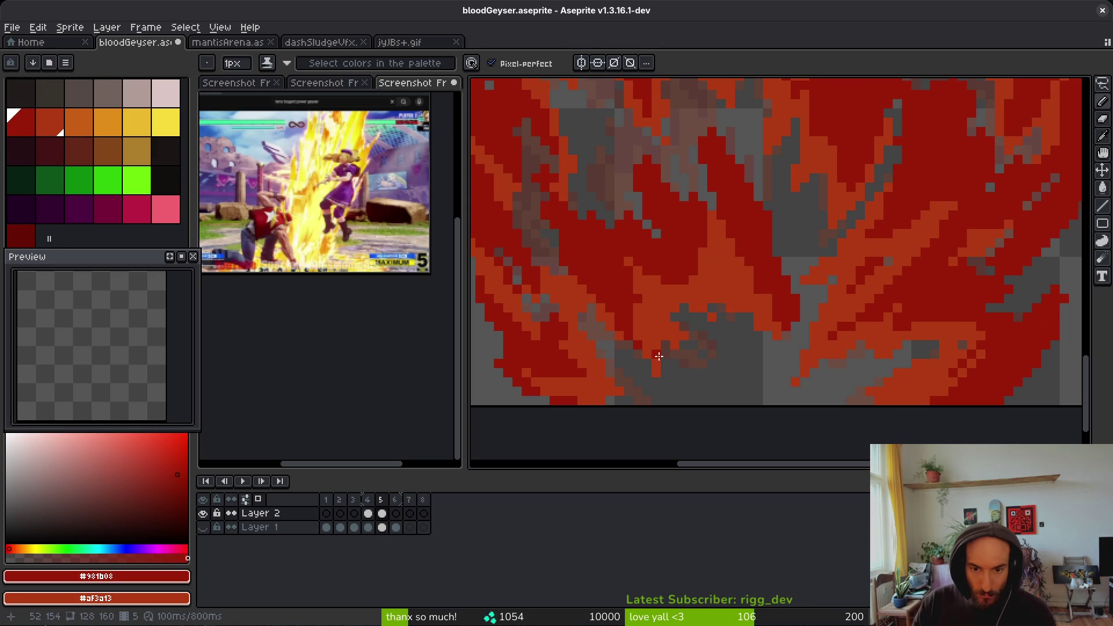
scroll(653, 350, "up", 3)
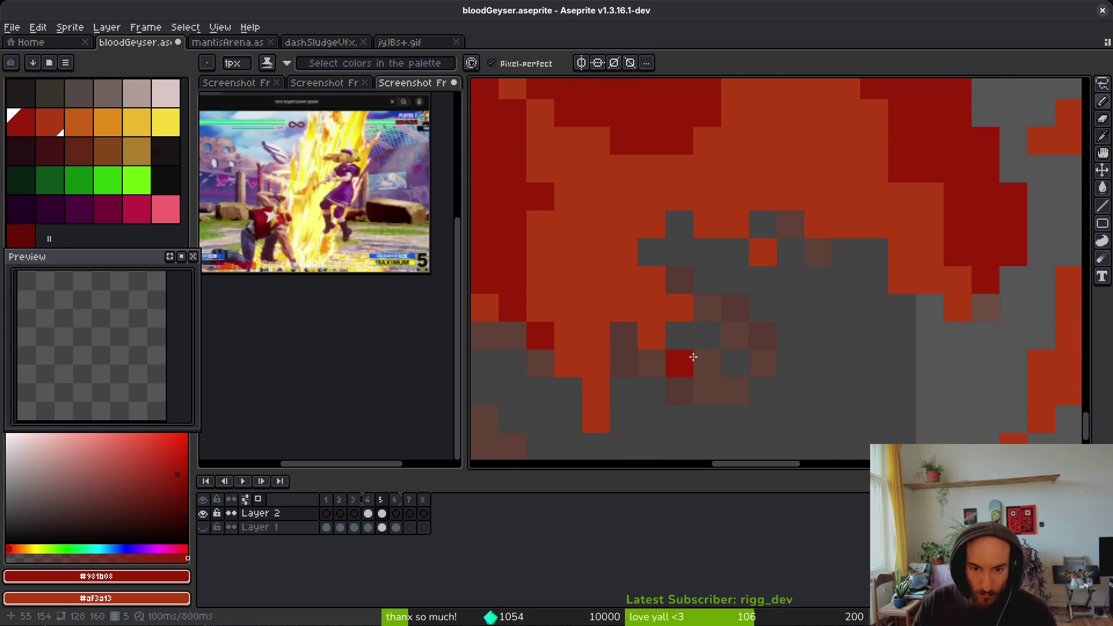
left_click_drag(673, 367, 666, 367)
- Erase stray lower-left pixels and fix single red and orange pixels
key("e")
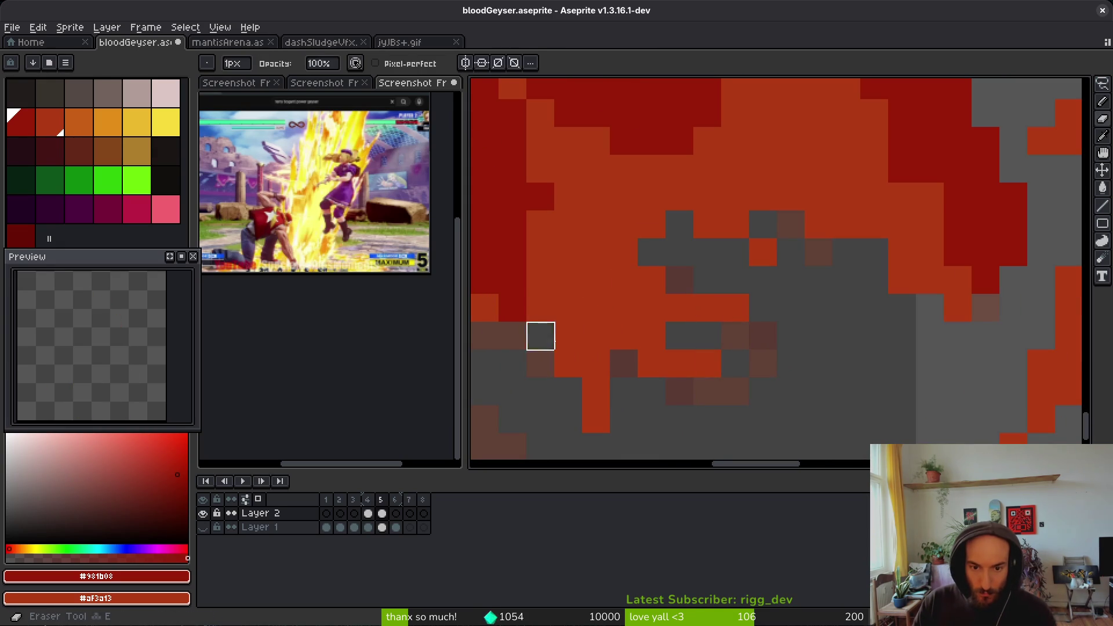
left_click_drag(539, 333, 620, 418)
key("b")
right_click(679, 280)
left_click(758, 351)
key("e")
left_click(758, 351)
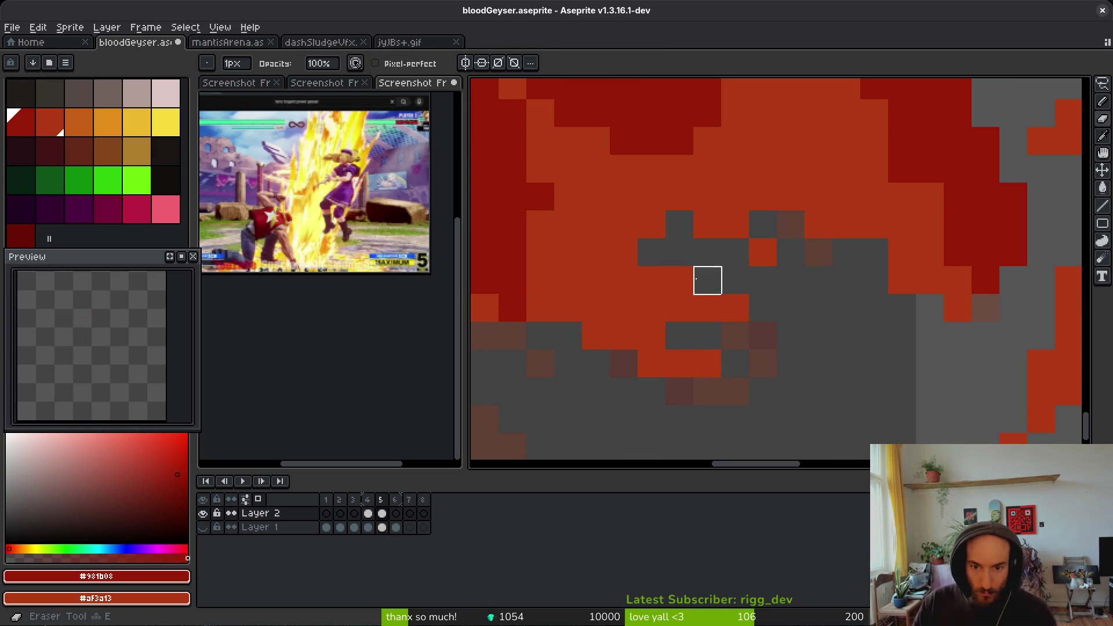
key("b")
- Compare against frame 4, then recolour a few dark red pixels orange
scroll(737, 331, "down", 4)
scroll(738, 331, "up", 3)
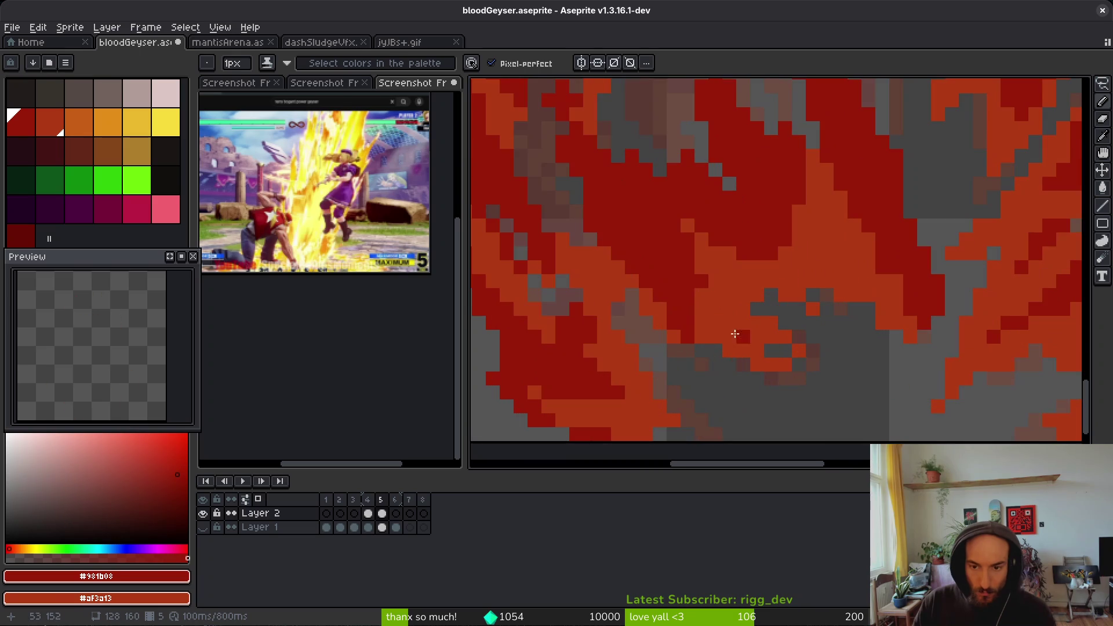
scroll(753, 336, "down", 2)
key("i")
key("Left")
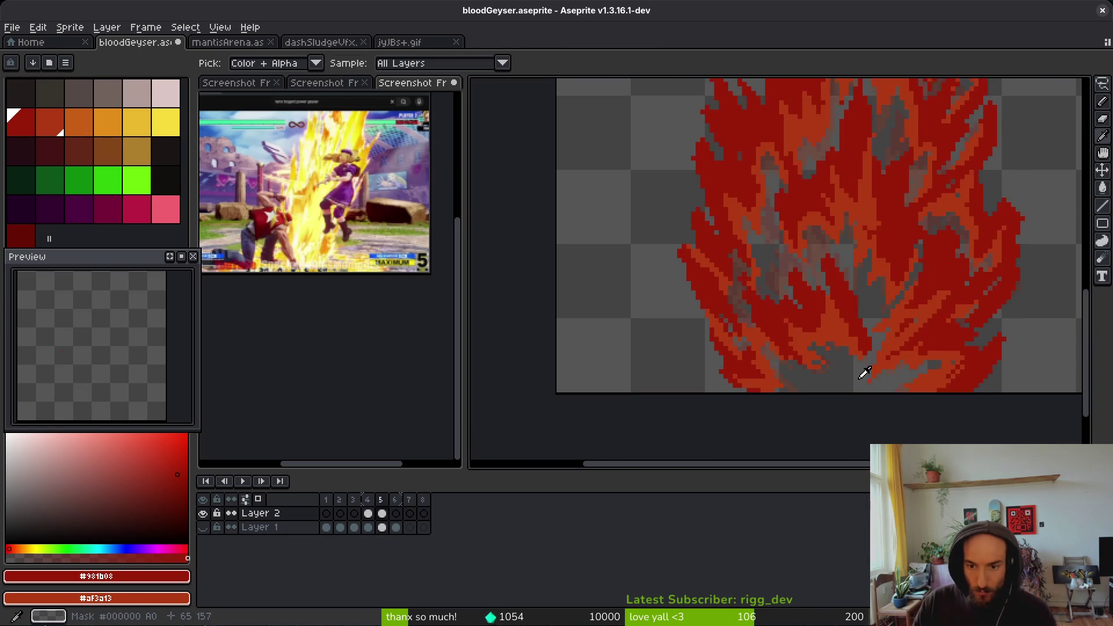
key("Right")
key("b")
scroll(829, 369, "up", 3)
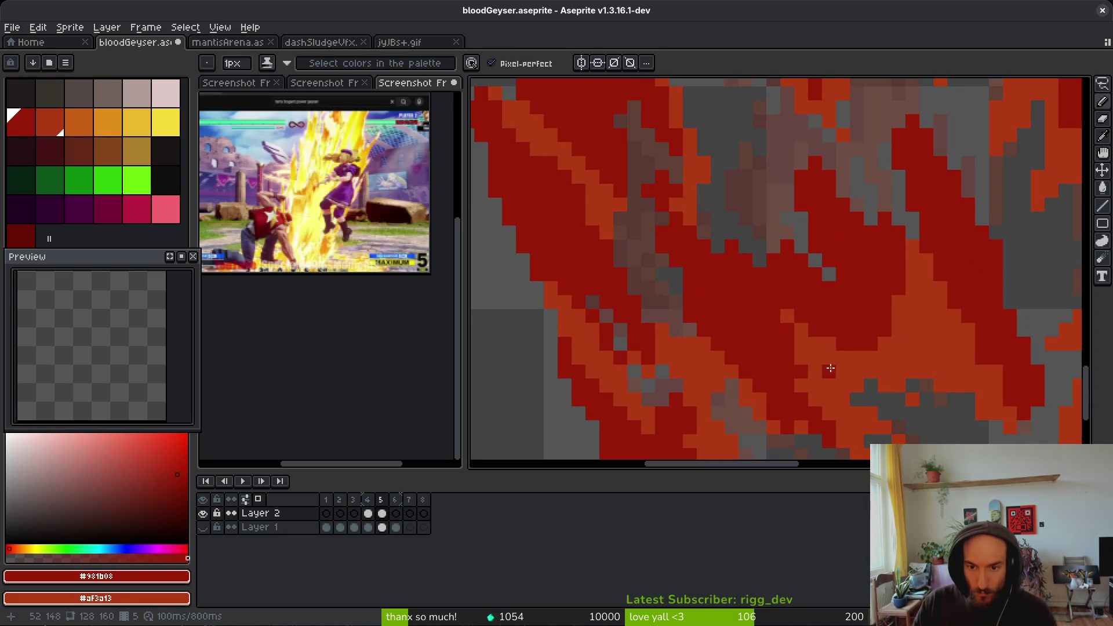
left_click_drag(779, 342, 729, 328)
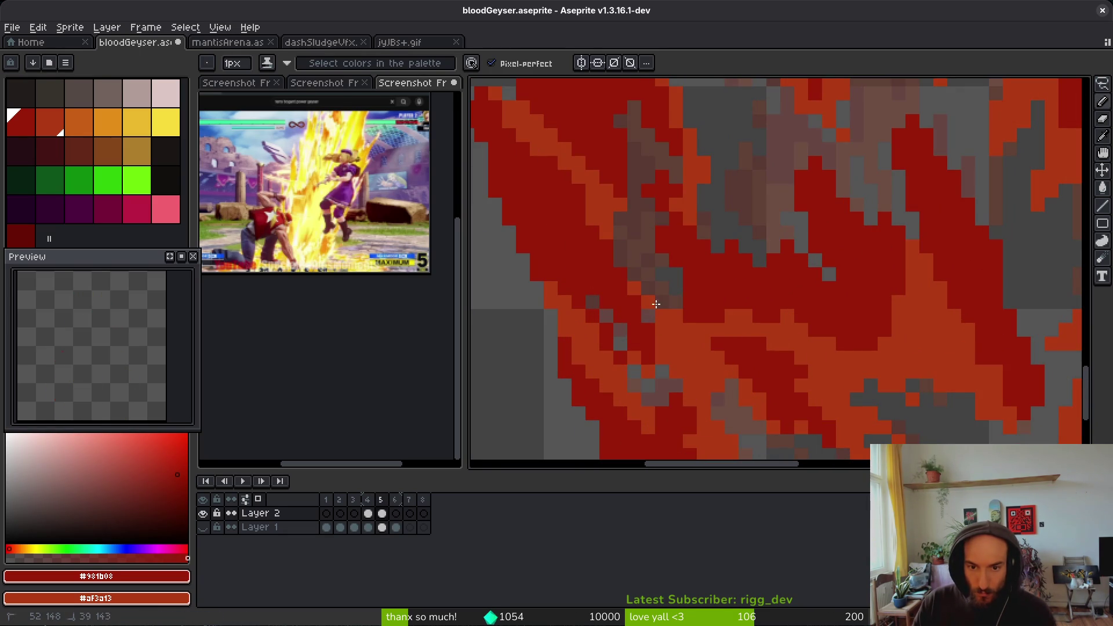
- Paint new orange pixels into a flame tongue on frame 5
scroll(772, 357, "down", 4)
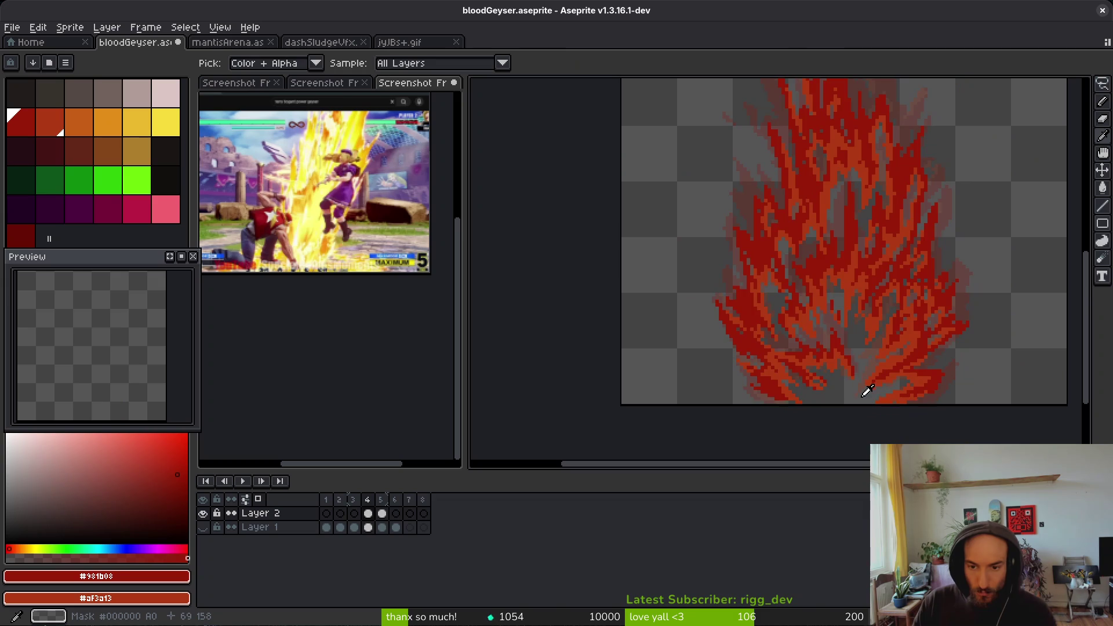
left_click_drag(859, 388, 732, 326)
scroll(732, 325, "down", 4)
key("alt")
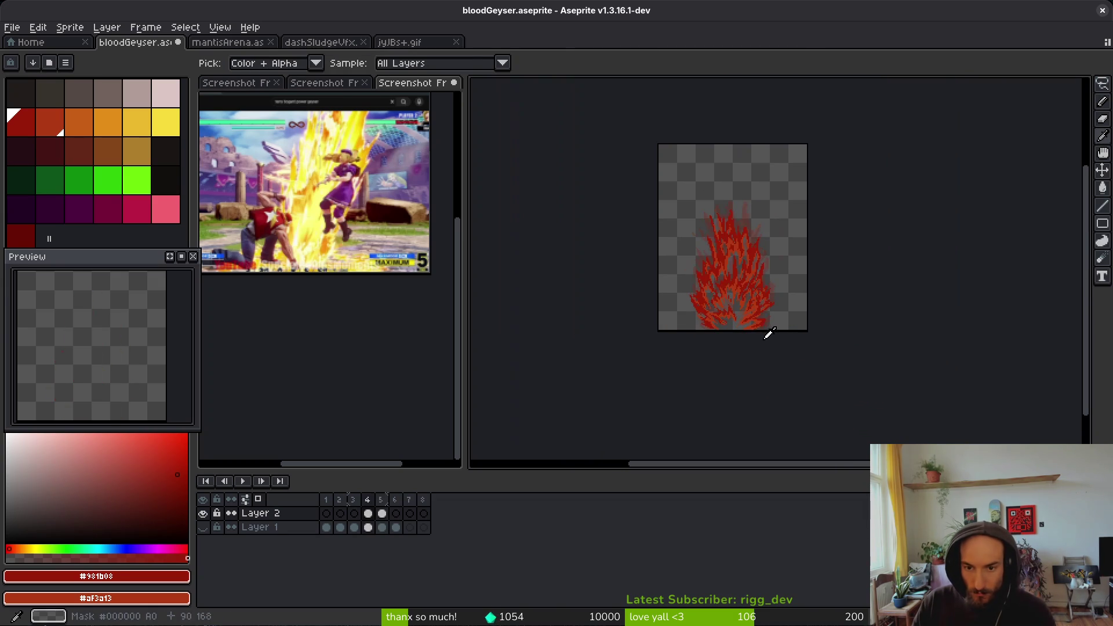
scroll(746, 321, "up", 5)
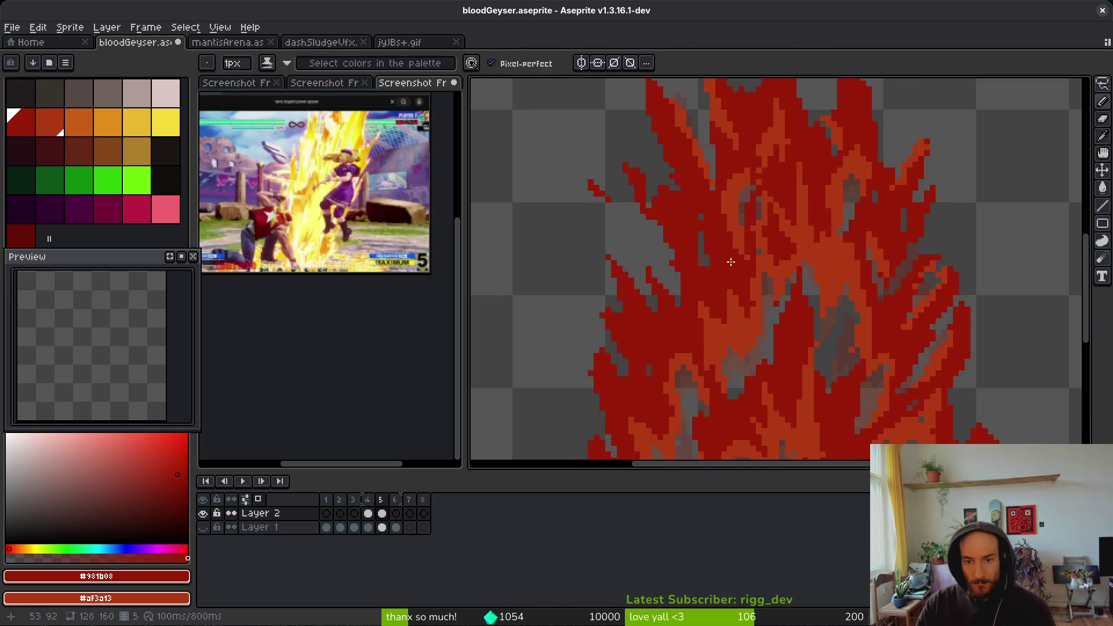
scroll(671, 249, "up", 3)
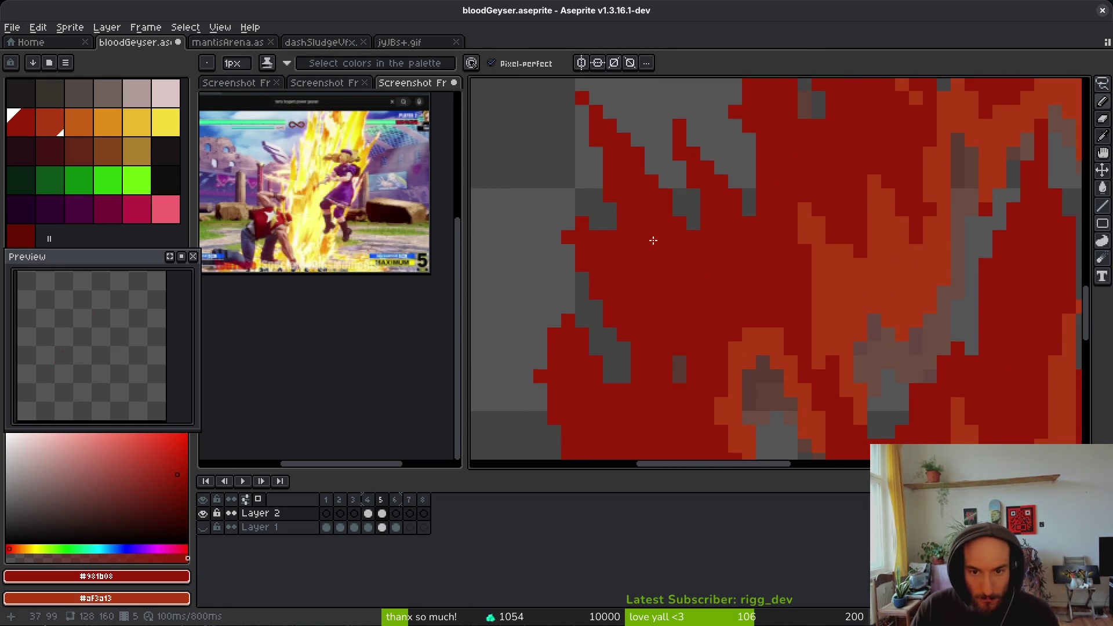
left_click_drag(686, 270, 690, 307)
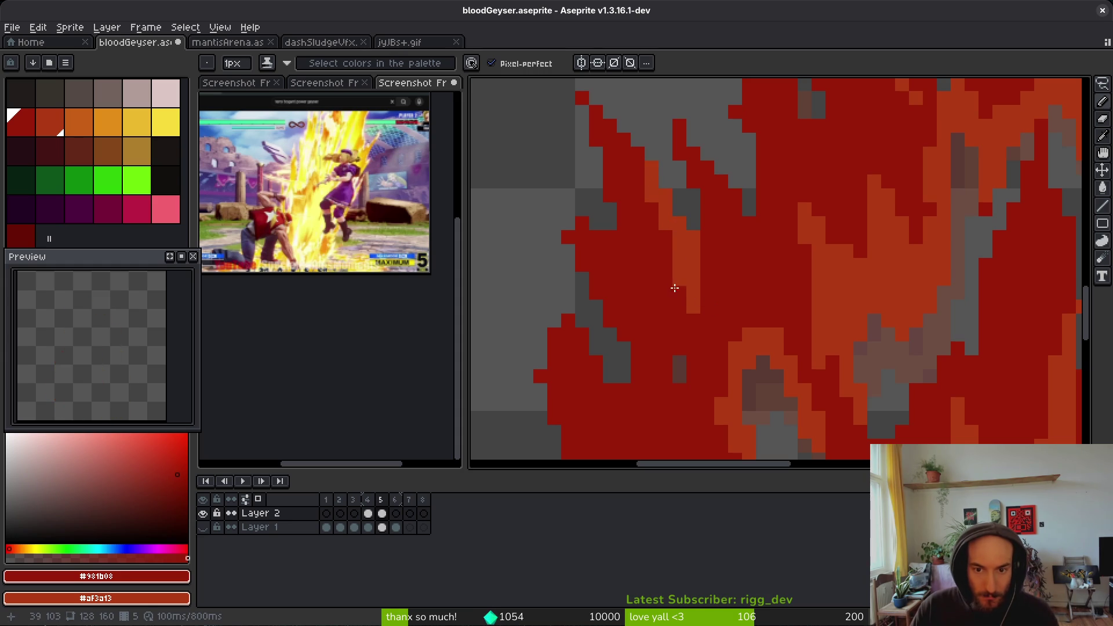
- Check frame 4 again, then fill a grey gap pixel with orange
scroll(708, 228, "down", 3)
key("Left")
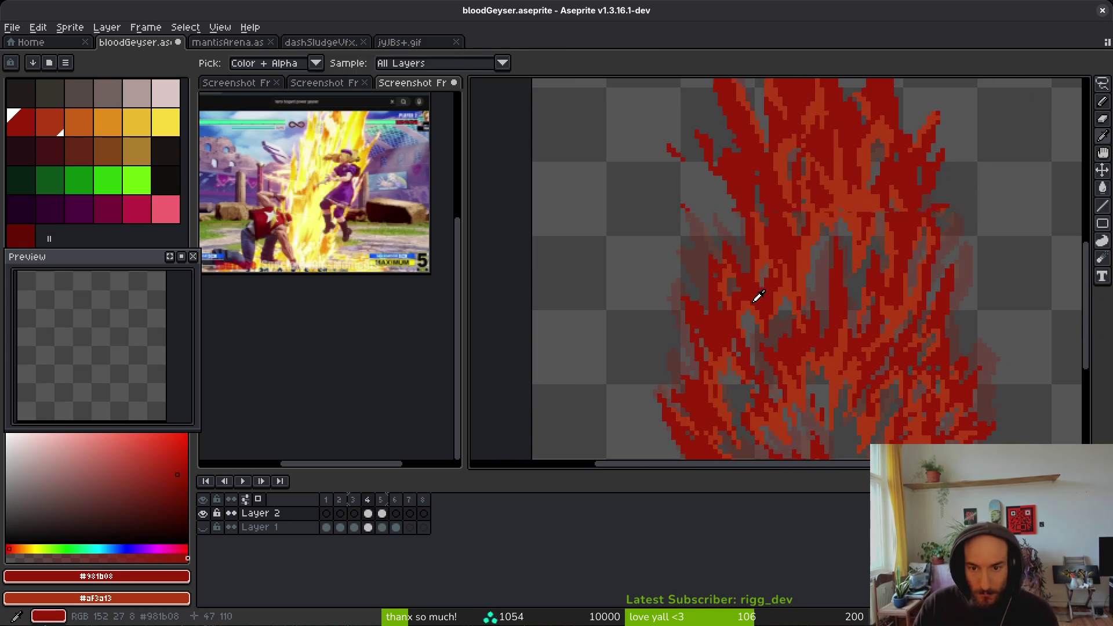
scroll(757, 298, "up", 3)
key("alt")
scroll(733, 272, "down", 4)
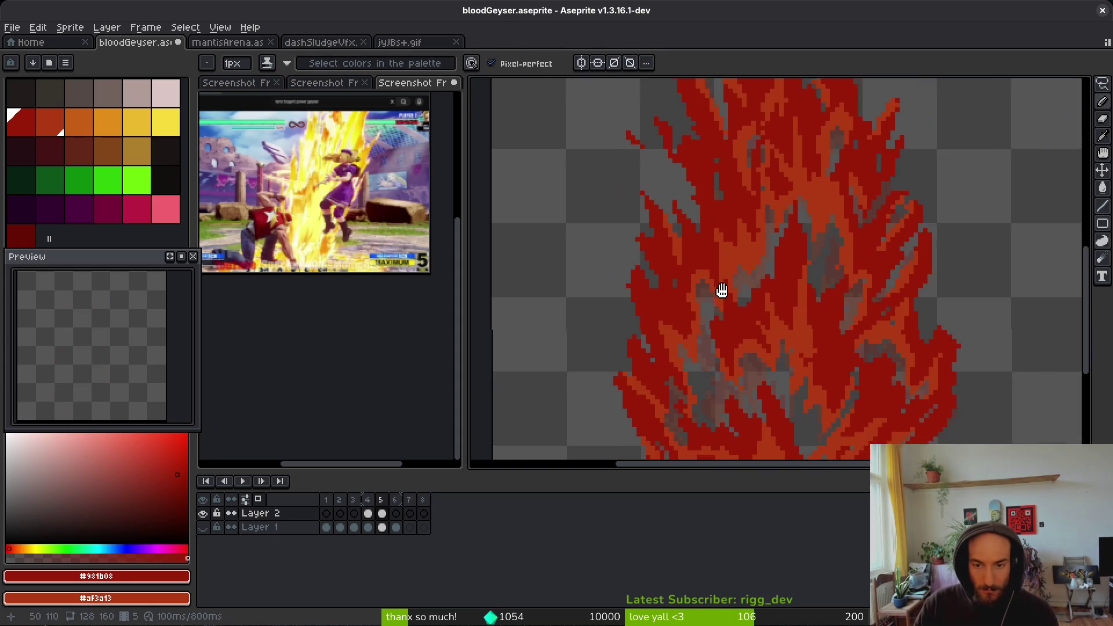
scroll(729, 288, "up", 5)
key("Right")
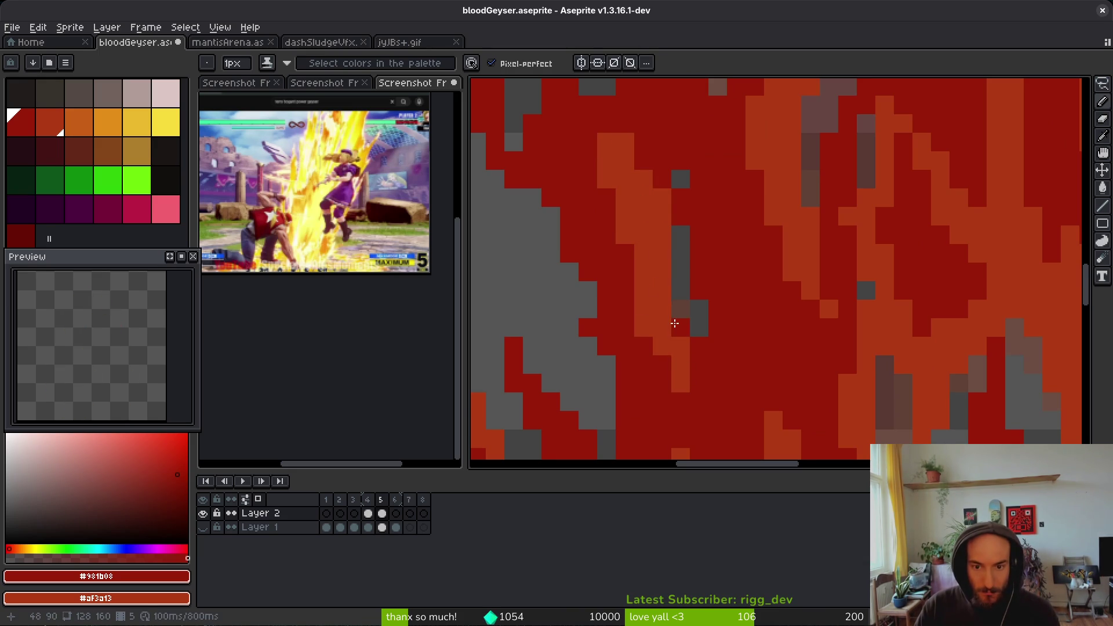
key("e")
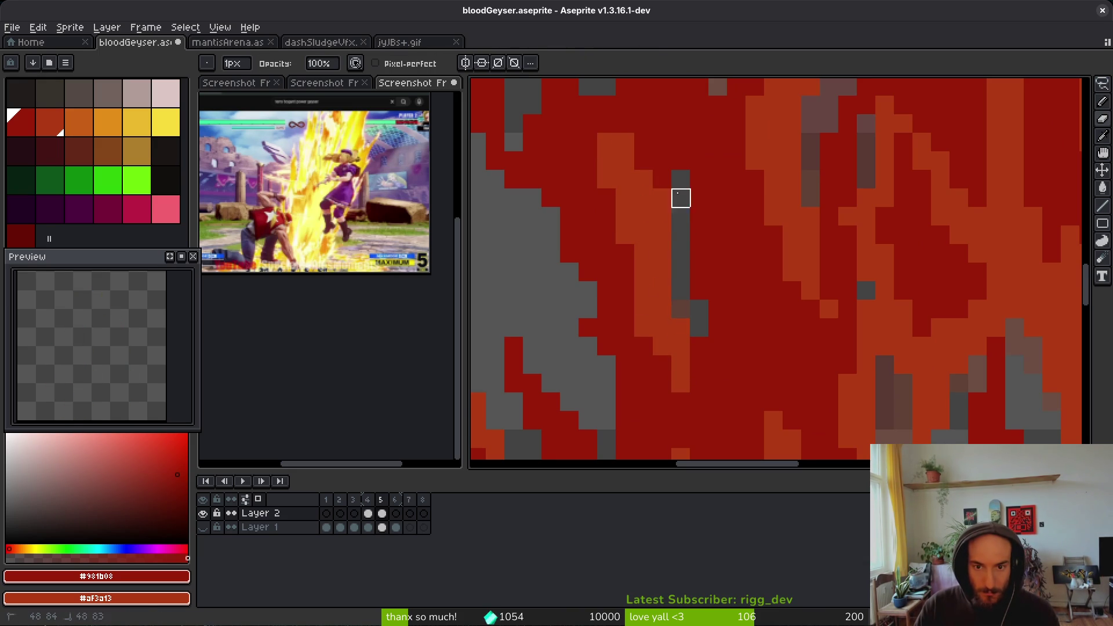
key("b")
right_click(658, 154)
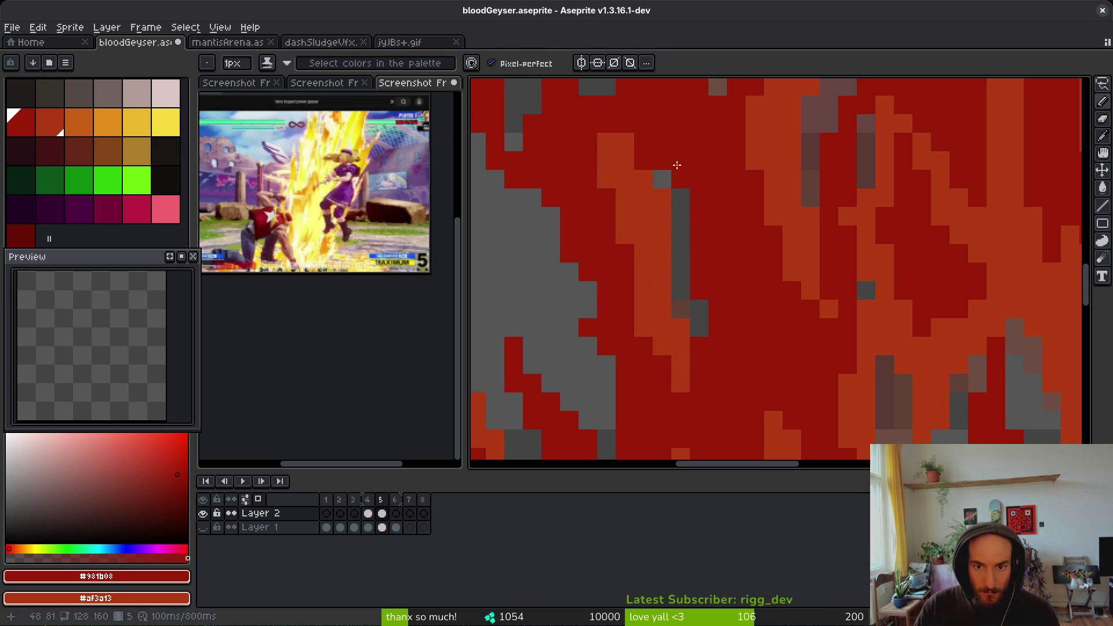
- Compare frames 4 and 5 once more and save bloodGeyser.aseprite
scroll(667, 159, "down", 3)
scroll(623, 169, "up", 3)
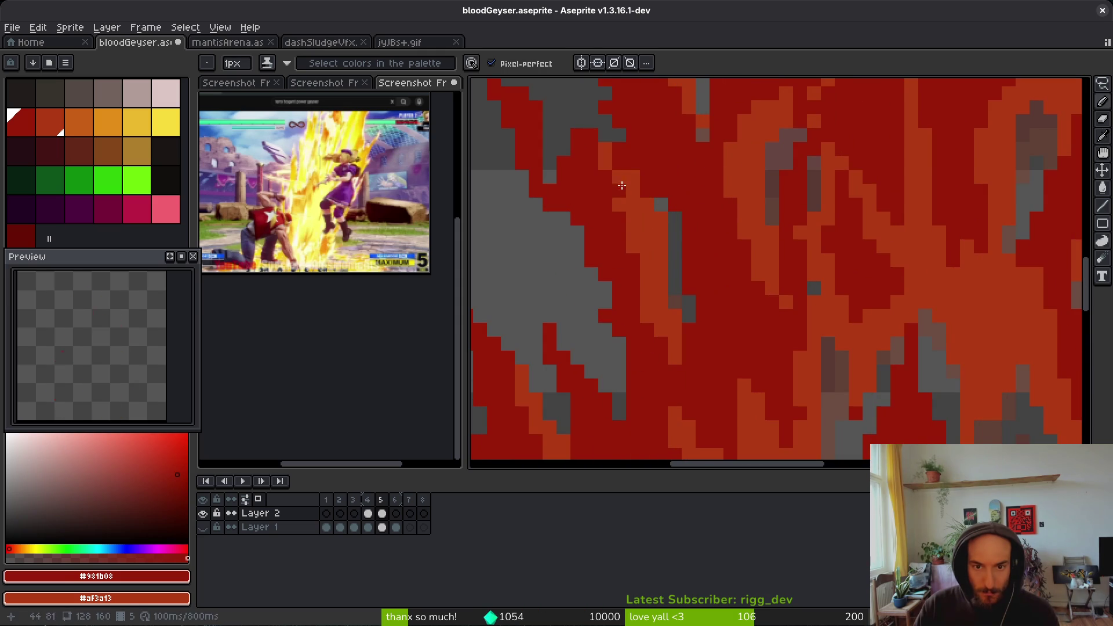
scroll(690, 261, "down", 6)
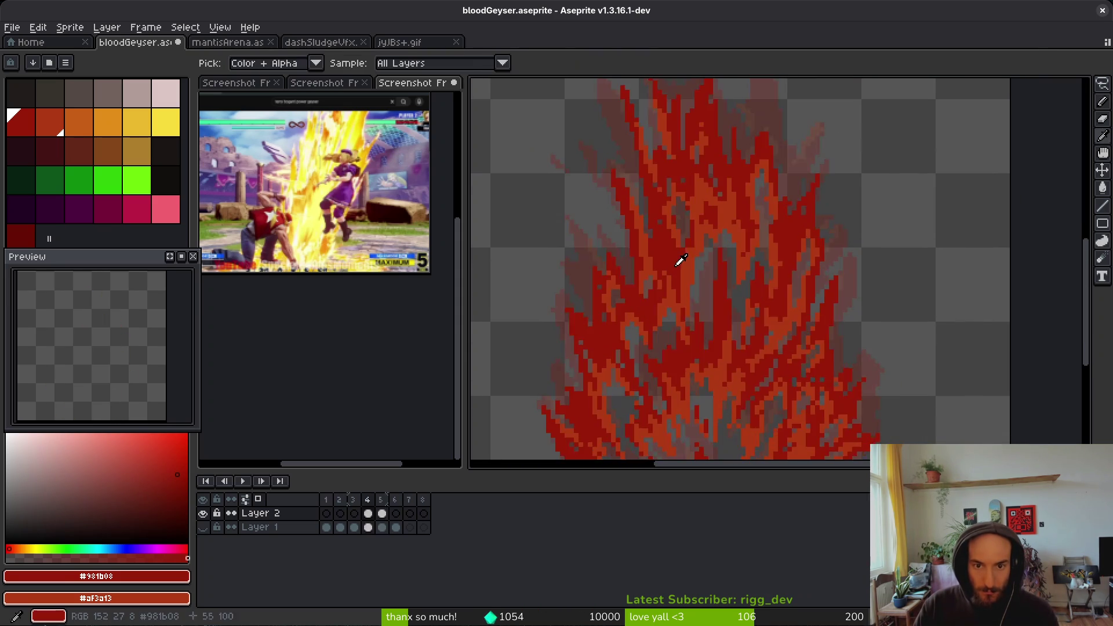
key("comma")
key("alt")
key("period")
key("ctrl+s")
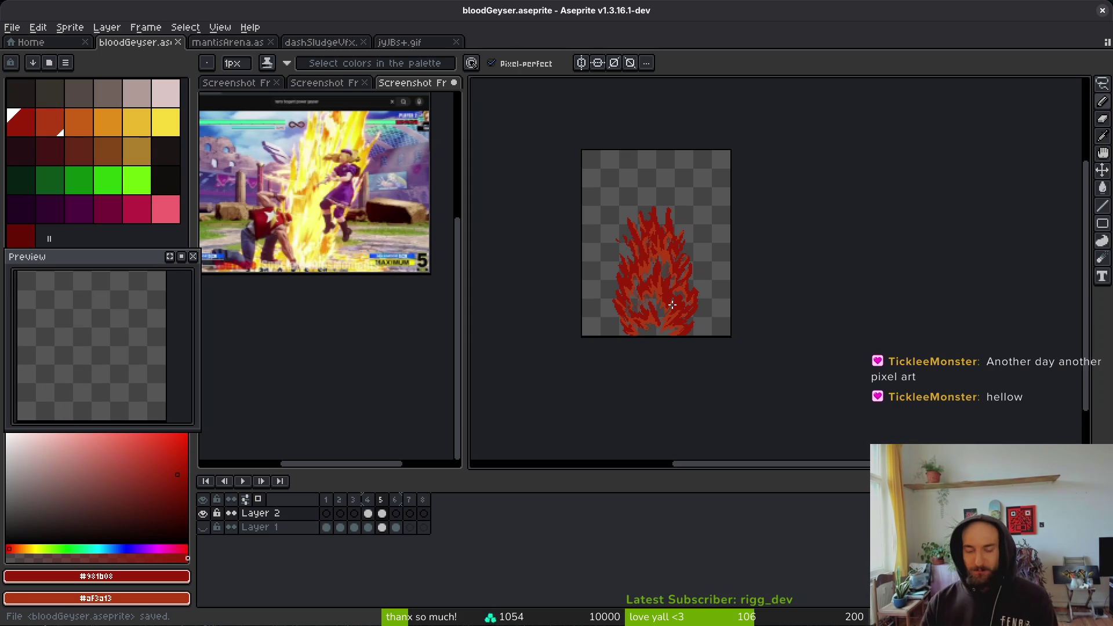
- Flip repeatedly between frames 4 and 5 while zooming, then advance to frame 6
key("comma")
scroll(672, 290, "up", 6)
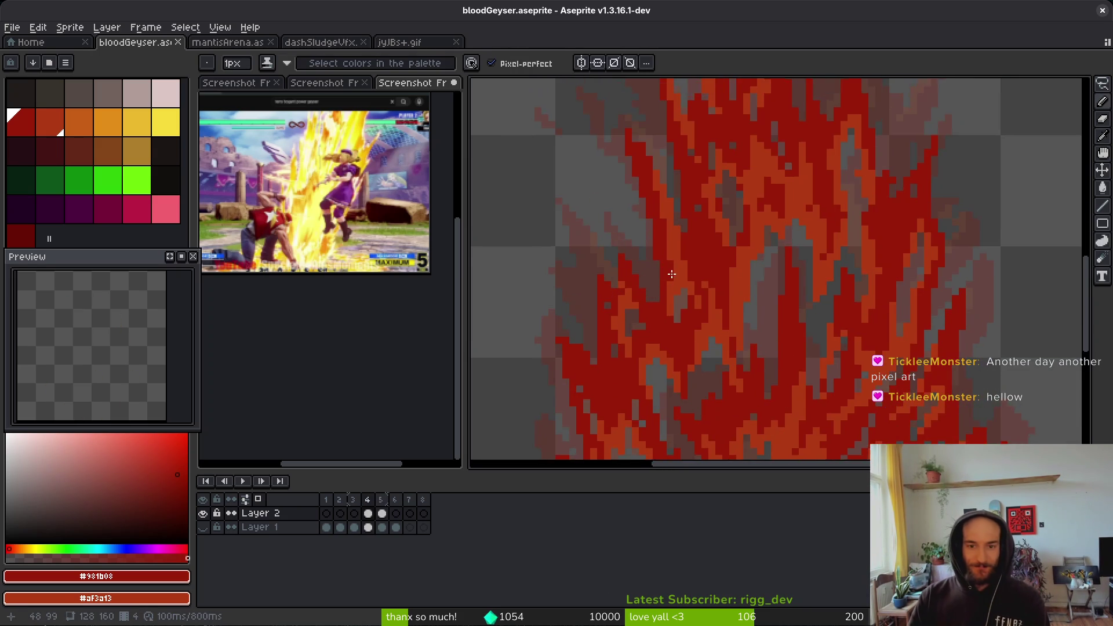
scroll(671, 274, "down", 3)
key("period")
scroll(716, 289, "down", 1)
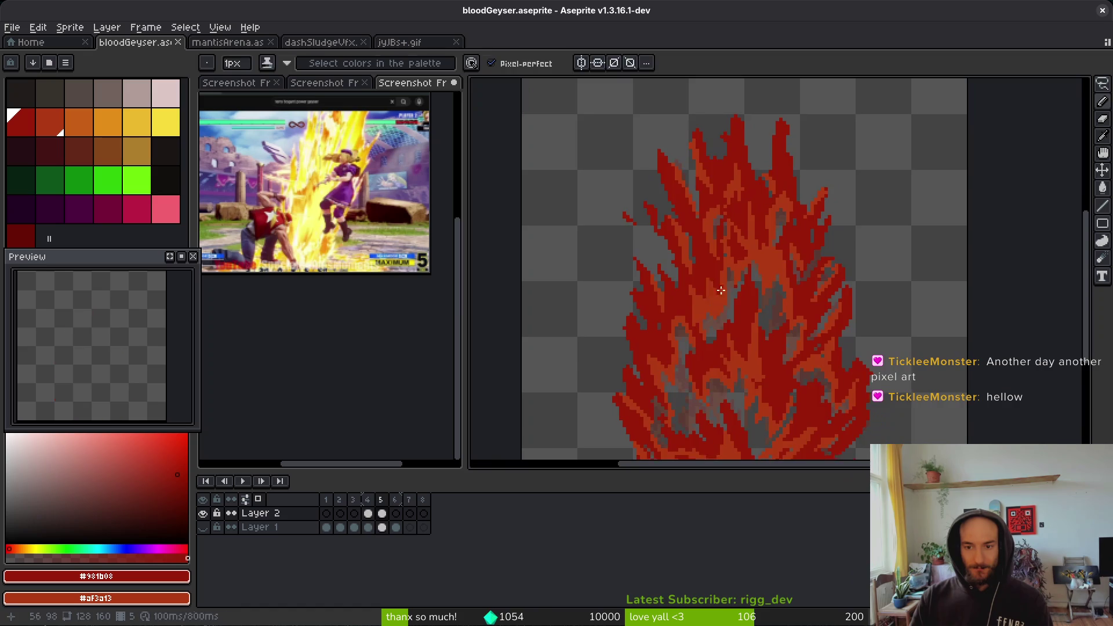
scroll(716, 289, "down", 4)
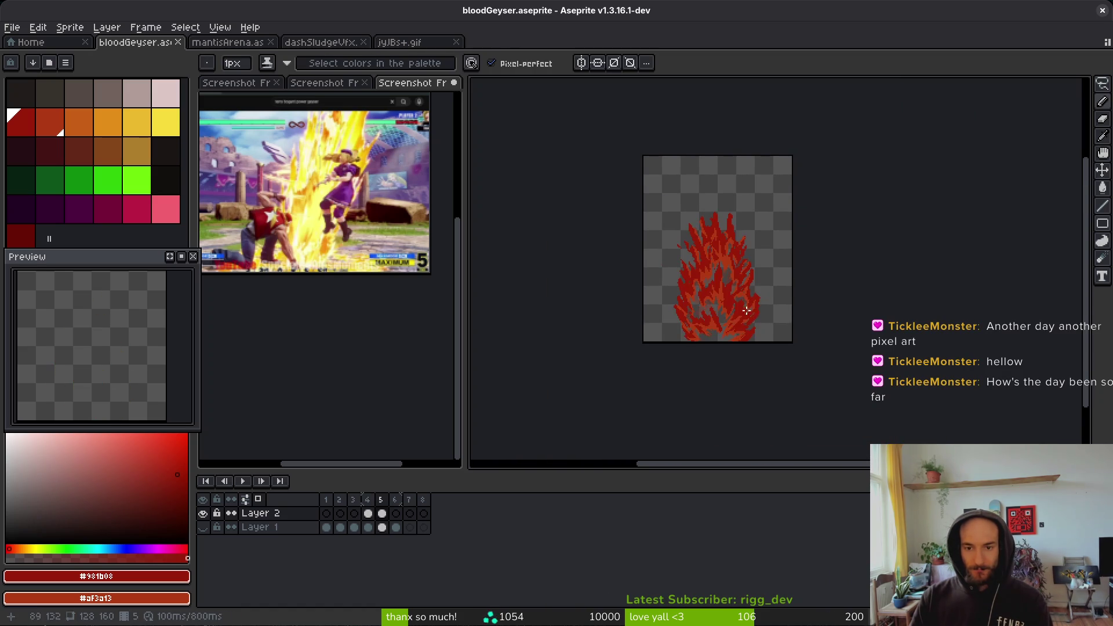
left_click_drag(747, 309, 732, 314)
key("comma")
key("period")
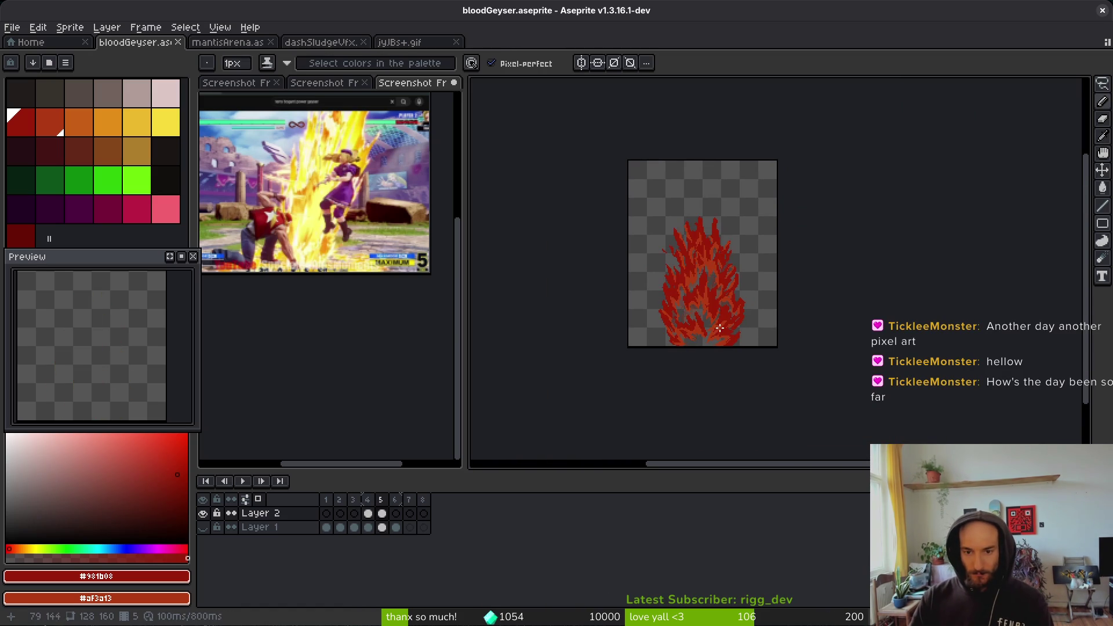
scroll(702, 318, "down", 2)
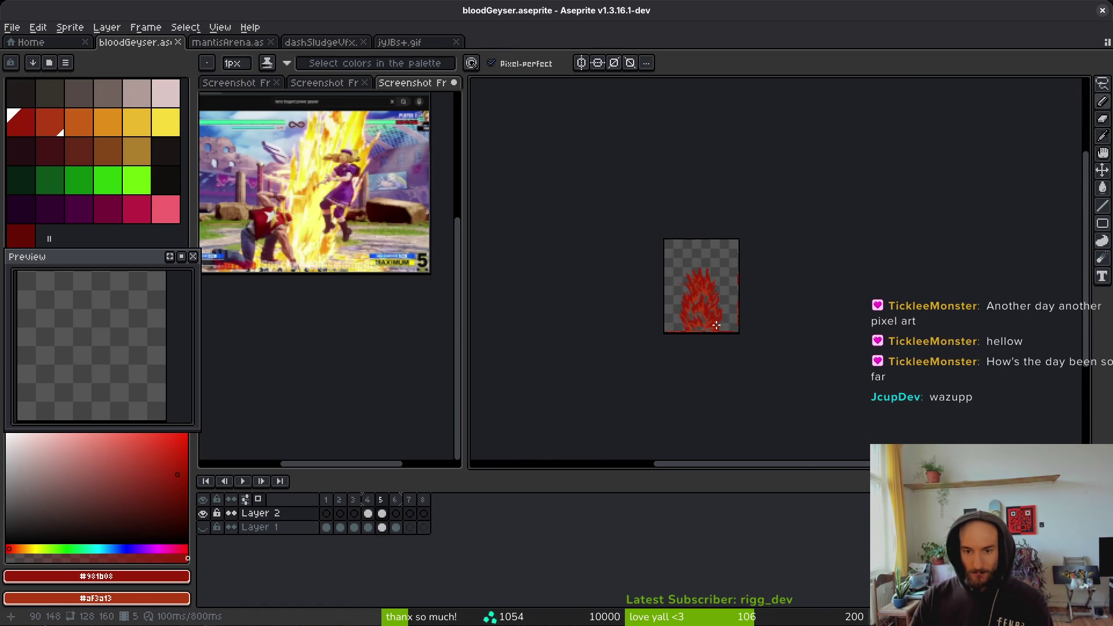
mouse_move(712, 324)
left_mouse_down()
mouse_move(701, 322)
mouse_move(734, 312)
left_mouse_up()
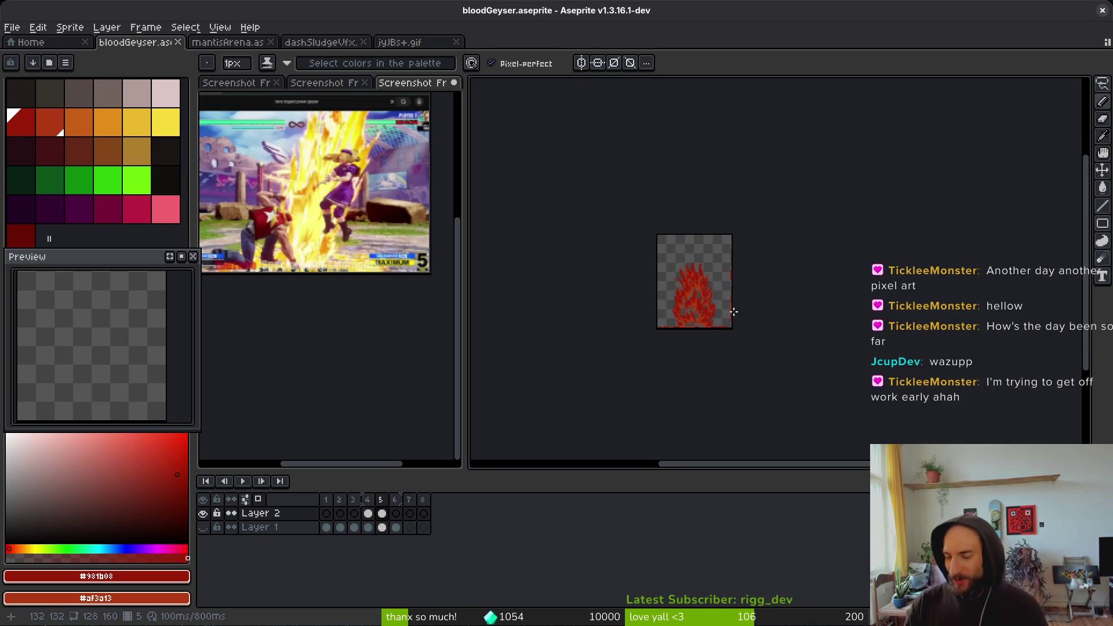
key("period")
- Set the pencil brush back to 3px and pan over the ghosted frame 5 flame
key("i")
key("b")
scroll(746, 330, "up", 4)
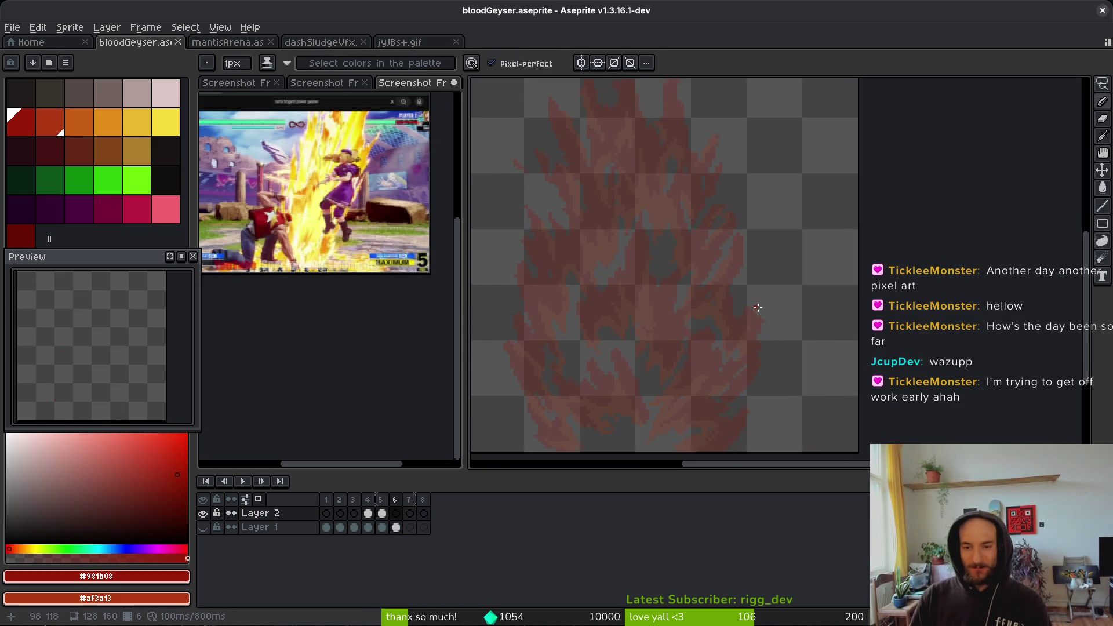
key("plus")
key("plus")
key("plus")
scroll(732, 320, "up", 1)
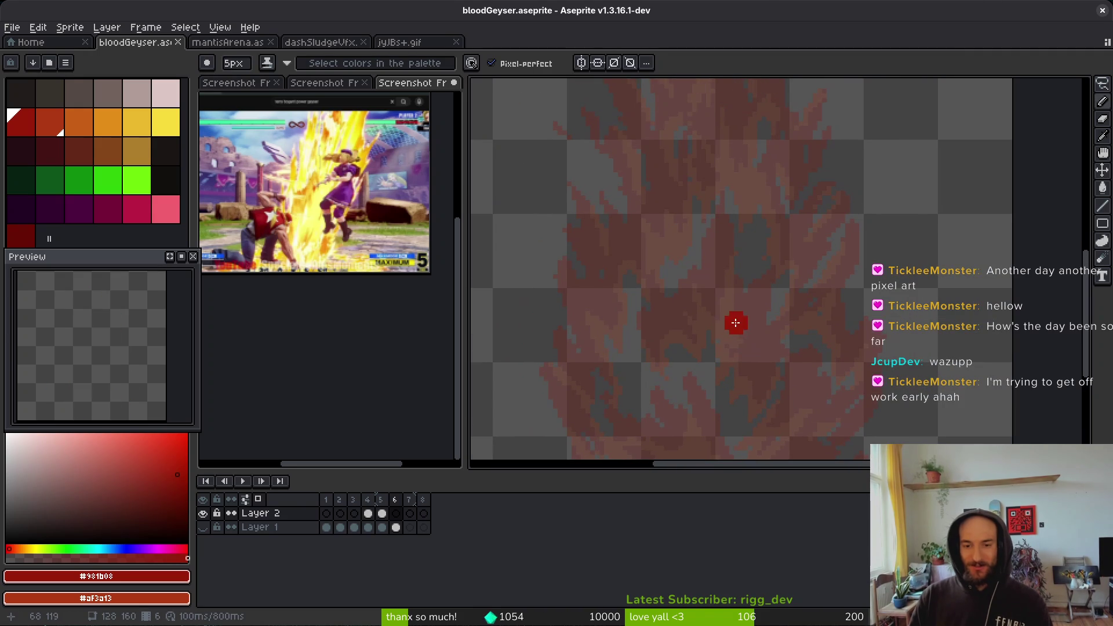
key("minus")
key("minus")
mouse_move(717, 213)
left_mouse_down()
mouse_move(742, 303)
mouse_move(748, 400)
left_mouse_up()
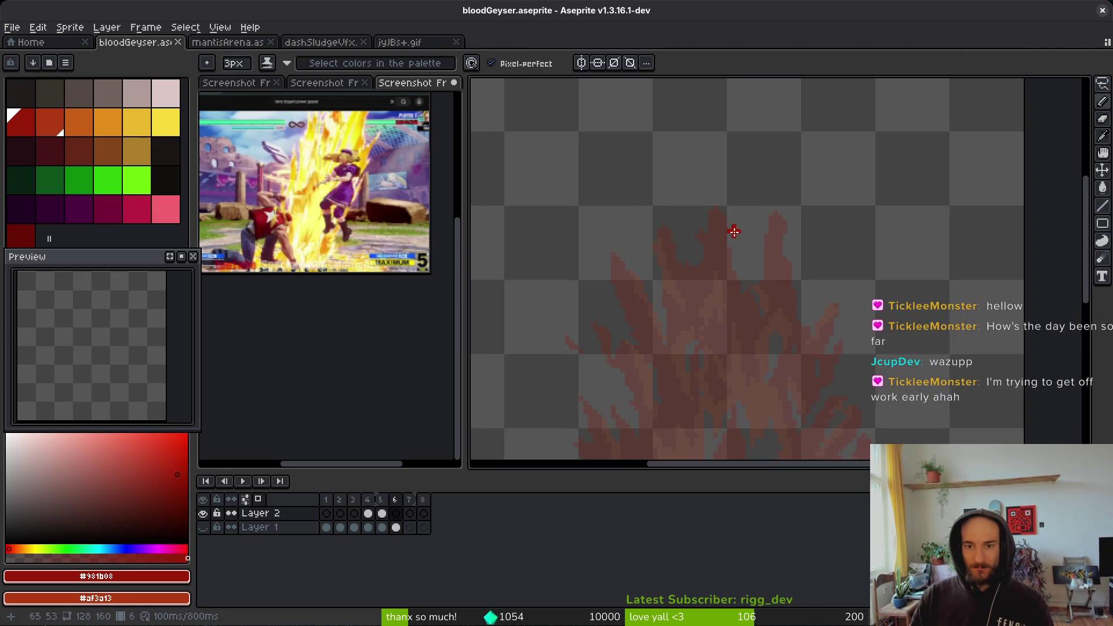
scroll(737, 231, "down", 5)
scroll(736, 211, "up", 4)
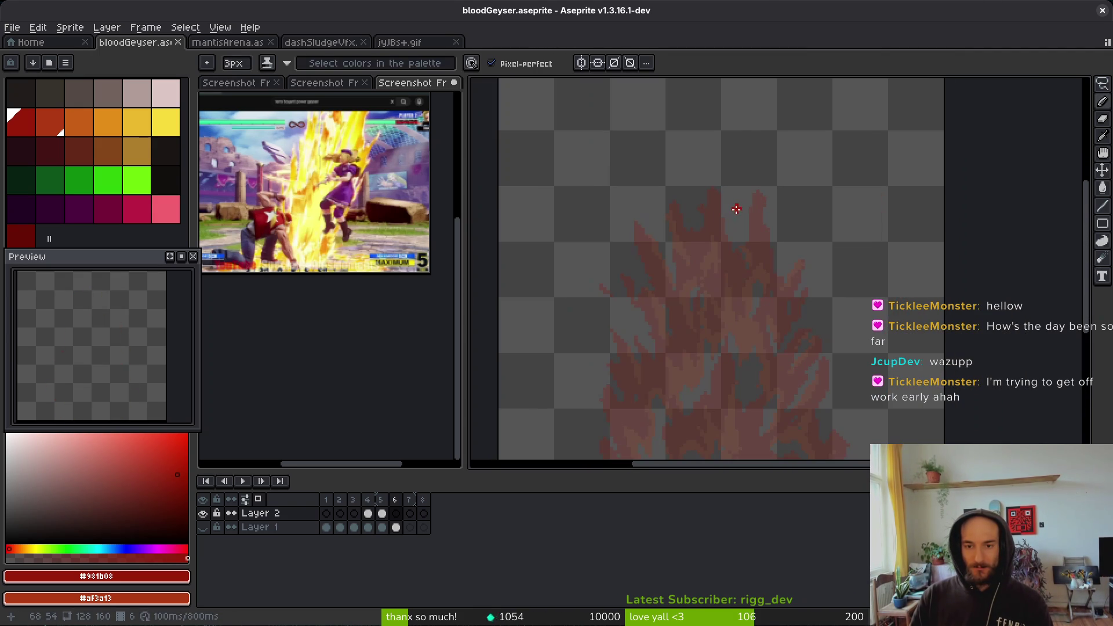
- View the jyJBs+.gif water-column reference, then return to bloodGeyser's frame 6
left_click(410, 39)
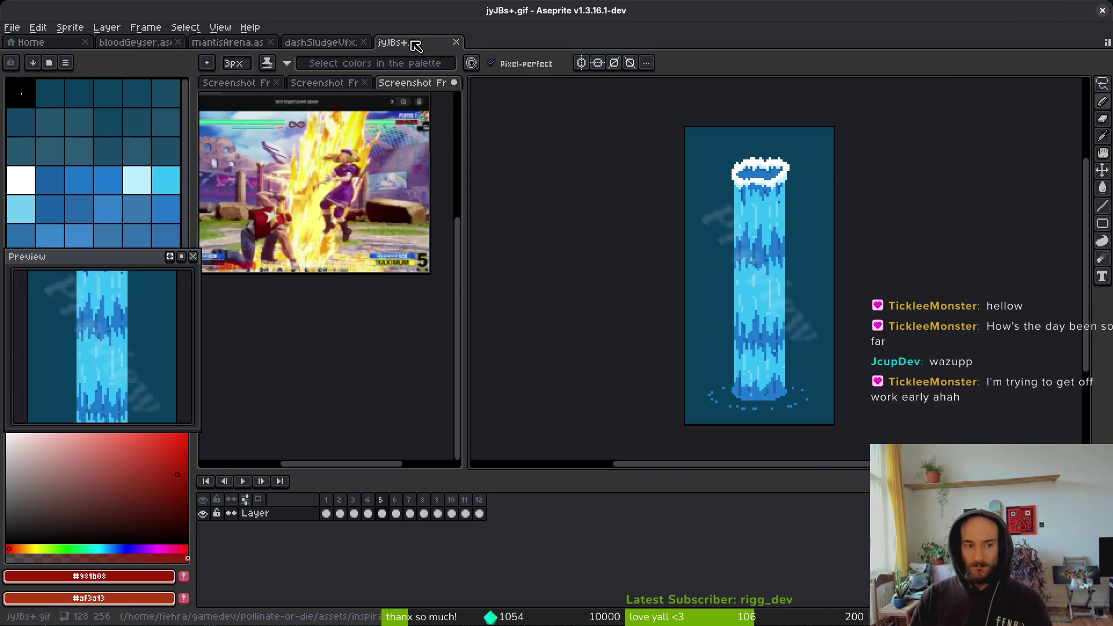
left_click(135, 42)
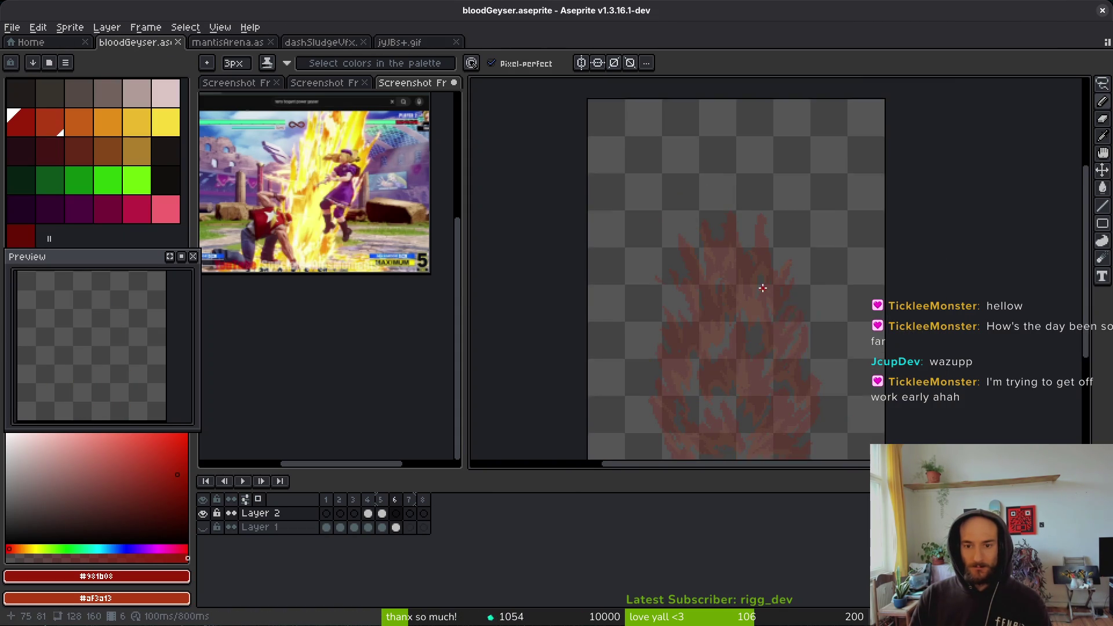
key("alt")
key("Left")
key("Right")
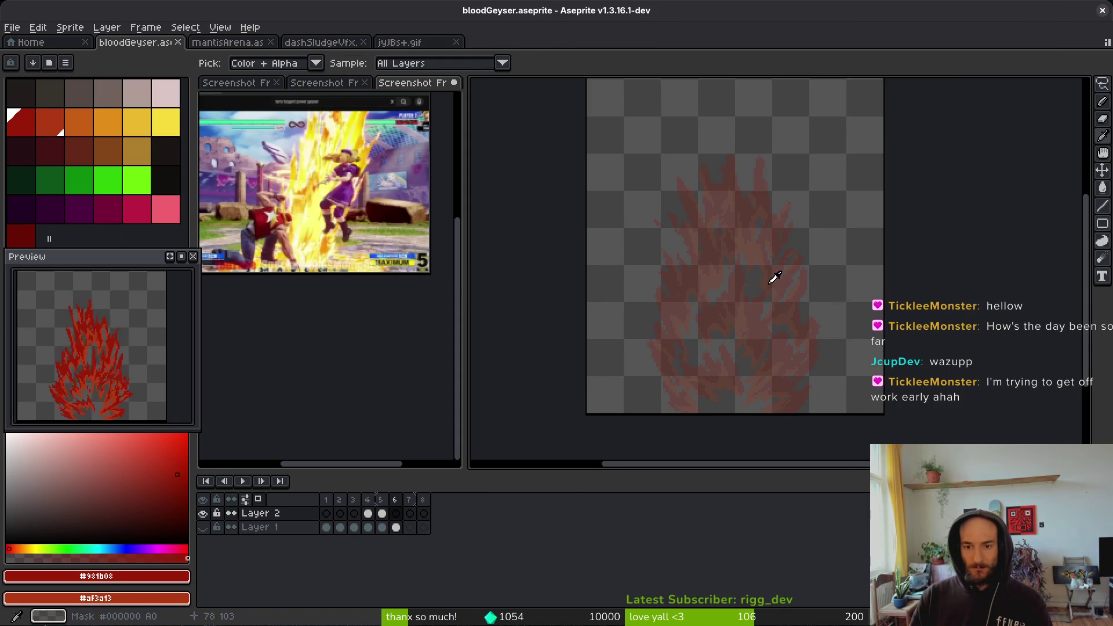
scroll(737, 197, "up", 2)
scroll(737, 197, "up", 2)
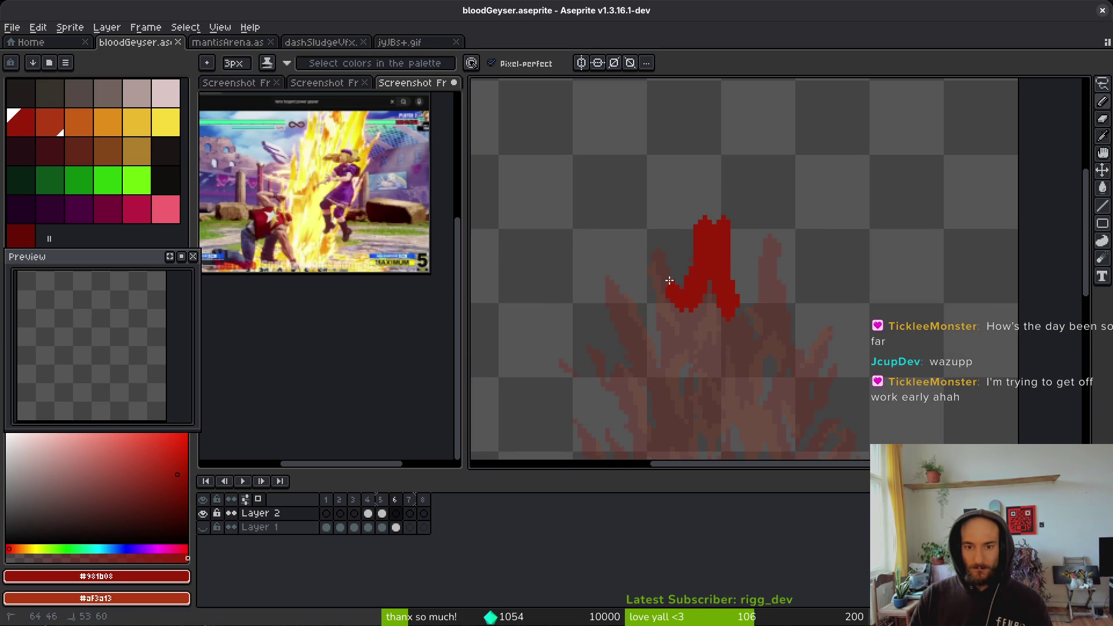
- Undo the oversized red stroke and draw dark-red flame tongues, including a hooked tip on the right
key("ctrl+z")
left_click_drag(714, 266, 720, 237)
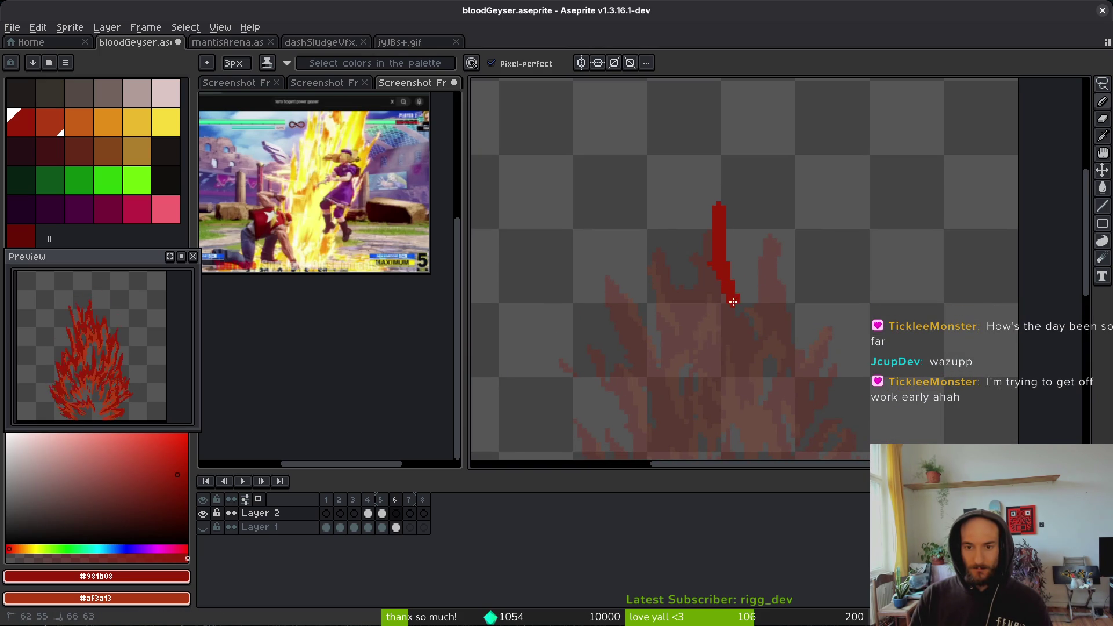
mouse_move(760, 283)
left_mouse_down()
mouse_move(780, 208)
mouse_move(773, 307)
left_mouse_up()
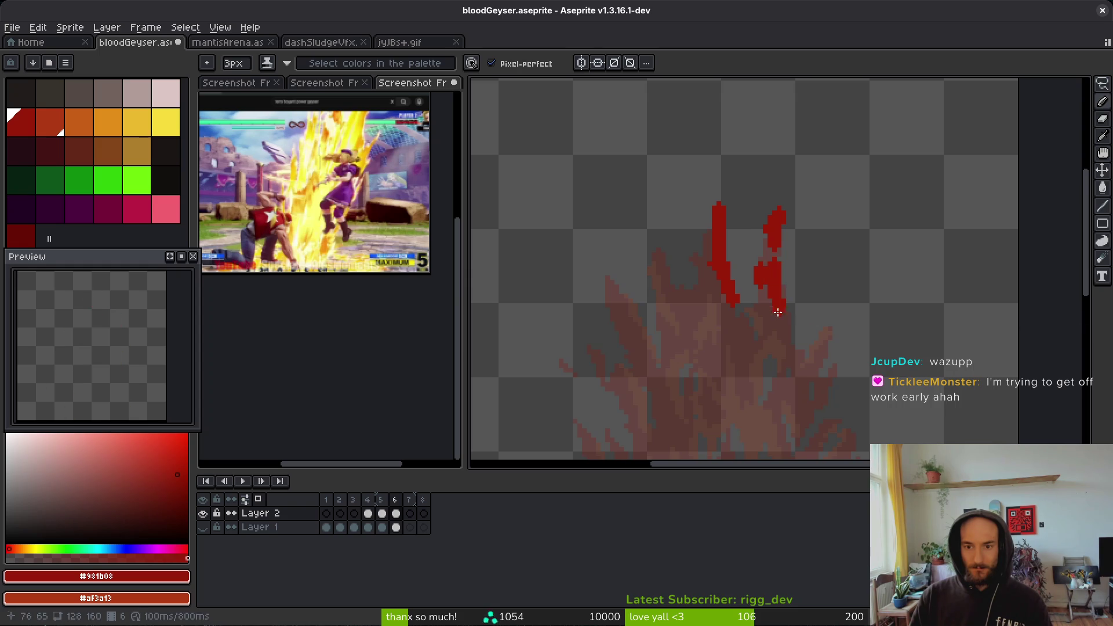
scroll(783, 272, "down", 2)
left_click_drag(777, 246, 791, 318)
scroll(816, 287, "up", 1)
mouse_move(774, 273)
left_mouse_down()
mouse_move(788, 249)
mouse_move(815, 246)
mouse_move(807, 260)
left_mouse_up()
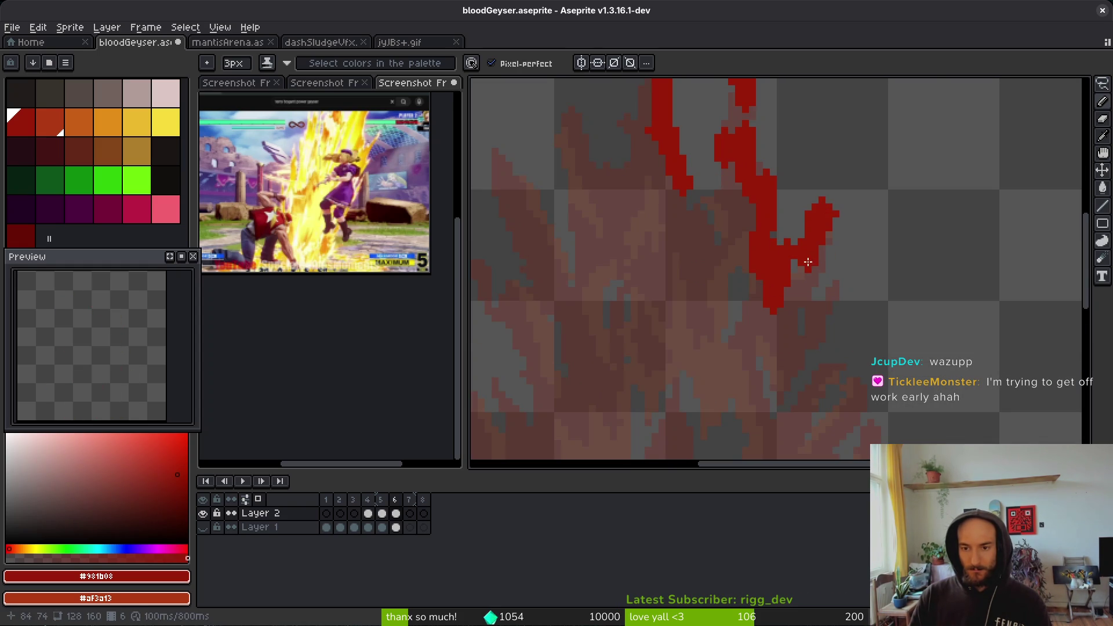
scroll(788, 258, "left", 4)
scroll(765, 255, "up", 3)
- Paint thick orange flame strokes across the middle and left of the flame
right_click(747, 248)
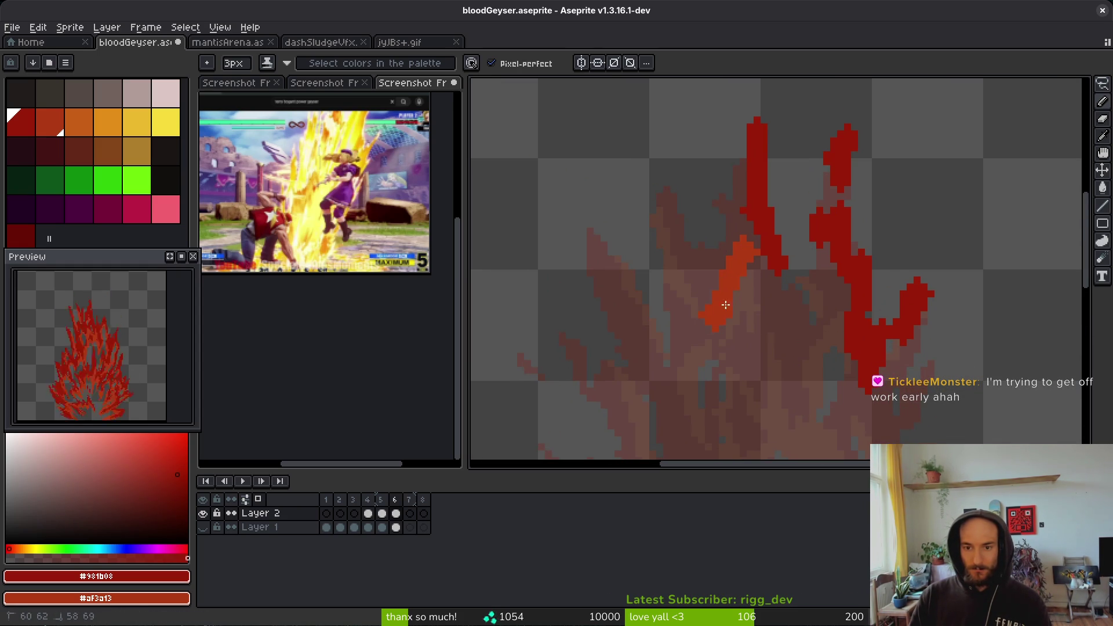
left_click_drag(651, 199, 678, 268)
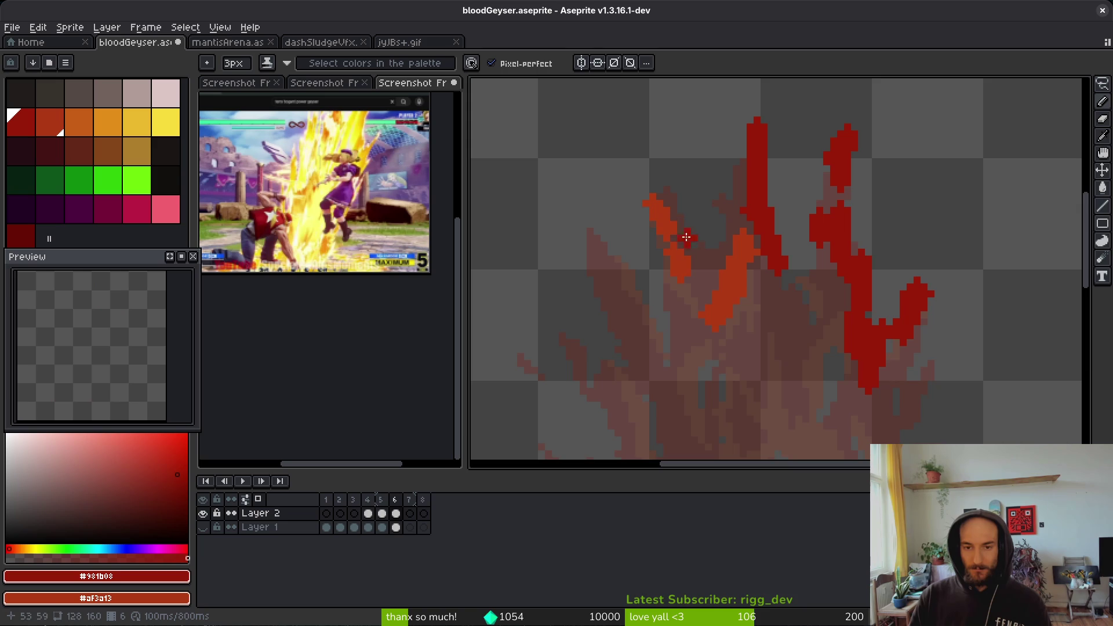
left_click_drag(611, 235, 652, 301)
scroll(641, 243, "down", 3)
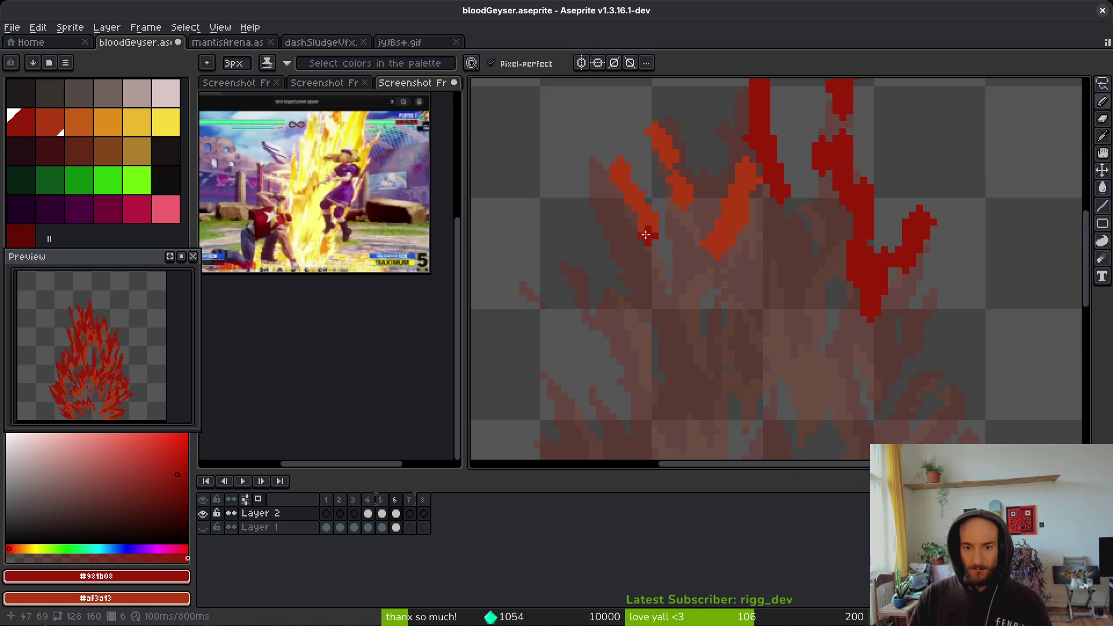
scroll(690, 252, "down", 1)
scroll(691, 252, "left", 2)
- Switch to a 1px brush and draw thin orange flame lines and a diagonal stroke
key("minus")
key("minus")
left_click_drag(667, 226, 703, 302)
left_click_drag(769, 215, 744, 237)
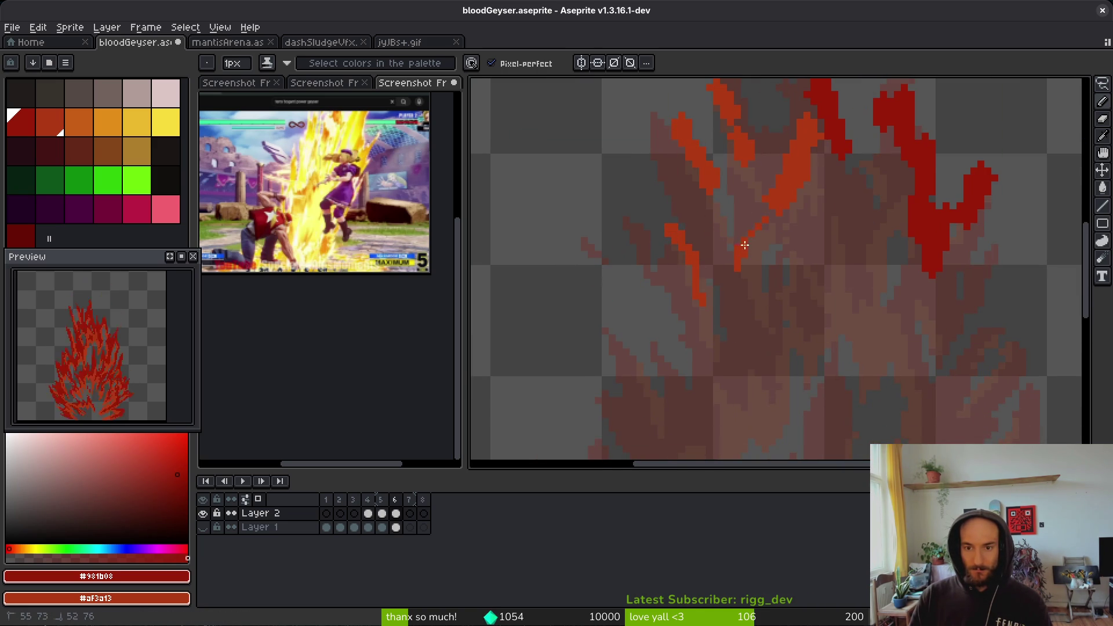
scroll(749, 232, "up", 1)
scroll(748, 231, "right", 1)
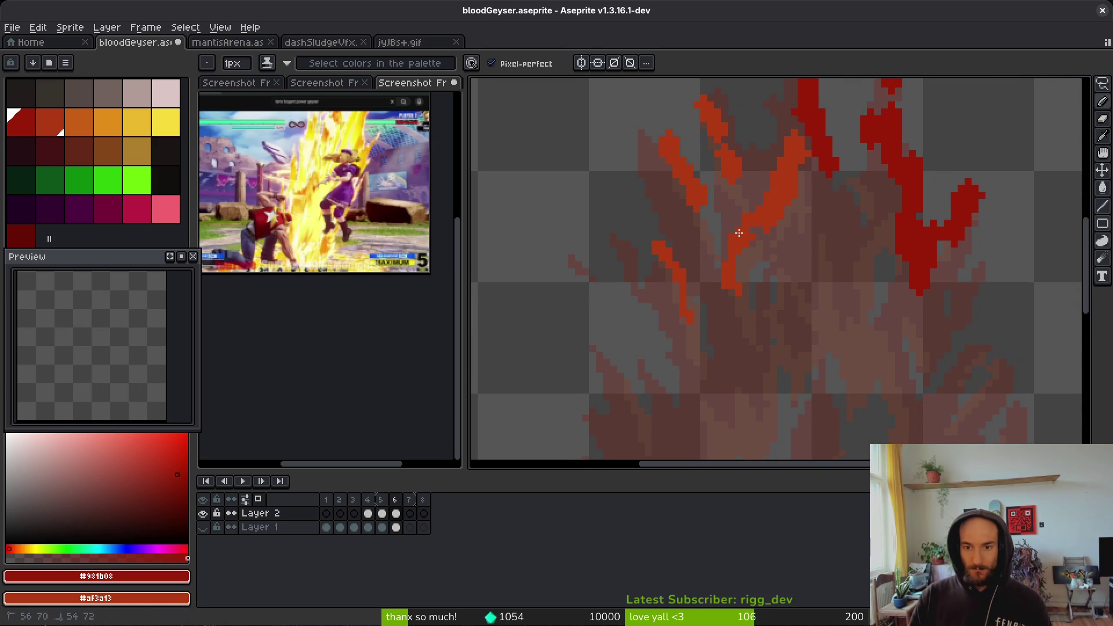
mouse_move(814, 200)
left_mouse_down()
mouse_move(823, 301)
mouse_move(889, 219)
left_mouse_up()
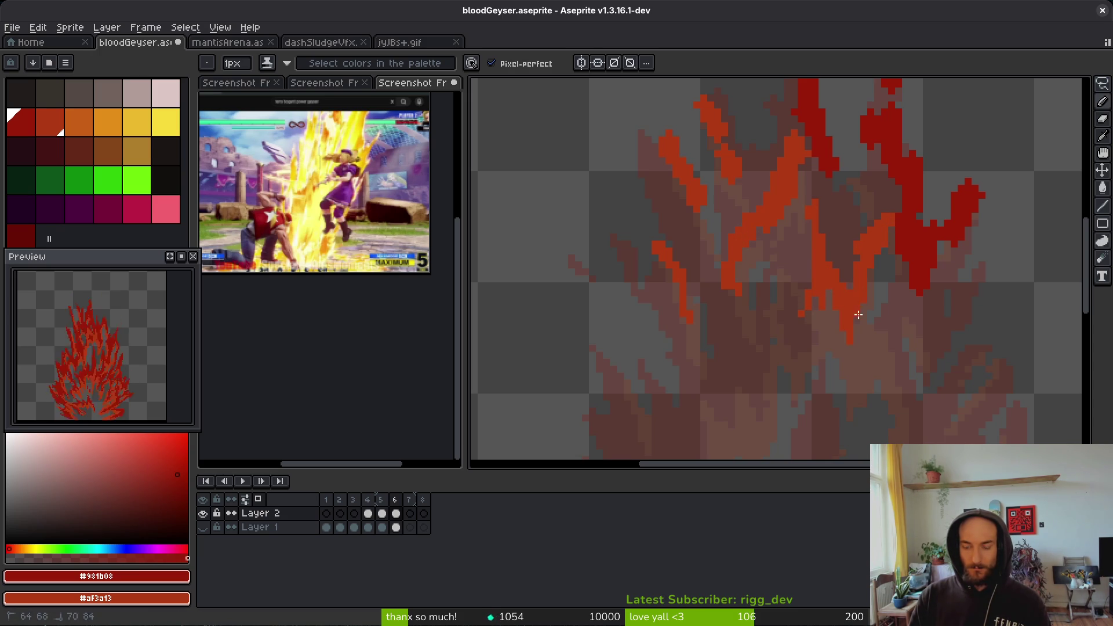
- Add orange streaks, straight line segments and a pixel column on the flame's right side
scroll(847, 324, "up", 3)
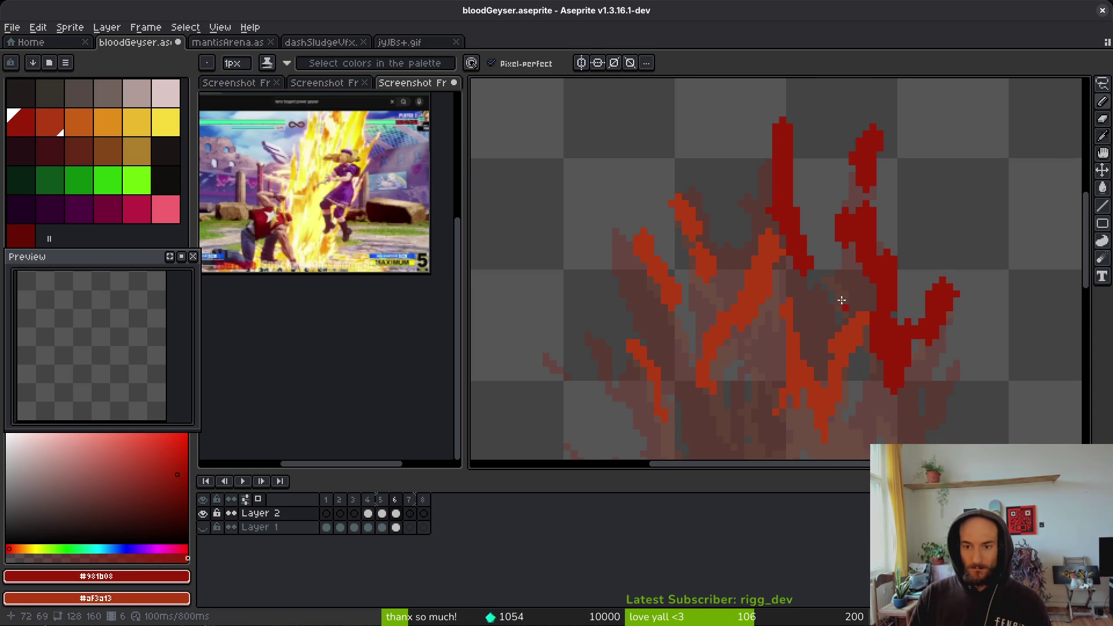
mouse_move(826, 241)
left_mouse_down()
mouse_move(858, 311)
mouse_move(845, 234)
mouse_move(873, 325)
left_mouse_up()
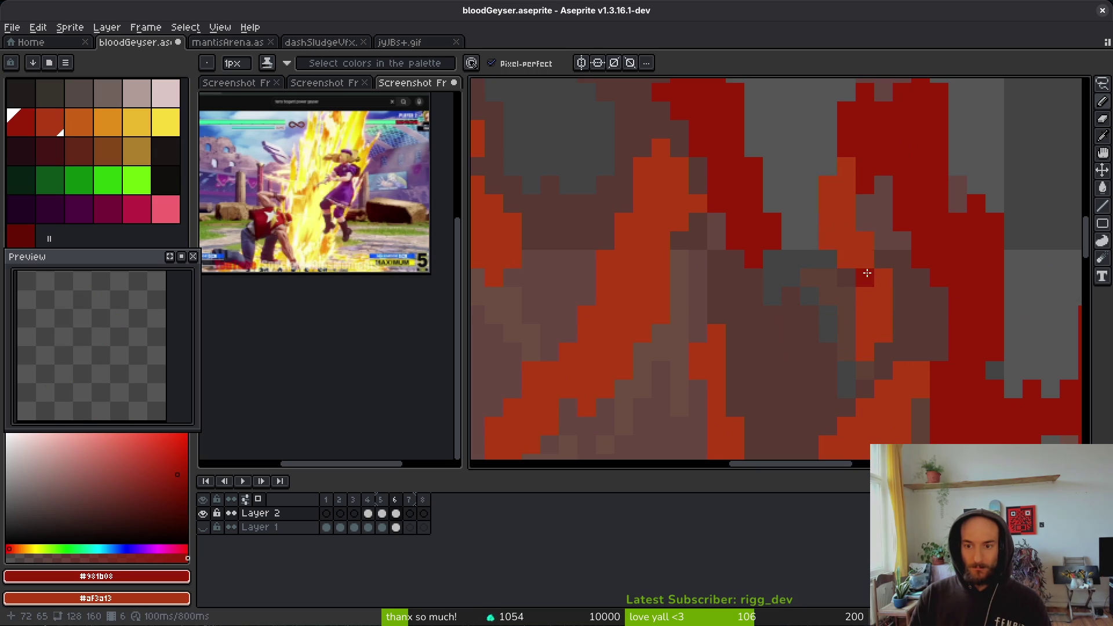
scroll(864, 296, "down", 1)
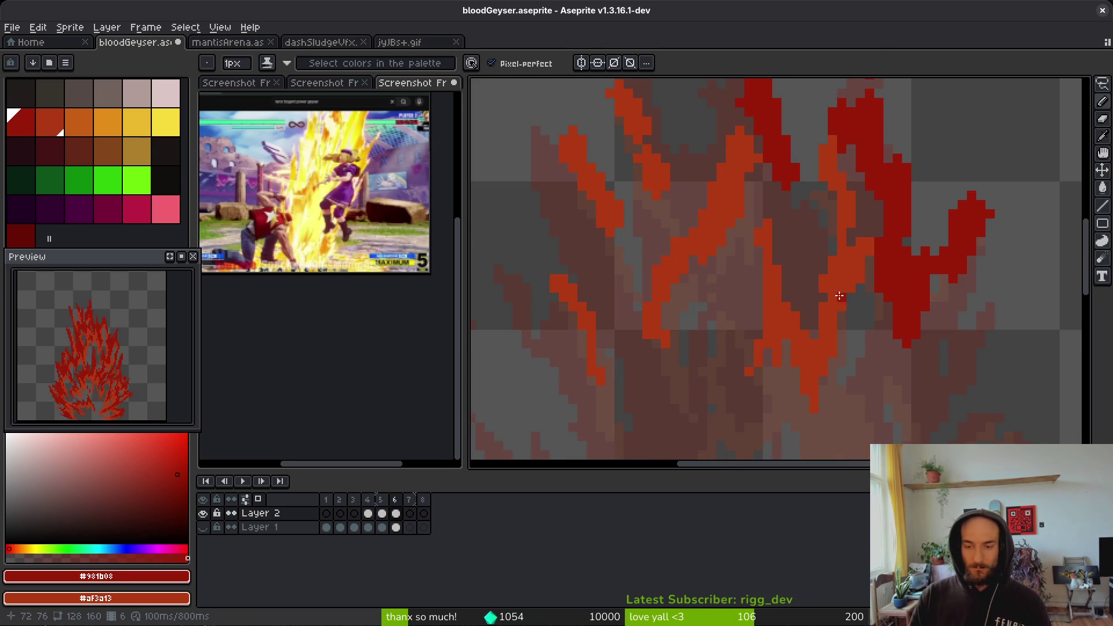
scroll(800, 261, "up", 2)
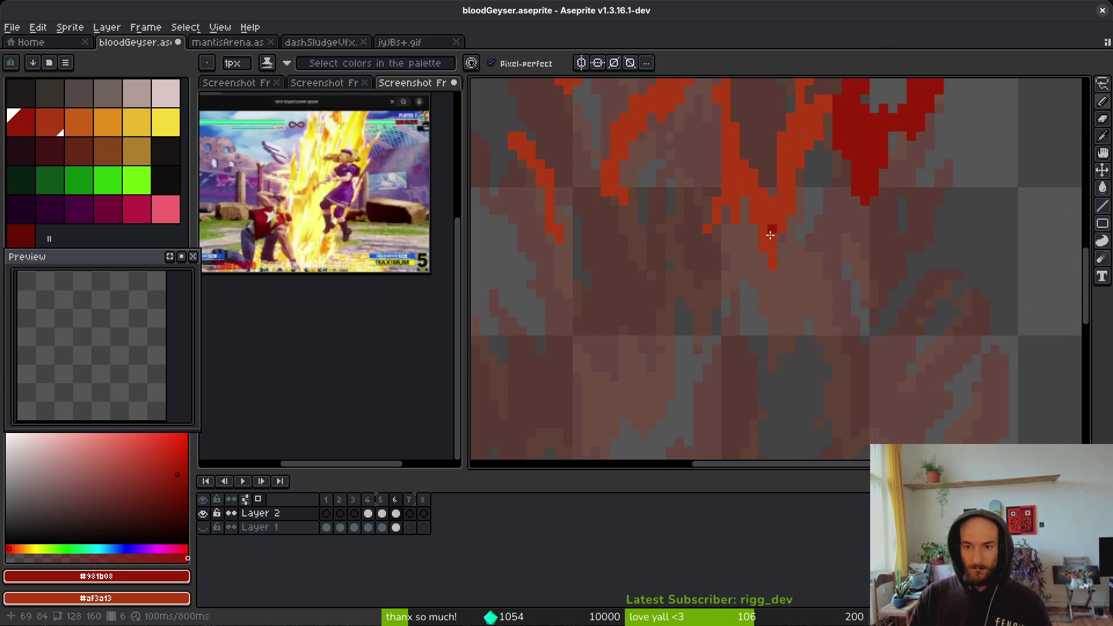
left_click_drag(808, 288, 748, 182)
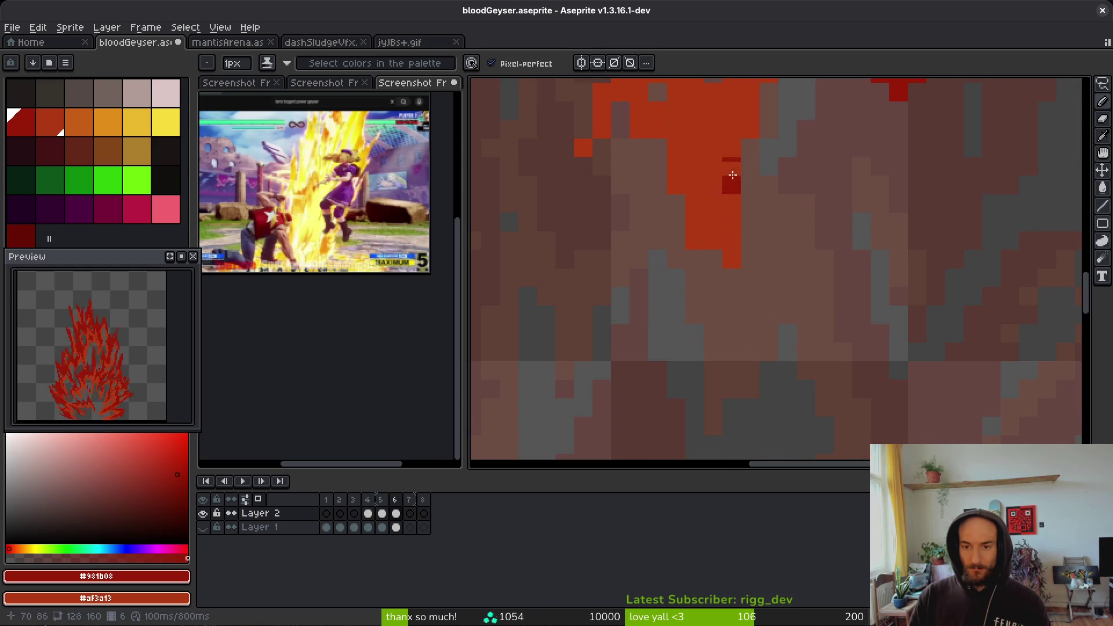
mouse_move(833, 124)
left_mouse_down()
mouse_move(820, 211)
mouse_move(769, 309)
left_mouse_up()
left_click_drag(839, 257, 857, 331)
- Paint dark-red pixels diagonally along the flame, redo a mistaken stroke, and fill remaining gaps
left_click_drag(856, 238, 857, 383)
left_click_drag(853, 305, 803, 387)
mouse_move(912, 235)
left_mouse_down()
mouse_move(871, 276)
mouse_move(933, 202)
mouse_move(915, 223)
left_mouse_up()
key("ctrl+z")
key("ctrl+z")
key("ctrl+z")
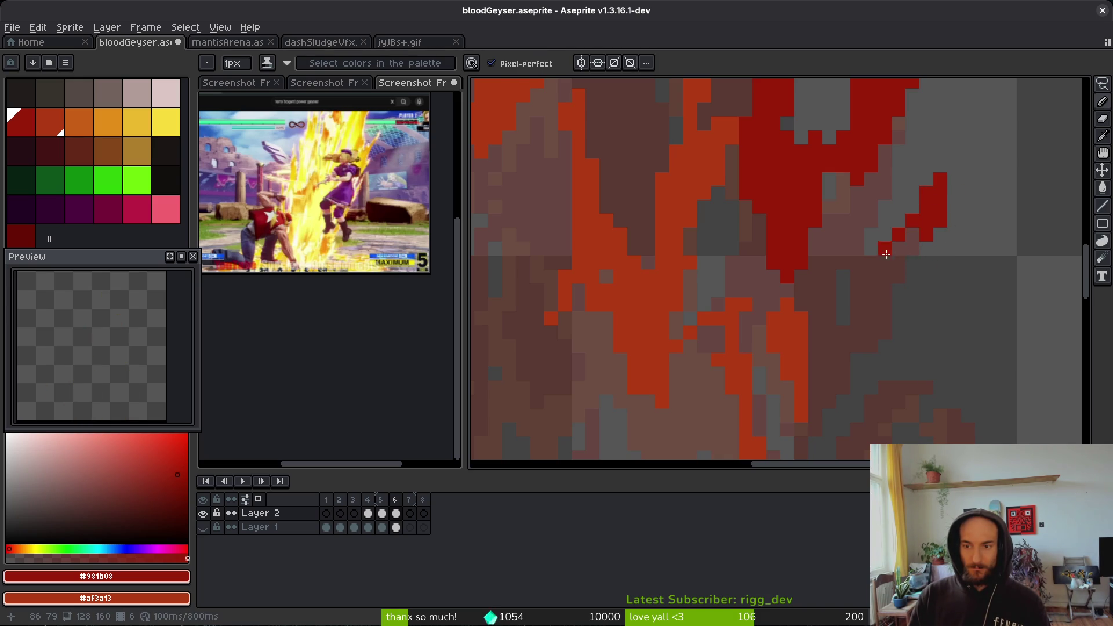
mouse_move(856, 279)
left_mouse_down()
mouse_move(881, 231)
mouse_move(865, 276)
left_mouse_up()
mouse_move(857, 329)
left_mouse_down()
mouse_move(847, 306)
mouse_move(855, 236)
mouse_move(835, 318)
mouse_move(788, 362)
mouse_move(797, 300)
left_mouse_up()
scroll(853, 267, "up", 5)
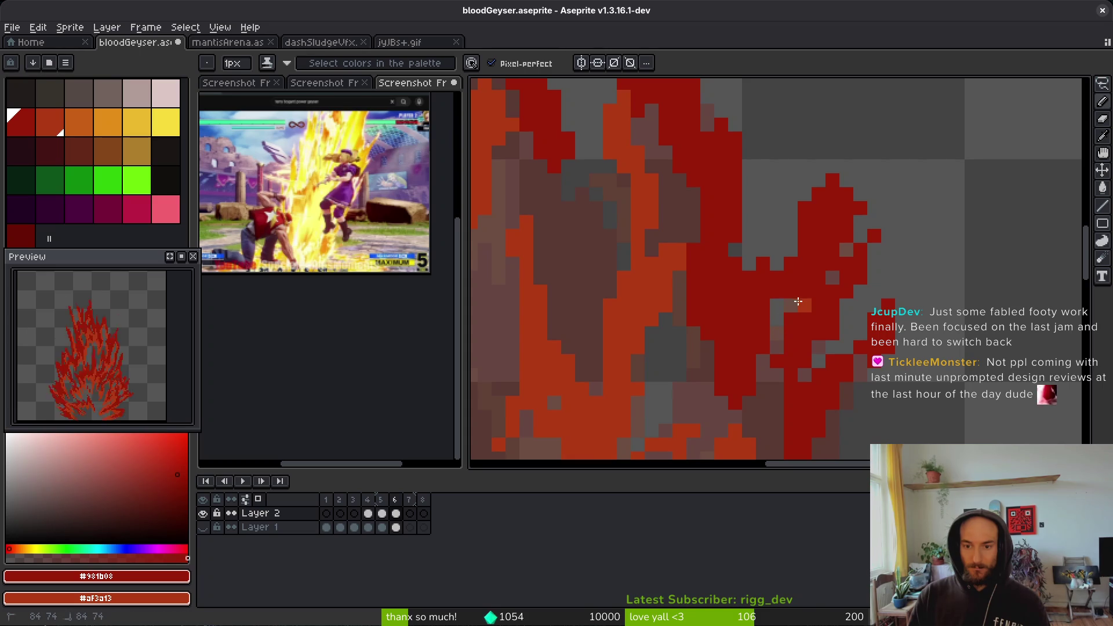
scroll(775, 343, "down", 3)
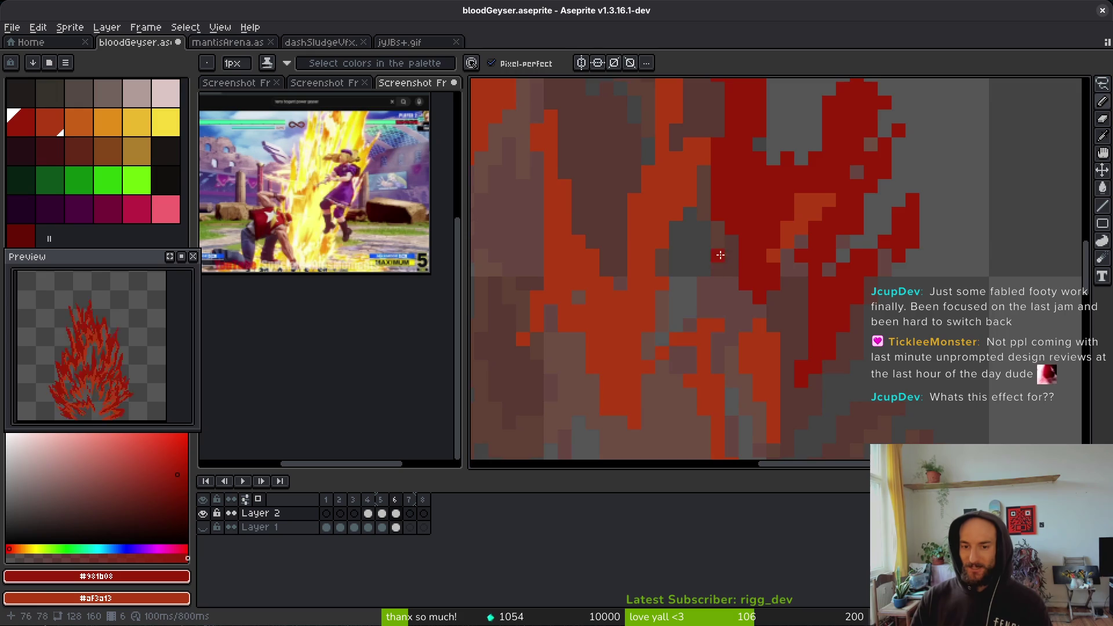
scroll(742, 289, "up", 2)
mouse_move(718, 368)
left_mouse_down()
mouse_move(688, 355)
mouse_move(673, 371)
mouse_move(700, 390)
mouse_move(751, 356)
left_mouse_up()
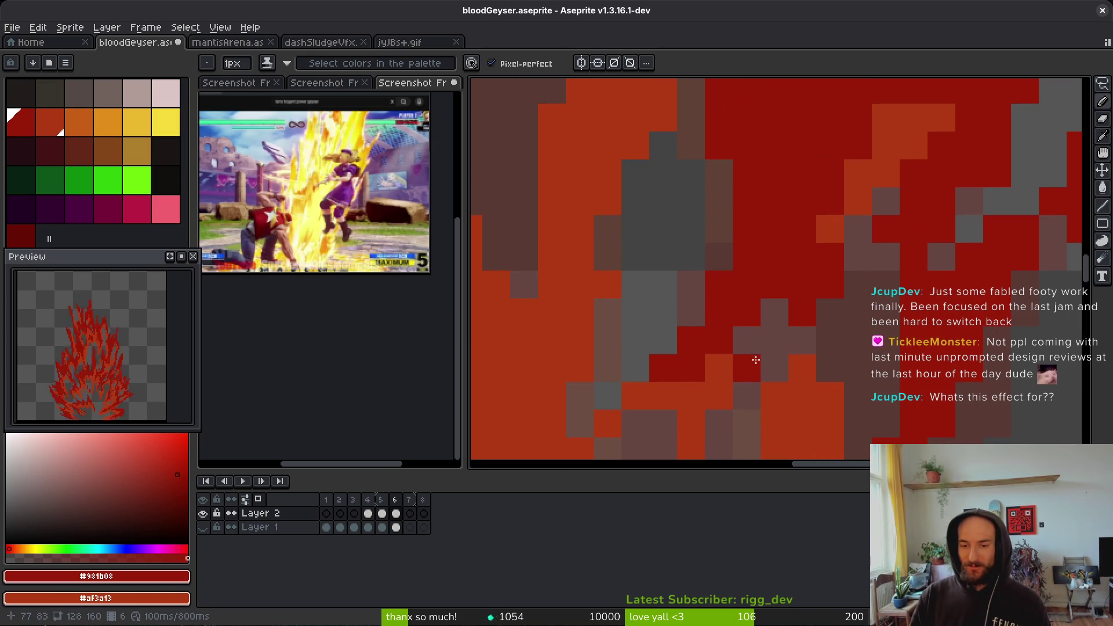
scroll(784, 313, "down", 5)
scroll(799, 299, "right", 2)
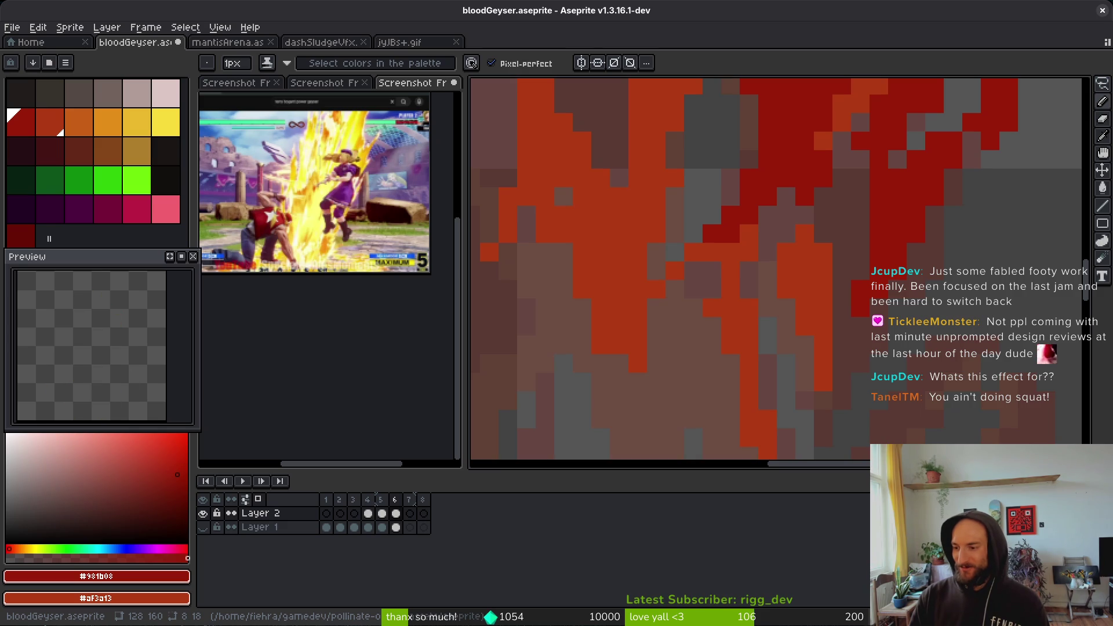
scroll(698, 364, "down", 1)
left_click(226, 42)
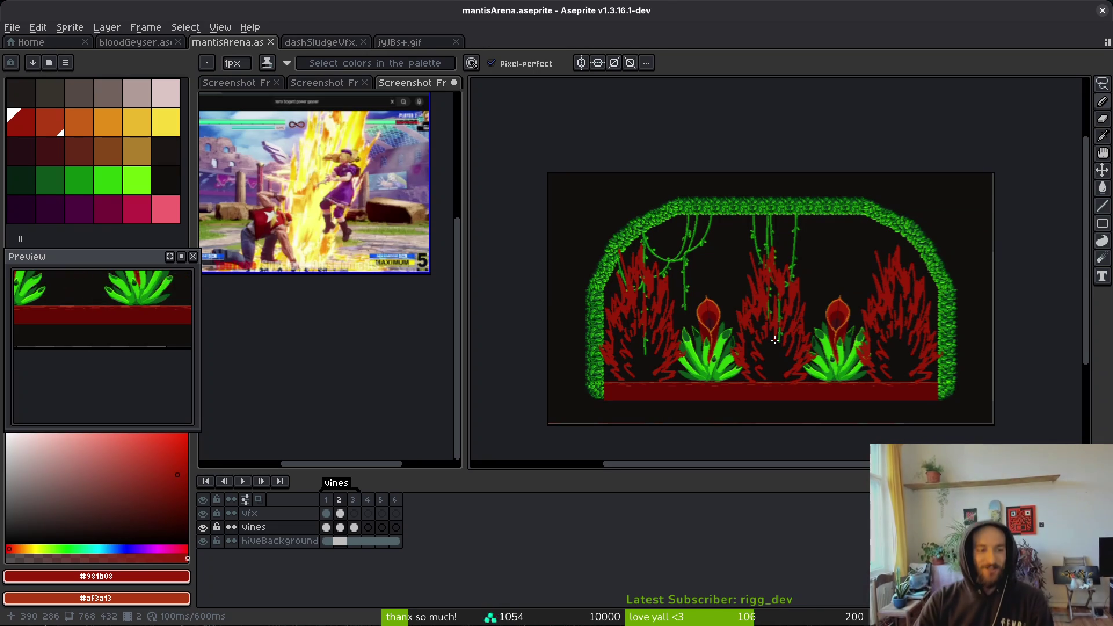
- Save mantisArena.aseprite with its red flame bushes and pod plants unchanged
scroll(775, 340, "down", 2)
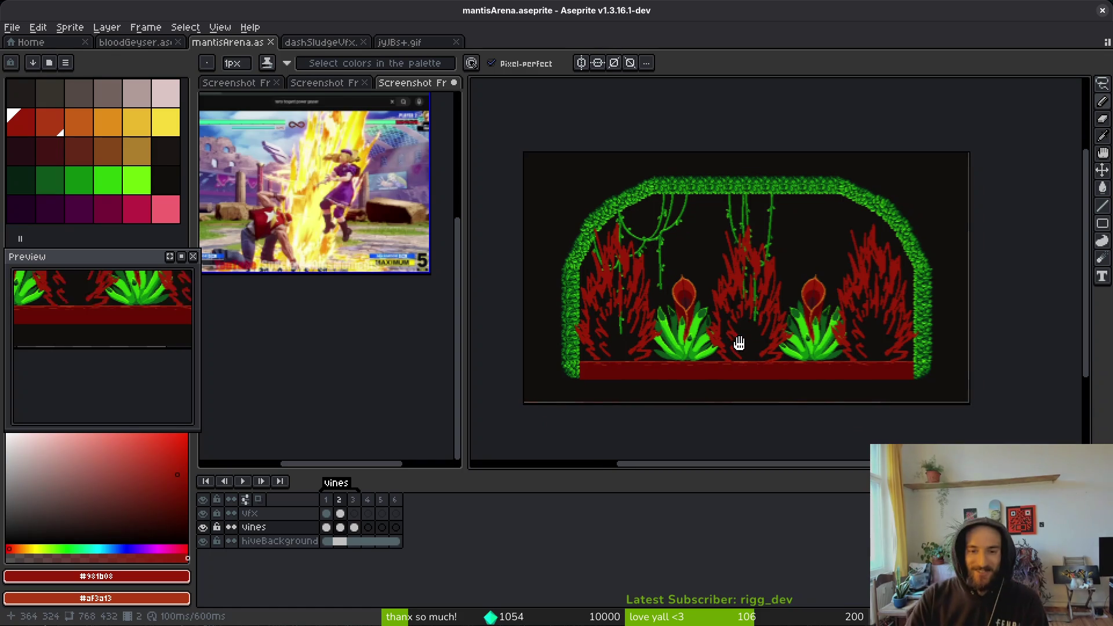
scroll(791, 398, "up", 1)
key("ctrl+s")
scroll(770, 298, "up", 2)
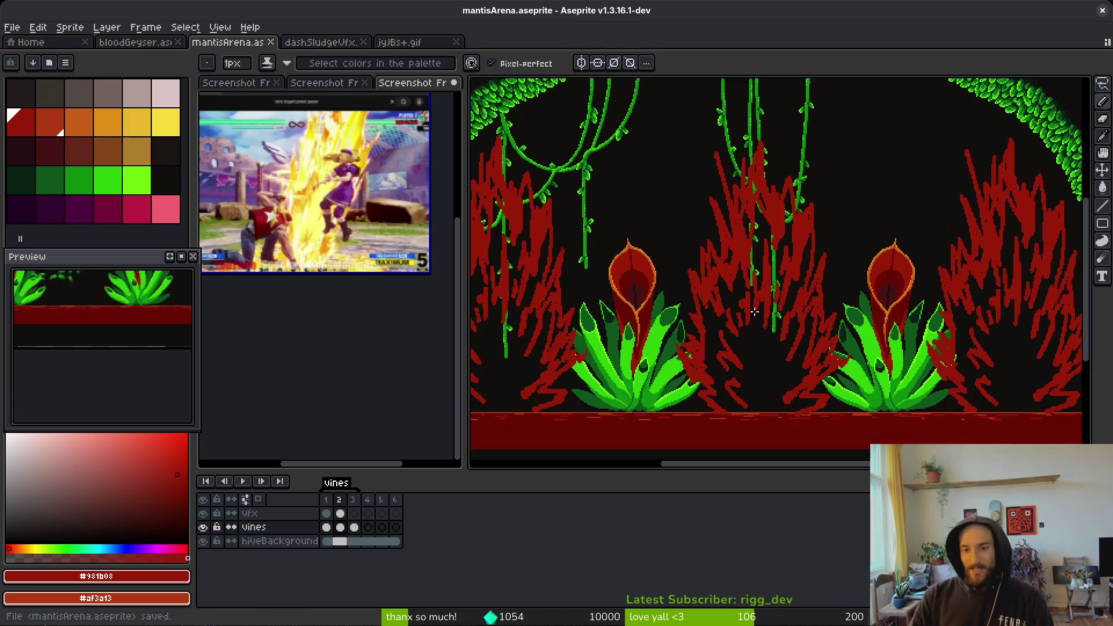
scroll(768, 325, "down", 2)
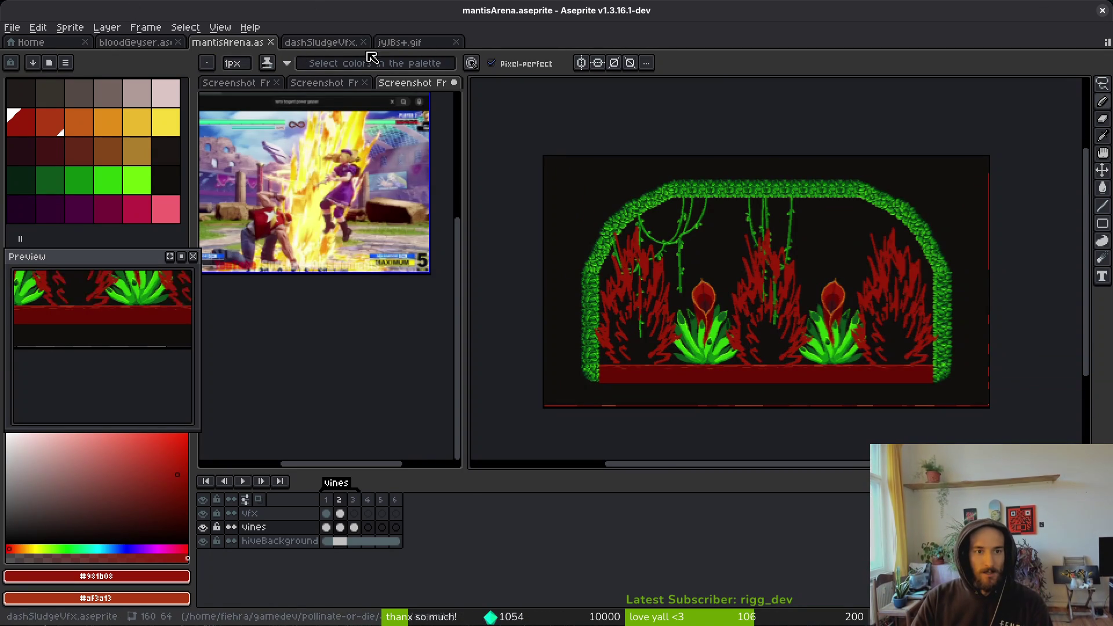
left_click(339, 44)
- Zoom and pan over the blood geyser's sixth flame frame, then start the Fabled Footy web game
left_click(134, 42)
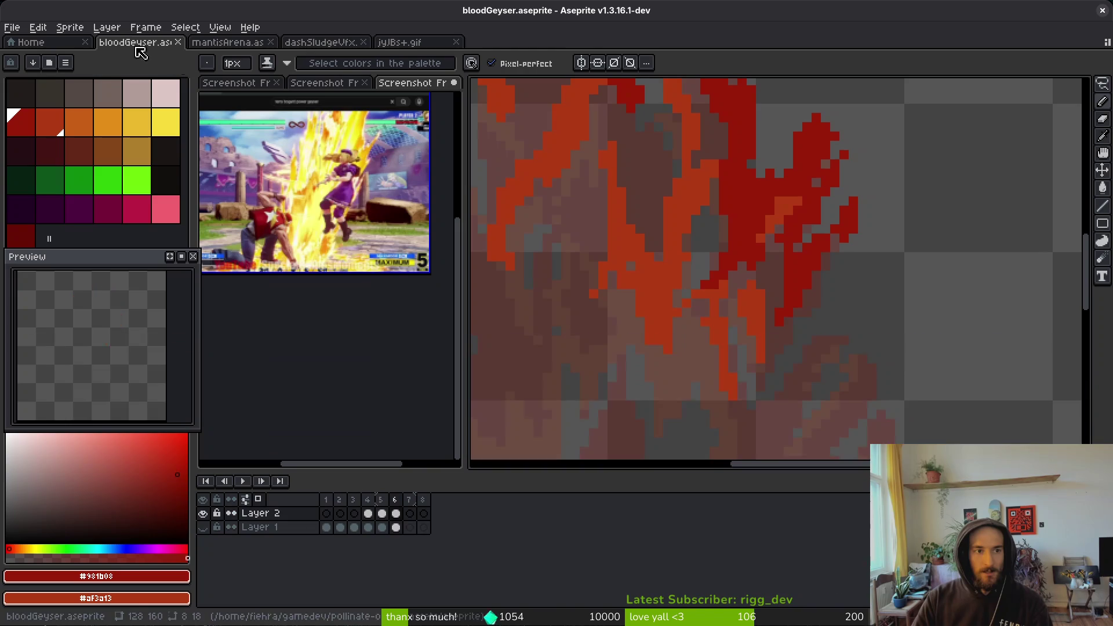
scroll(886, 357, "down", 2)
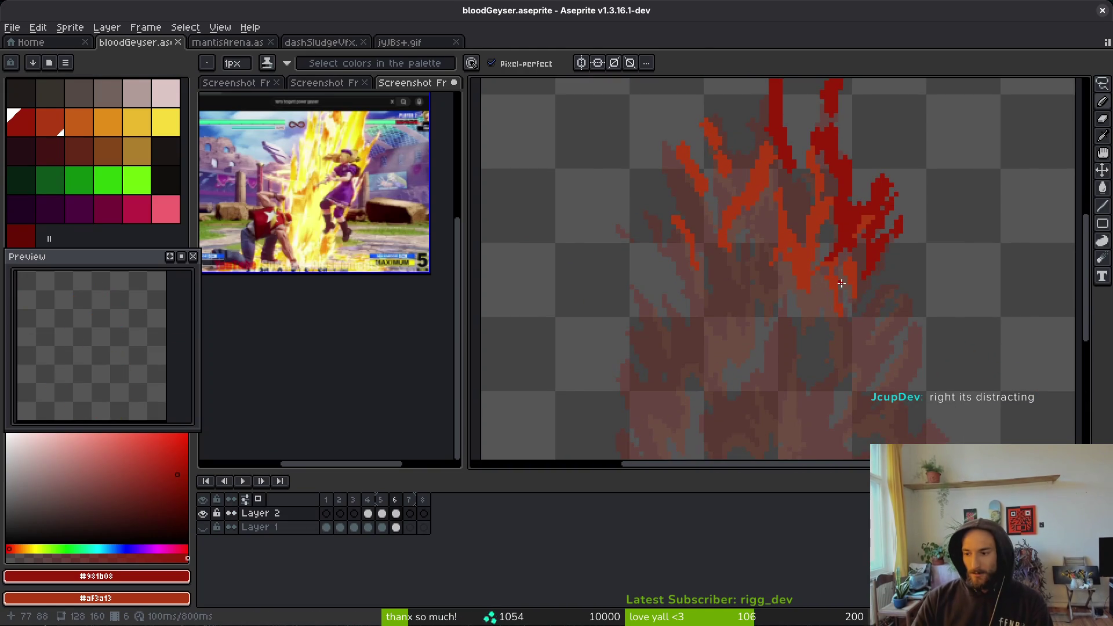
scroll(835, 255, "down", 2)
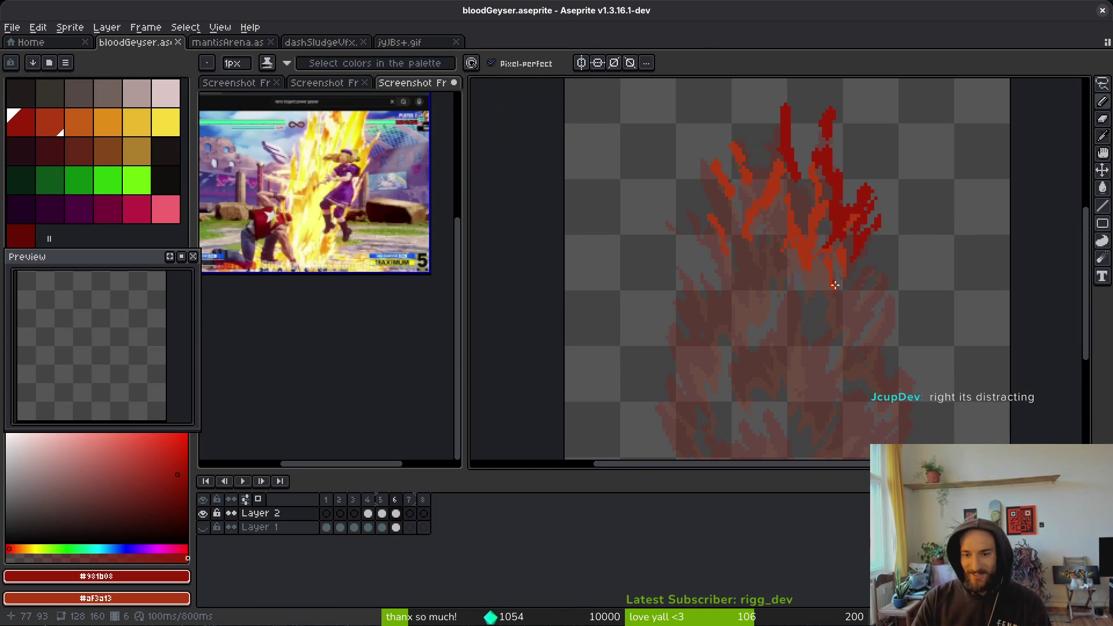
scroll(817, 221, "down", 2)
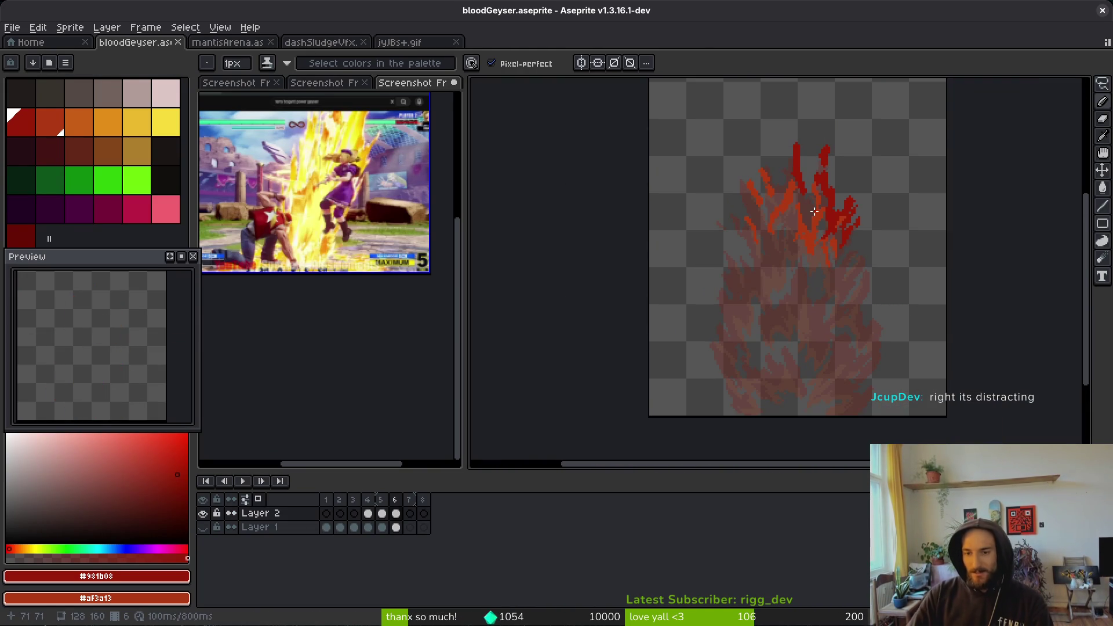
scroll(748, 292, "up", 1)
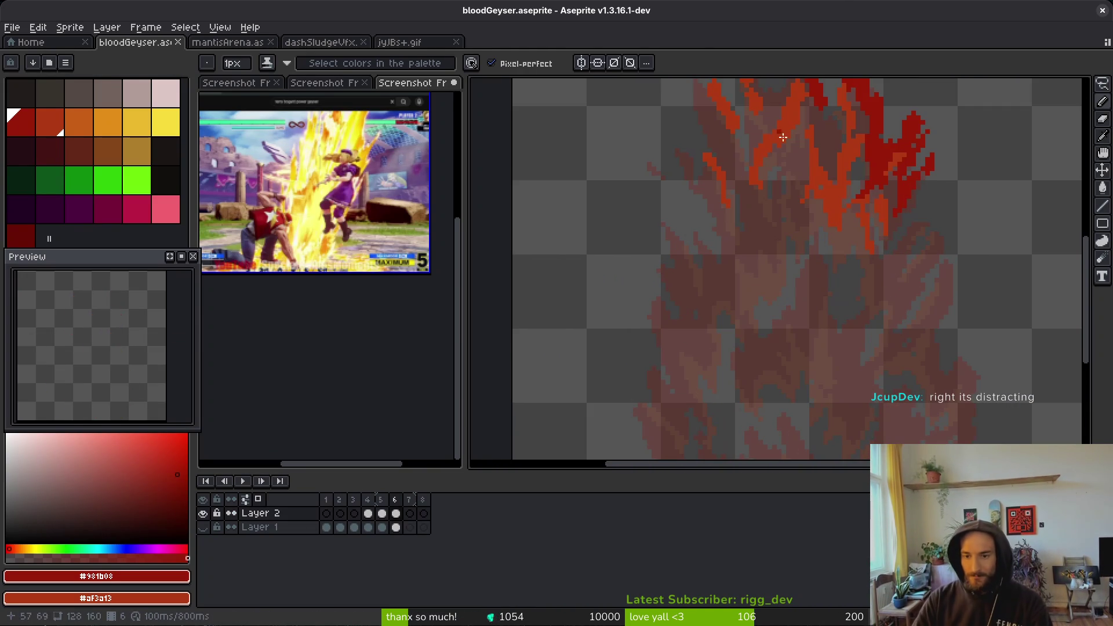
scroll(746, 296, "up", 1)
scroll(808, 304, "down", 3)
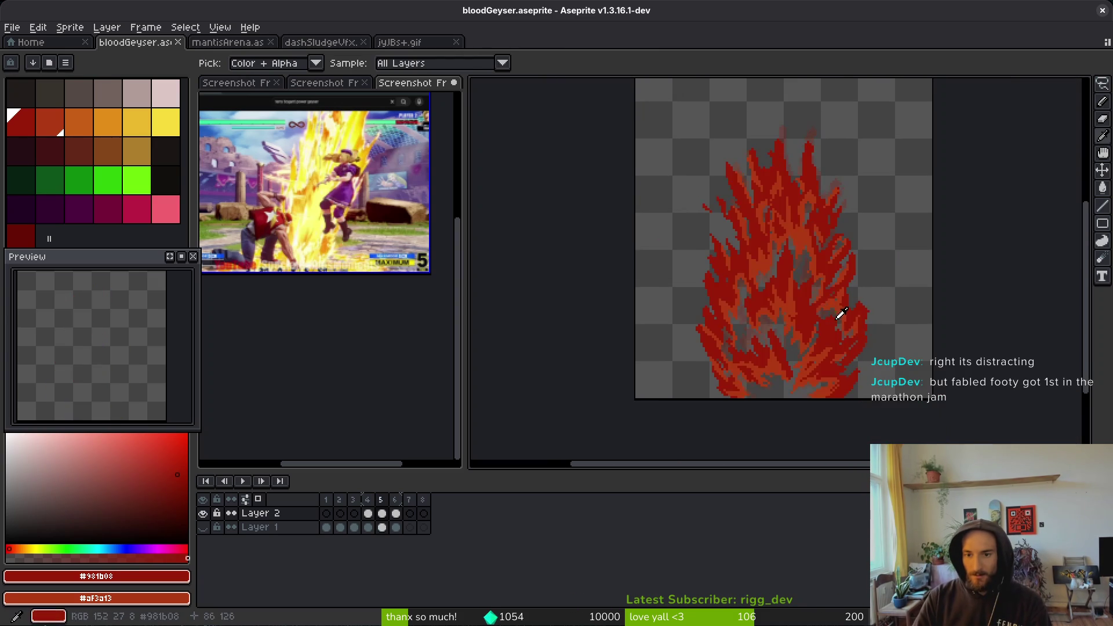
left_click_drag(814, 323, 807, 305)
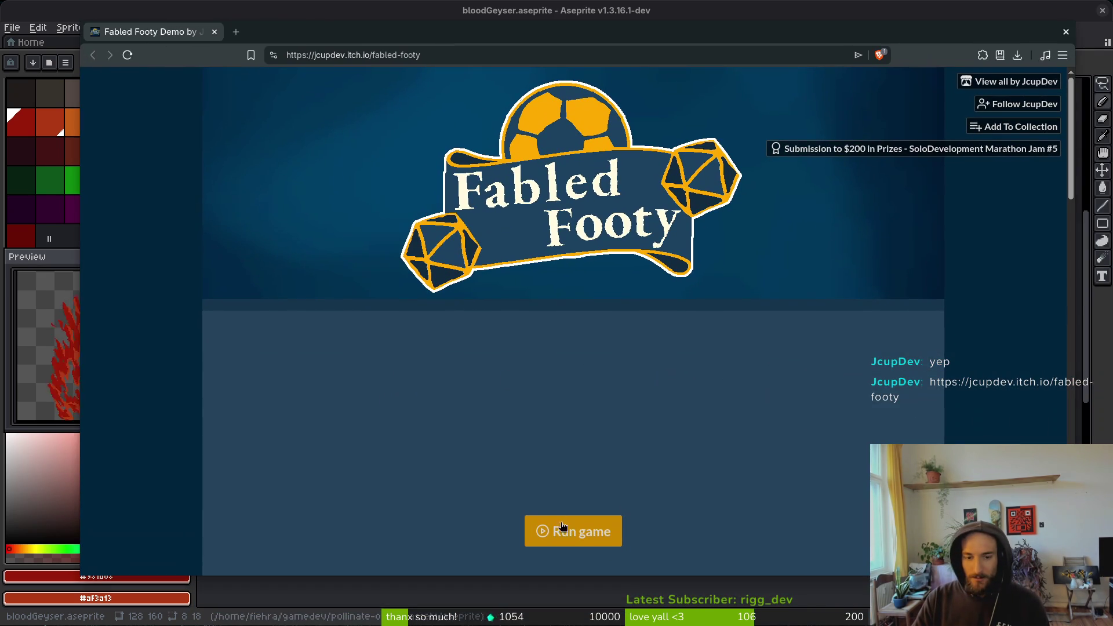
left_click(561, 526)
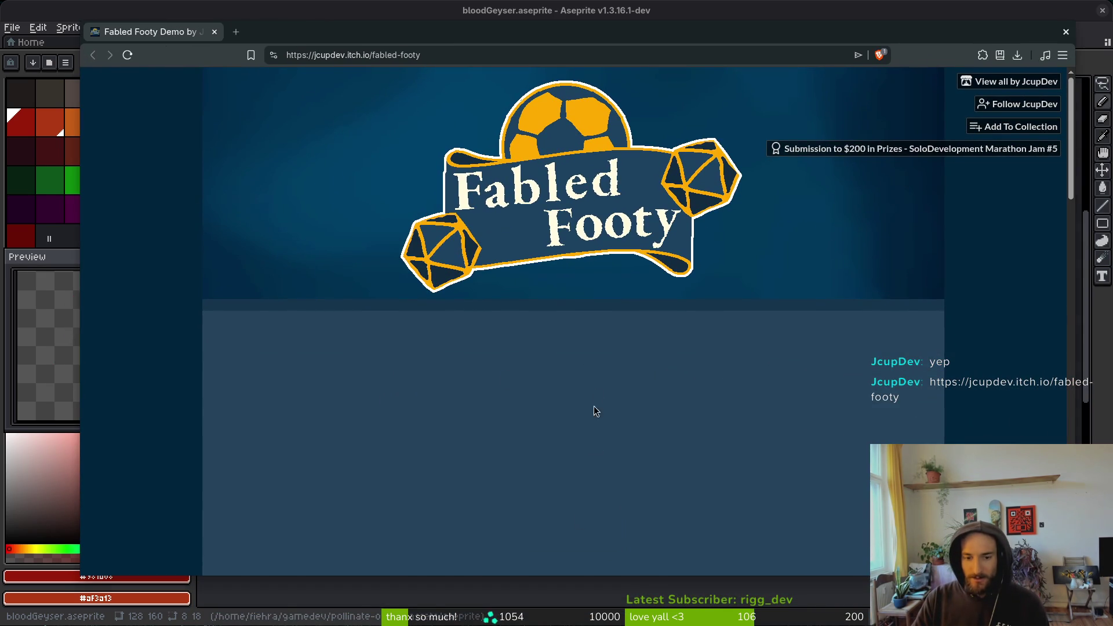
scroll(841, 441, "down", 2)
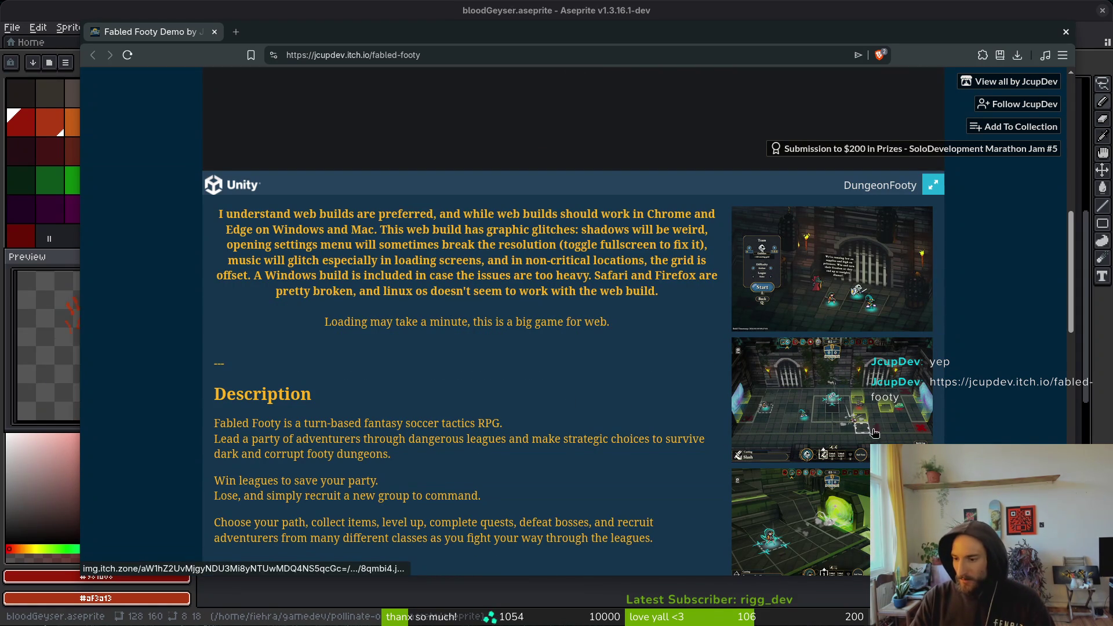
scroll(872, 431, "down", 3)
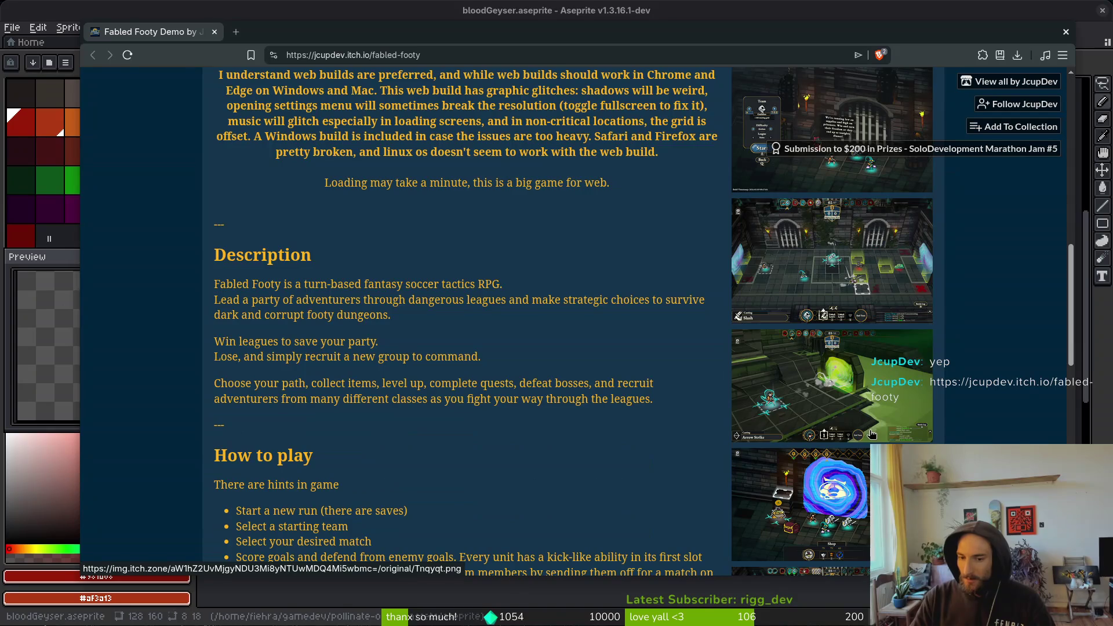
scroll(866, 455, "down", 3)
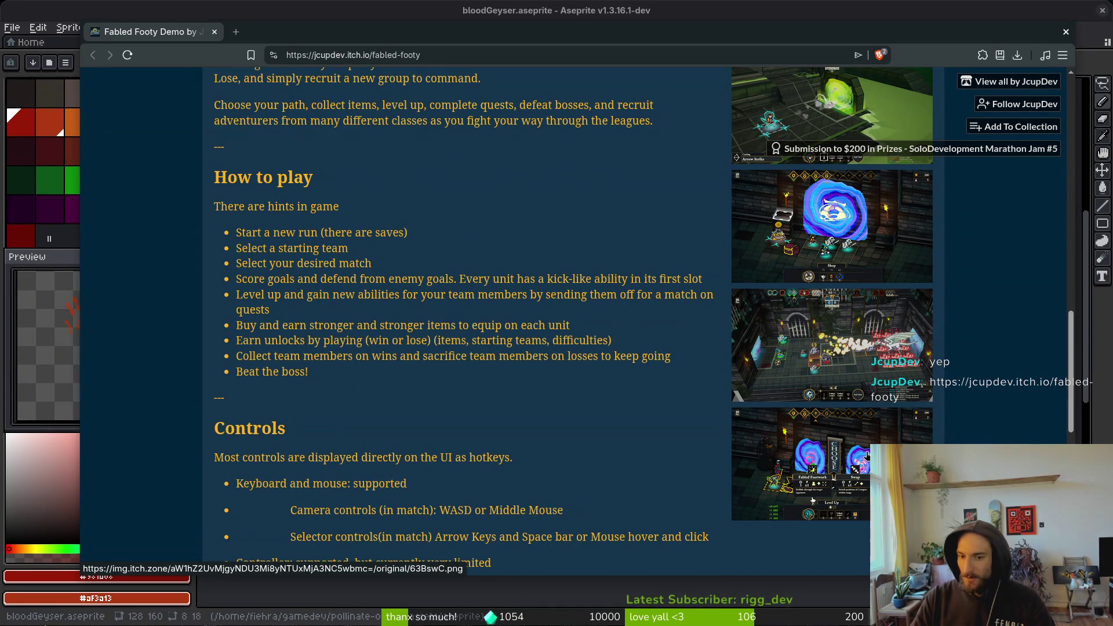
scroll(828, 448, "up", 3)
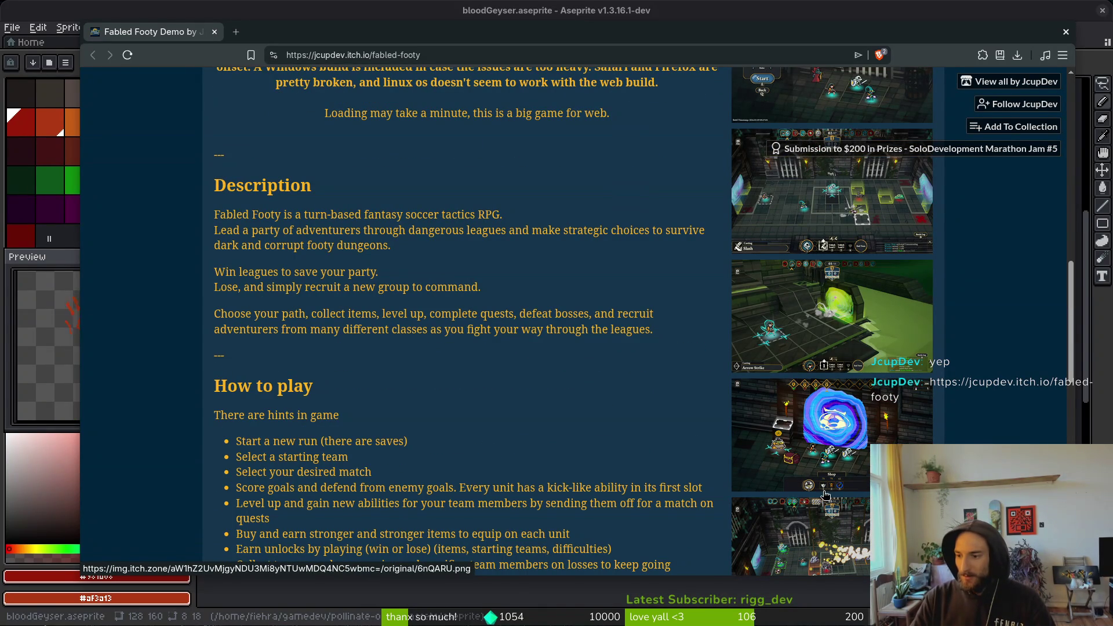
scroll(578, 474, "up", 4)
scroll(578, 474, "up", 3)
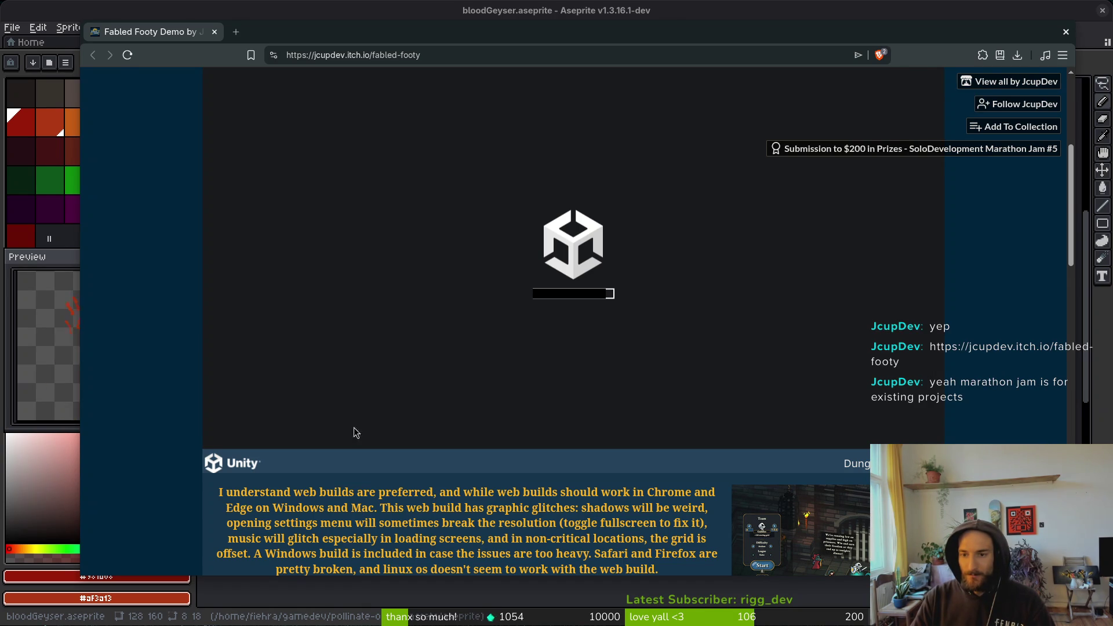
scroll(579, 199, "up", 4)
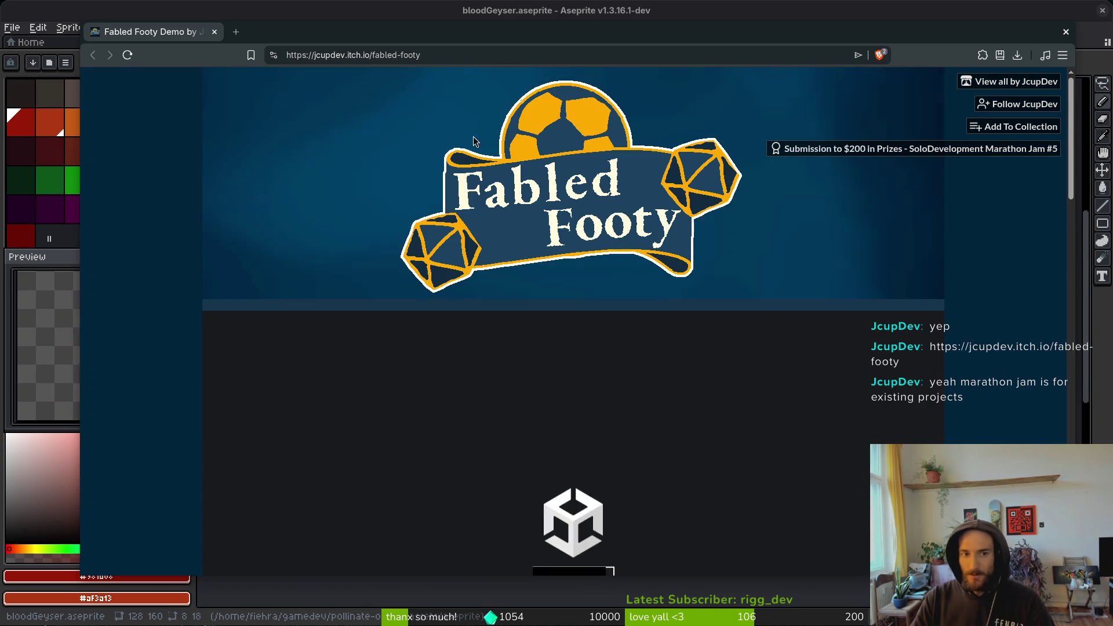
left_click(972, 150)
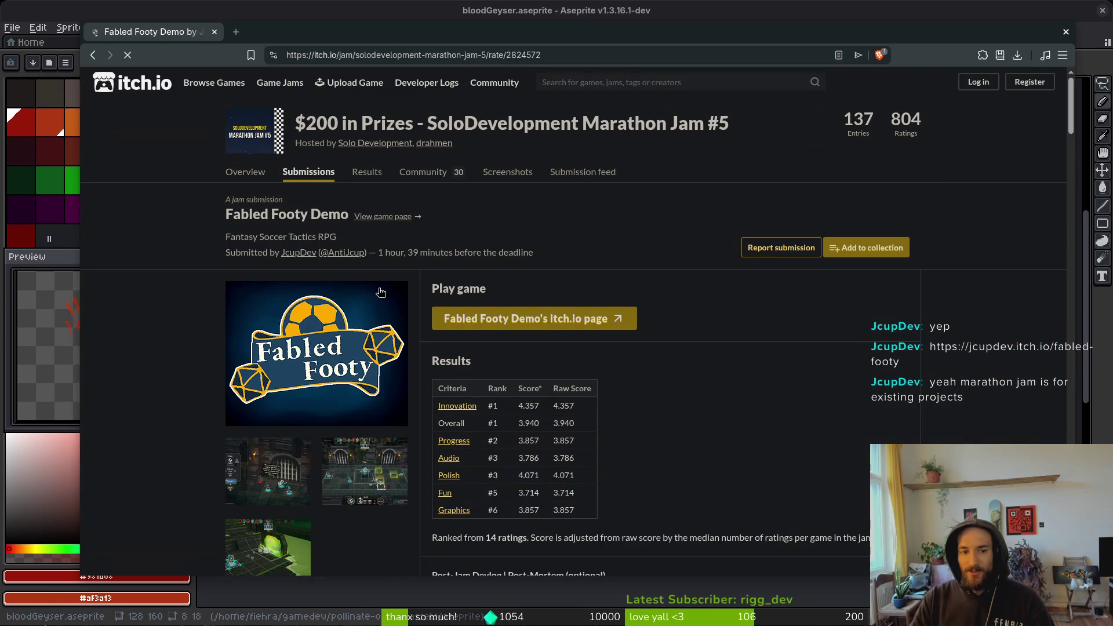
- Visit the jam host's Solo Development page and return to the jam submission page
left_click(380, 145)
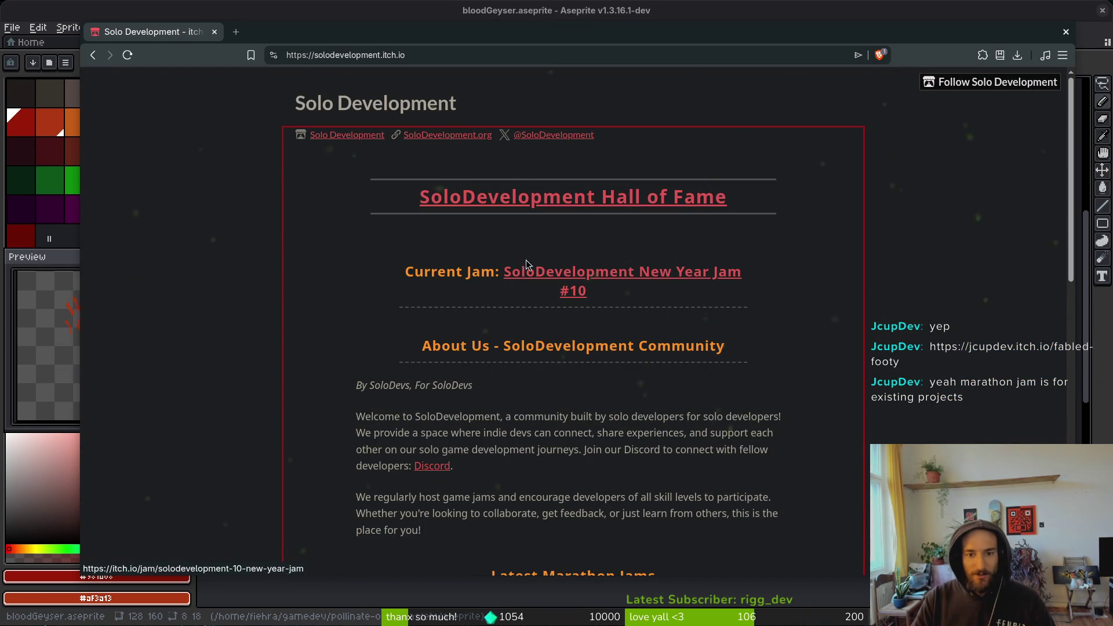
key("alt+Left")
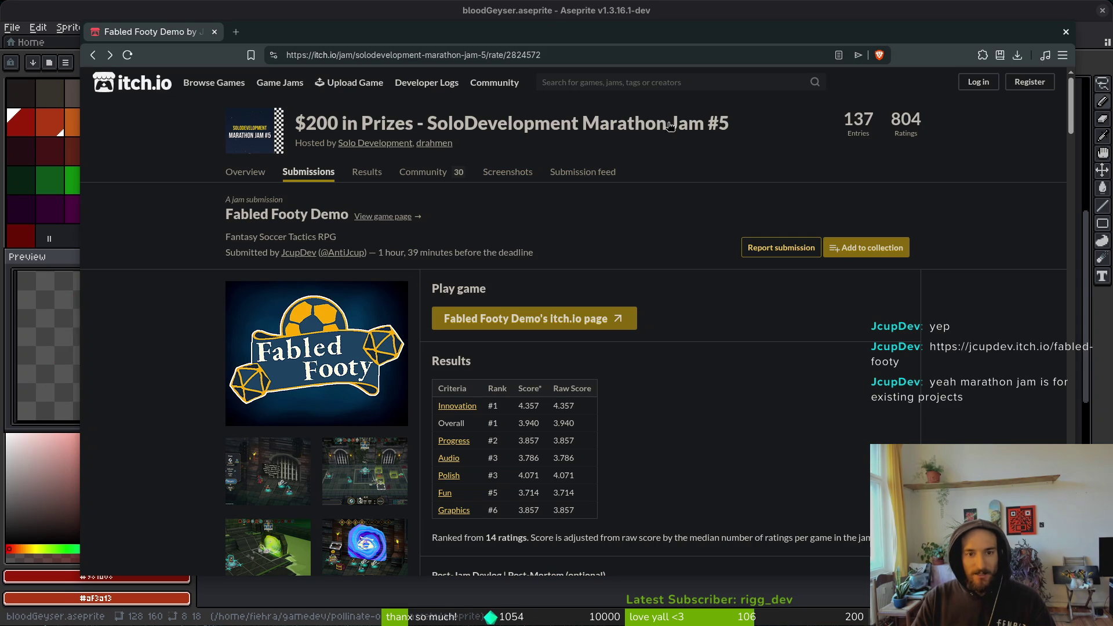
scroll(669, 324, "down", 5)
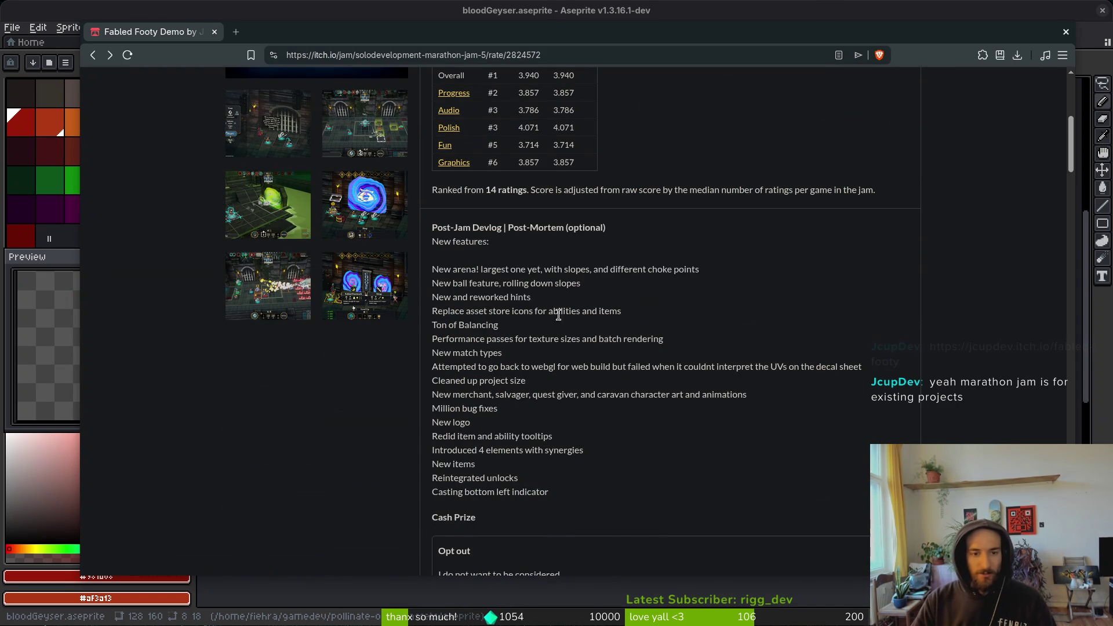
scroll(238, 232, "up", 5)
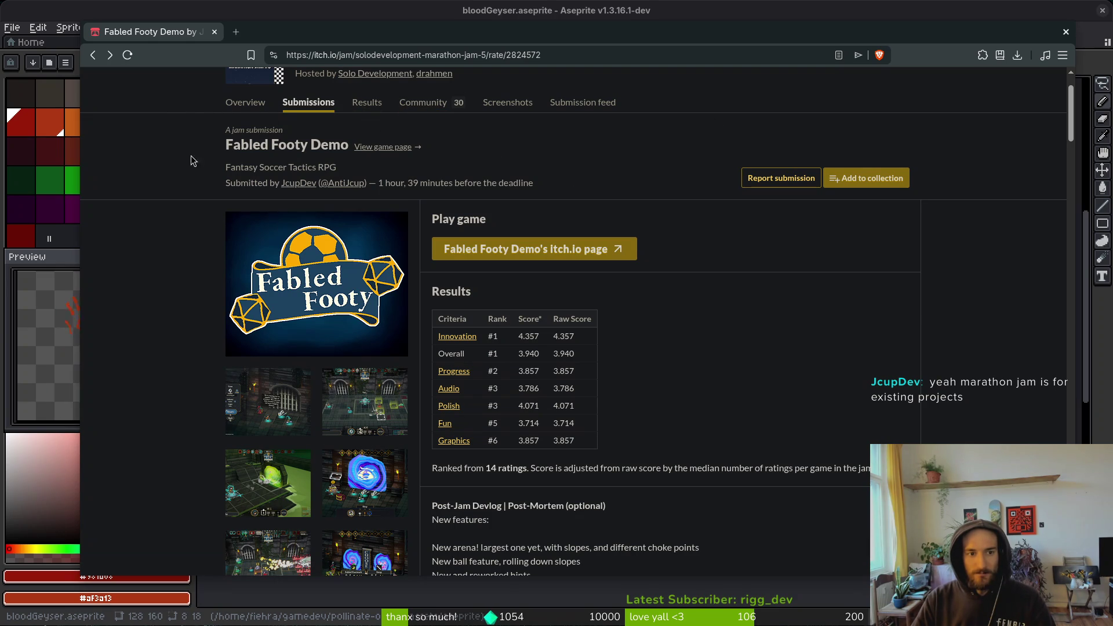
- Open the Marathon Jam #5 overview and highlight its start and end dates
left_click(255, 104)
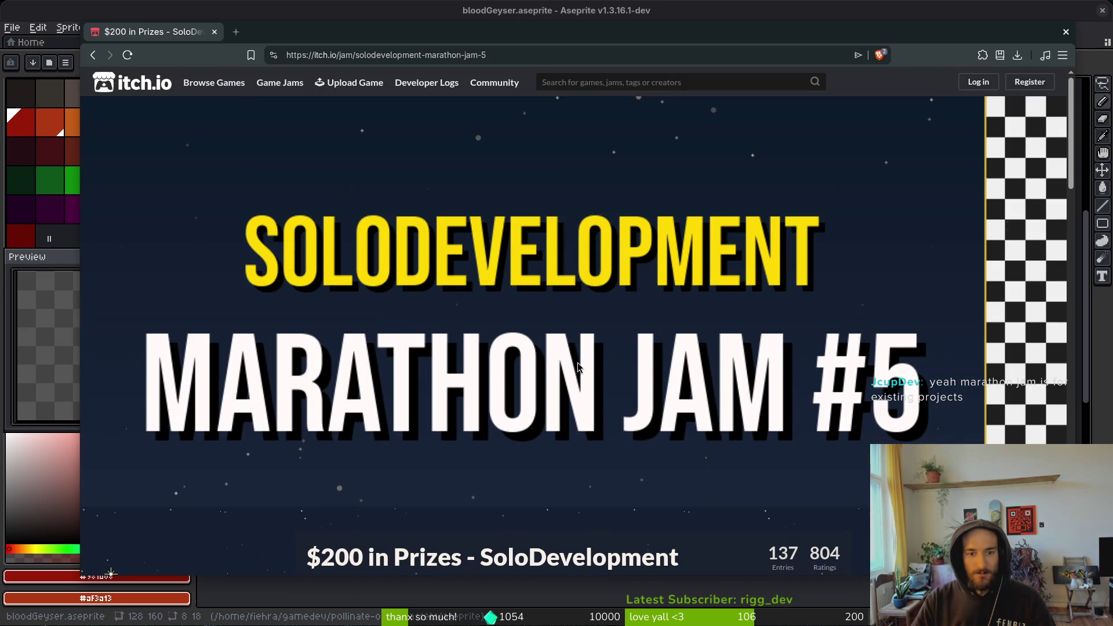
scroll(518, 265, "down", 3)
scroll(484, 415, "down", 3)
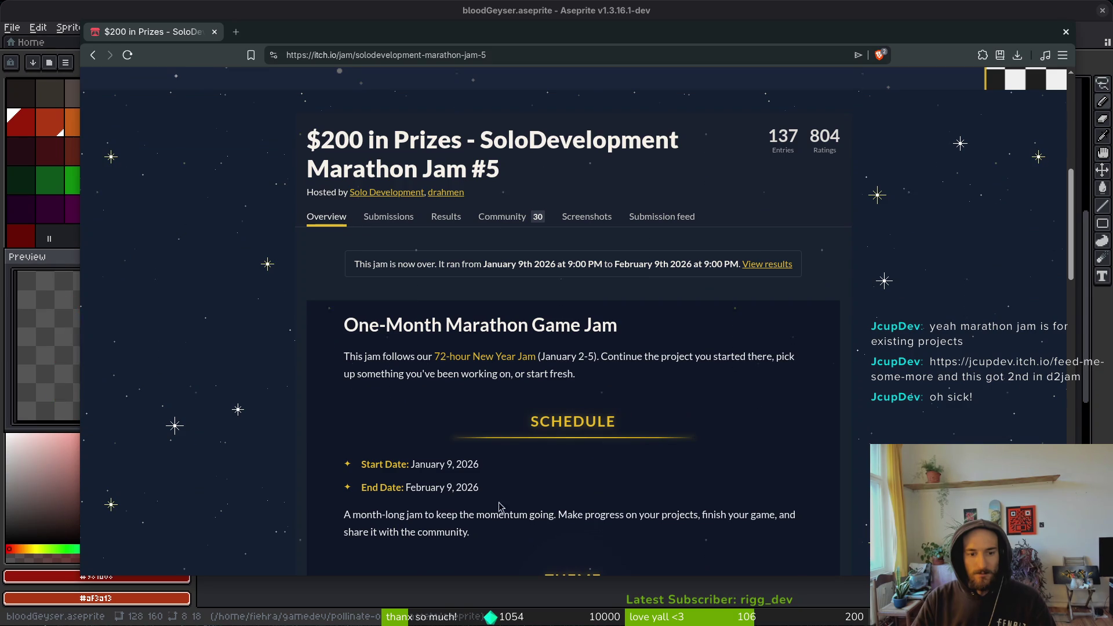
left_click_drag(495, 497, 383, 466)
left_click(587, 508)
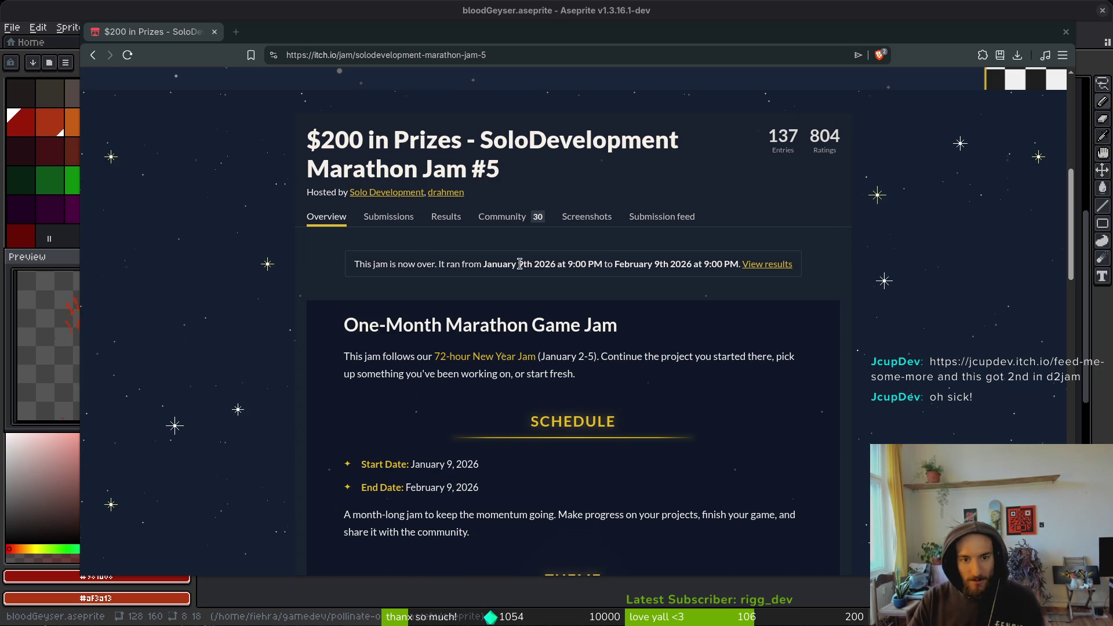
- Scroll through the jam rules, highlight the 1st Place prize, then close the browser
scroll(574, 265, "down", 20)
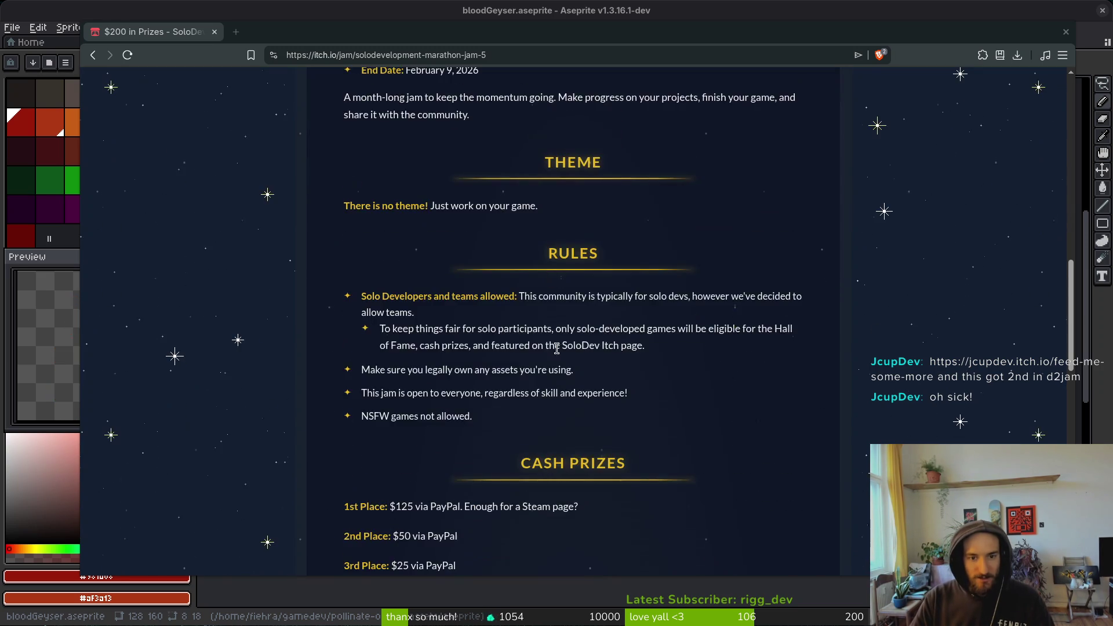
scroll(604, 491, "down", 3)
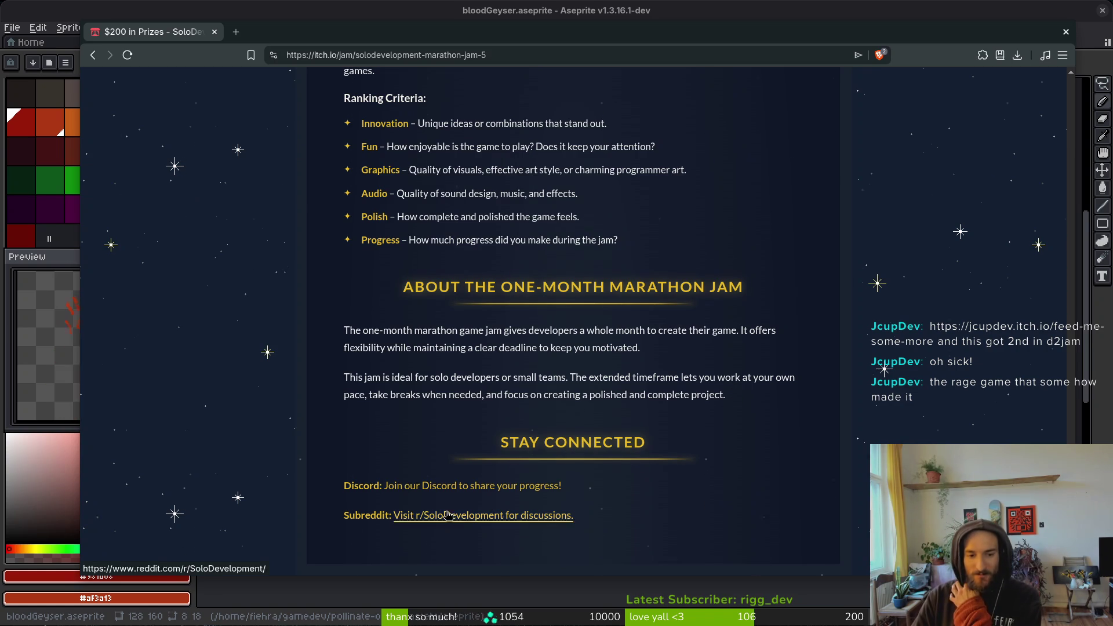
scroll(580, 363, "up", 5)
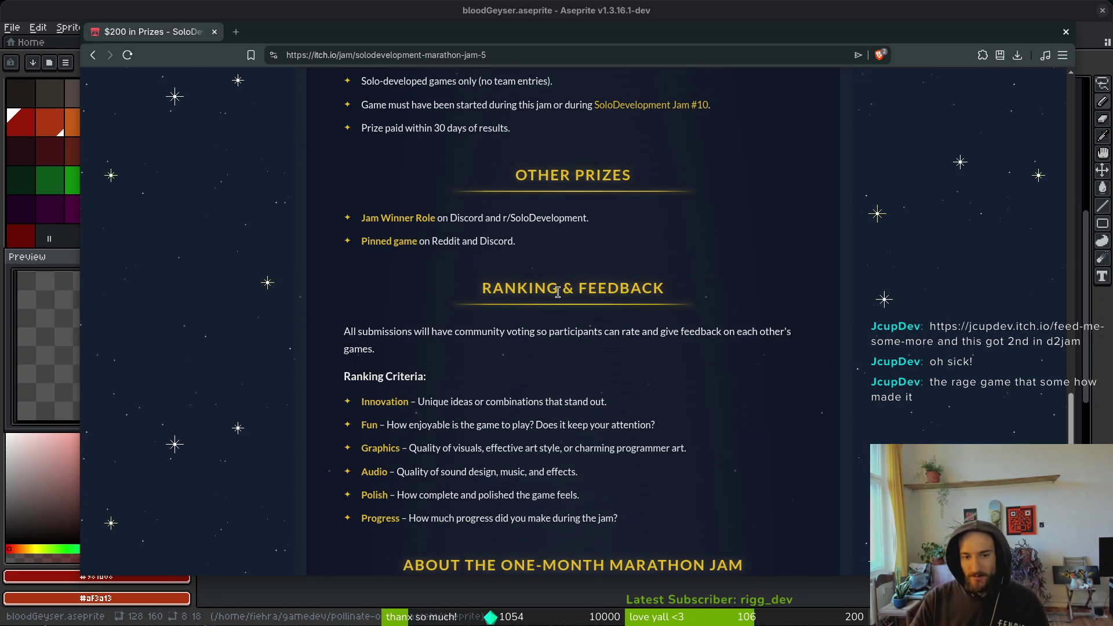
scroll(485, 371, "up", 4)
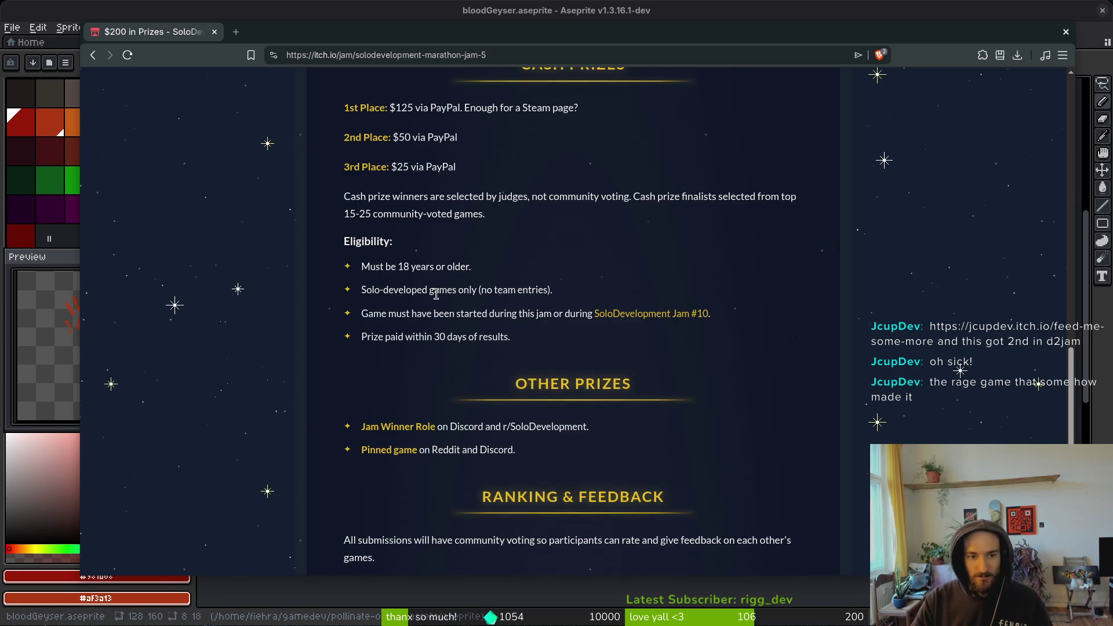
scroll(465, 336, "up", 3)
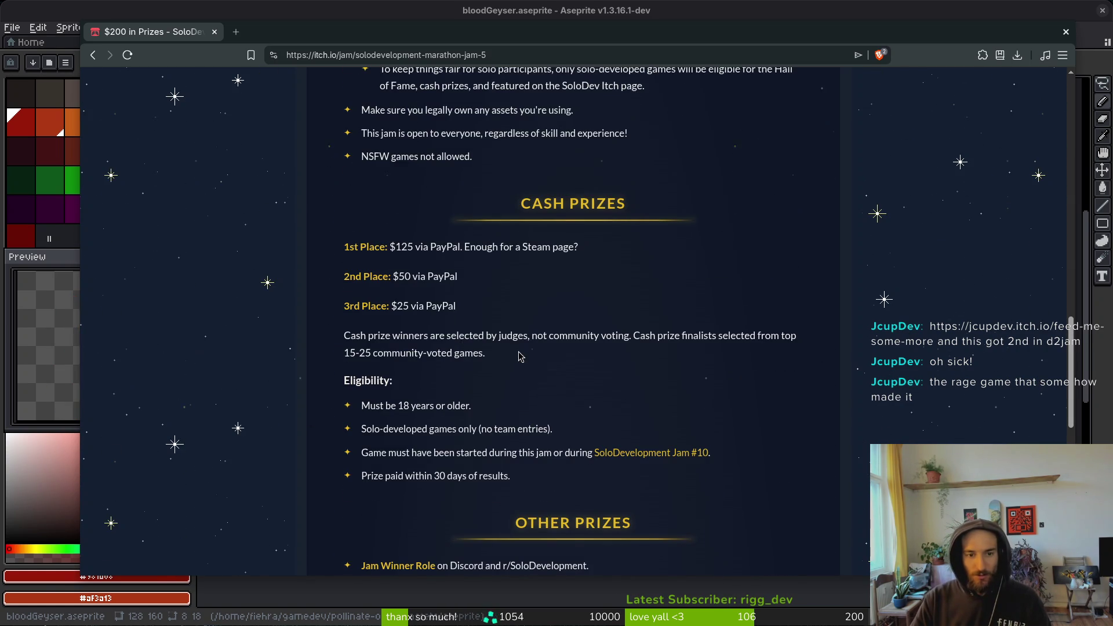
scroll(527, 363, "up", 10)
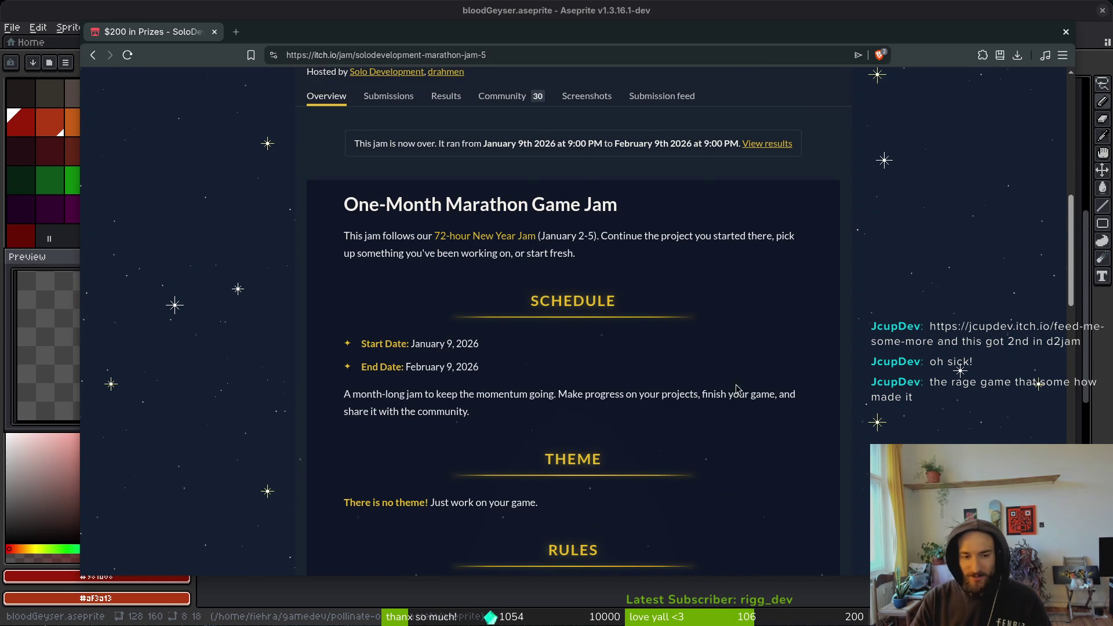
scroll(740, 391, "down", 6)
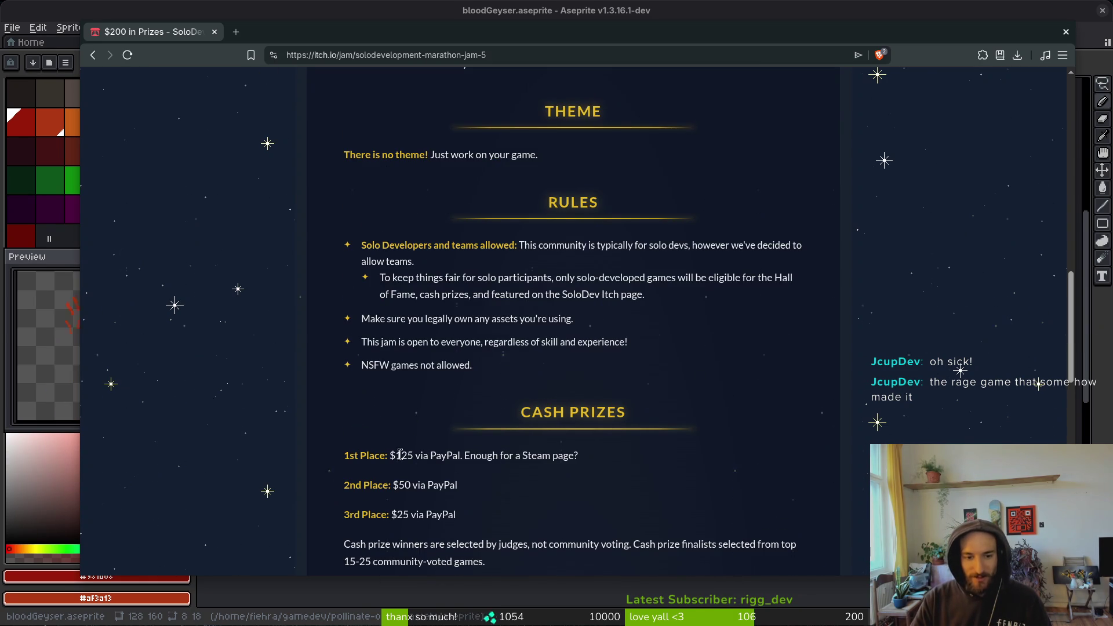
left_click_drag(579, 463, 374, 456)
left_click(443, 430)
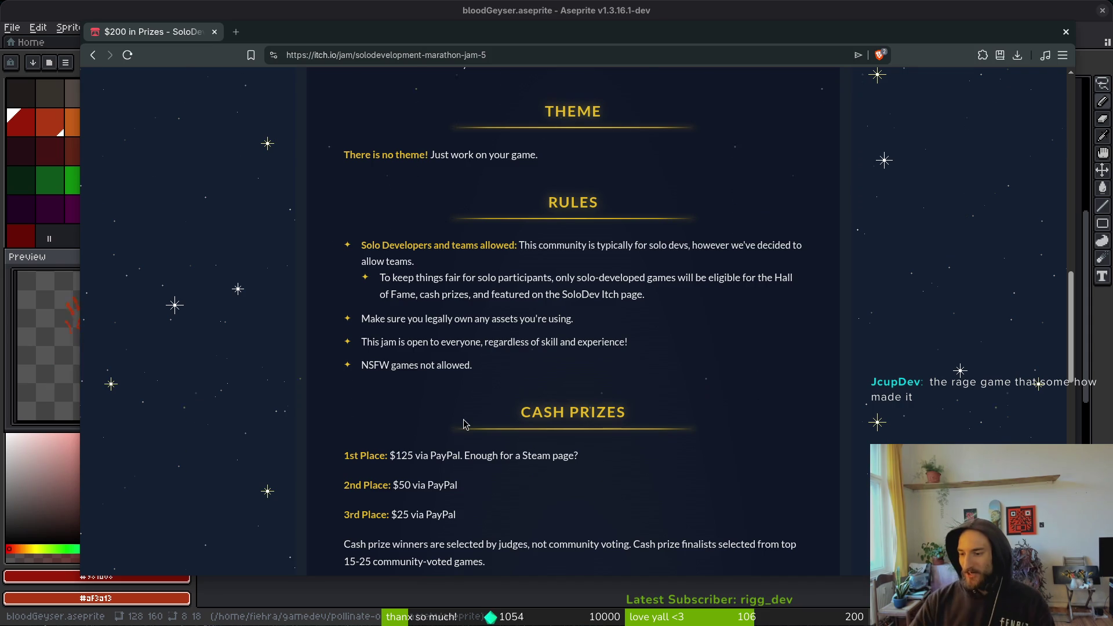
scroll(528, 435, "up", 10)
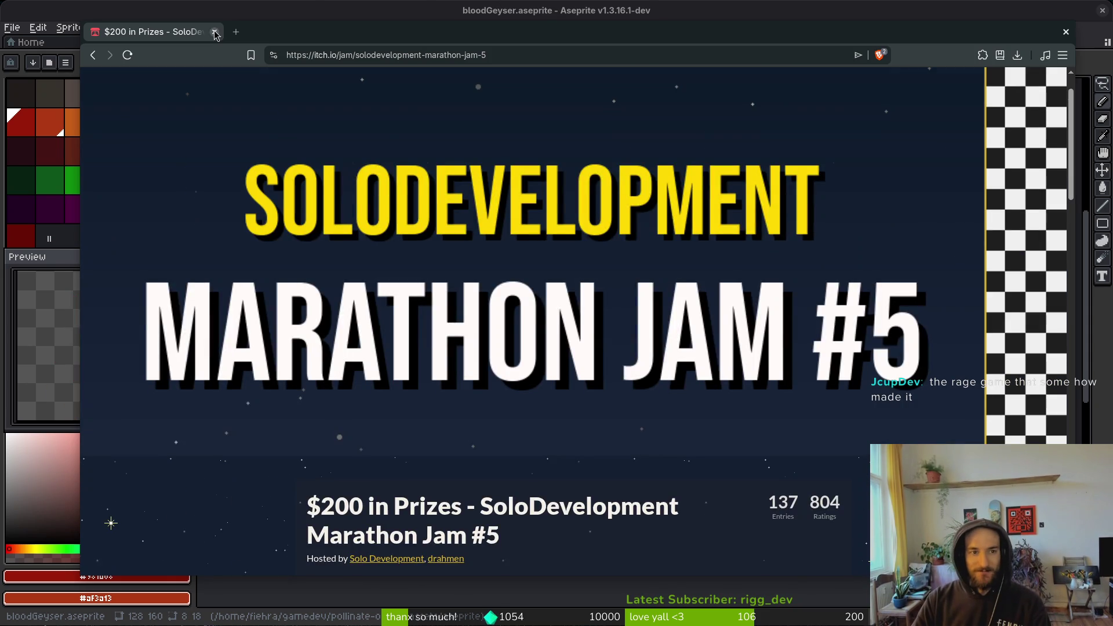
left_click(214, 33)
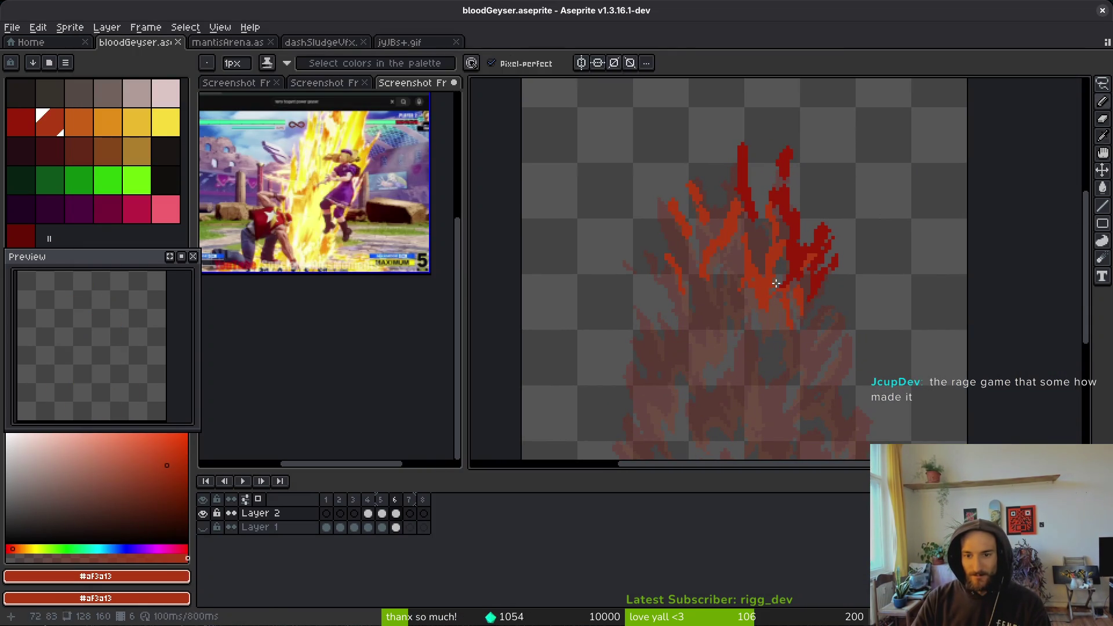
- Zoom and pan around the flame pixels to inspect the detail
scroll(786, 245, "up", 2)
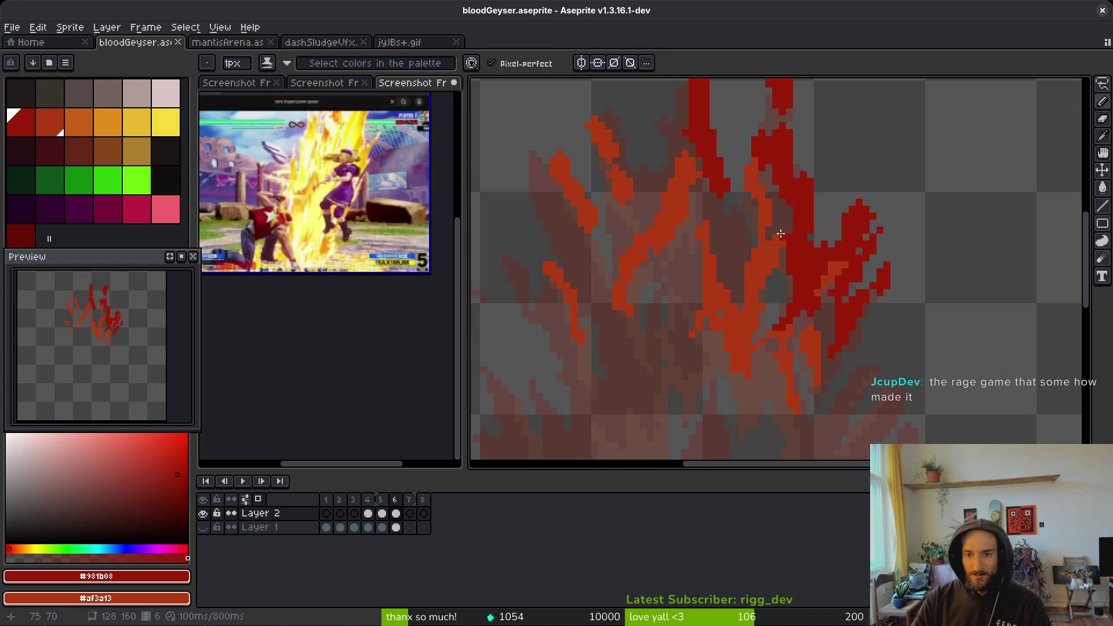
scroll(786, 245, "up", 3)
mouse_move(757, 220)
left_mouse_down()
mouse_move(811, 276)
mouse_move(820, 322)
left_mouse_up()
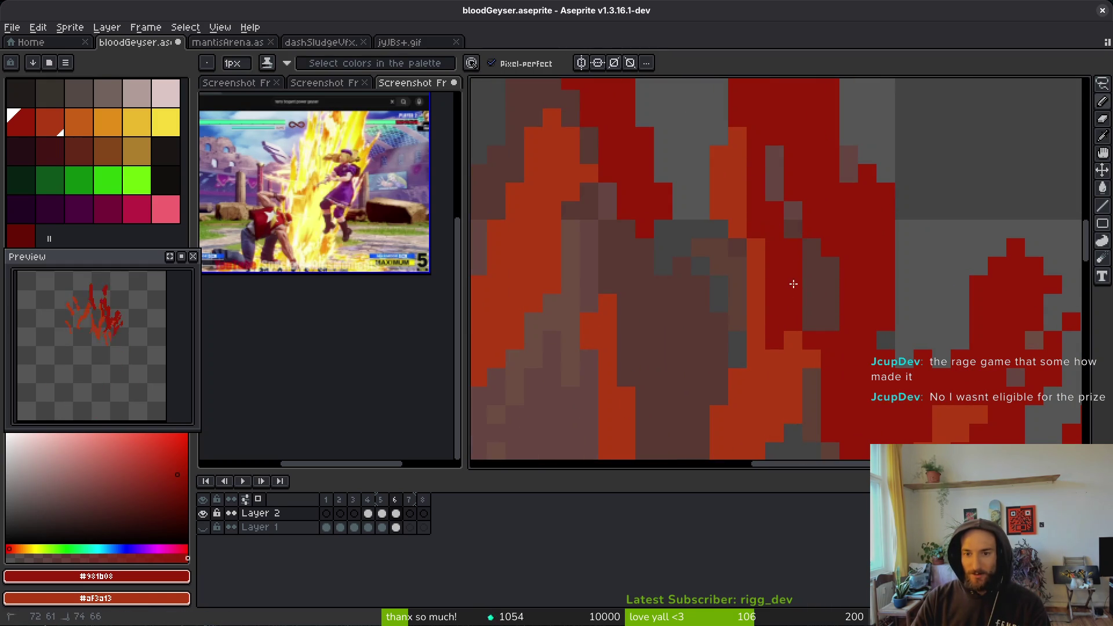
scroll(804, 264, "down", 3)
scroll(804, 264, "up", 1)
scroll(804, 265, "up", 2)
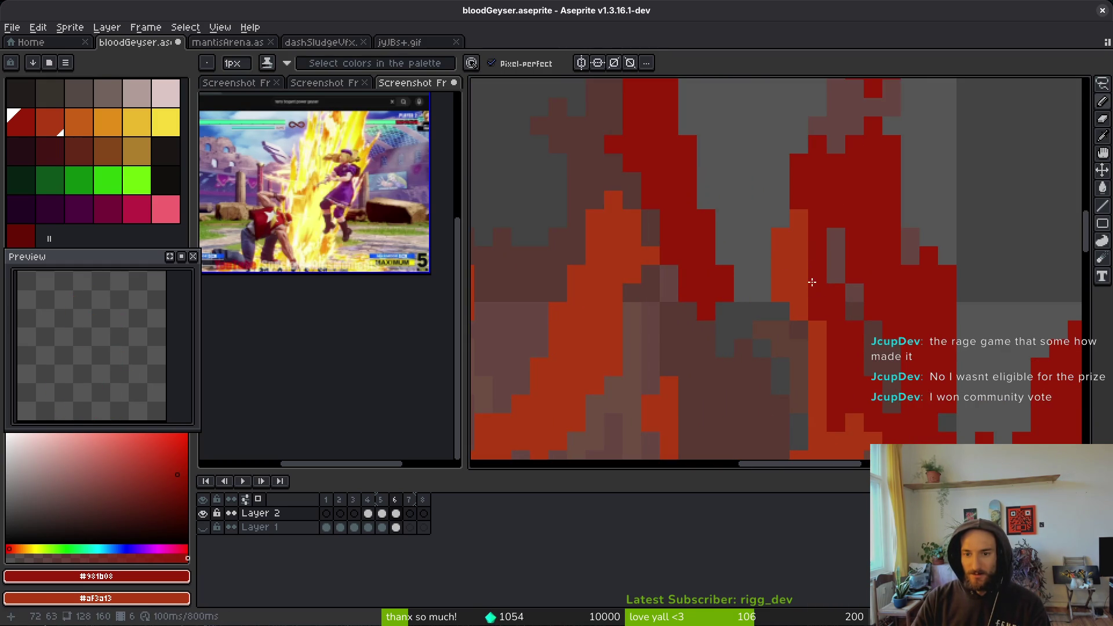
mouse_move(811, 301)
left_mouse_down()
mouse_move(798, 303)
mouse_move(780, 262)
left_mouse_up()
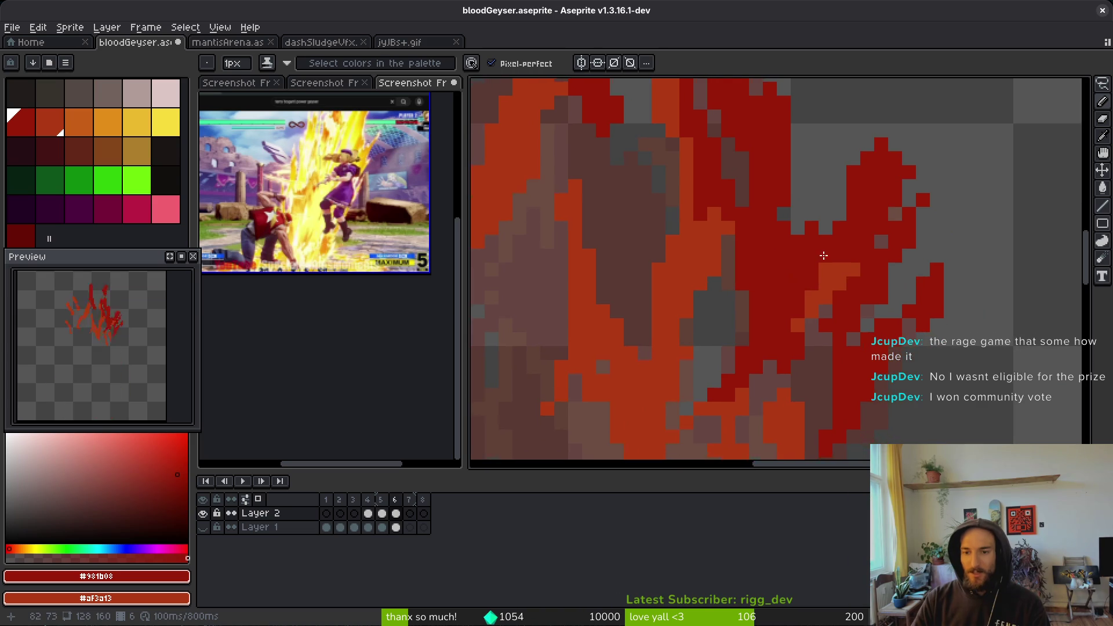
scroll(811, 256, "up", 2)
scroll(811, 311, "down", 4)
scroll(773, 291, "up", 2)
scroll(831, 273, "down", 1)
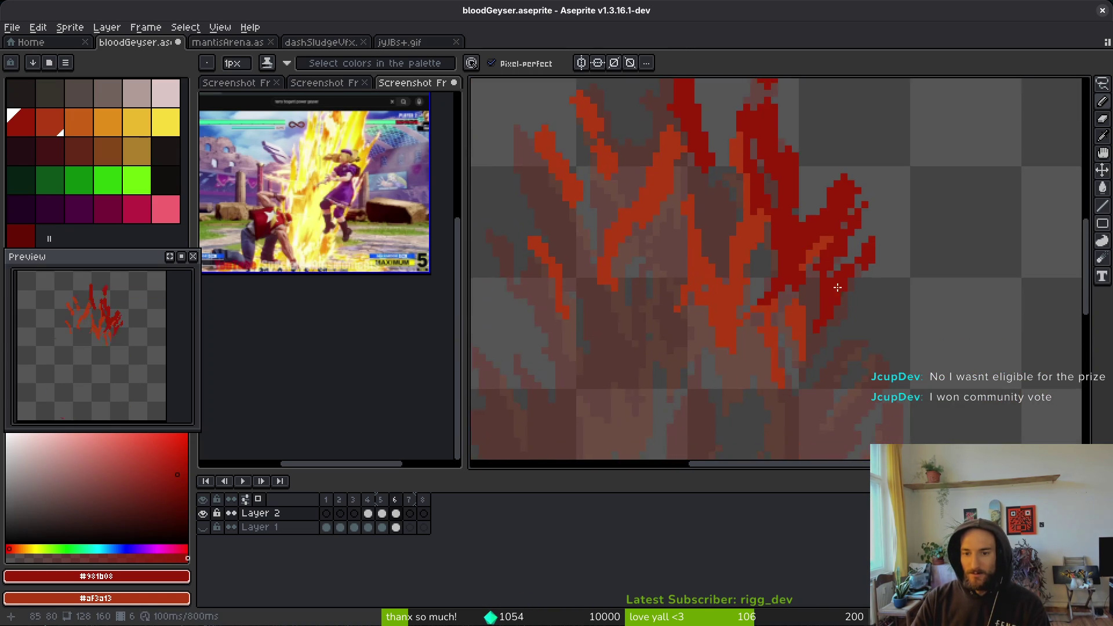
scroll(829, 275, "up", 2)
scroll(817, 284, "down", 4)
scroll(810, 293, "up", 2)
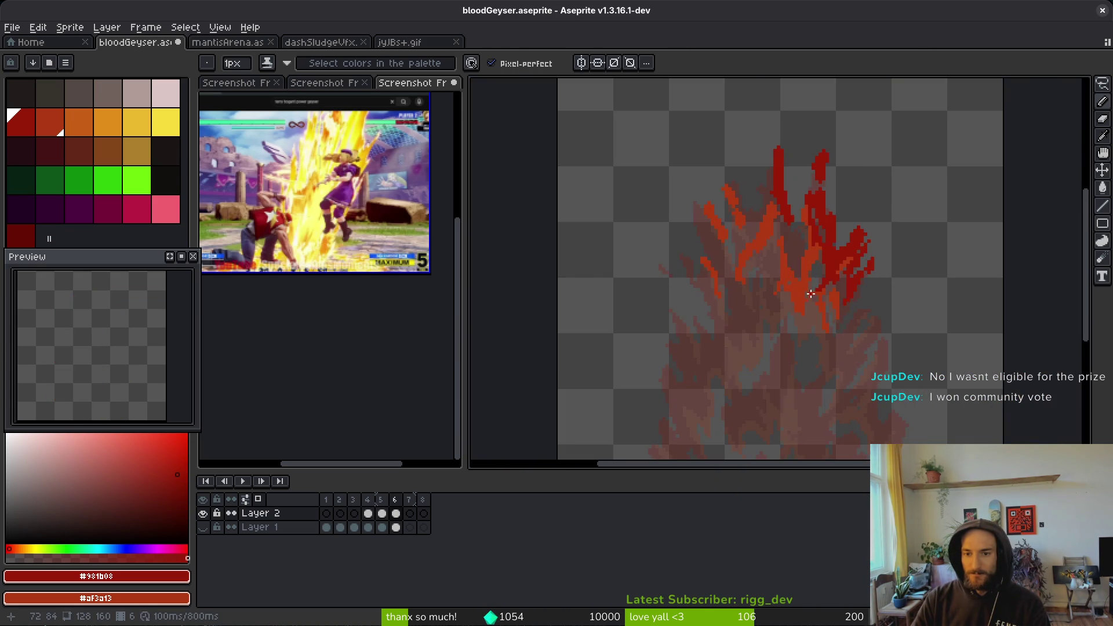
- Step back to frame 5 of the animation, toggling between eyedropper and pencil
key("i")
key("Left")
scroll(844, 304, "down", 3)
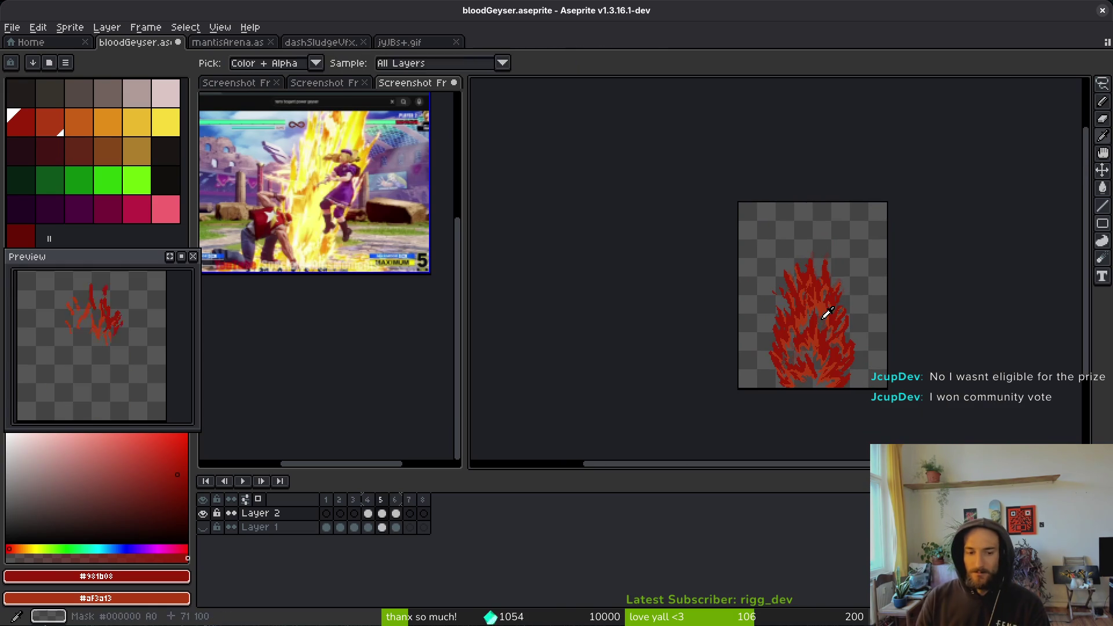
key("b")
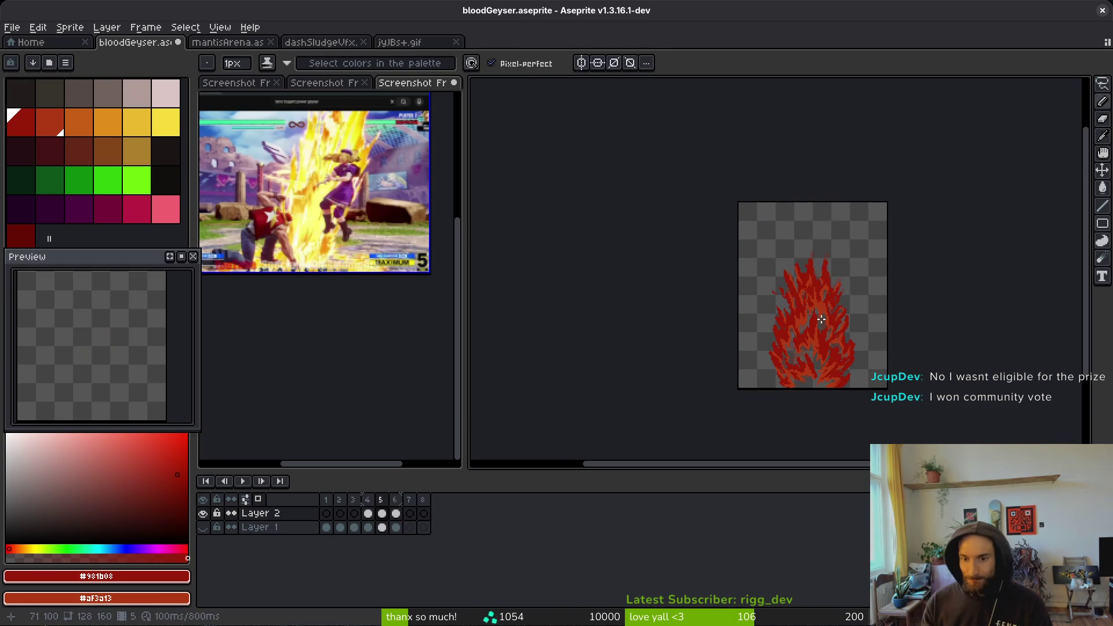
key("i")
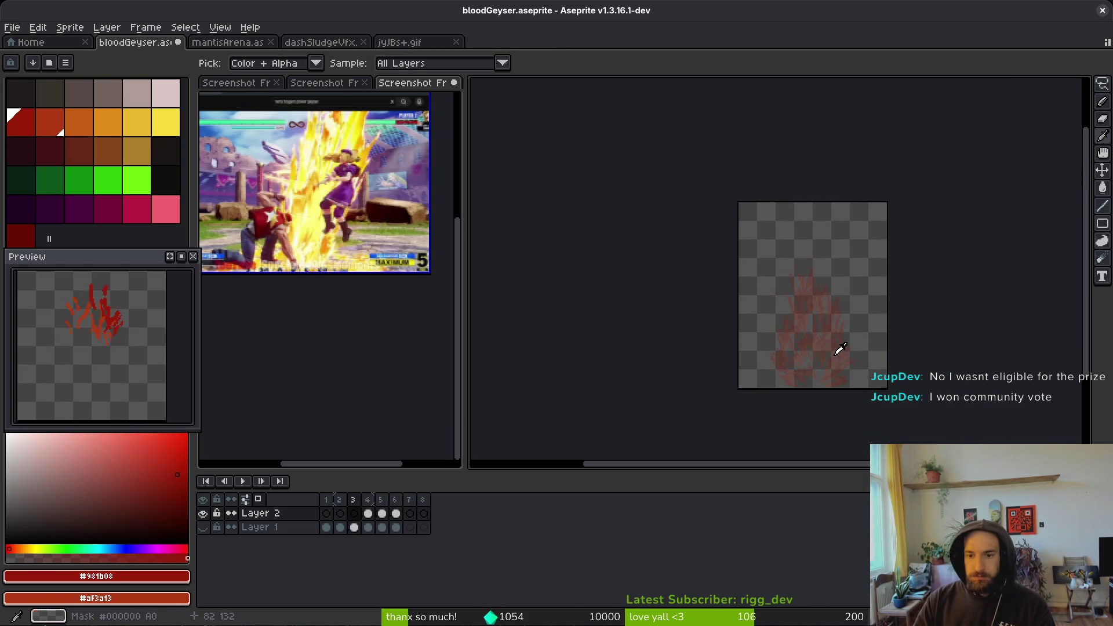
key("b")
scroll(828, 336, "up", 4)
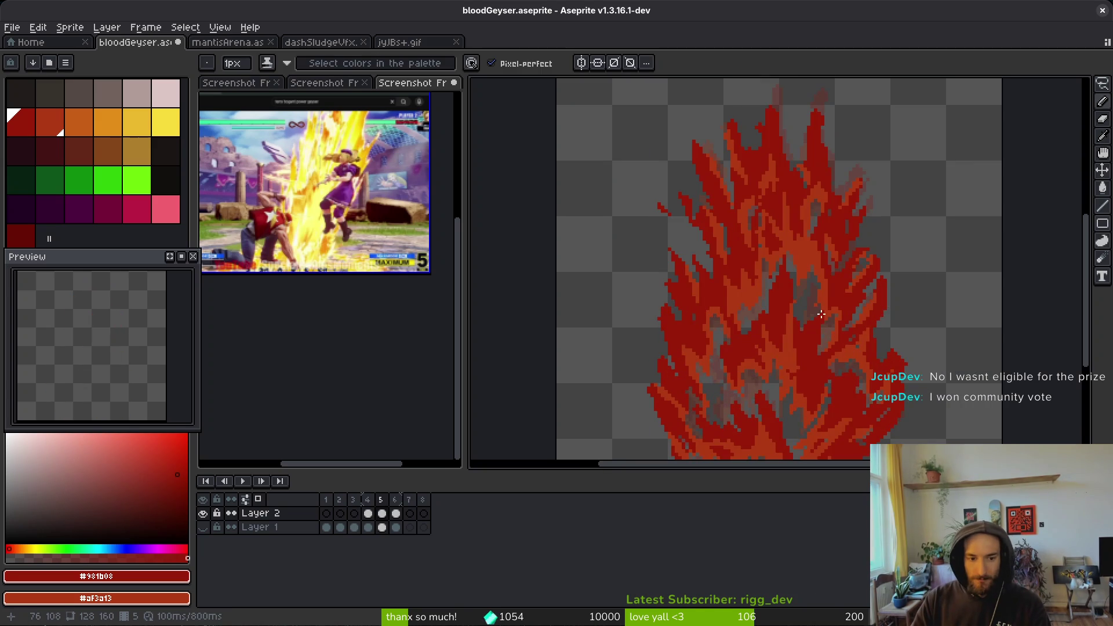
- Copy frame 5's Layer 2 cel onto frame 6, save, and box-select the flame area
left_click(381, 514)
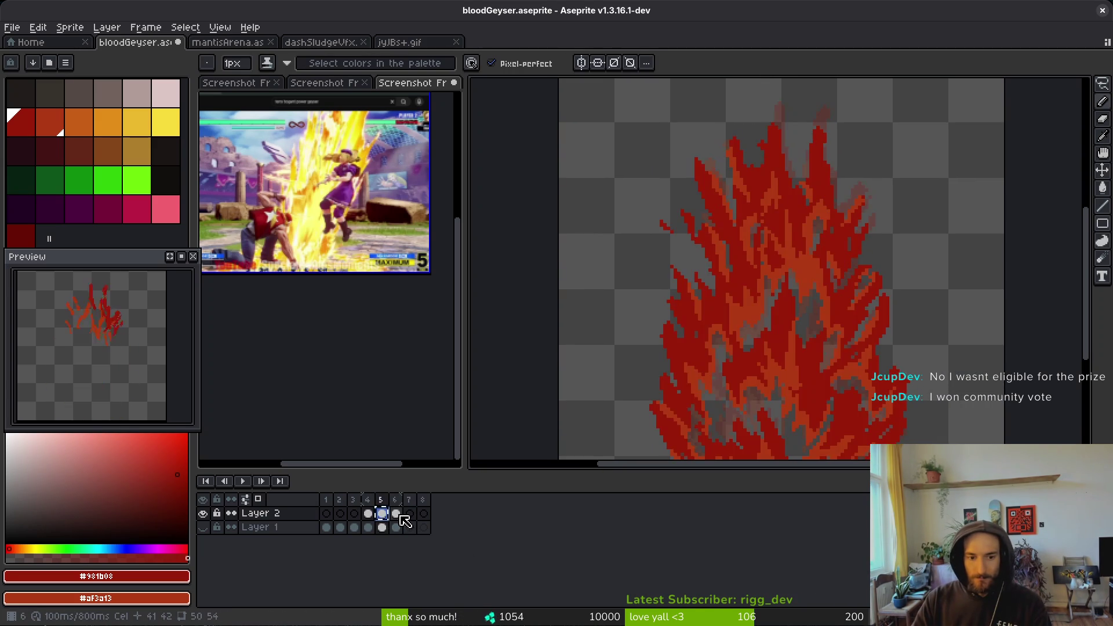
left_click(396, 514)
key("ctrl+s")
scroll(768, 284, "down", 3)
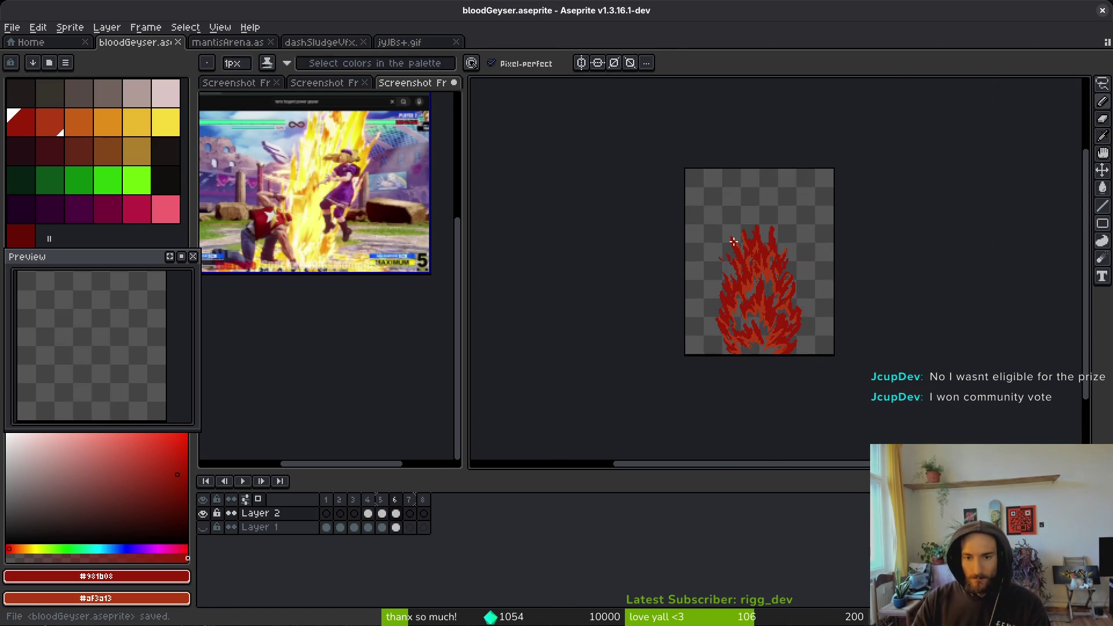
key("m")
left_click_drag(703, 223, 834, 355)
- Select the whole canvas, move the flame about 20 px up, and resize it to 114 by 123
scroll(800, 340, "up", 2)
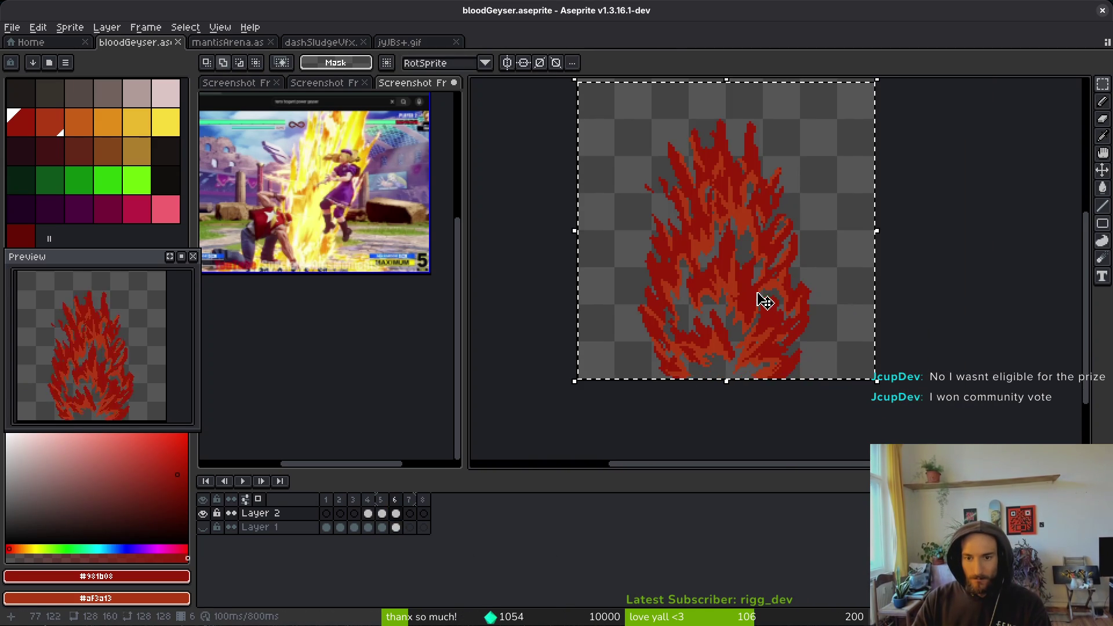
key("ctrl+d")
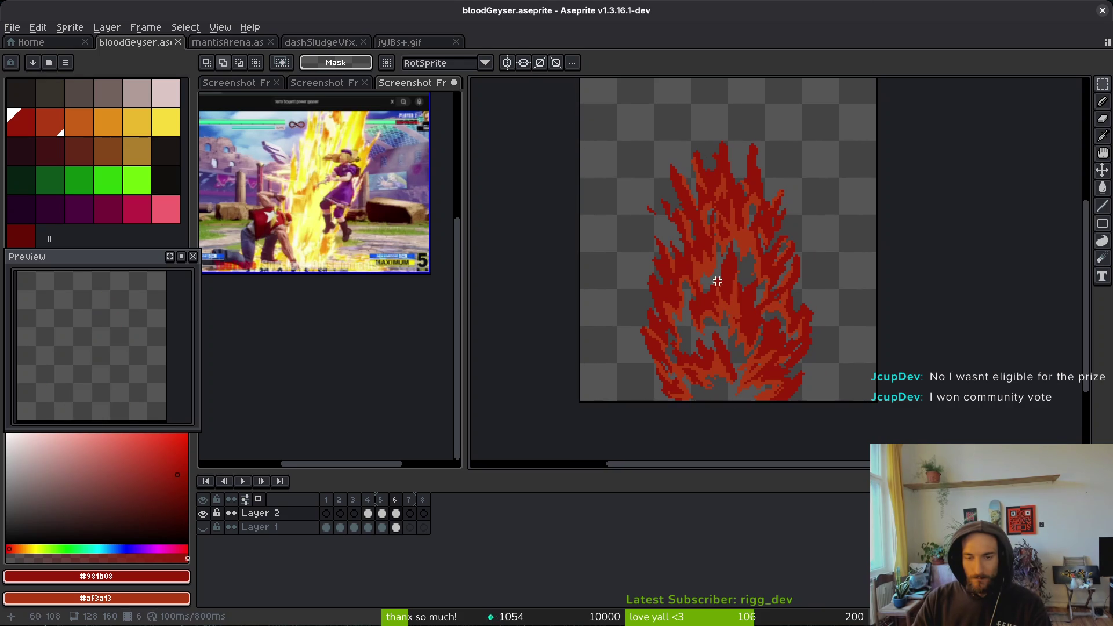
left_click_drag(616, 157, 862, 396)
key("ctrl+d")
key("ctrl+a")
left_click_drag(740, 122, 741, 105)
mouse_move(881, 398)
left_mouse_down()
mouse_move(874, 407)
mouse_move(892, 401)
mouse_move(864, 398)
left_mouse_up()
left_click_drag(772, 331, 781, 335)
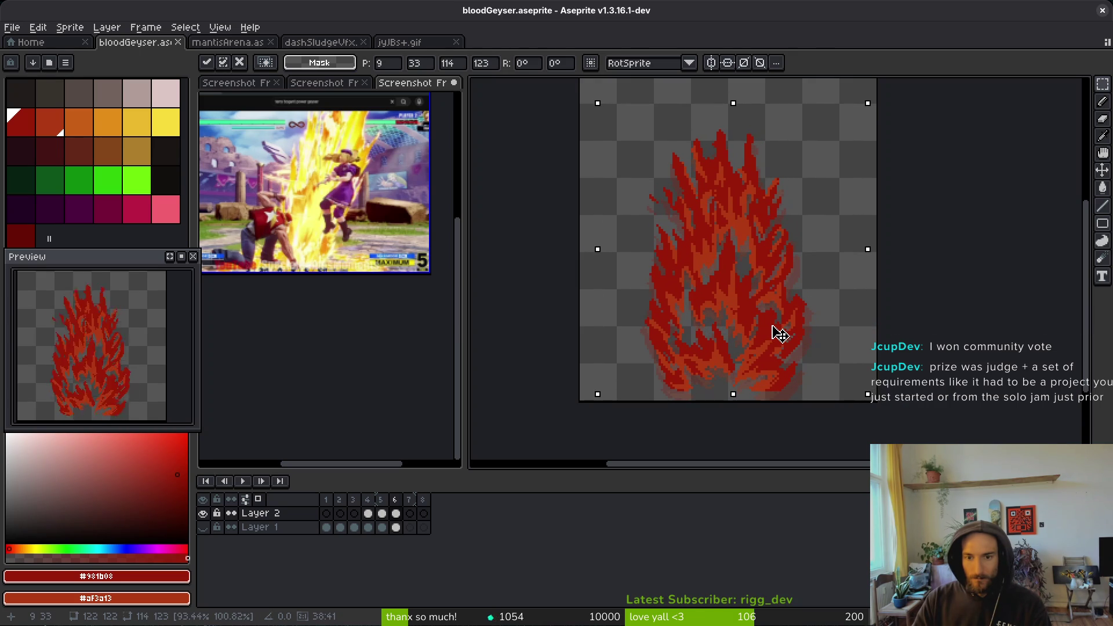
key("i")
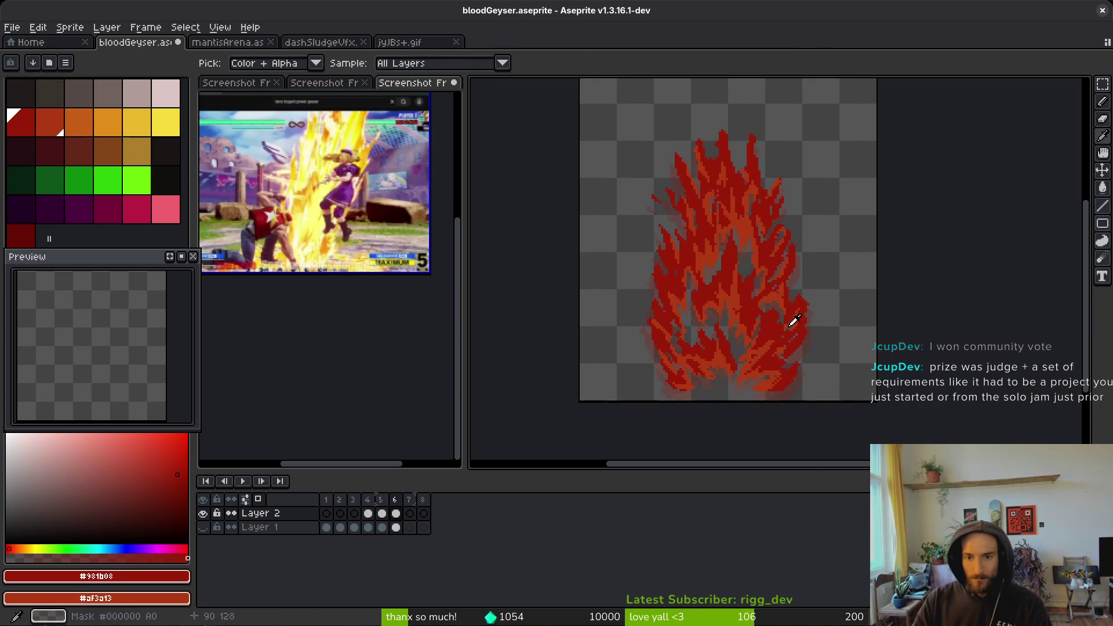
- Undo the transform and the frame copy, then save bloodGeyser.aseprite
key("ctrl+z")
key("ctrl+z")
key("ctrl+z")
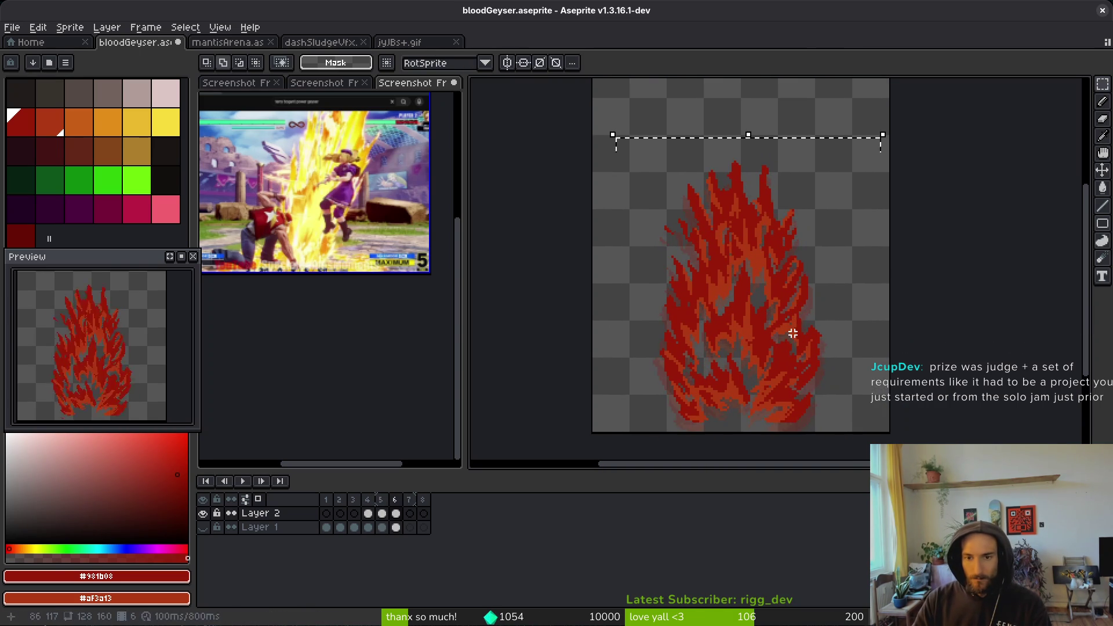
key("ctrl+z")
key("ctrl+z")
key("ctrl+z")
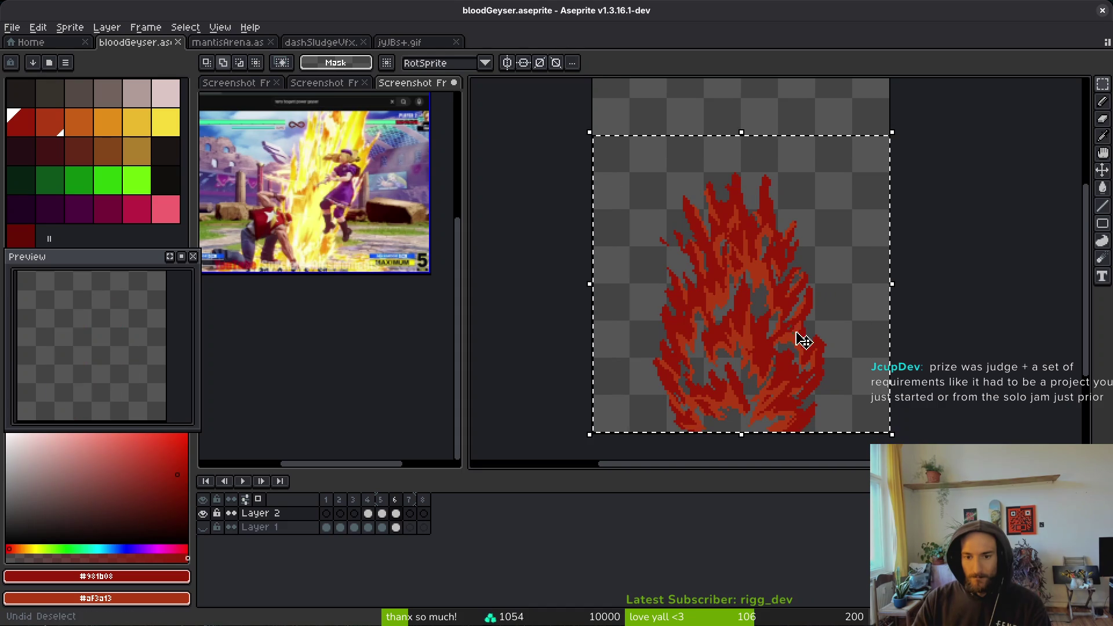
key("ctrl+s")
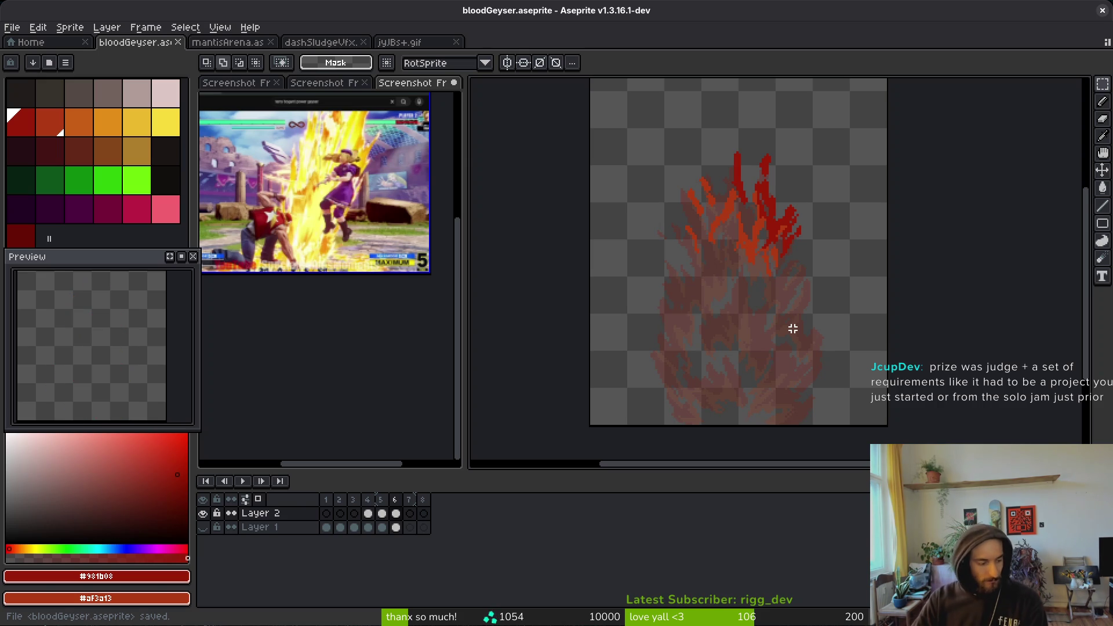
- Draw three taller dark-red flame tongue strokes on frame 6 with the pencil
scroll(765, 268, "up", 3)
key("i")
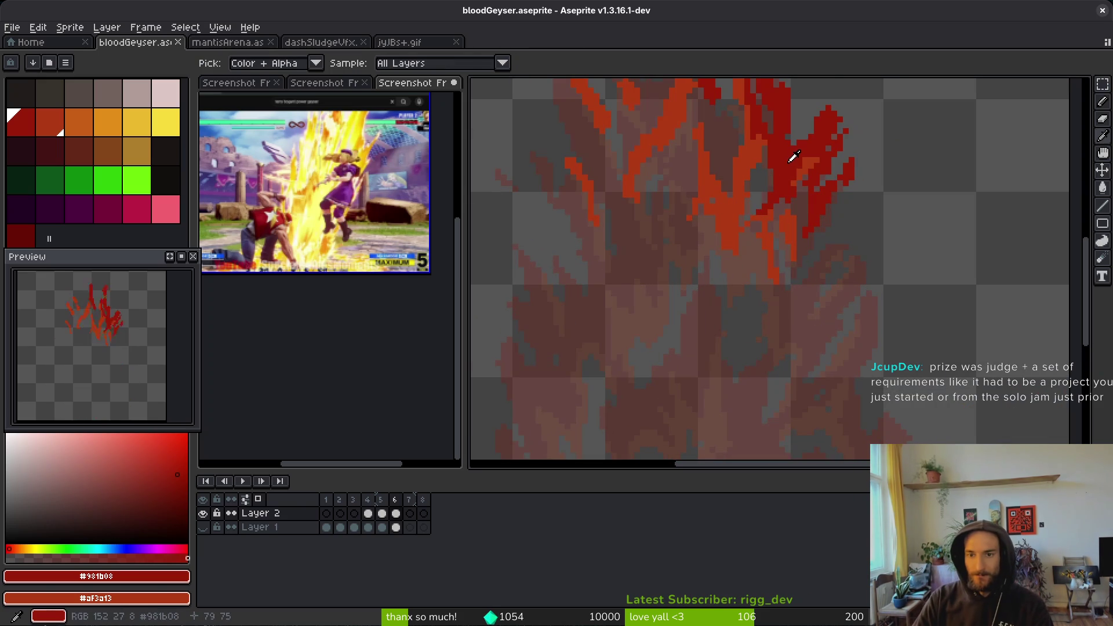
key("b")
scroll(763, 198, "up", 2)
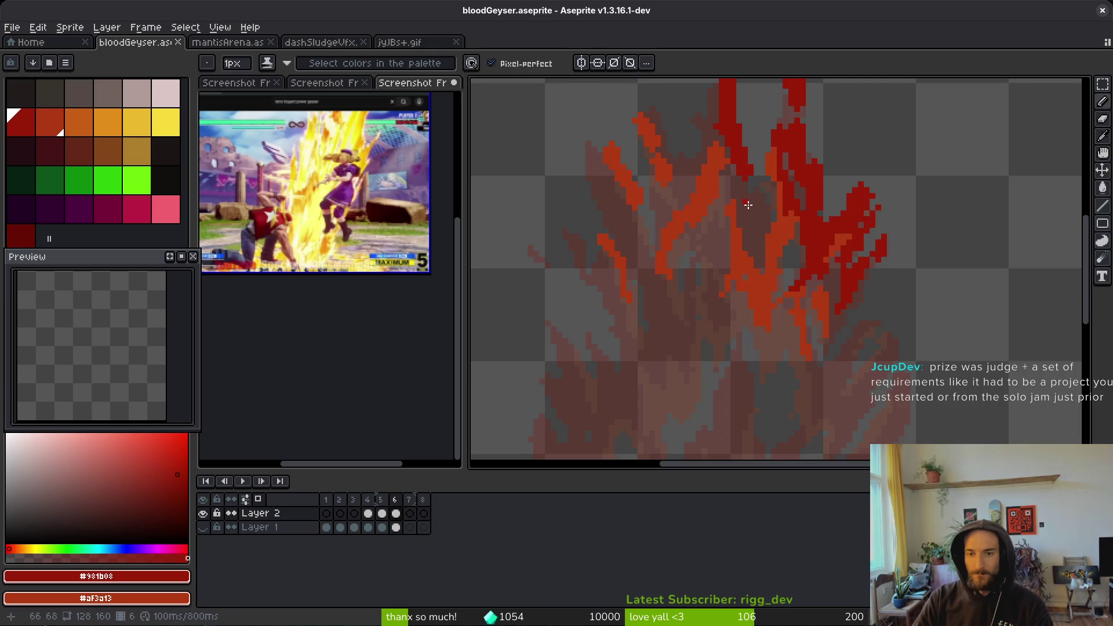
scroll(744, 197, "up", 2)
left_click_drag(725, 303, 719, 343)
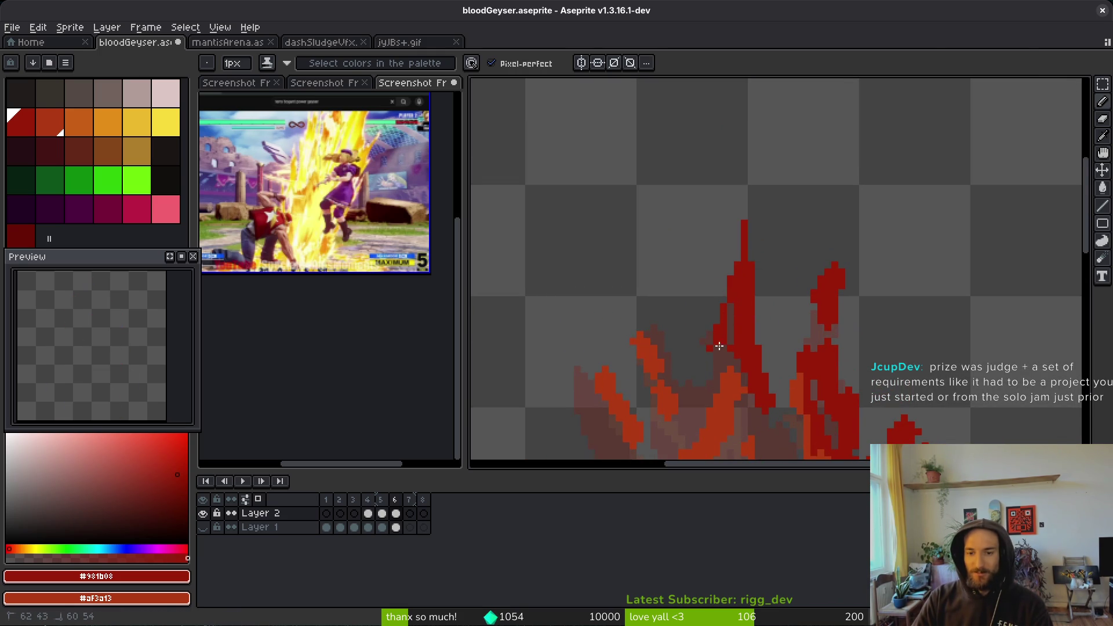
scroll(721, 333, "down", 2)
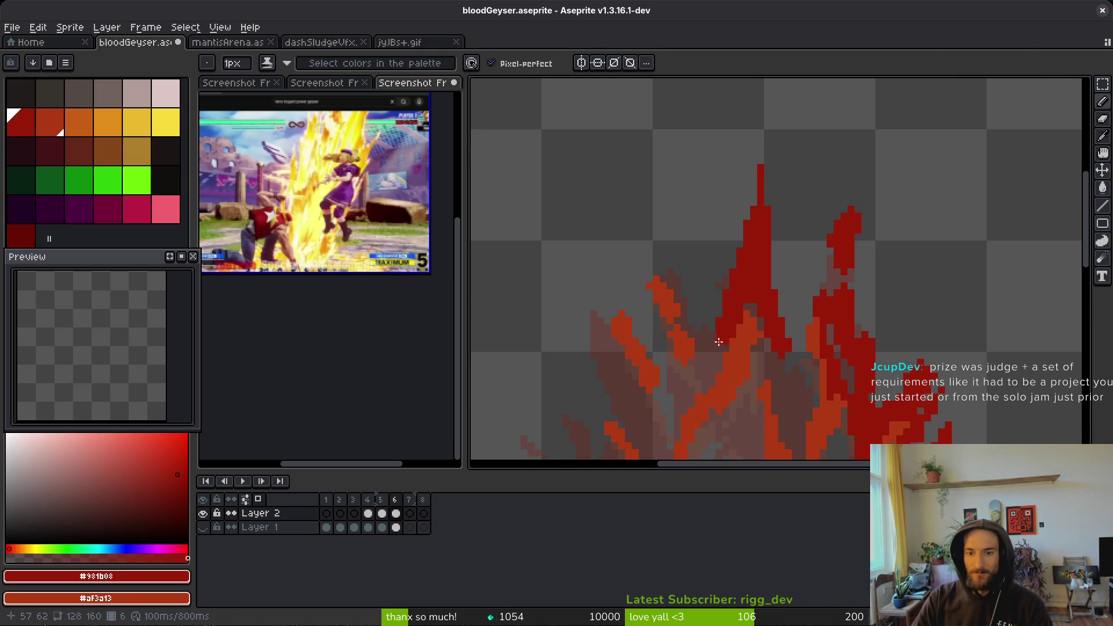
scroll(632, 284, "up", 3)
mouse_move(632, 285)
left_mouse_down()
mouse_move(663, 248)
mouse_move(688, 293)
mouse_move(645, 262)
mouse_move(626, 226)
left_mouse_up()
mouse_move(721, 313)
left_mouse_down()
mouse_move(732, 377)
mouse_move(735, 330)
left_mouse_up()
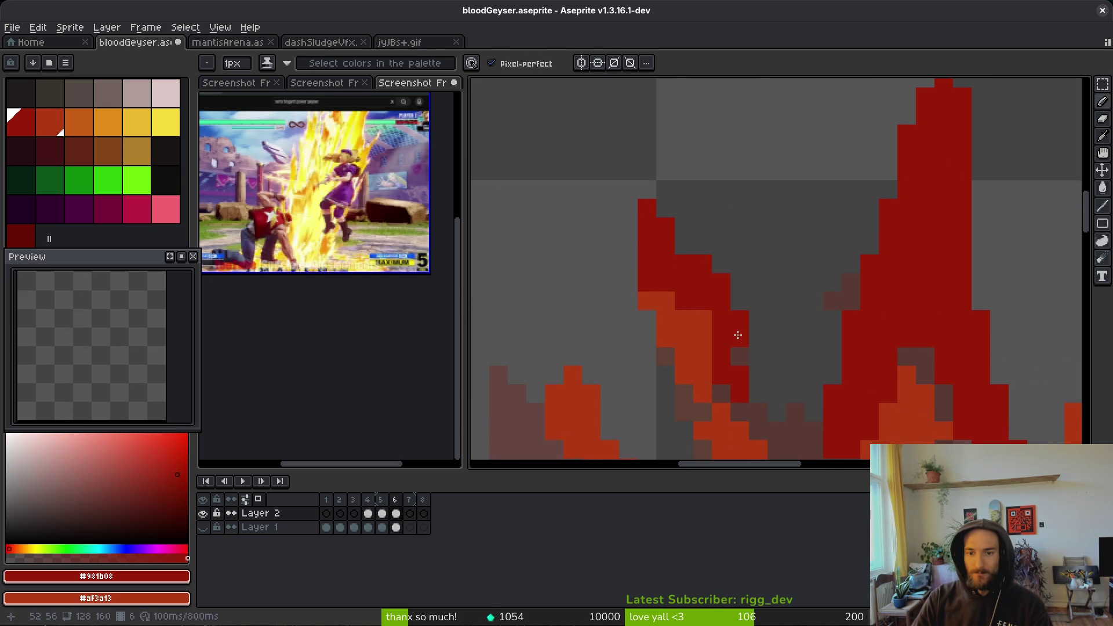
scroll(733, 325, "down", 2)
scroll(732, 322, "down", 4)
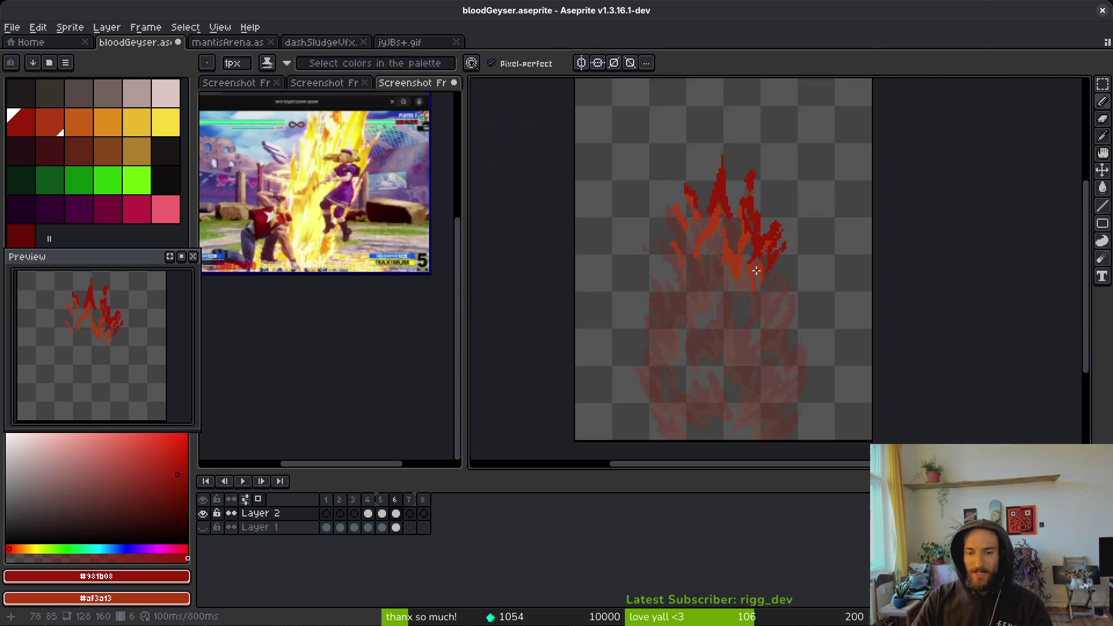
left_click_drag(747, 292, 743, 281)
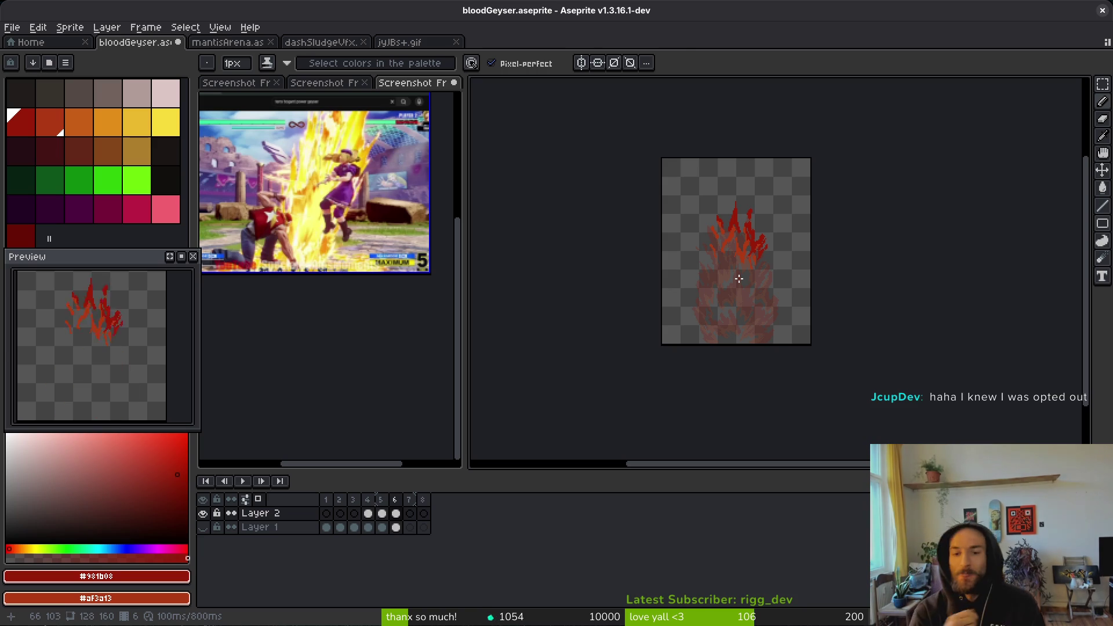
left_click(400, 42)
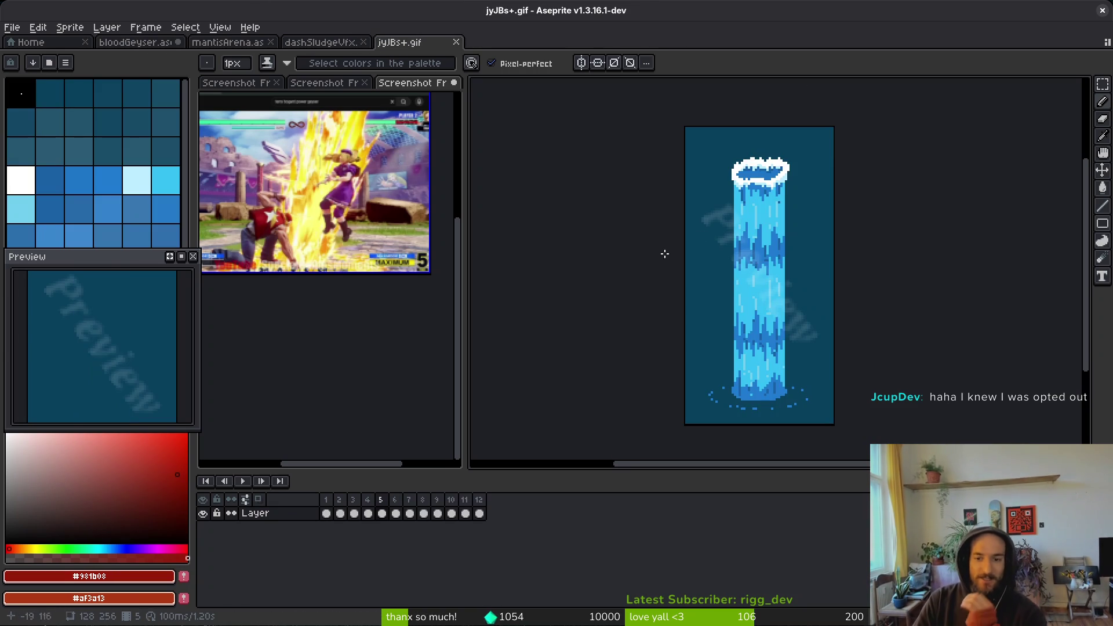
- Inspect the jyJBs+.gif water pillar and dashSludgeVfx sprites, then return to bloodGeyser.aseprite
left_click_drag(752, 326, 742, 333)
key("i")
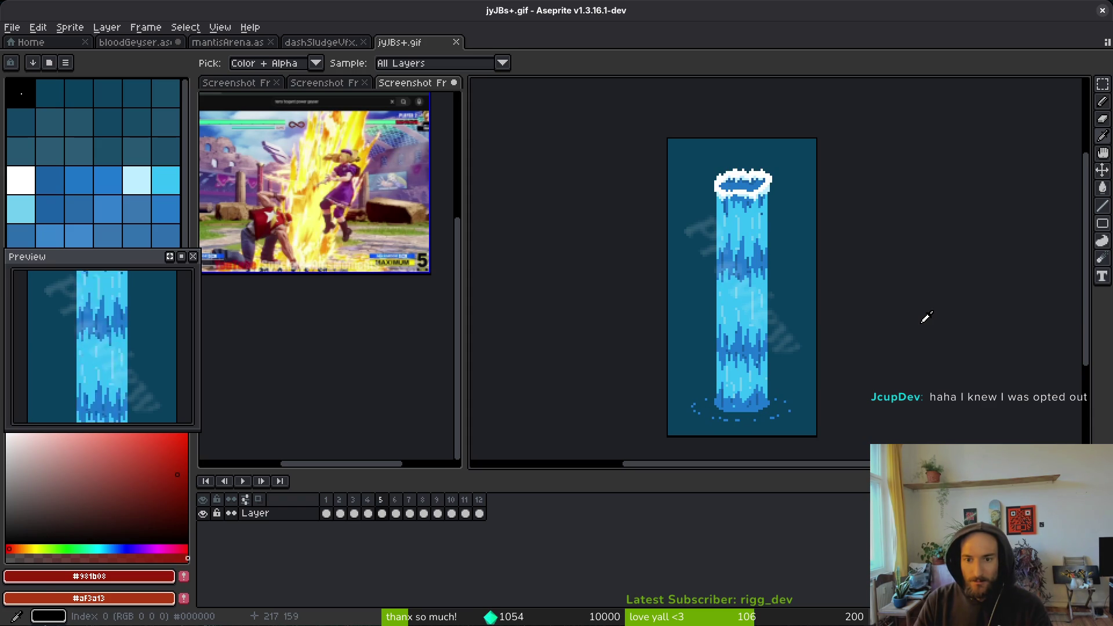
key("b")
scroll(150, 360, "down", 3)
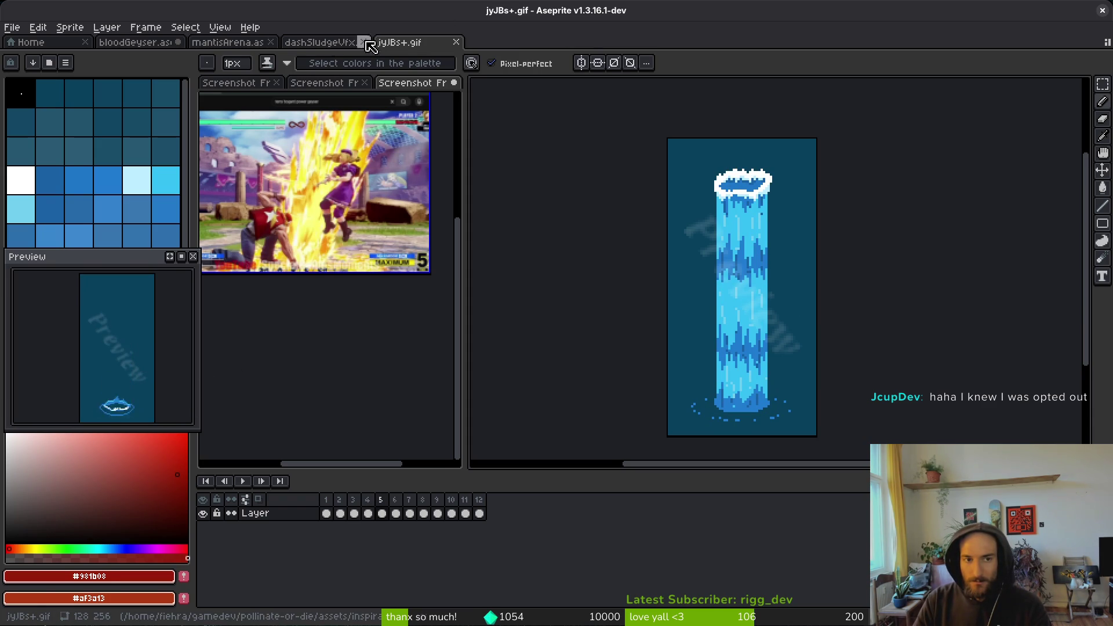
left_click(342, 43)
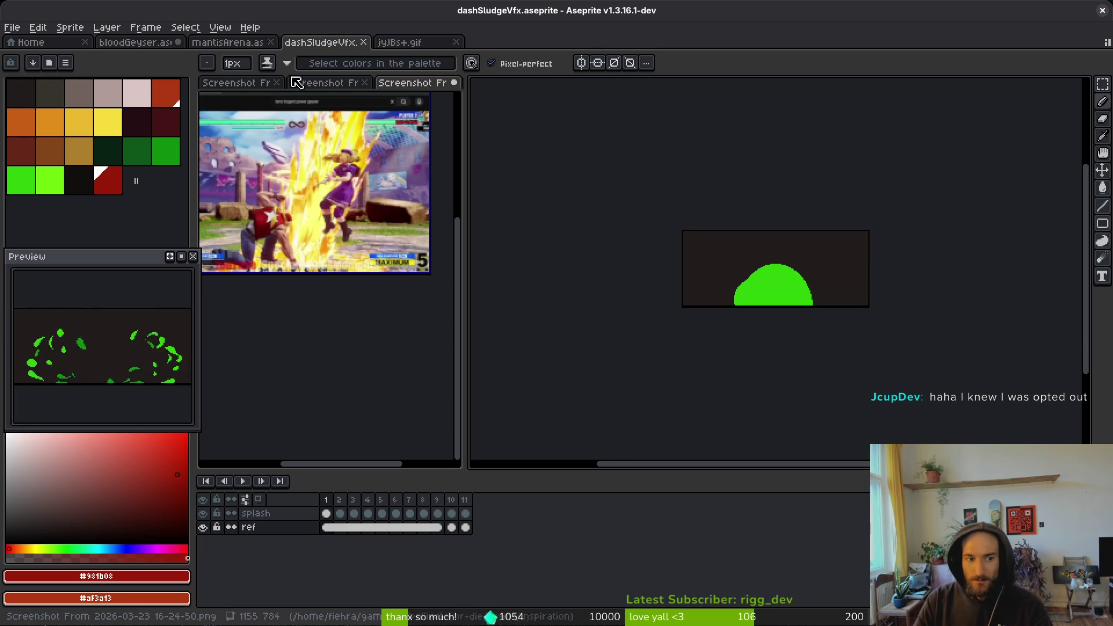
left_click(135, 42)
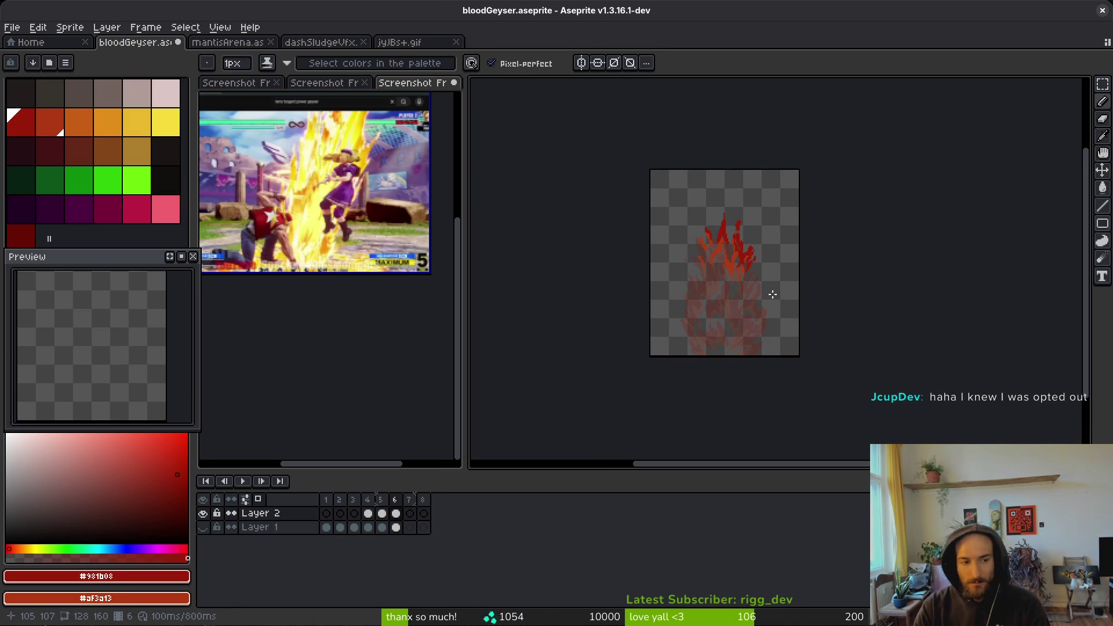
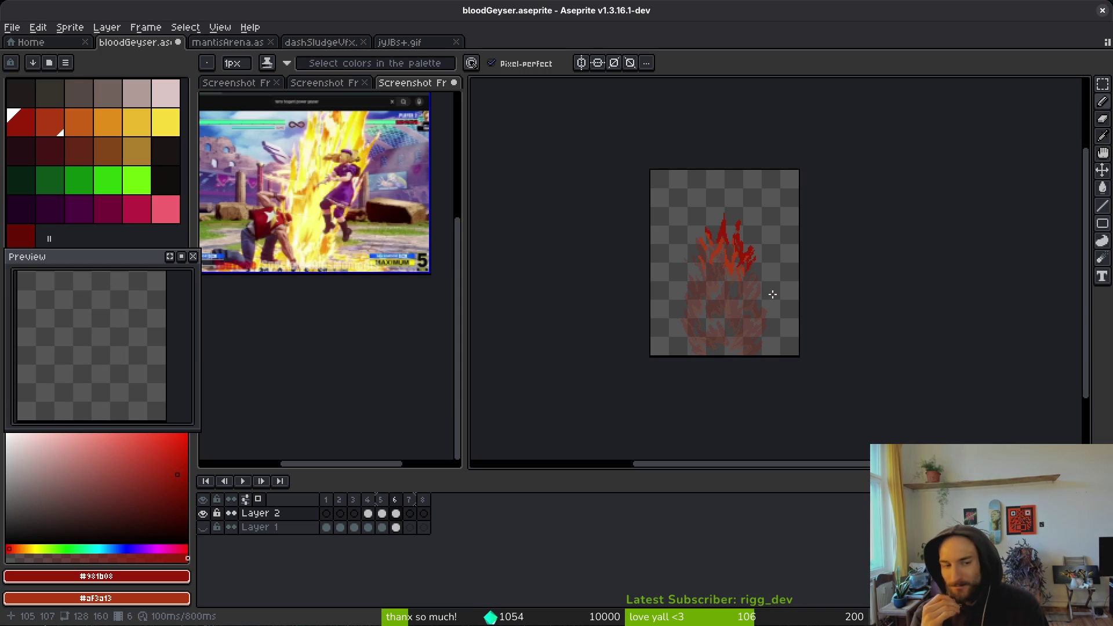
- Save bloodGeyser, then open mantis.aseprite from the Home tab's Recent files list
scroll(743, 287, "down", 1)
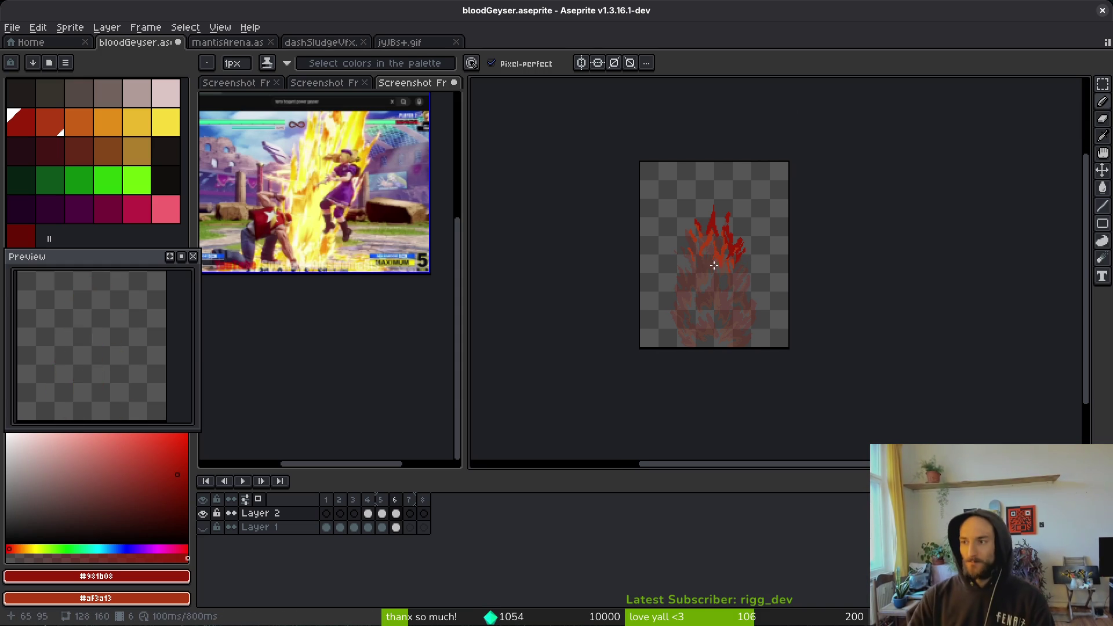
scroll(559, 219, "up", 1)
key("ctrl+s")
key("v")
left_click(48, 45)
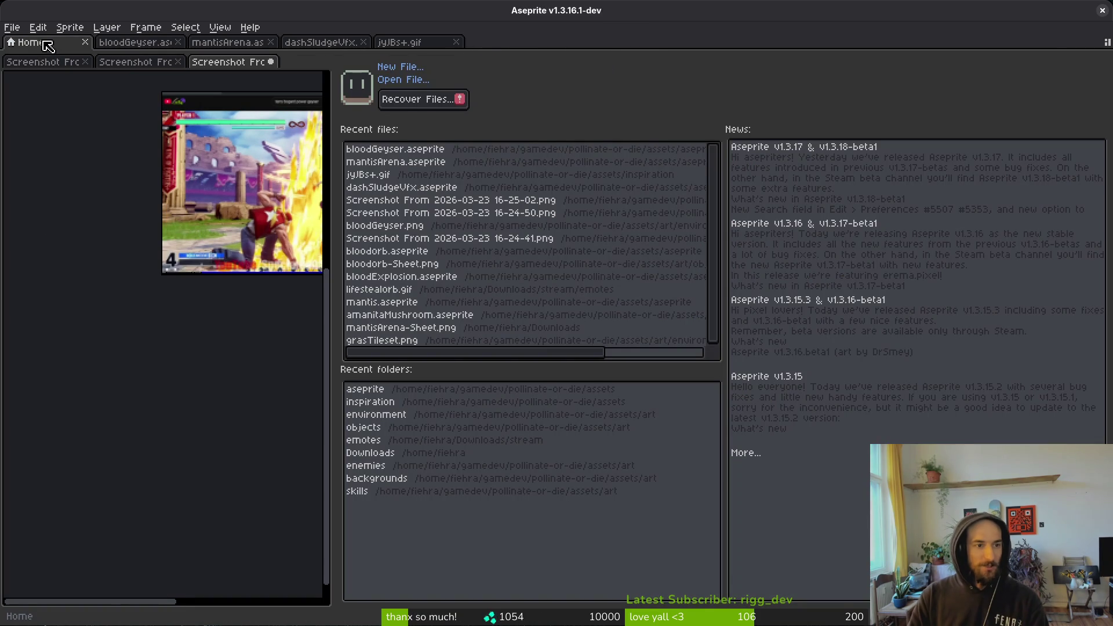
left_click(449, 307)
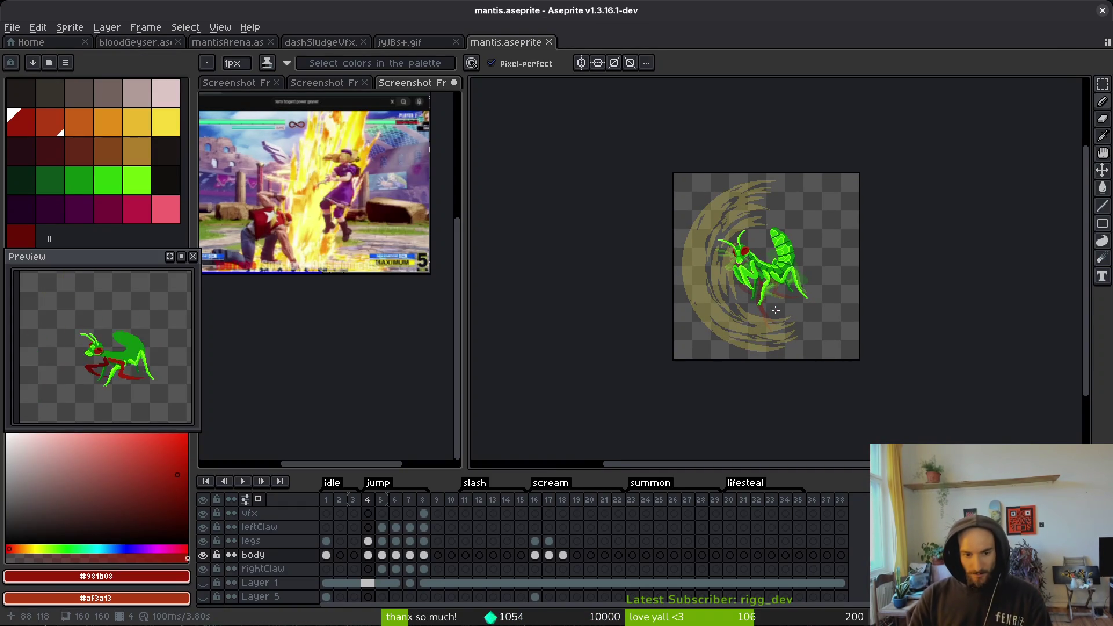
- Show the mantis body cel at frame 8 and pick its green #0e8b0e
scroll(776, 311, "down", 4)
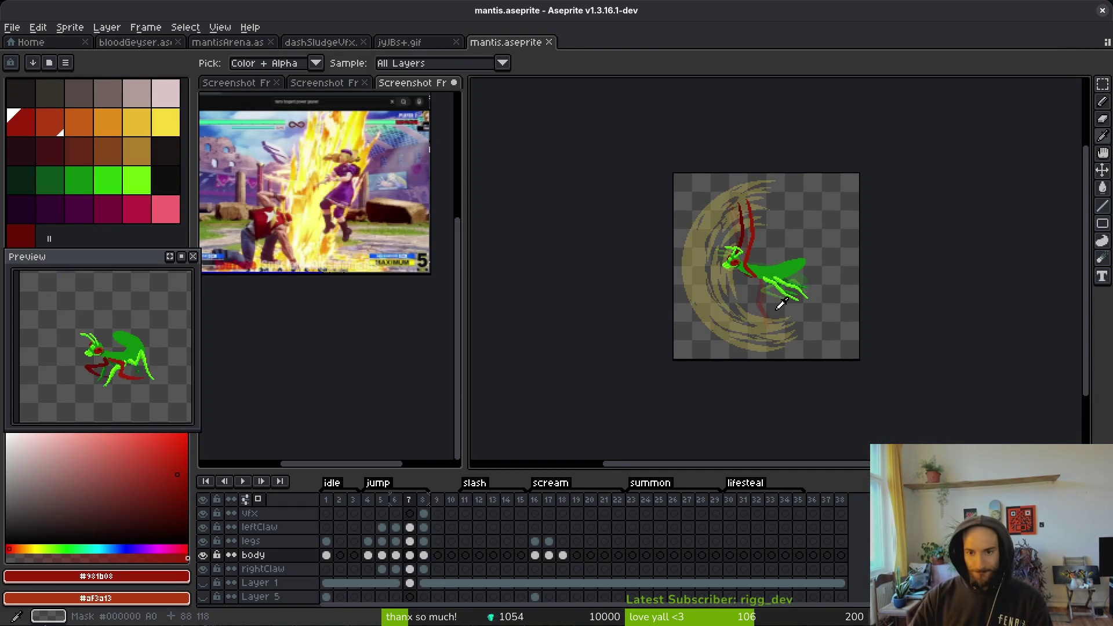
scroll(780, 302, "down", 1)
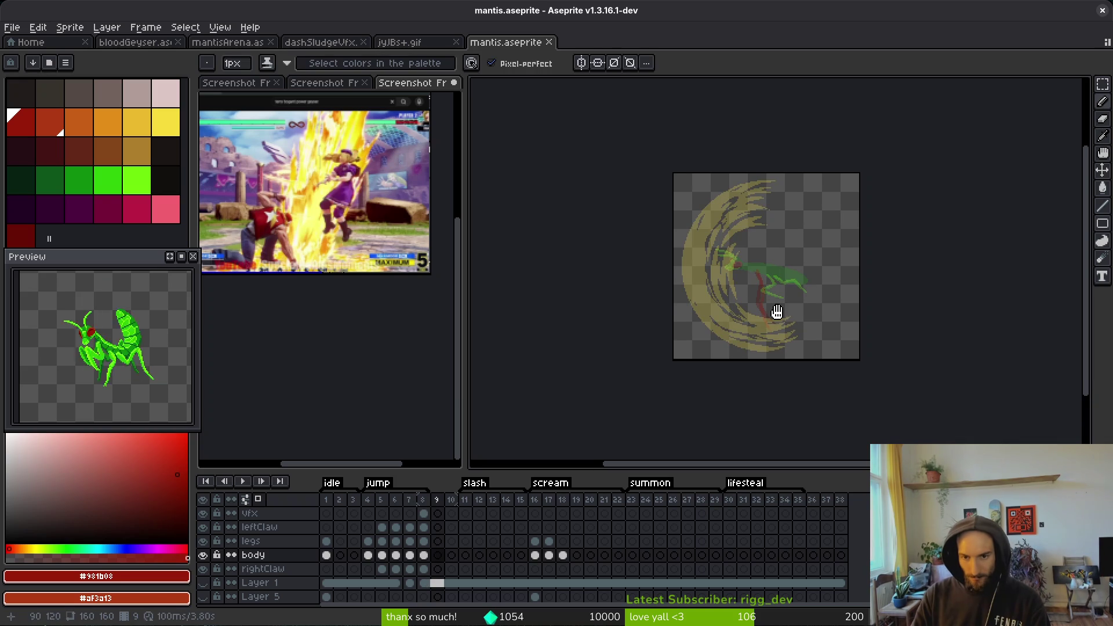
scroll(766, 284, "up", 3)
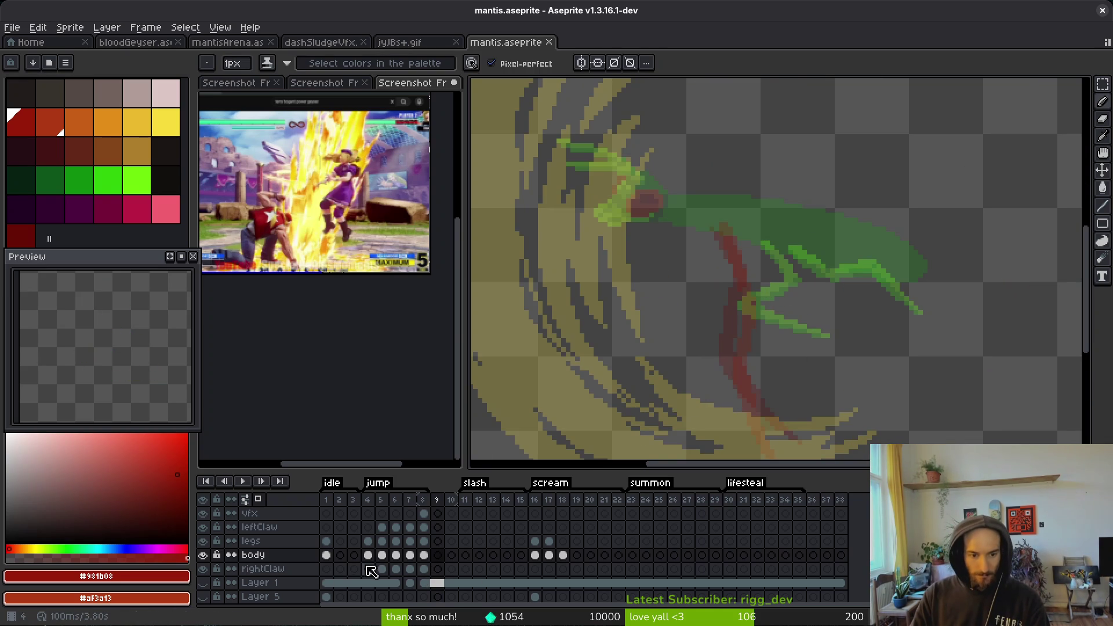
left_click(423, 499)
left_click(436, 499)
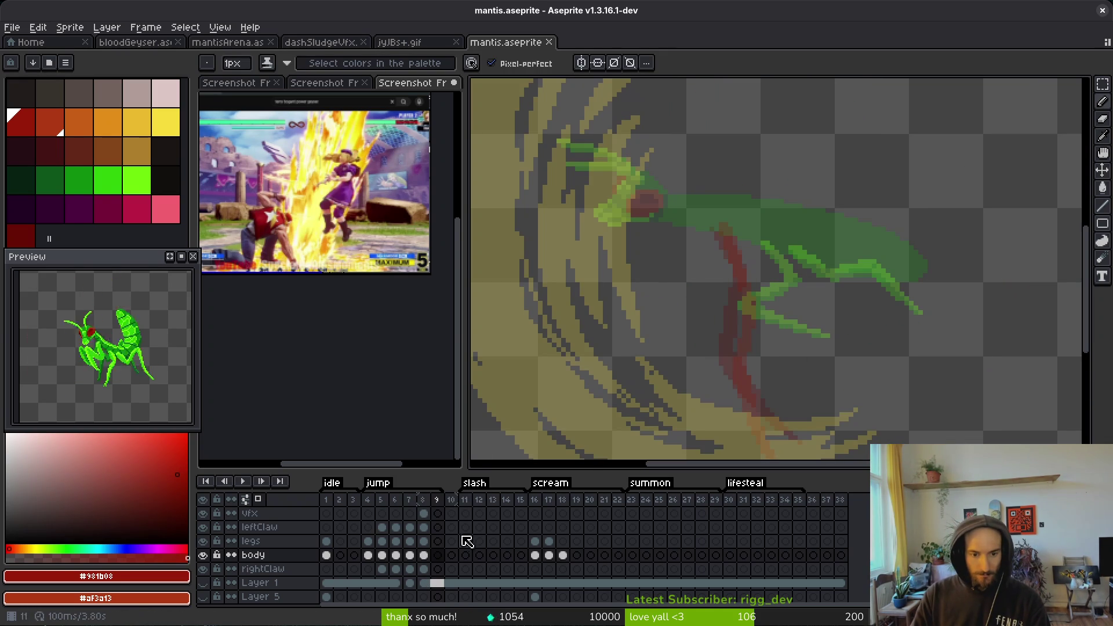
left_click(423, 555)
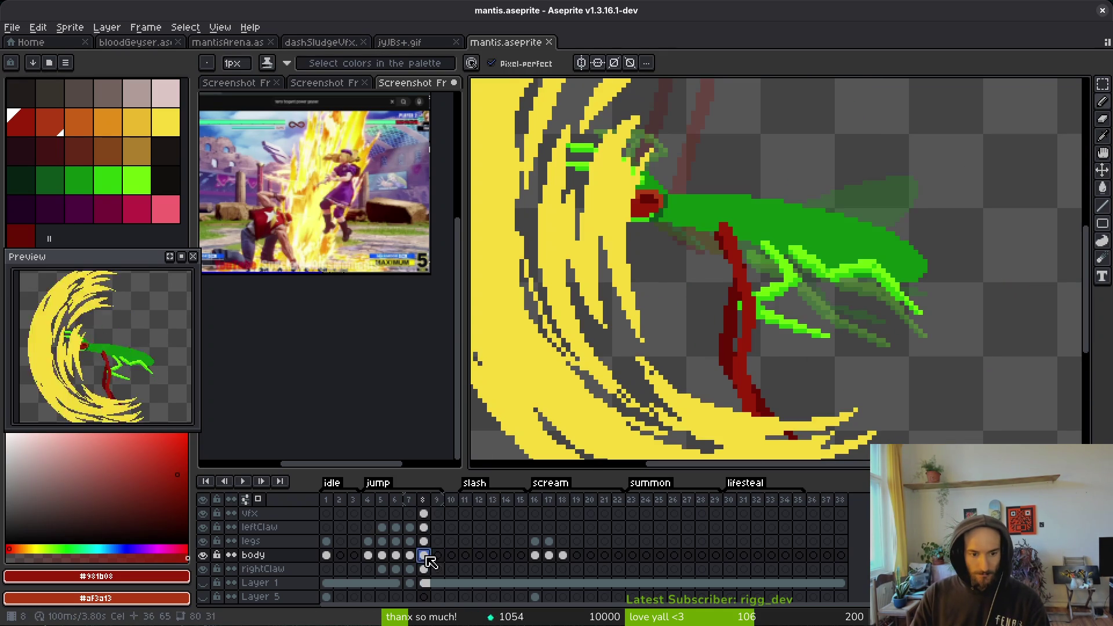
left_click(819, 245, "alt")
- On empty frame 9, draw a green line along the mantis's back
key("Right")
scroll(818, 245, "up", 1)
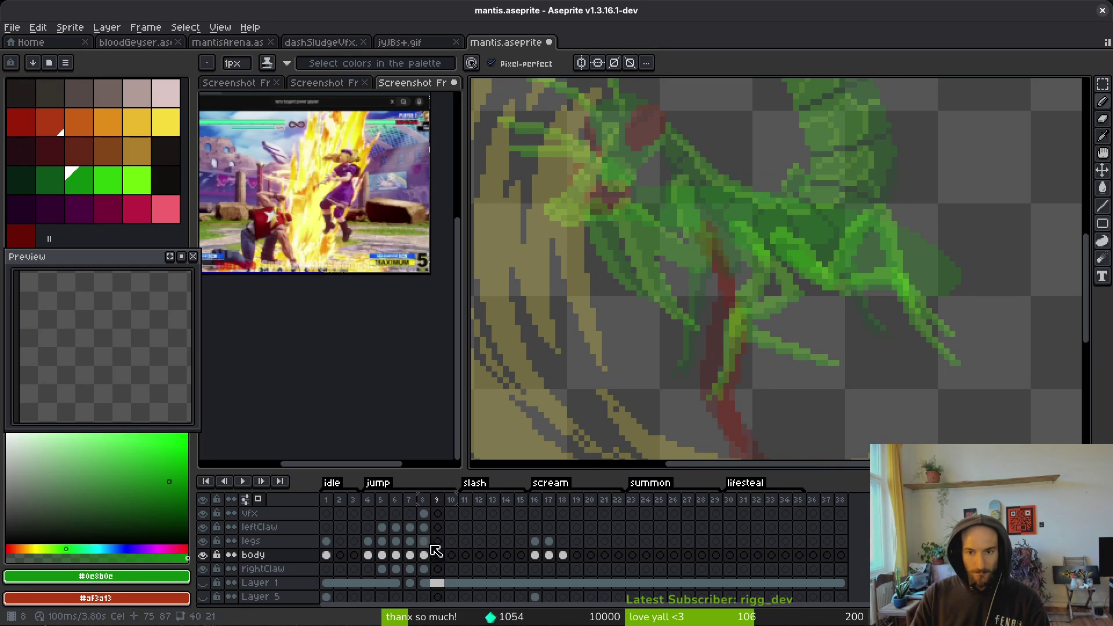
scroll(676, 410, "down", 1)
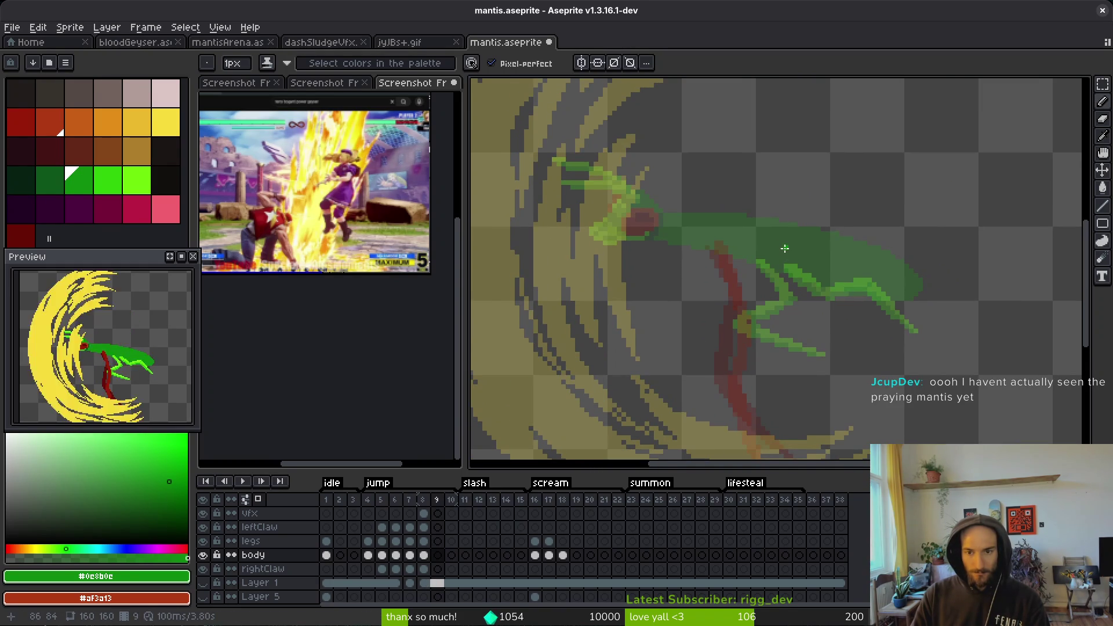
scroll(785, 248, "up", 1)
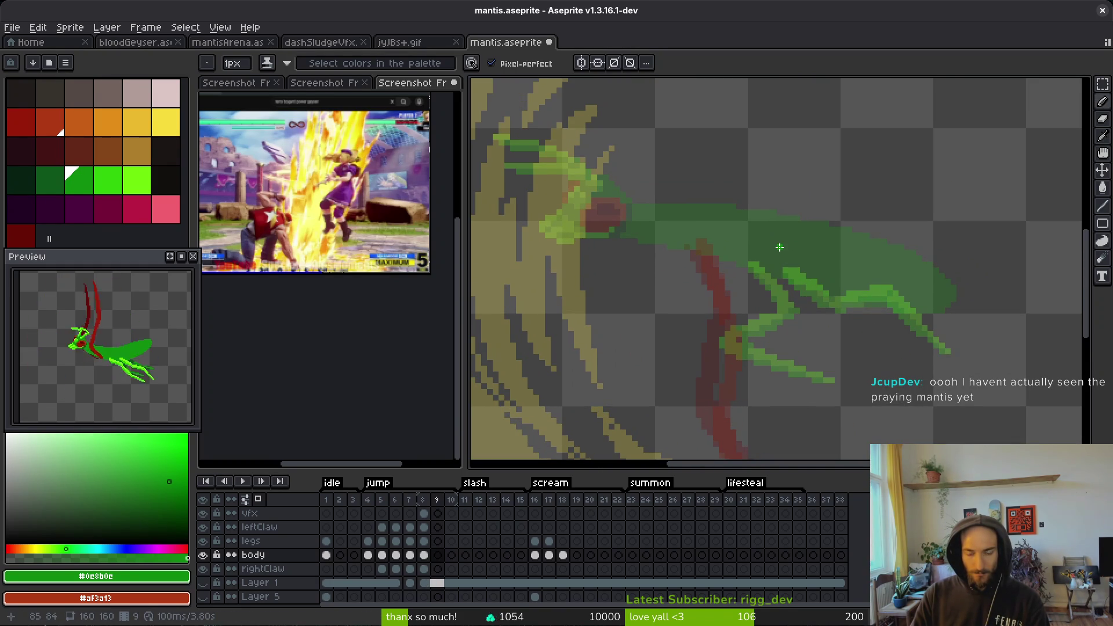
scroll(678, 224, "up", 1)
left_click_drag(619, 208, 731, 197)
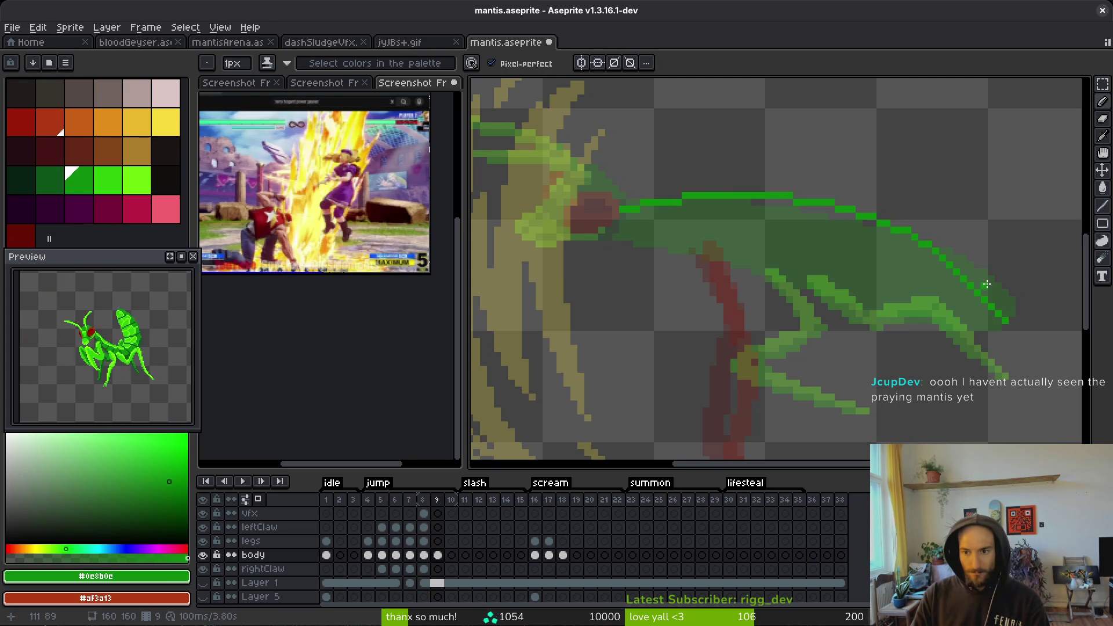
- Extend the green outline down the abdomen and fix its tip with a single pixel
scroll(961, 264, "up", 1)
mouse_move(944, 255)
left_mouse_down()
mouse_move(1017, 310)
mouse_move(717, 199)
mouse_move(666, 229)
mouse_move(746, 274)
left_mouse_up()
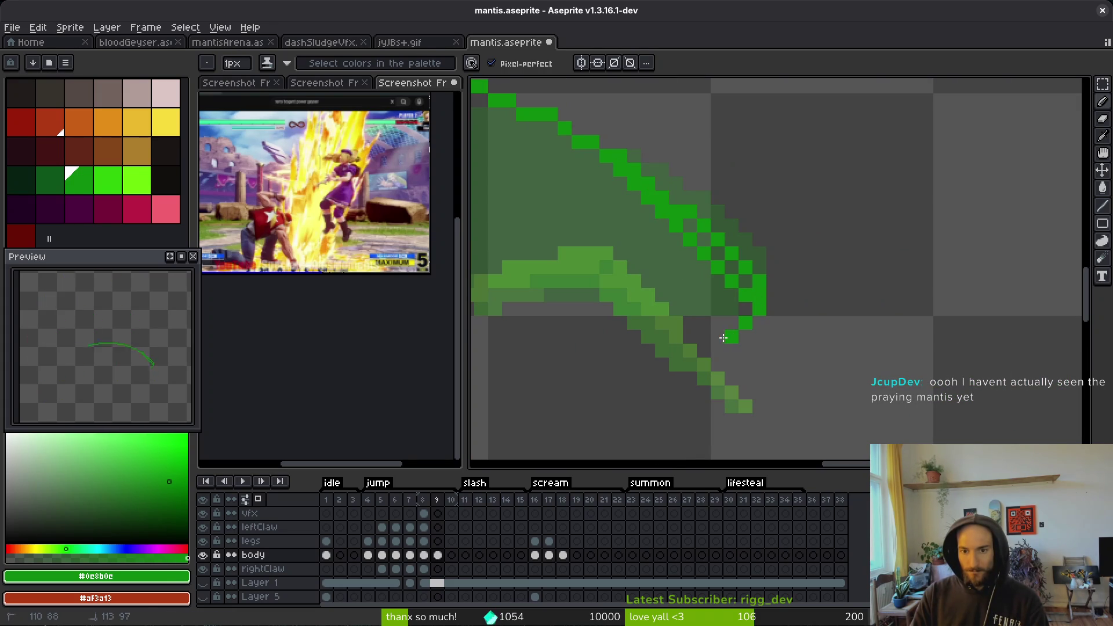
mouse_move(730, 241)
left_mouse_down()
mouse_move(742, 300)
mouse_move(760, 307)
left_mouse_up()
key("e")
key("f")
left_click(737, 310)
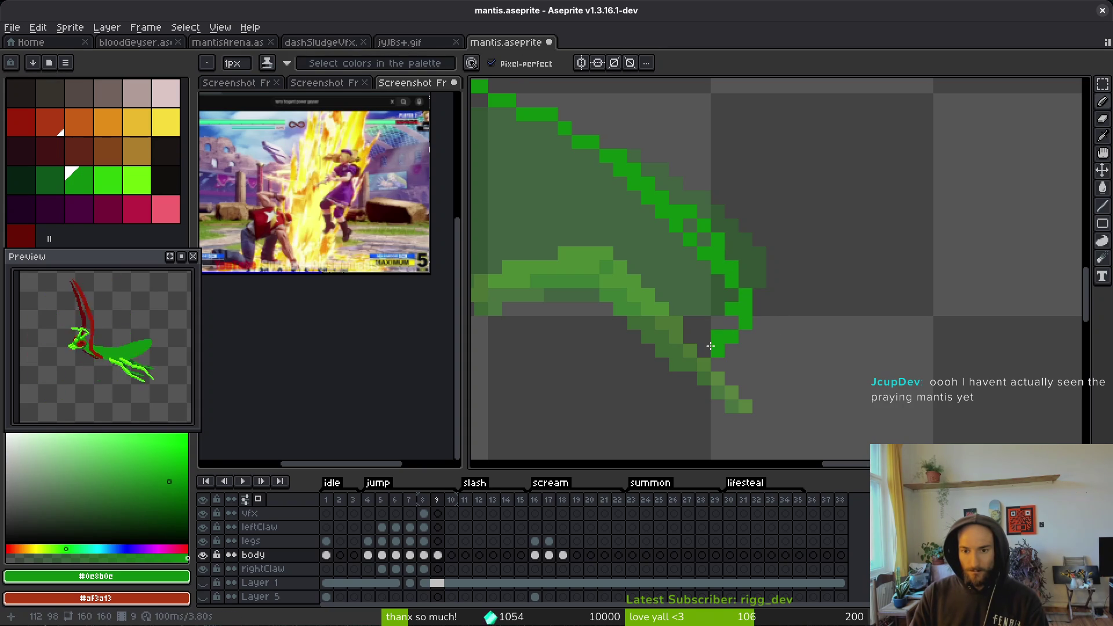
- Draw the abdomen's other edge toward the thorax, closing the outline
mouse_move(691, 338)
left_mouse_down()
mouse_move(825, 308)
mouse_move(939, 304)
left_mouse_up()
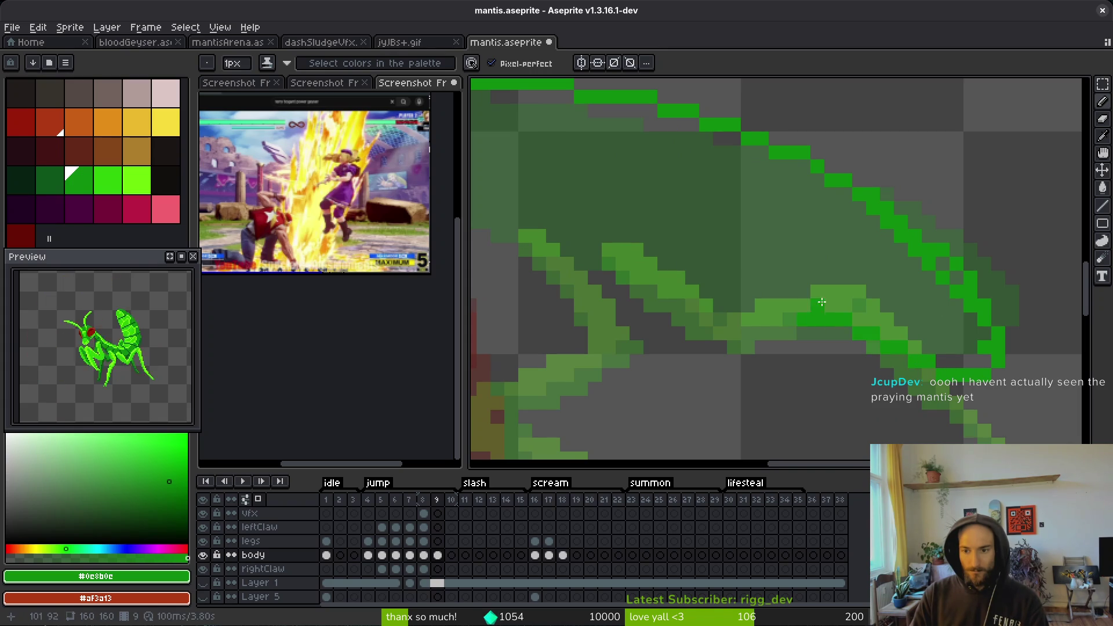
scroll(822, 302, "down", 1)
scroll(935, 266, "up", 1)
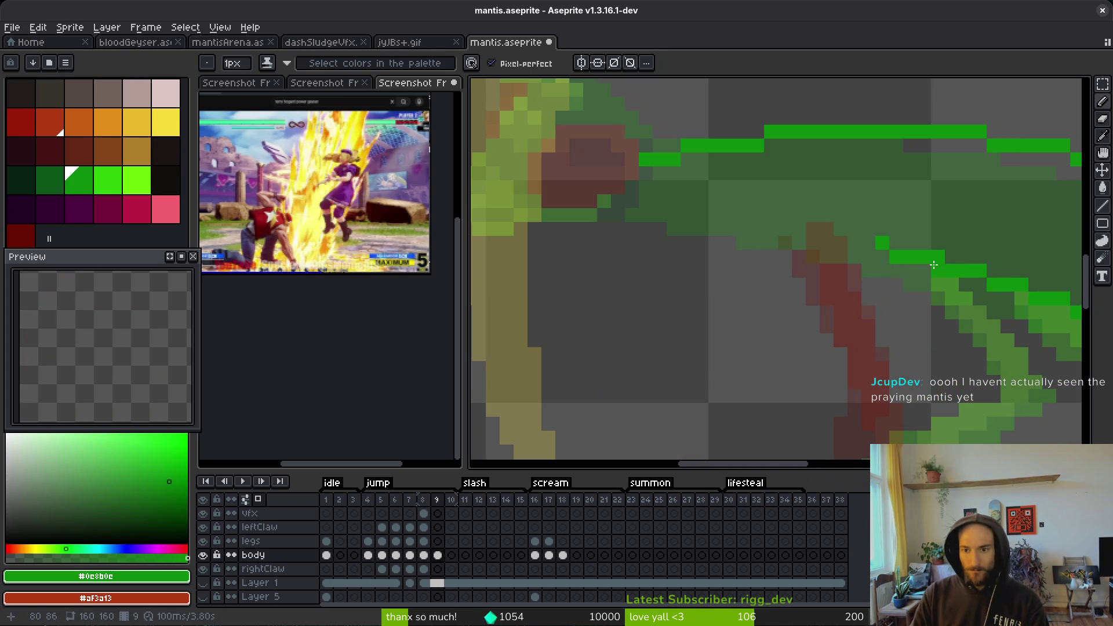
left_click_drag(934, 266, 736, 221)
mouse_move(639, 206)
left_mouse_down()
mouse_move(632, 216)
mouse_move(632, 171)
mouse_move(662, 194)
left_mouse_up()
scroll(622, 214, "up", 2)
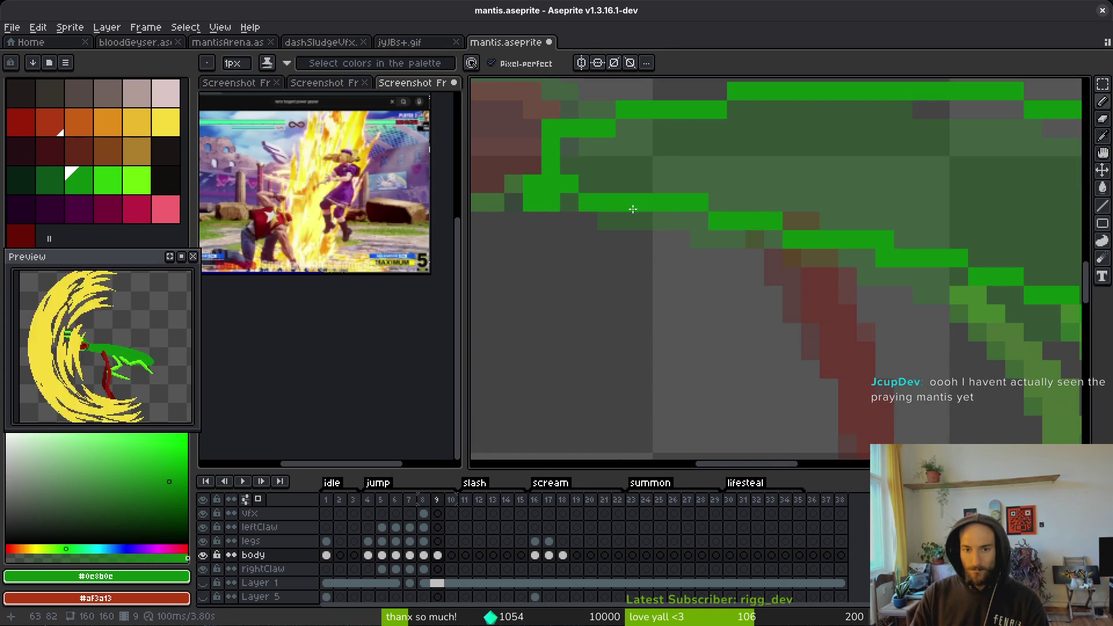
- Flood-fill the closed abdomen outline with solid green
key("e")
scroll(696, 215, "down", 3)
key("g")
left_click(745, 229)
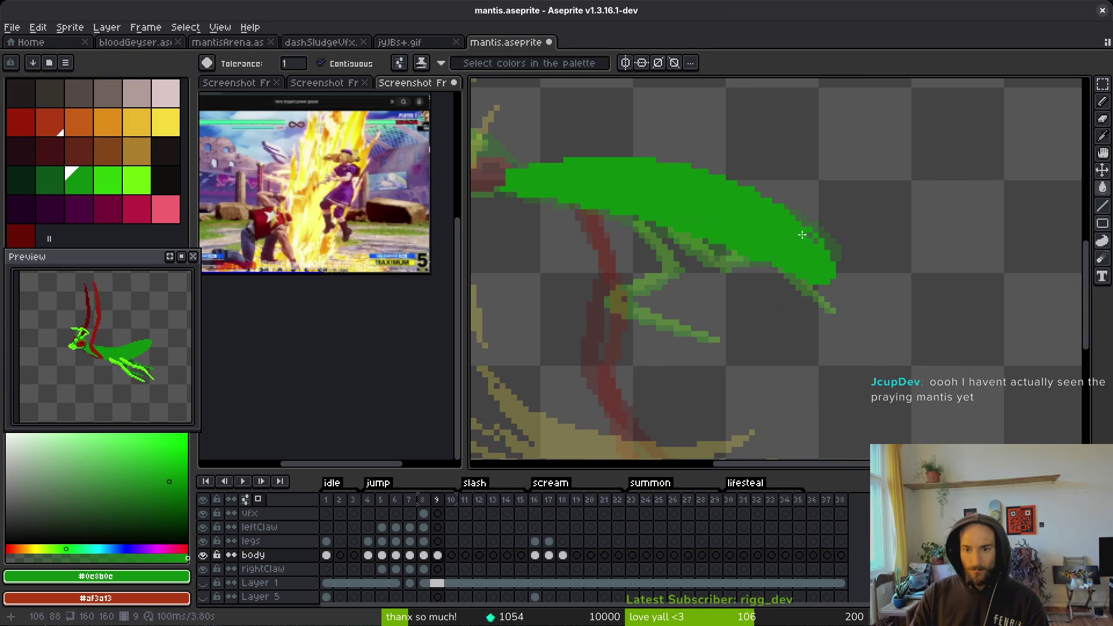
- Hide the legs layer to see the abdomen beside the red claw
scroll(771, 230, "up", 3)
scroll(793, 234, "down", 2)
scroll(777, 301, "up", 3)
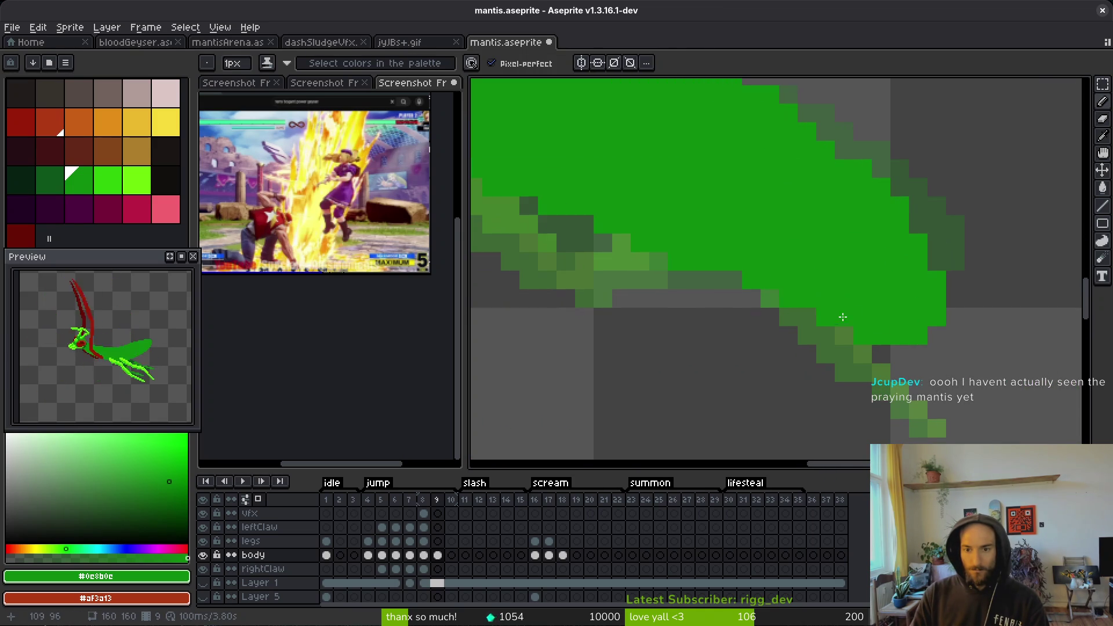
left_click_drag(585, 213, 983, 280)
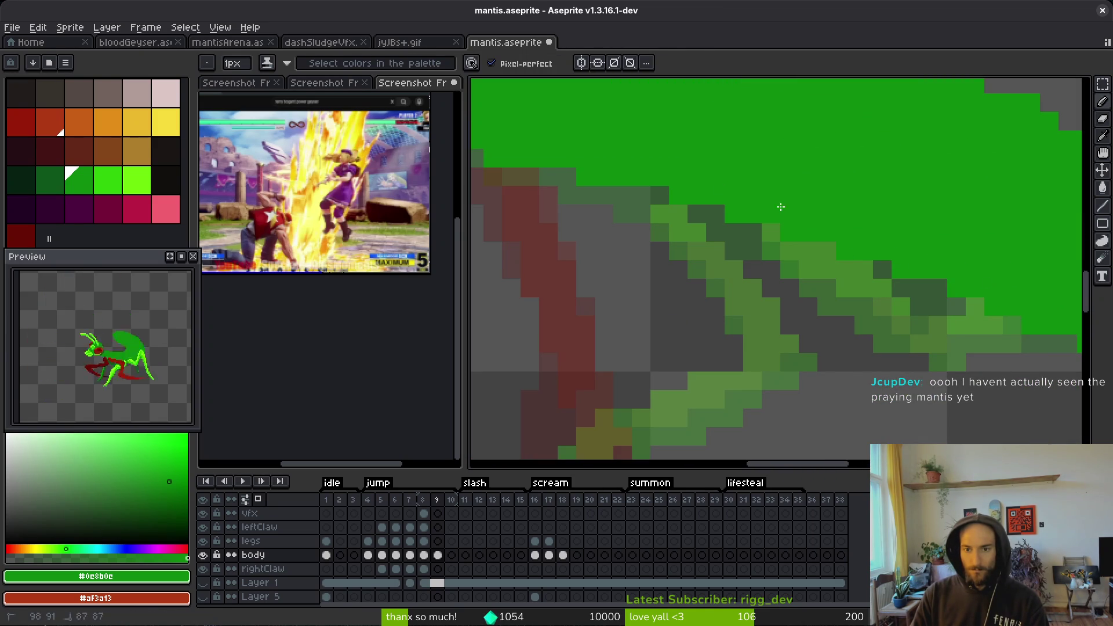
scroll(655, 165, "down", 1)
left_click(202, 541)
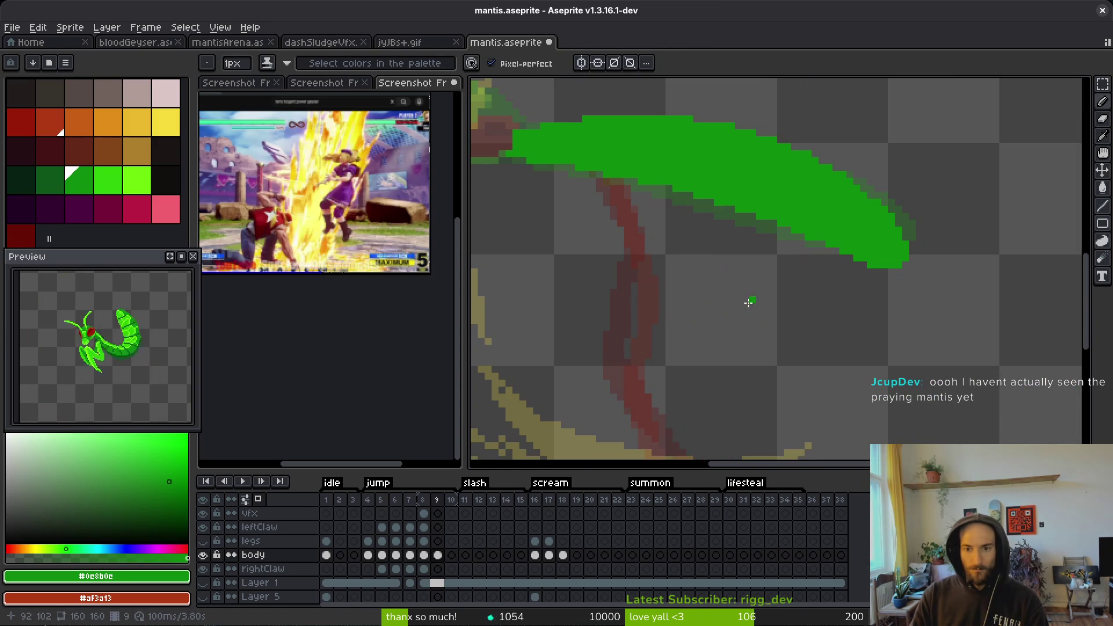
- Repaint the abdomen's upper edge in green up to the thorax and save
scroll(855, 252, "up", 1)
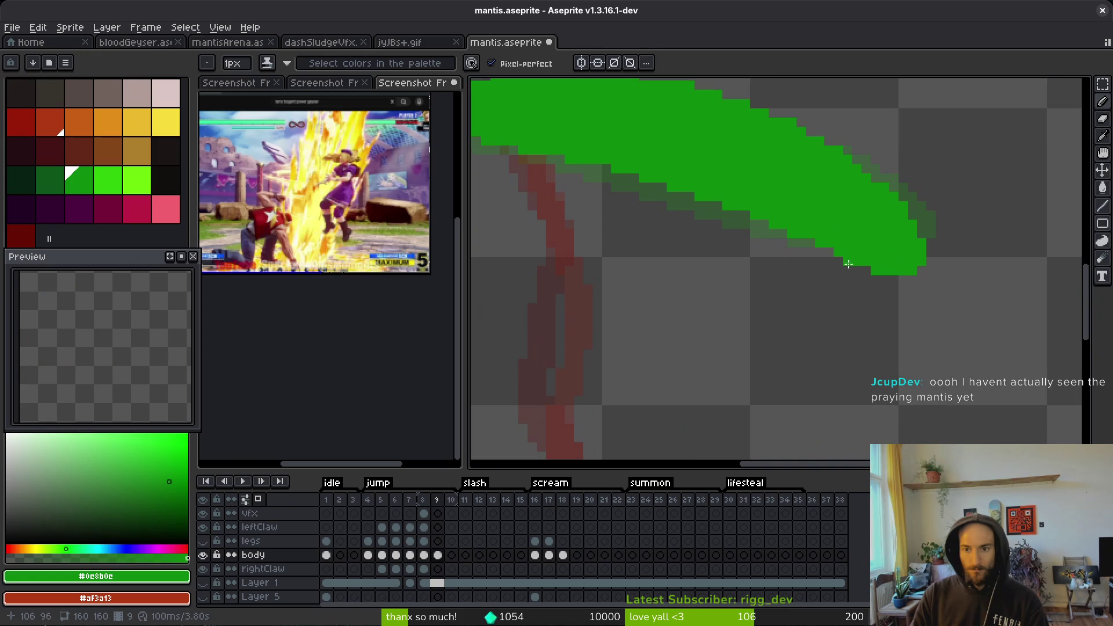
scroll(797, 269, "up", 2)
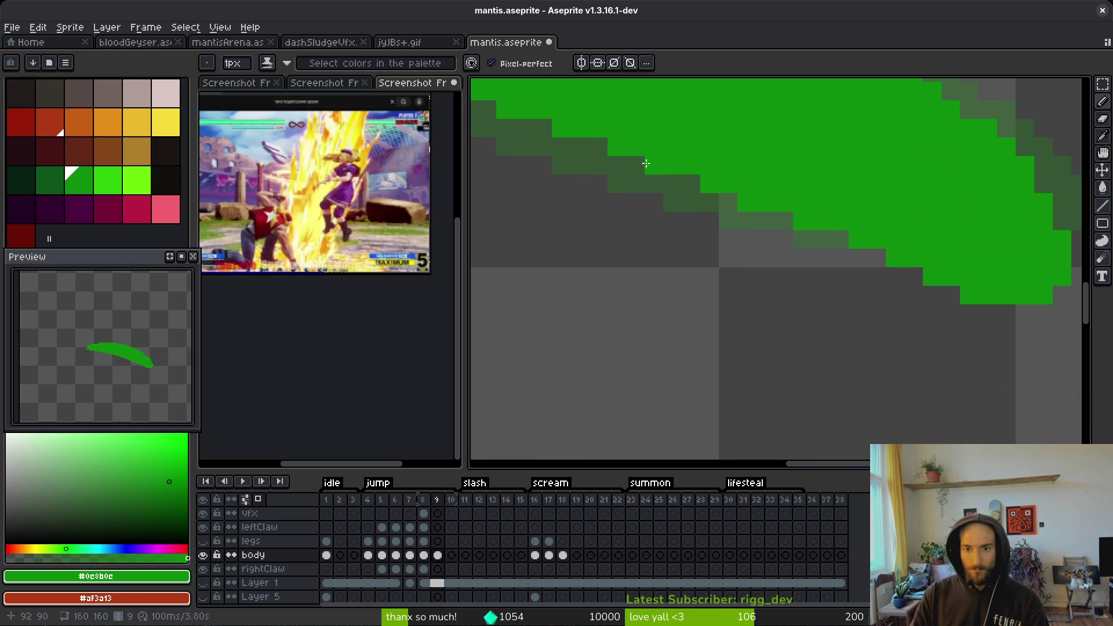
left_click_drag(646, 164, 859, 262)
left_click_drag(719, 222, 616, 186)
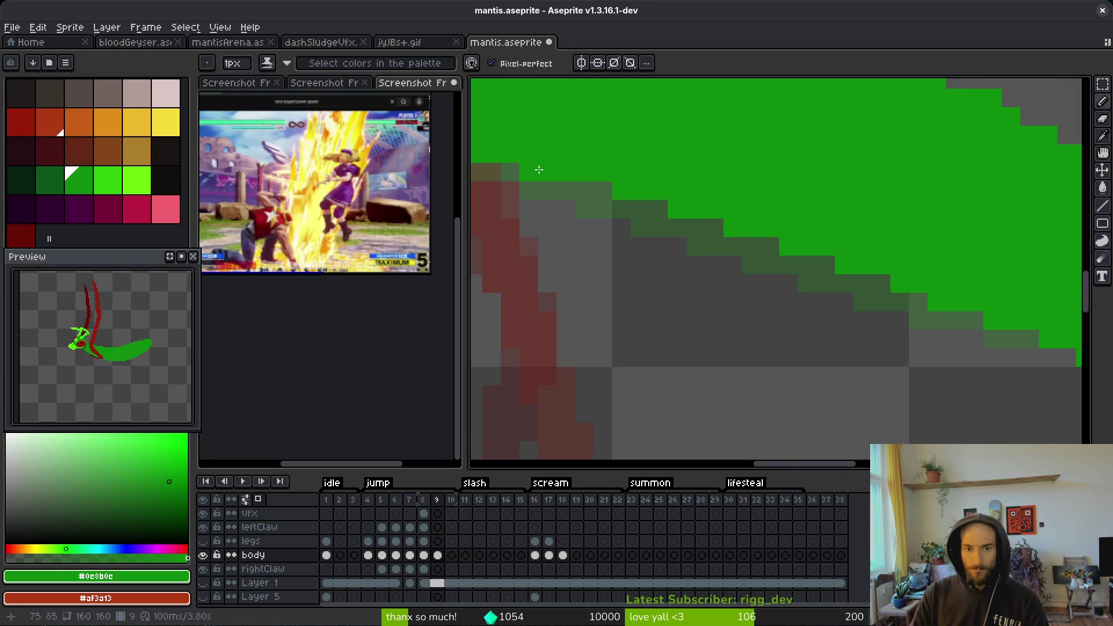
key("ctrl+s")
- Trim stray green pixels along the abdomen blade with Eraser and Pencil
scroll(818, 303, "down", 2)
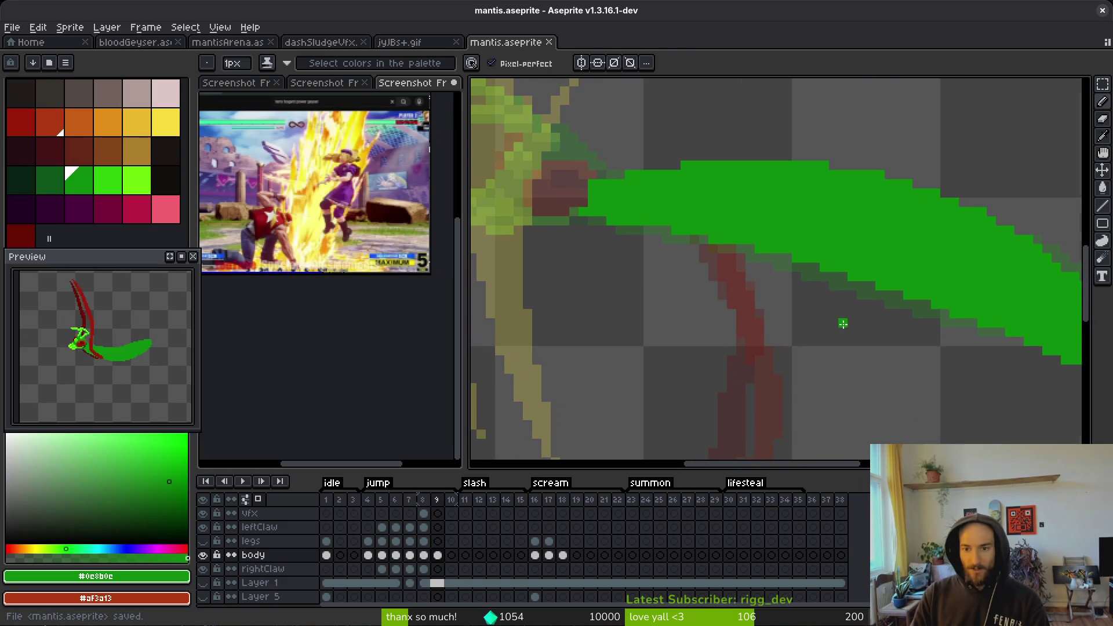
left_click_drag(714, 353, 795, 383)
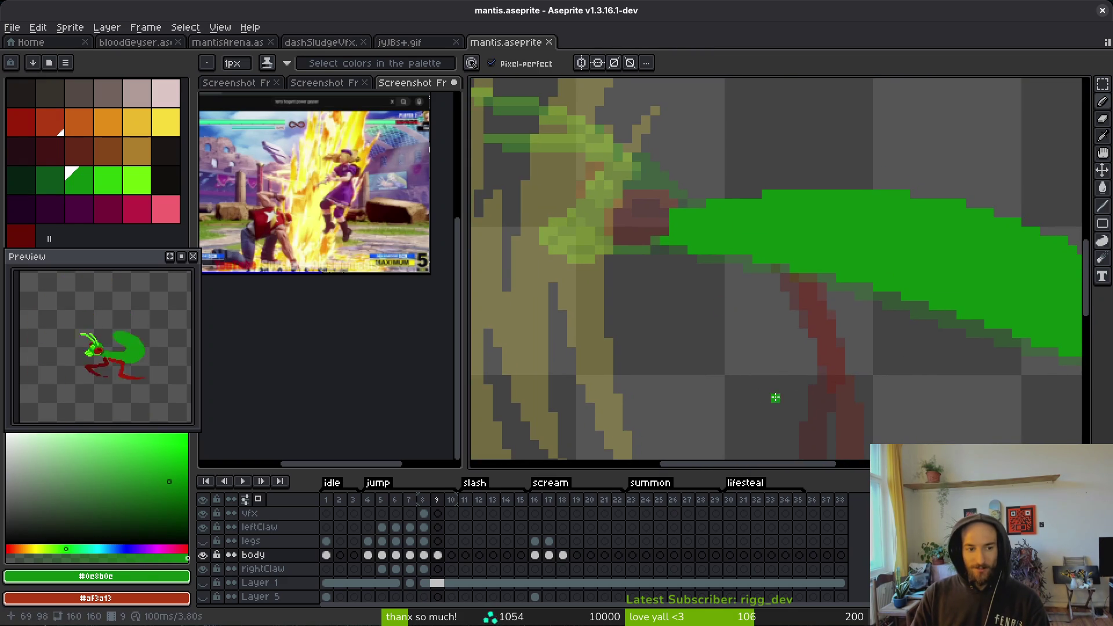
scroll(874, 258, "down", 2)
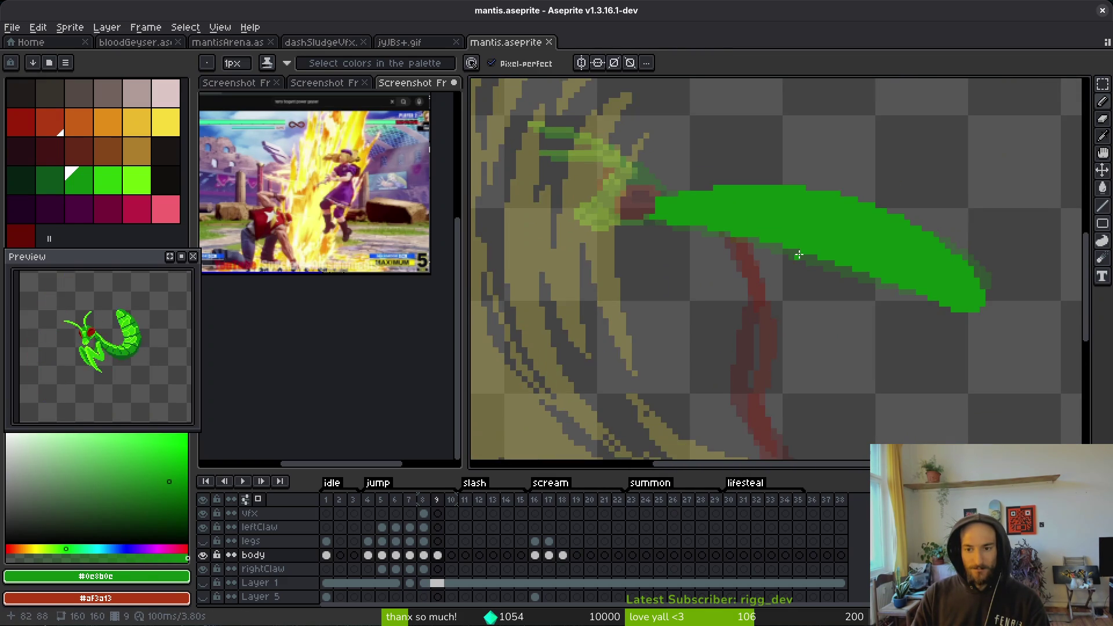
scroll(904, 280, "up", 2)
key("e")
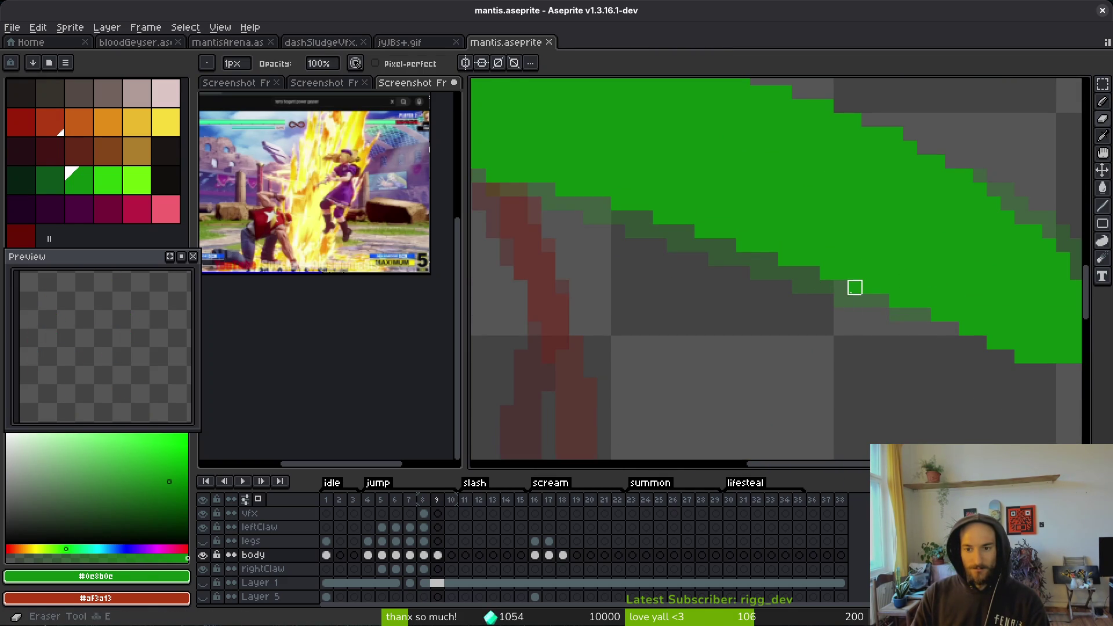
scroll(855, 314, "down", 1)
key("b")
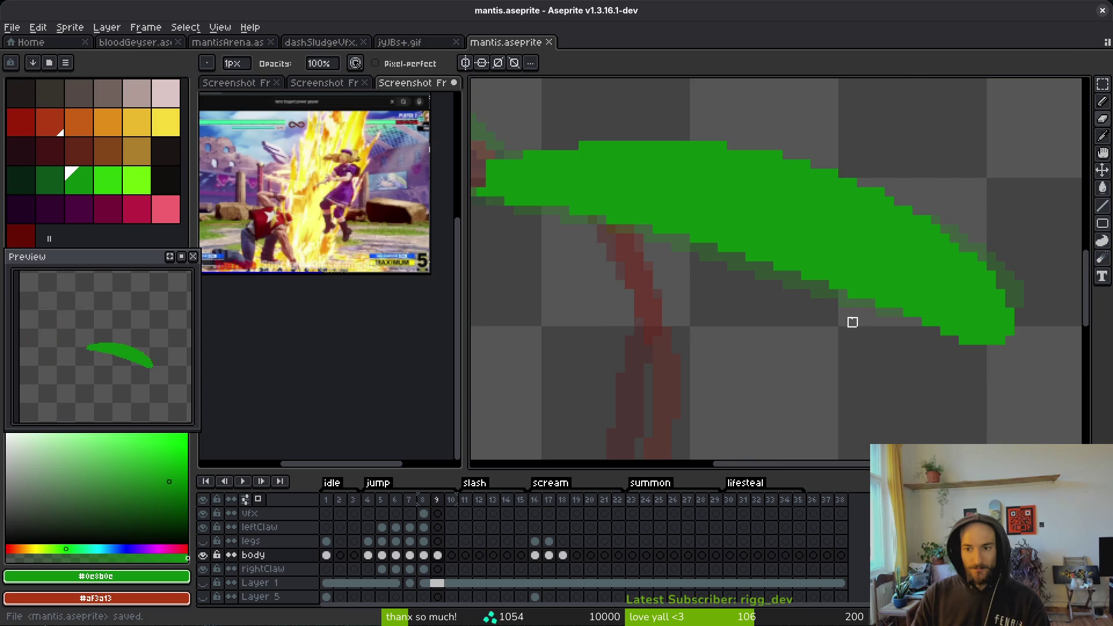
- Erase more excess pixels from the abdomen edge and save mantis.aseprite
scroll(1002, 223, "up", 2)
scroll(869, 289, "down", 2)
scroll(887, 232, "up", 2)
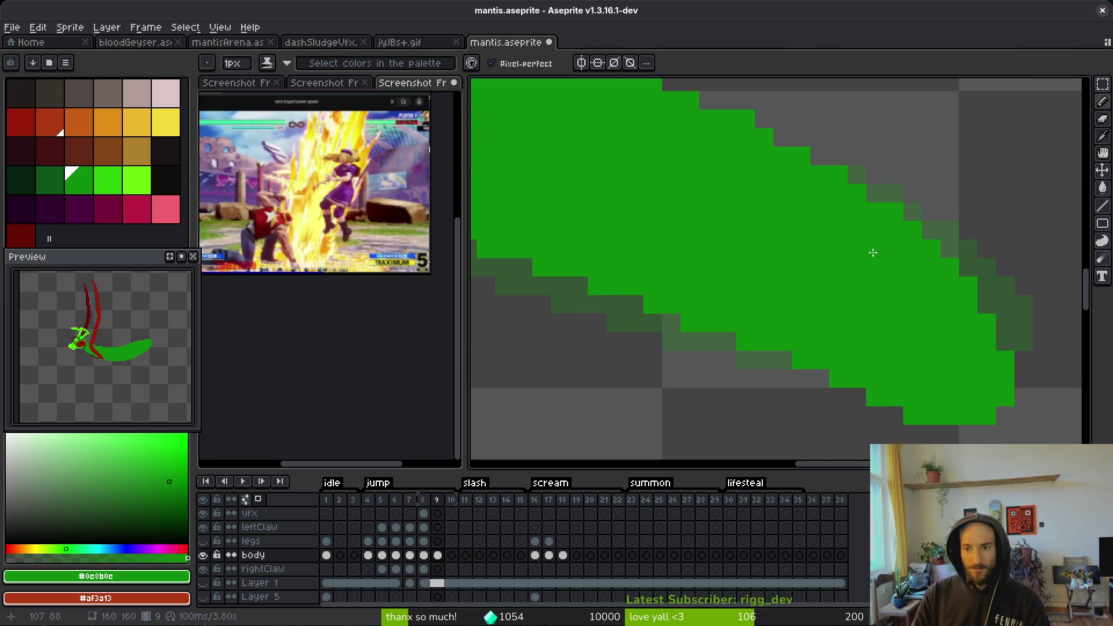
scroll(873, 253, "down", 2)
scroll(872, 285, "up", 2)
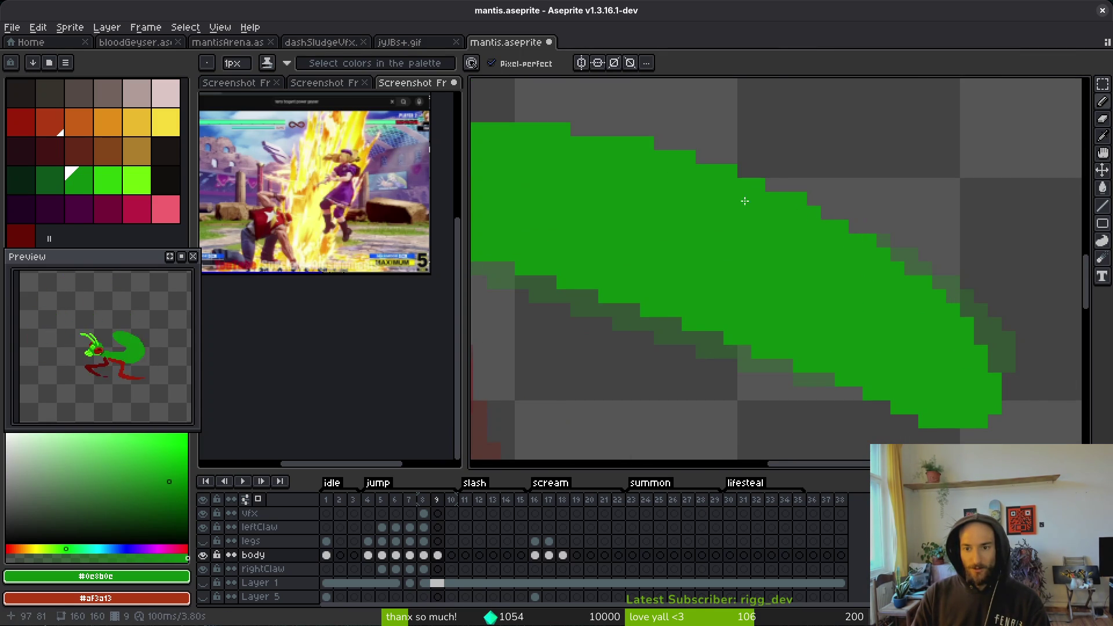
key("e")
scroll(675, 130, "down", 3)
key("ctrl+s")
- Touch up the whole green blade's edges with Pencil and Eraser, saving again
left_click_drag(750, 234, 844, 269)
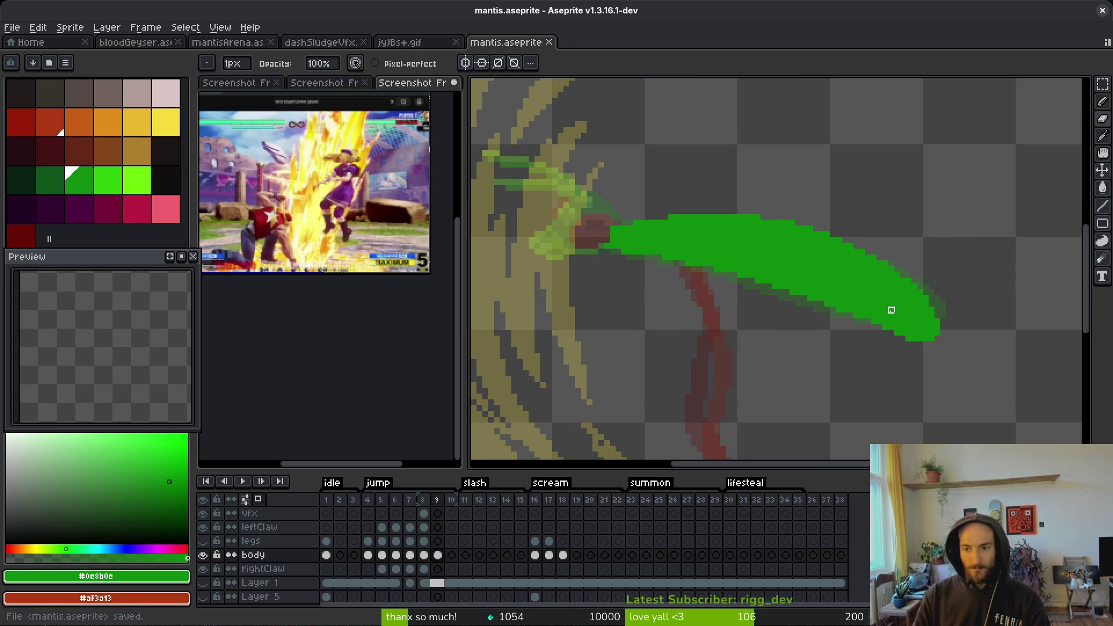
scroll(897, 260, "up", 1)
key("b")
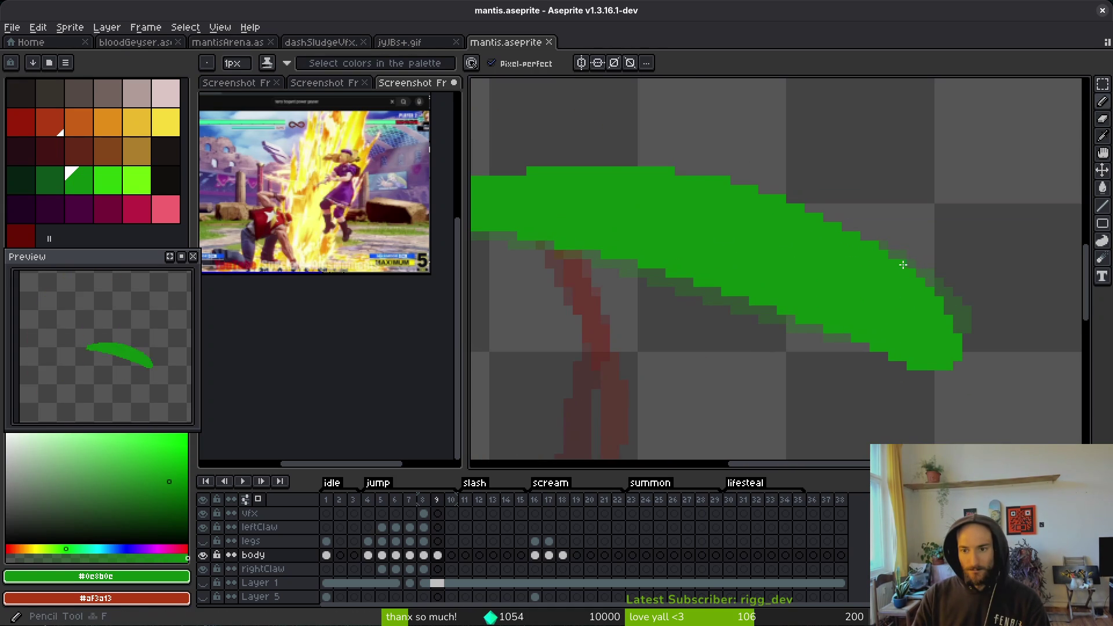
scroll(874, 328, "down", 1)
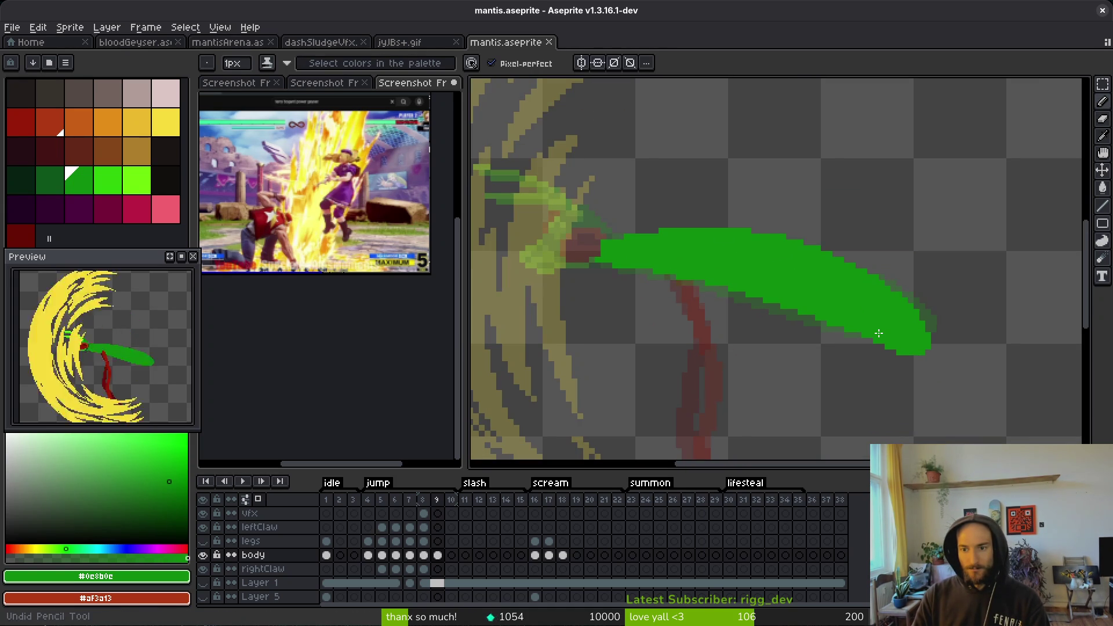
key("ctrl+s")
scroll(870, 325, "up", 1)
scroll(862, 319, "down", 1)
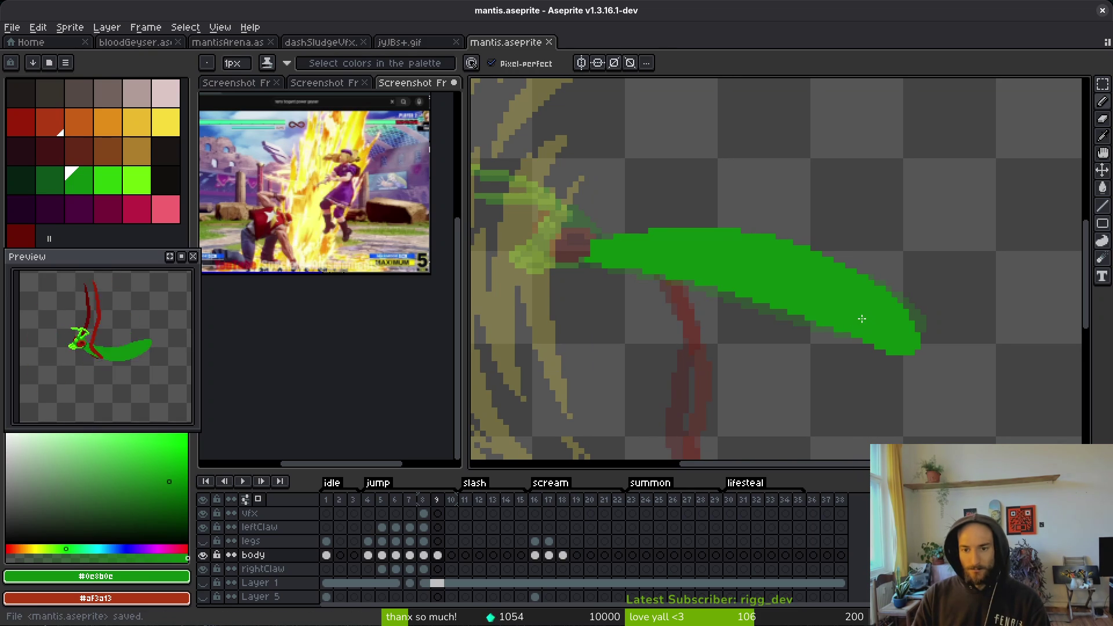
scroll(844, 306, "left", 5)
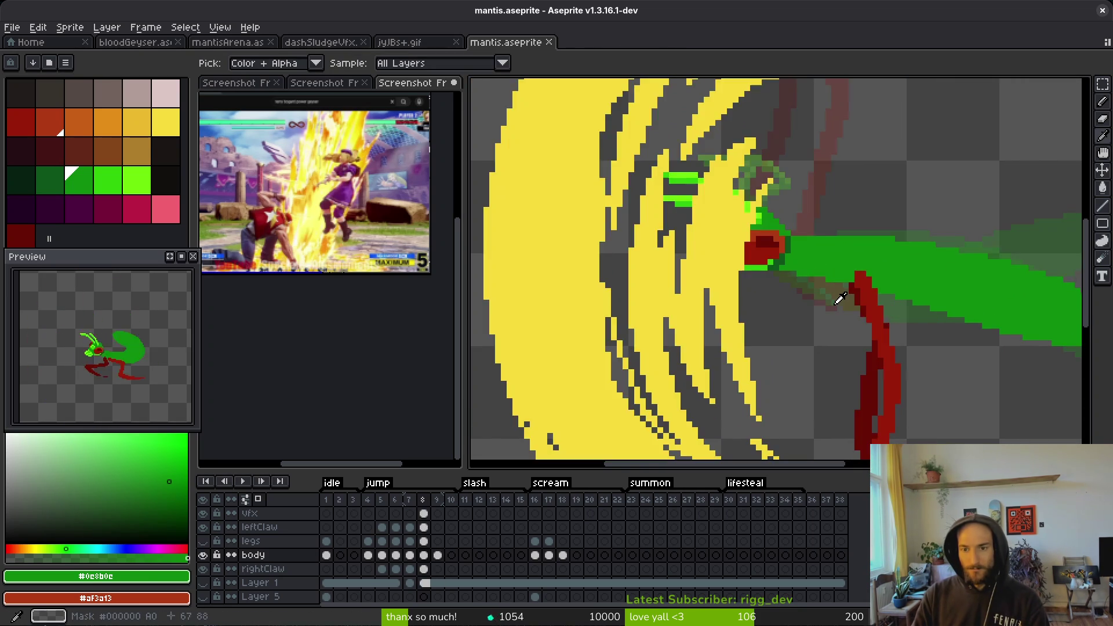
scroll(810, 265, "right", 2)
scroll(769, 268, "up", 4)
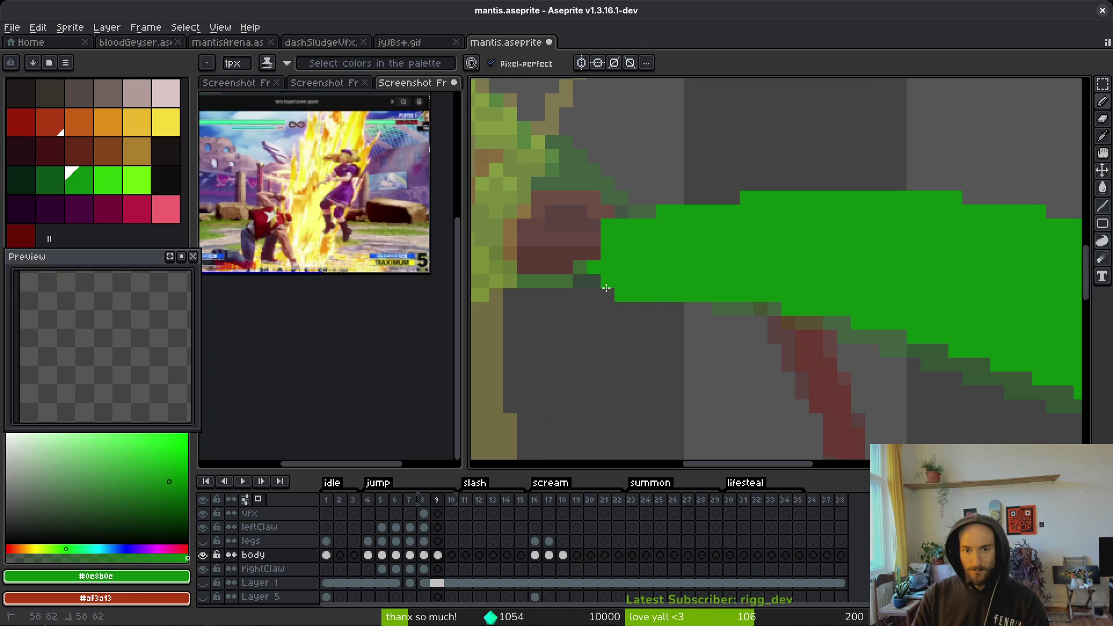
key("e")
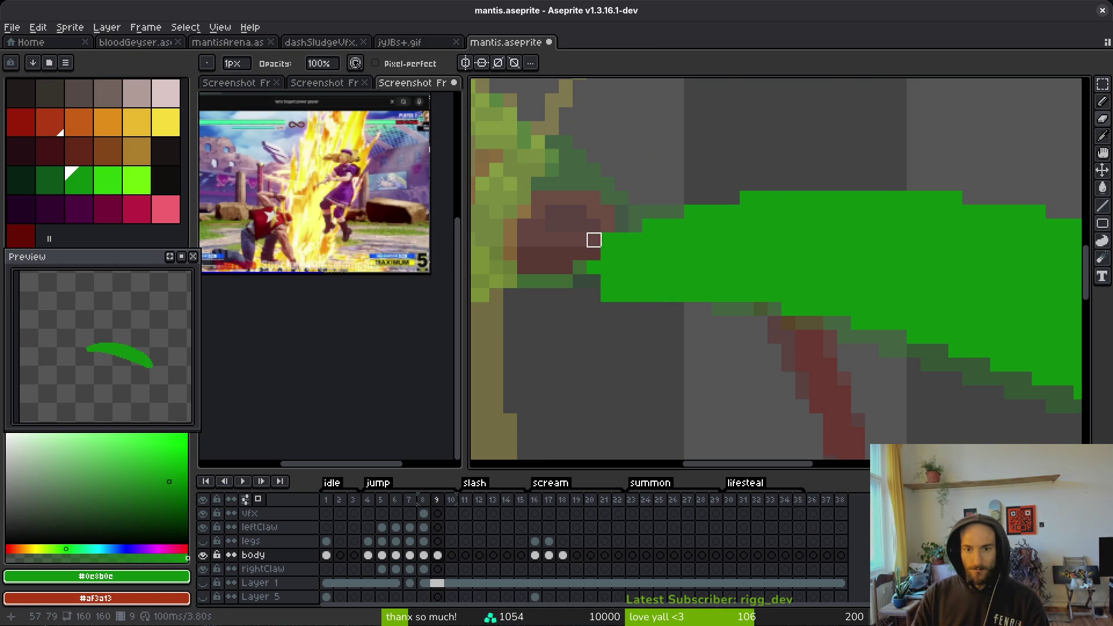
key("b")
scroll(932, 288, "down", 2)
- Lasso the head on frame 8, then nudge the claw pixels on frame 9
key("q")
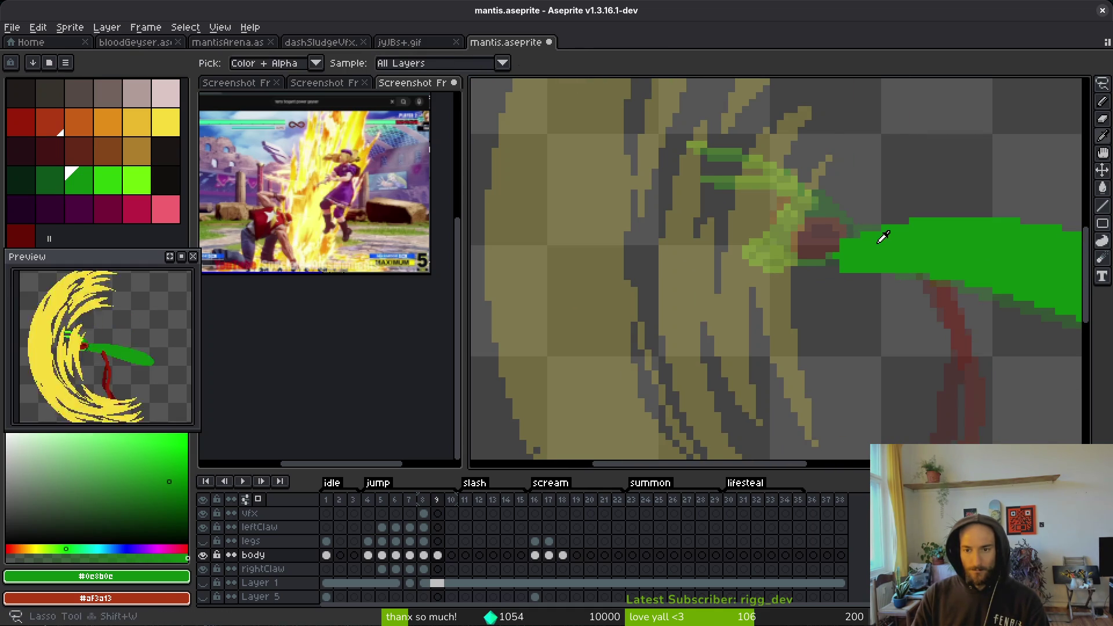
key("Left")
mouse_move(926, 180)
left_mouse_down()
mouse_move(616, 145)
mouse_move(899, 127)
mouse_move(927, 174)
left_mouse_up()
key("Right")
mouse_move(823, 249)
left_mouse_down()
mouse_move(790, 256)
mouse_move(828, 258)
mouse_move(830, 248)
left_mouse_up()
key("ctrl+d")
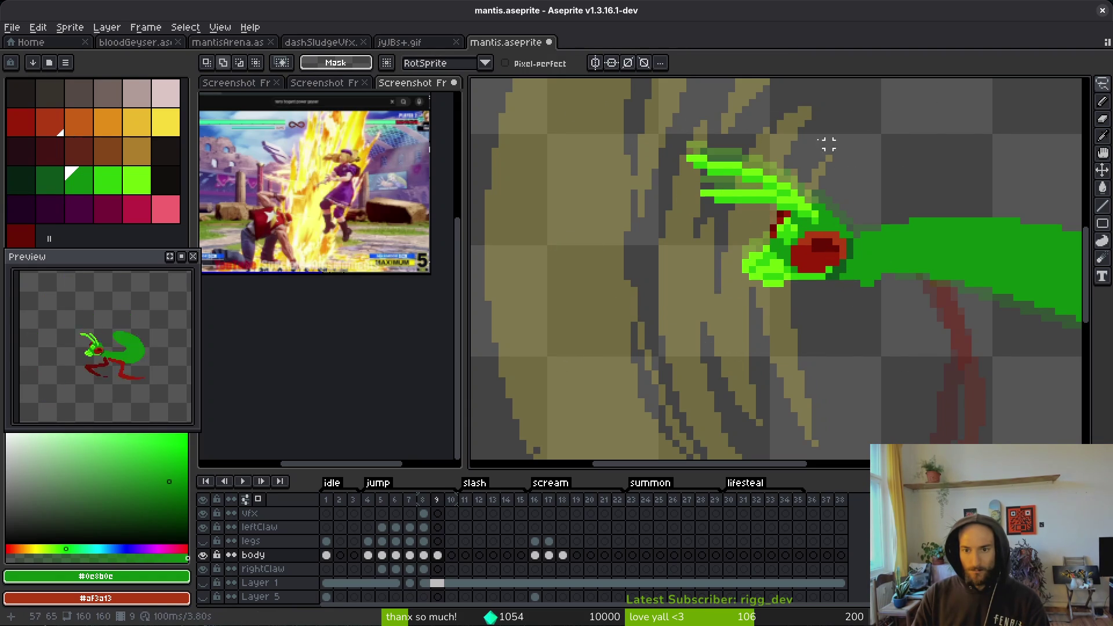
- Rotate the lassoed head and claws 12.7° counter-clockwise and shift them down-right
mouse_move(829, 168)
left_mouse_down()
mouse_move(606, 194)
mouse_move(841, 281)
mouse_move(835, 174)
left_mouse_up()
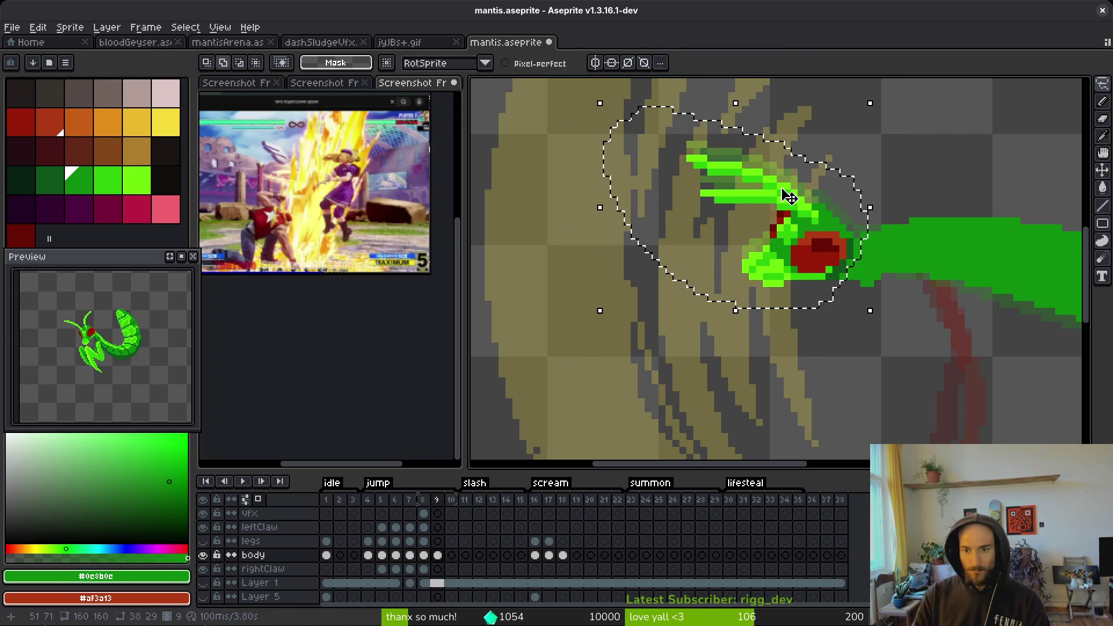
left_click_drag(597, 99, 589, 139)
left_click_drag(824, 222, 835, 257)
key("ctrl+d")
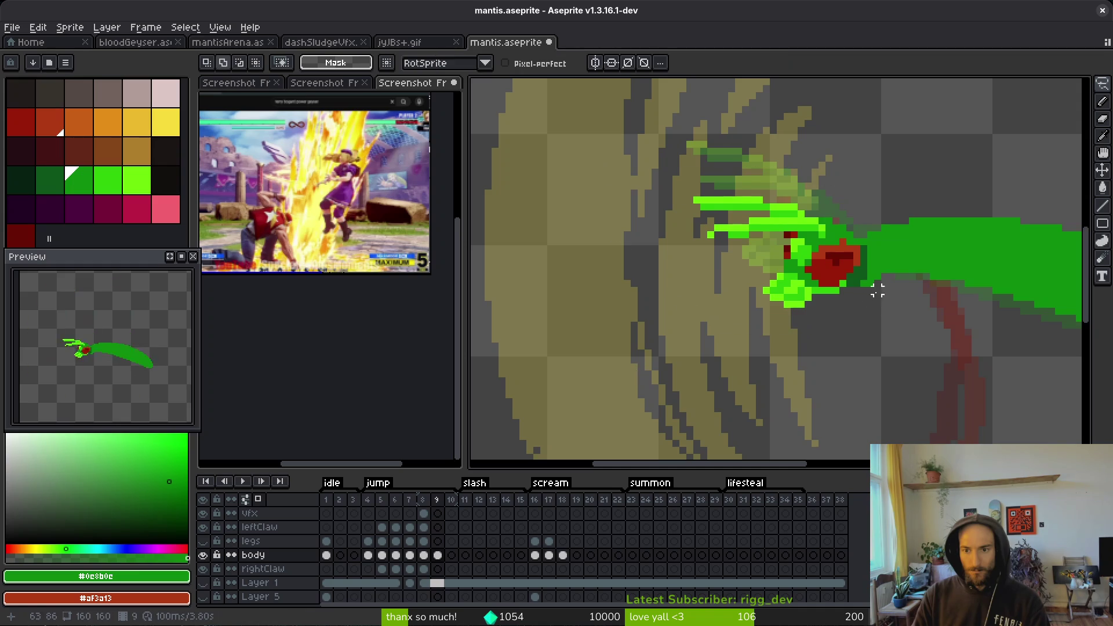
scroll(884, 291, "up", 3)
- Sample the eye's orange and paint two red pixels left of the eye
key("i")
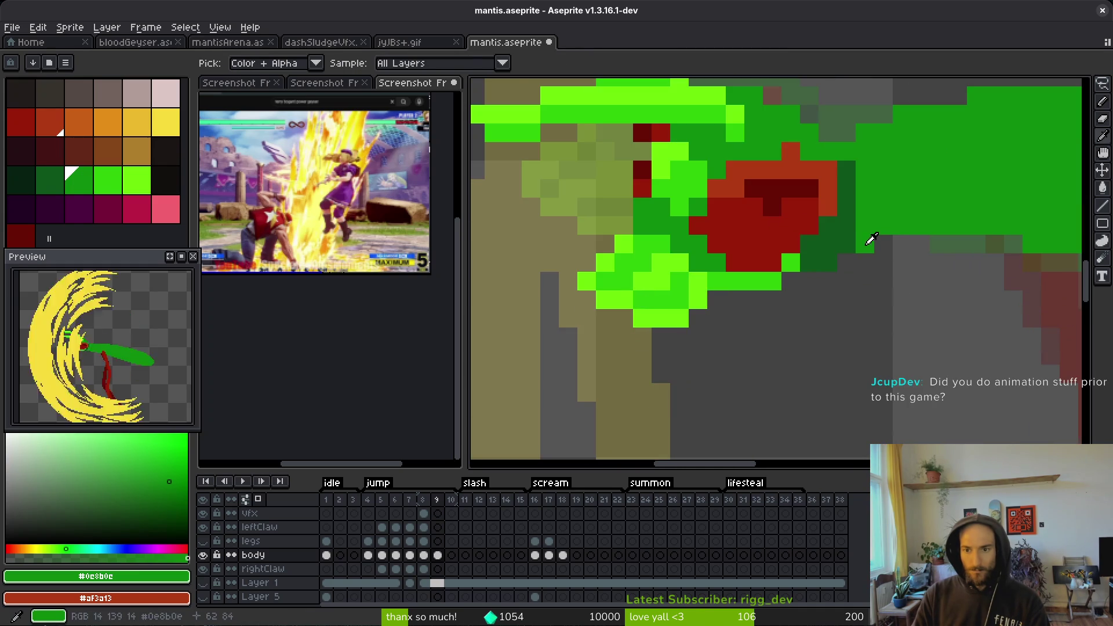
scroll(840, 243, "down", 2)
scroll(785, 198, "up", 2)
key("b")
left_click(785, 198, "alt")
left_click_drag(711, 194, 739, 194)
- Add dark-red shading pixels inside the mantis's eye
left_click(795, 240, "alt")
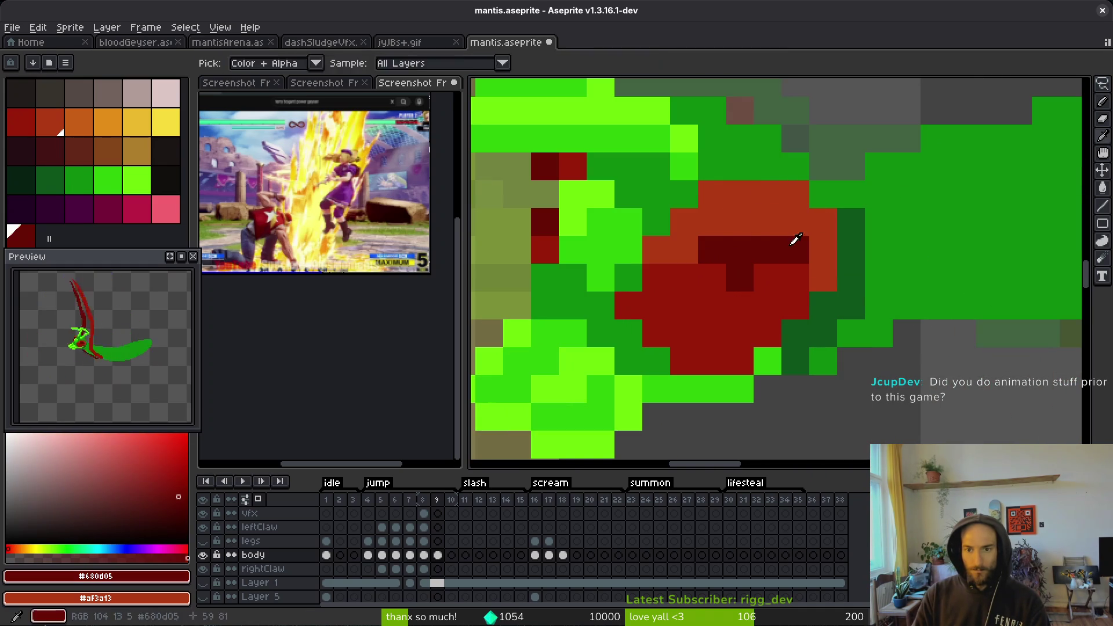
left_click(739, 222)
left_click(712, 222)
left_click(684, 250)
left_click(681, 278)
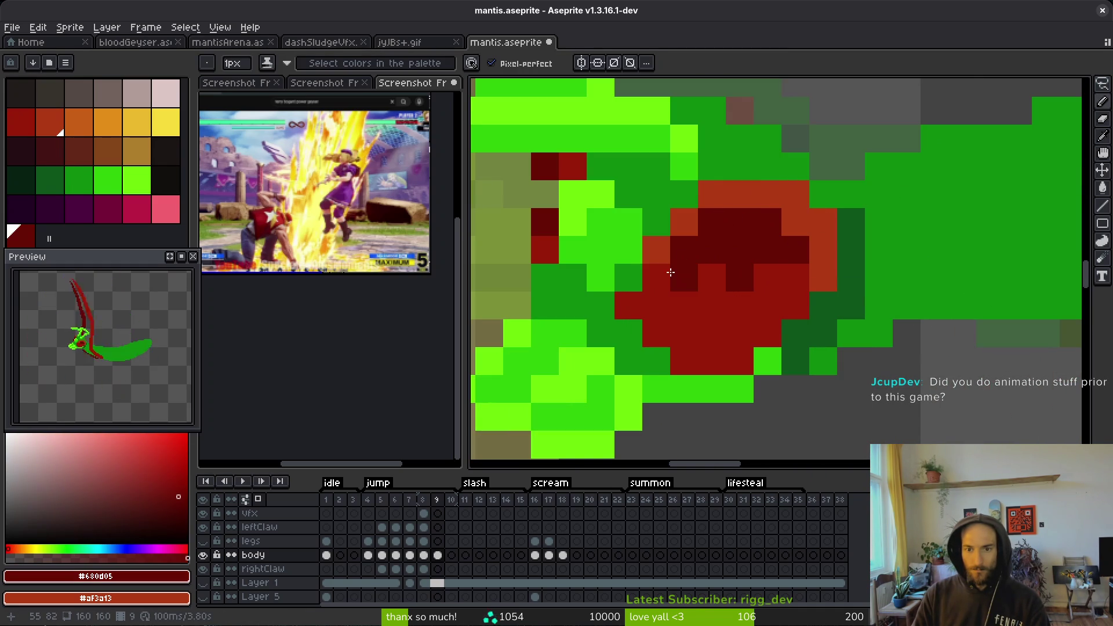
- Repaint stray dark and orange eye pixels with the mid red
left_click(803, 281, "alt")
left_click(795, 249)
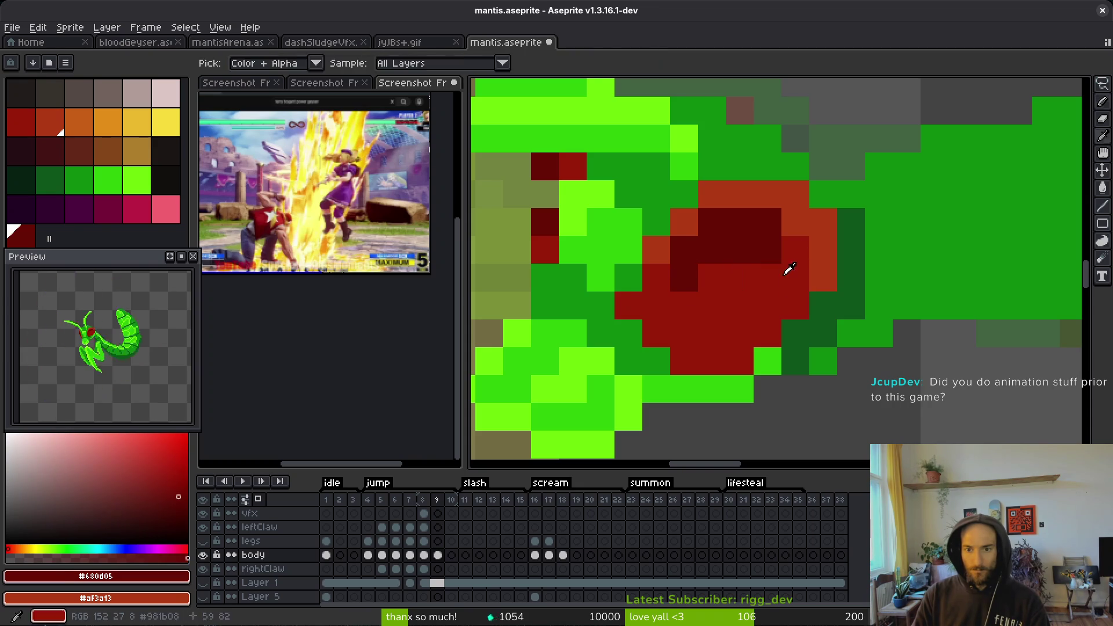
left_click(766, 249)
left_click(822, 250)
left_click(795, 222)
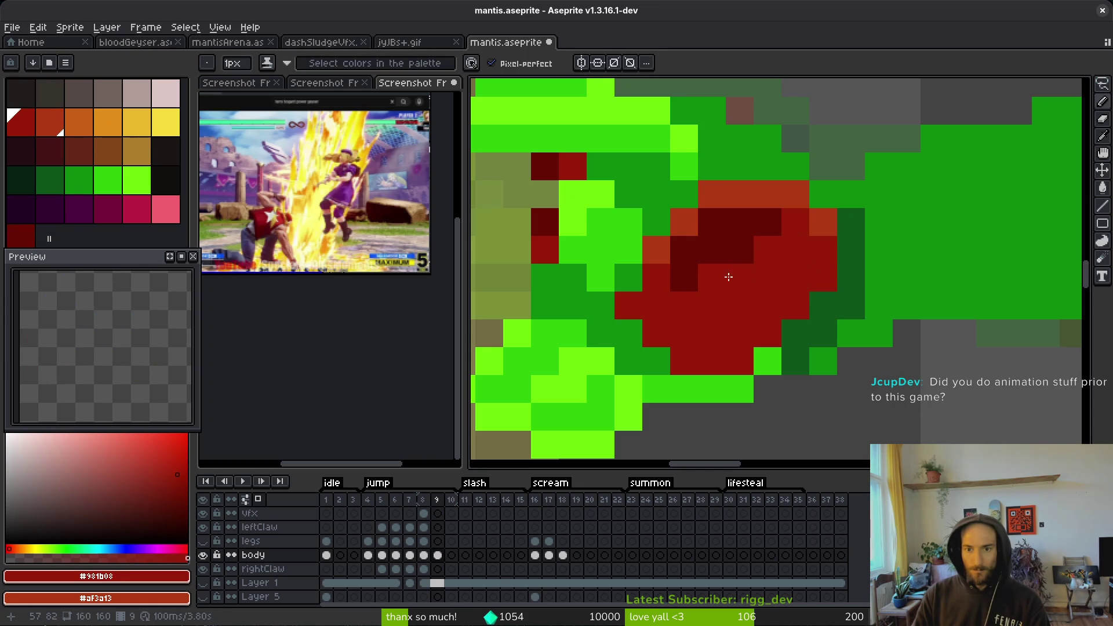
- Sample the orange and body green, then step back a frame to compare
left_click(661, 249, "alt")
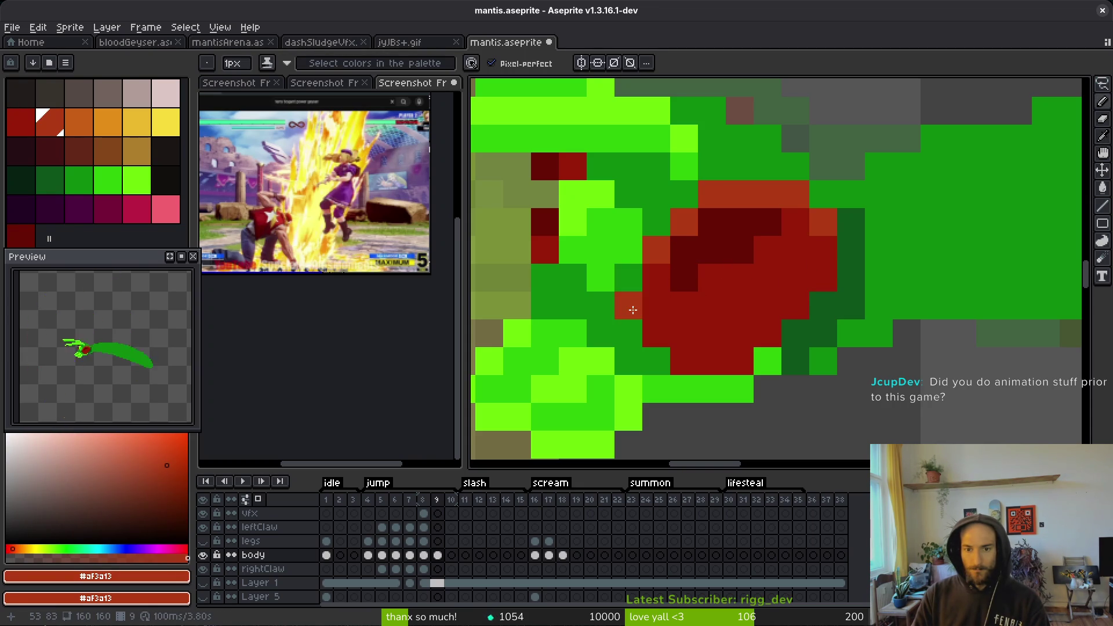
left_click(633, 279, "alt")
scroll(779, 347, "down", 5)
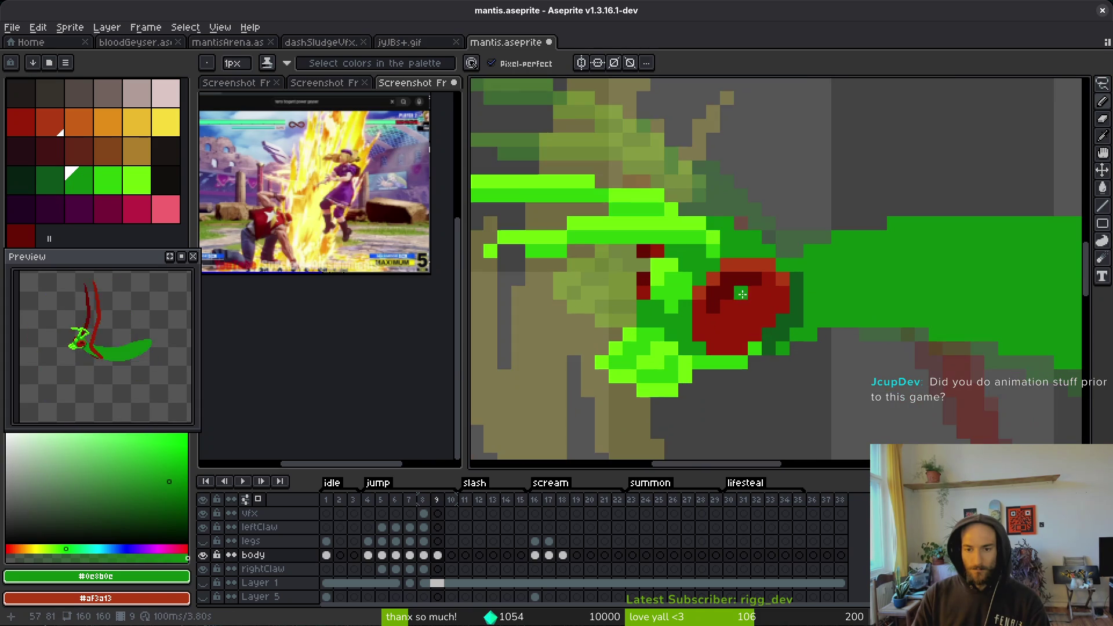
scroll(746, 299, "up", 2)
key("comma")
scroll(812, 327, "down", 4)
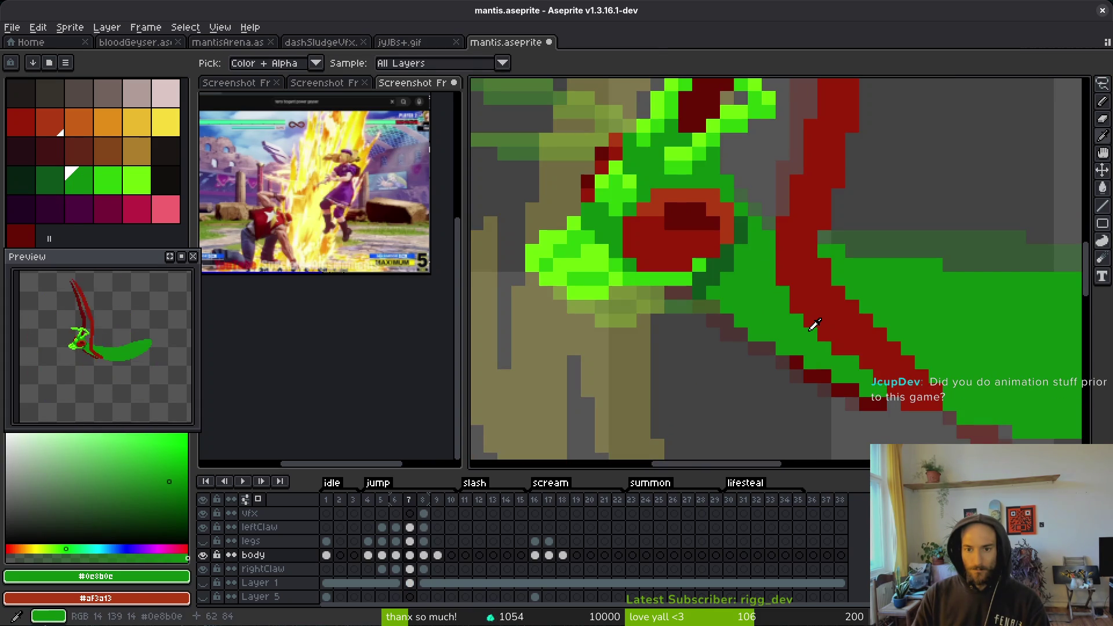
- Flip between neighbouring frames, settle on frame 5, and sample the eye's dark red
key("comma")
key("comma")
key("comma")
key("period")
key("comma")
scroll(849, 338, "up", 3)
left_click(827, 313, "alt")
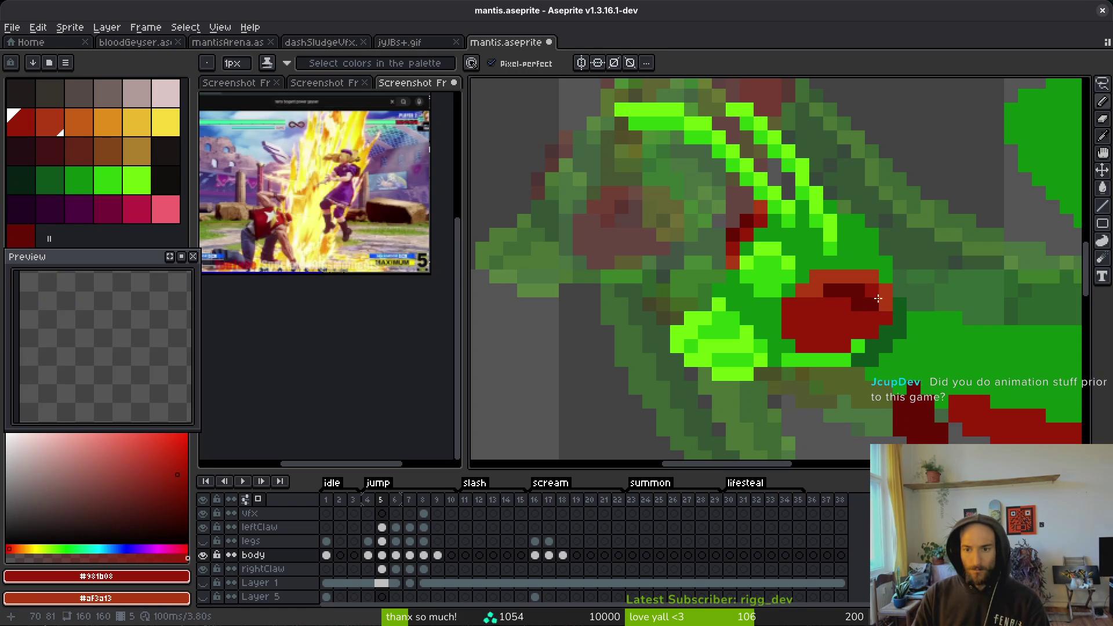
scroll(851, 322, "down", 3)
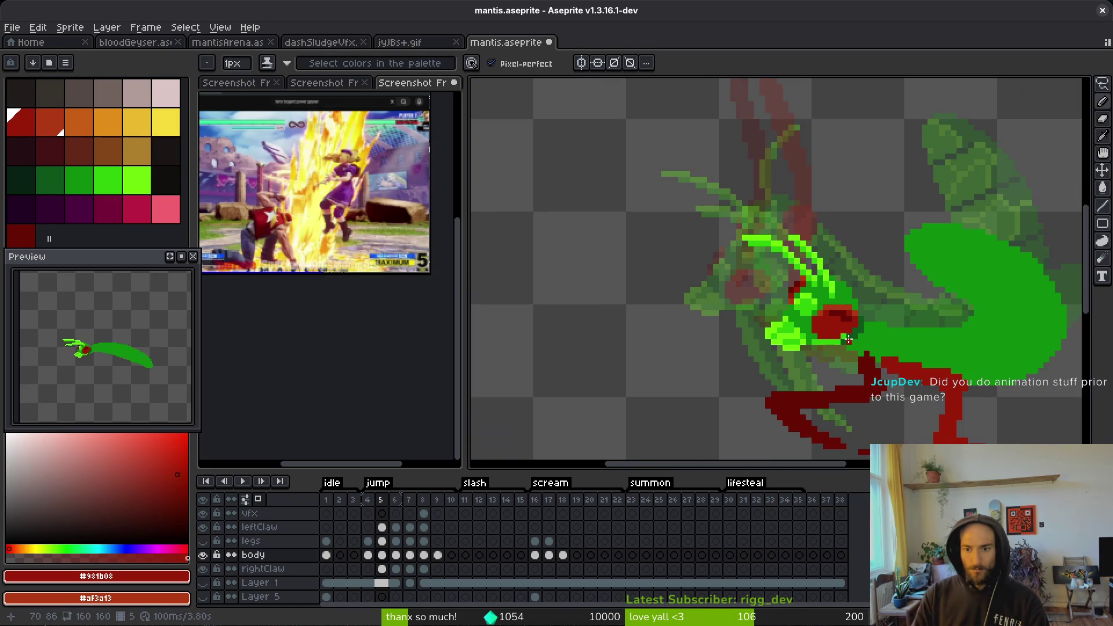
scroll(853, 339, "down", 2)
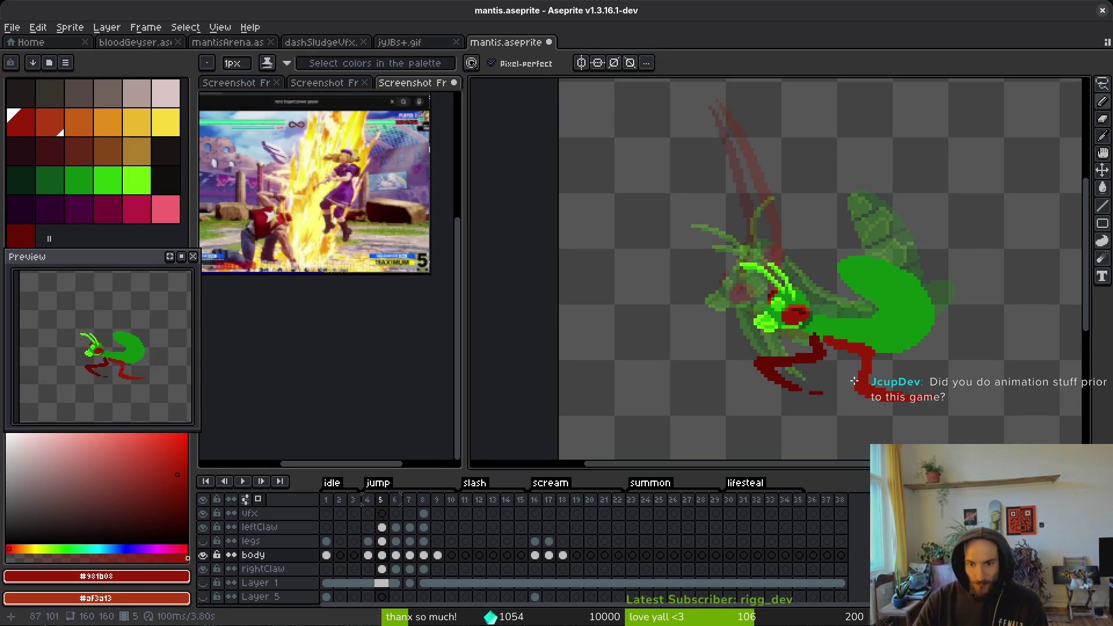
scroll(872, 369, "right", 1)
scroll(805, 341, "up", 3)
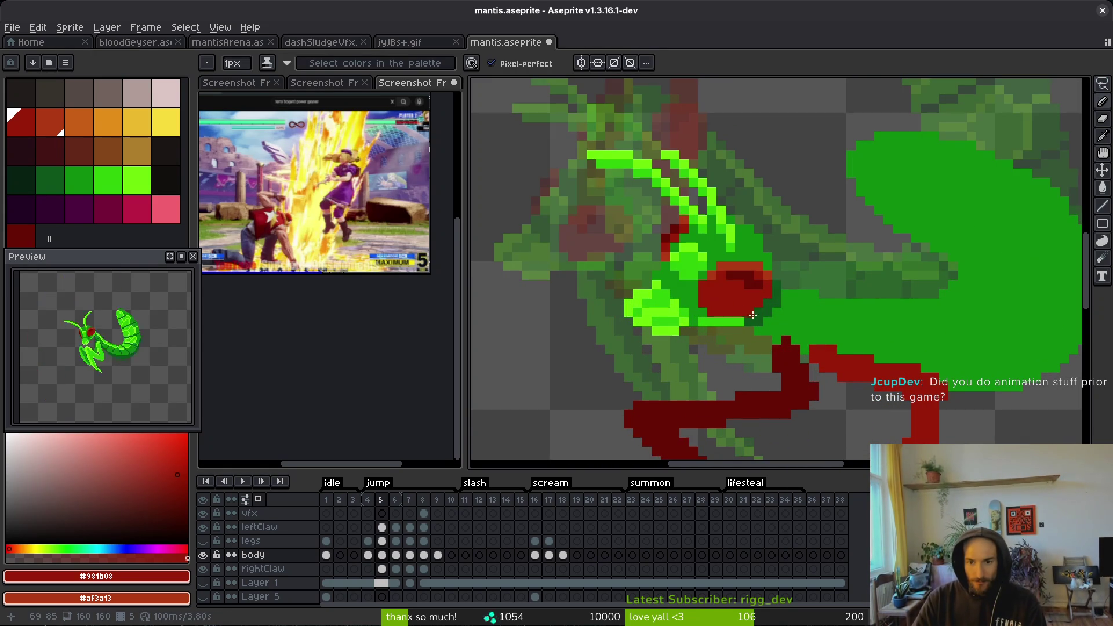
scroll(834, 341, "down", 3)
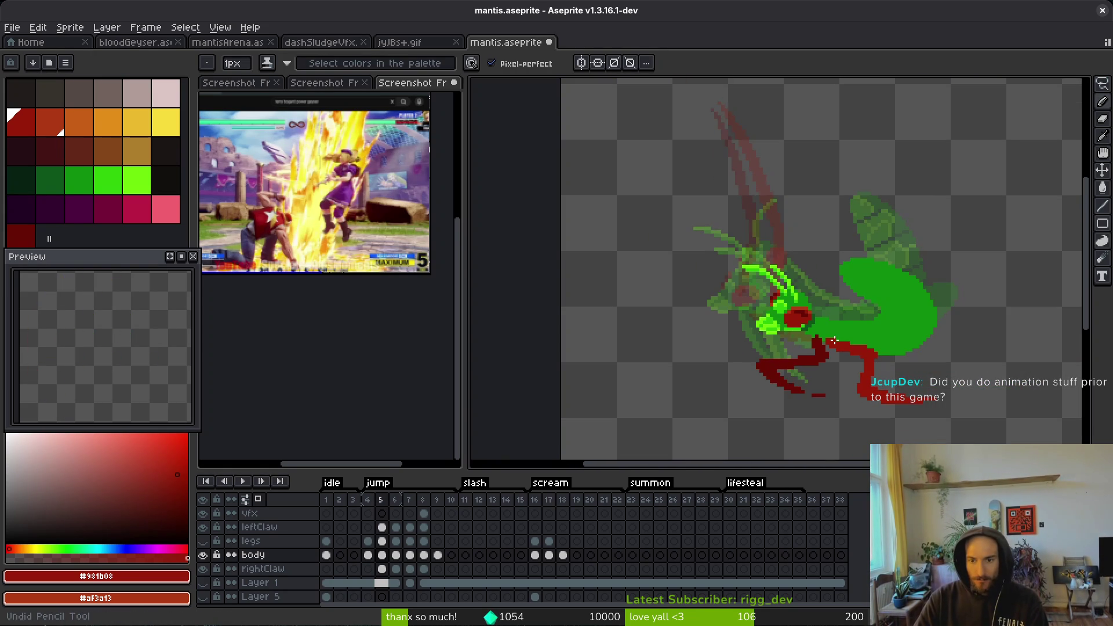
scroll(831, 342, "up", 3)
- Sample the body greens from the sprite on frame 5, including the bright green
left_click(795, 315, "alt")
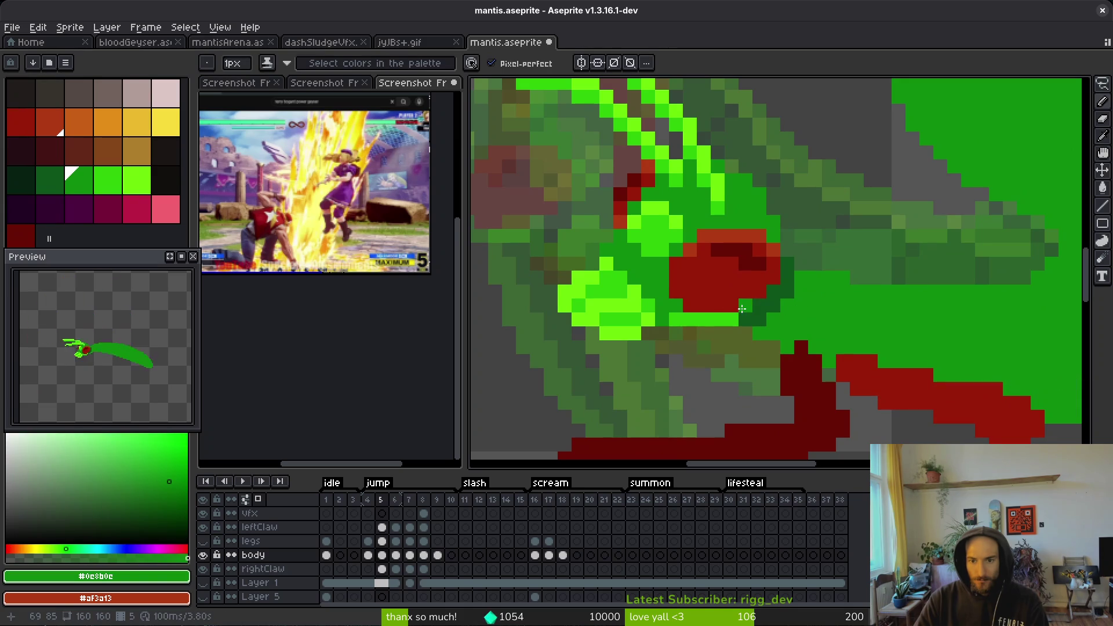
scroll(818, 334, "down", 3)
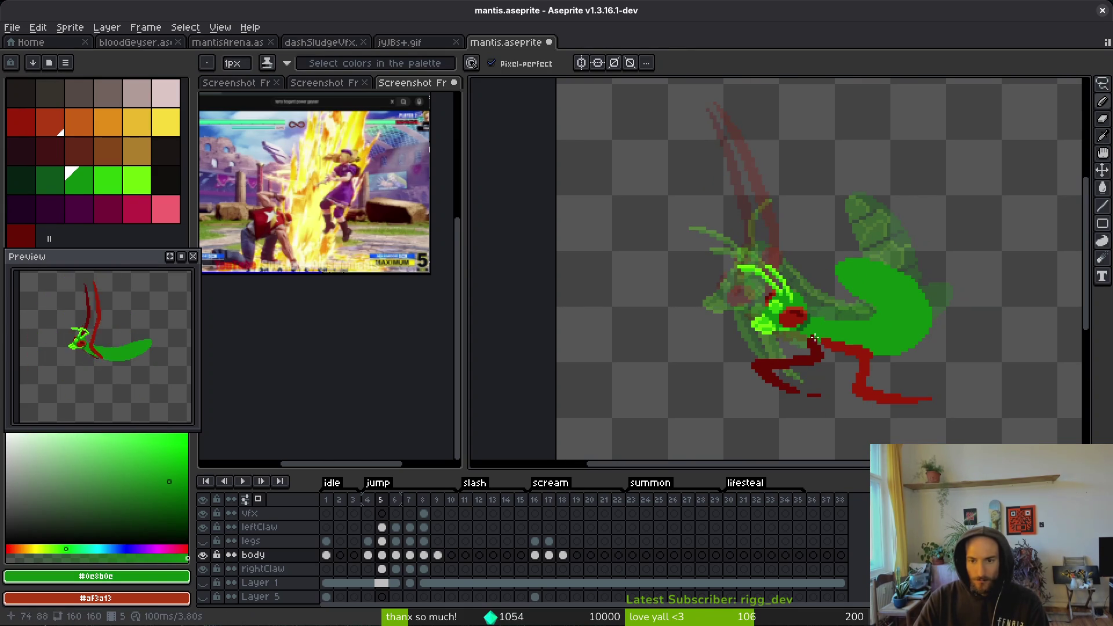
scroll(807, 330, "up", 3)
scroll(813, 330, "down", 3)
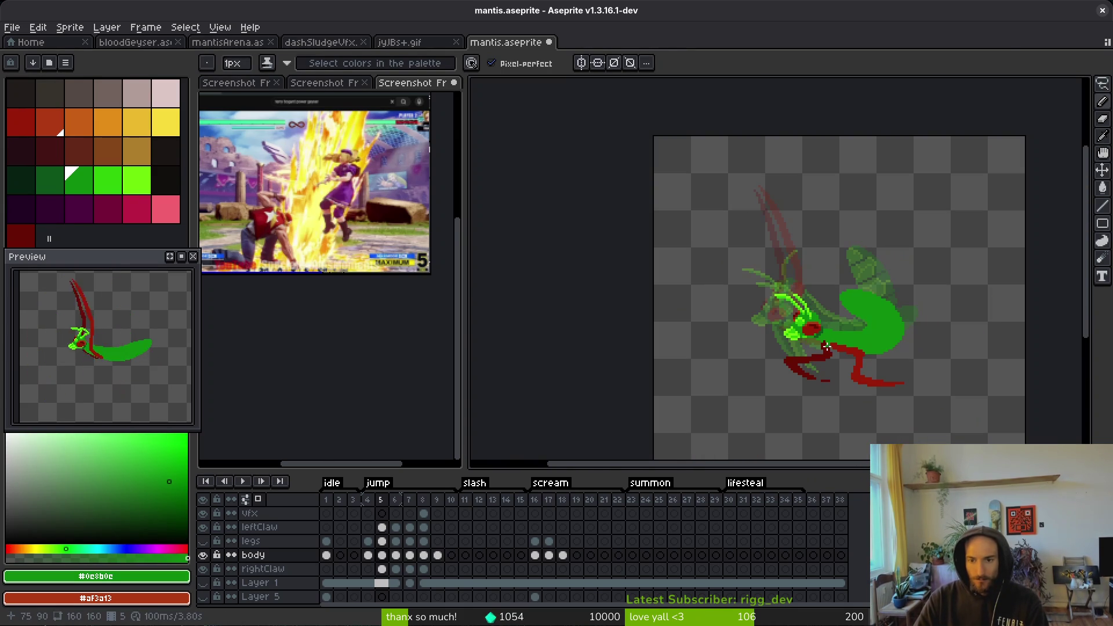
scroll(826, 346, "up", 3)
left_click(722, 307, "alt")
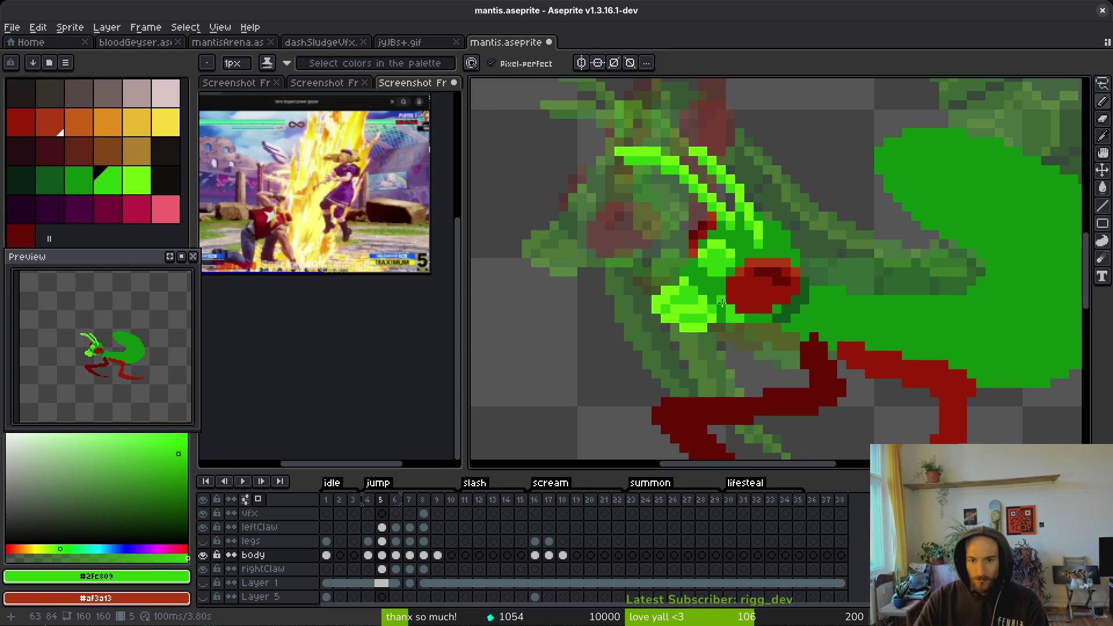
scroll(772, 319, "down", 3)
scroll(813, 355, "up", 4)
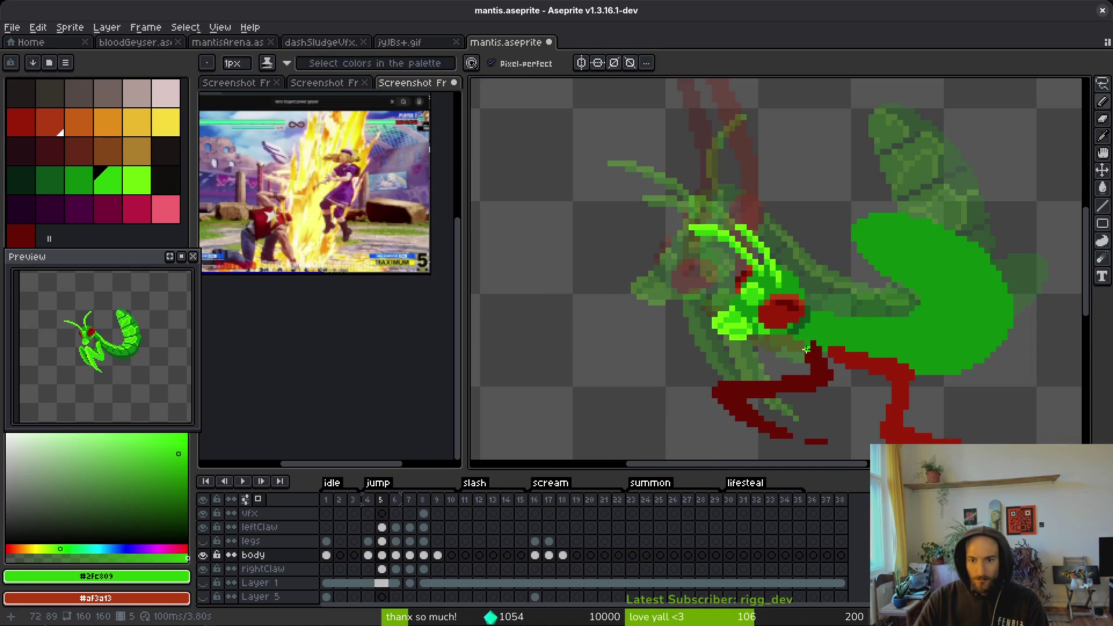
left_click(704, 311, "alt")
scroll(721, 312, "down", 3)
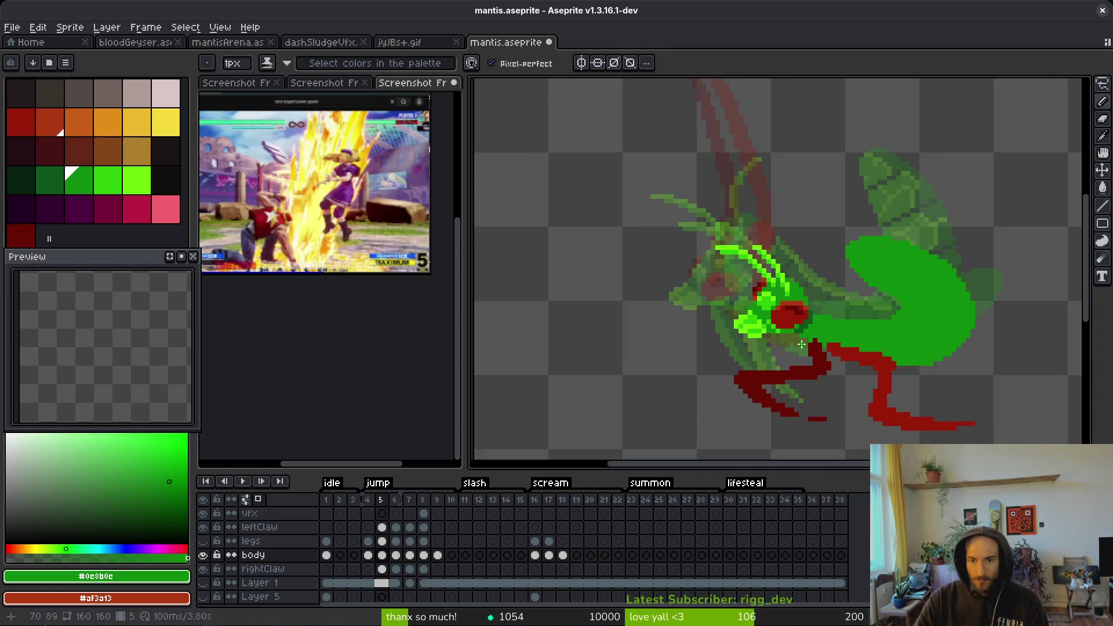
- Save the mantis file and compare frame 5 with the frame 17 pose
key("ctrl+s")
scroll(832, 349, "up", 2)
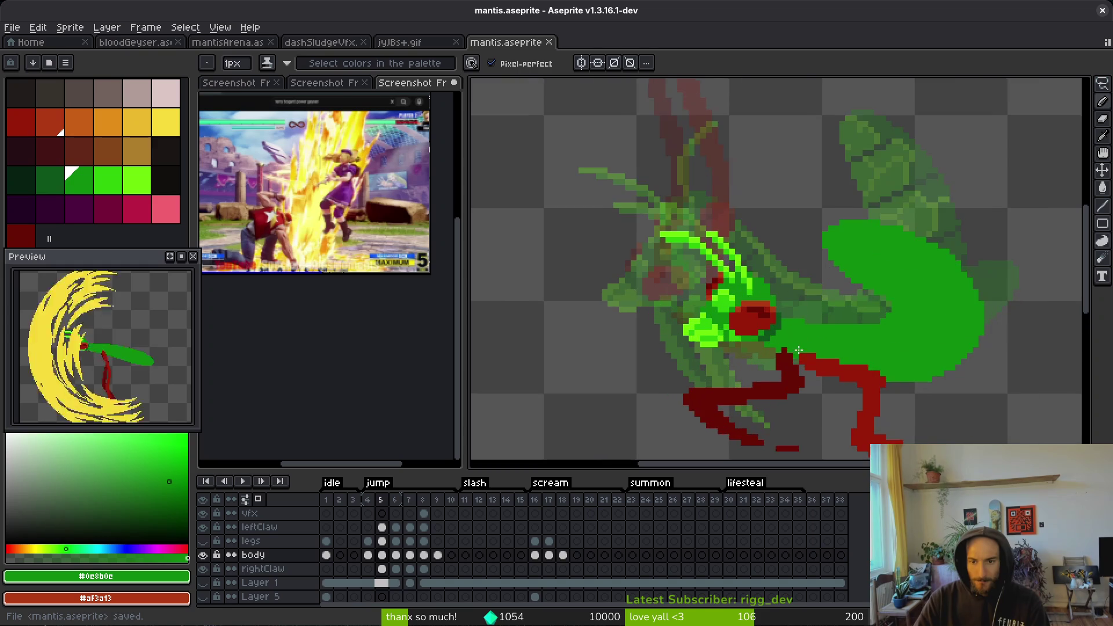
key("alt")
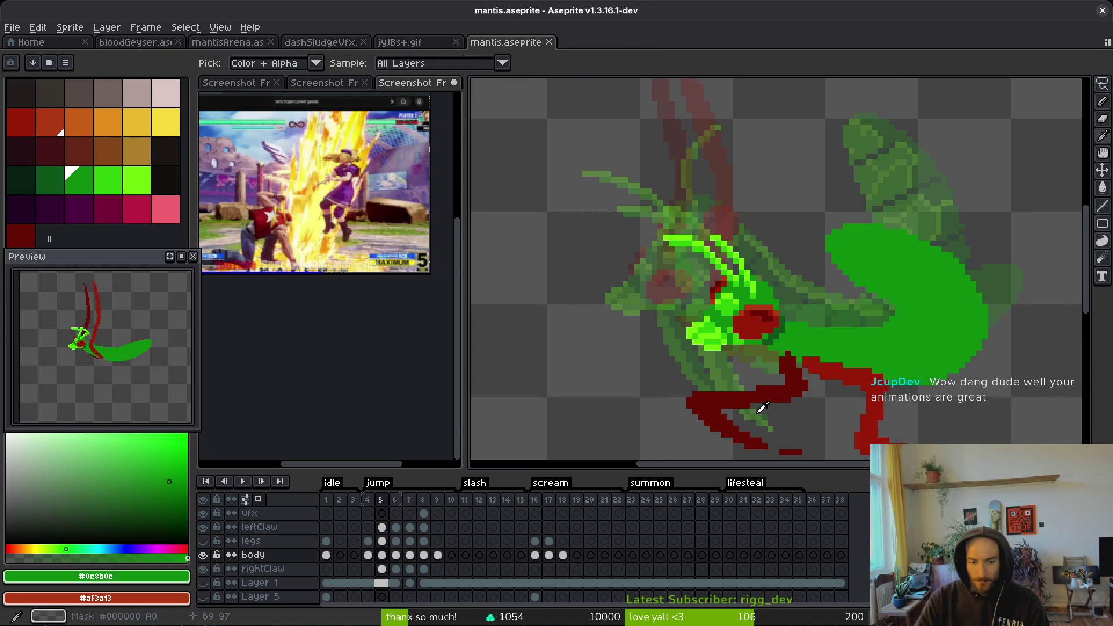
left_click(548, 555)
left_click(382, 555)
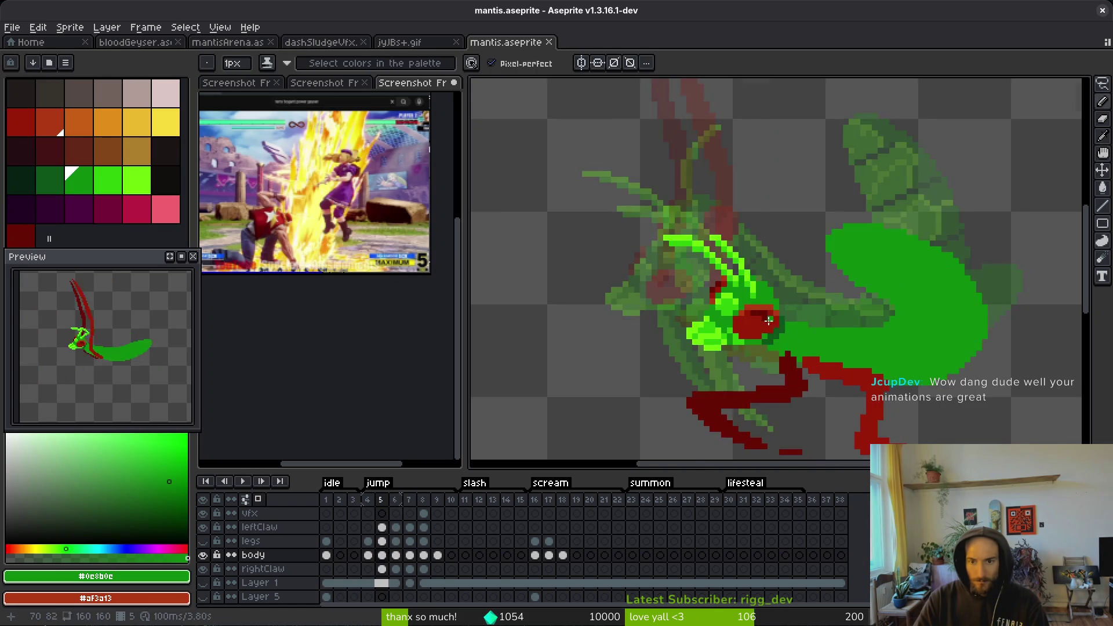
- Repaint a couple of frame 5 eye pixels dark red, then pick medium red #981b08
scroll(769, 322, "up", 5)
left_click(711, 299, "alt")
left_click_drag(702, 297, 696, 306)
scroll(754, 317, "down", 5)
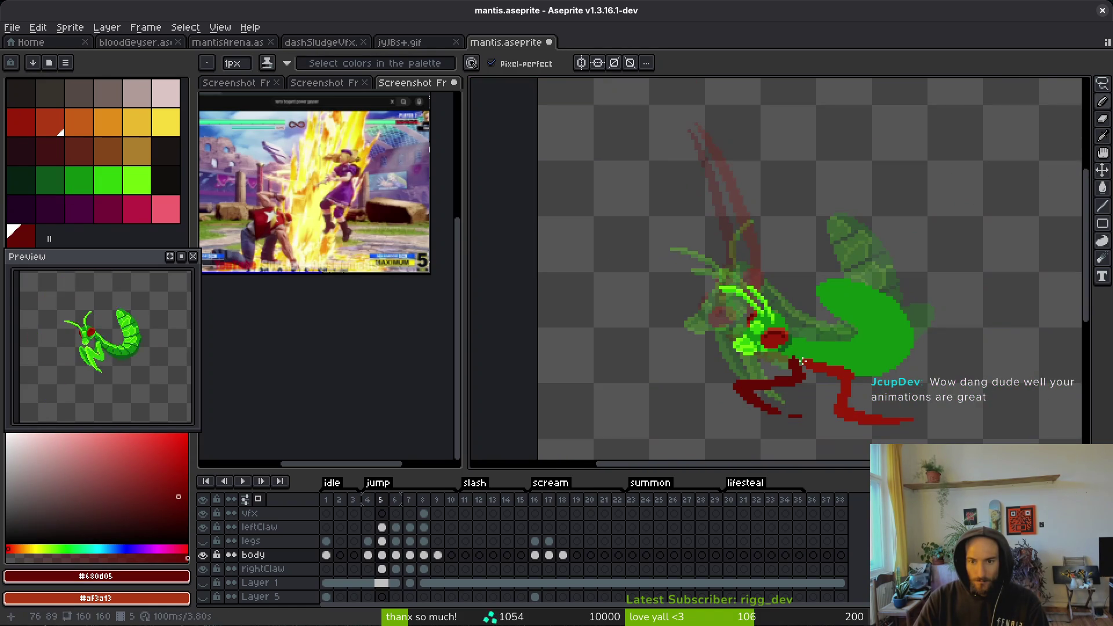
scroll(800, 350, "up", 3)
left_click(800, 348, "alt")
scroll(800, 348, "down", 3)
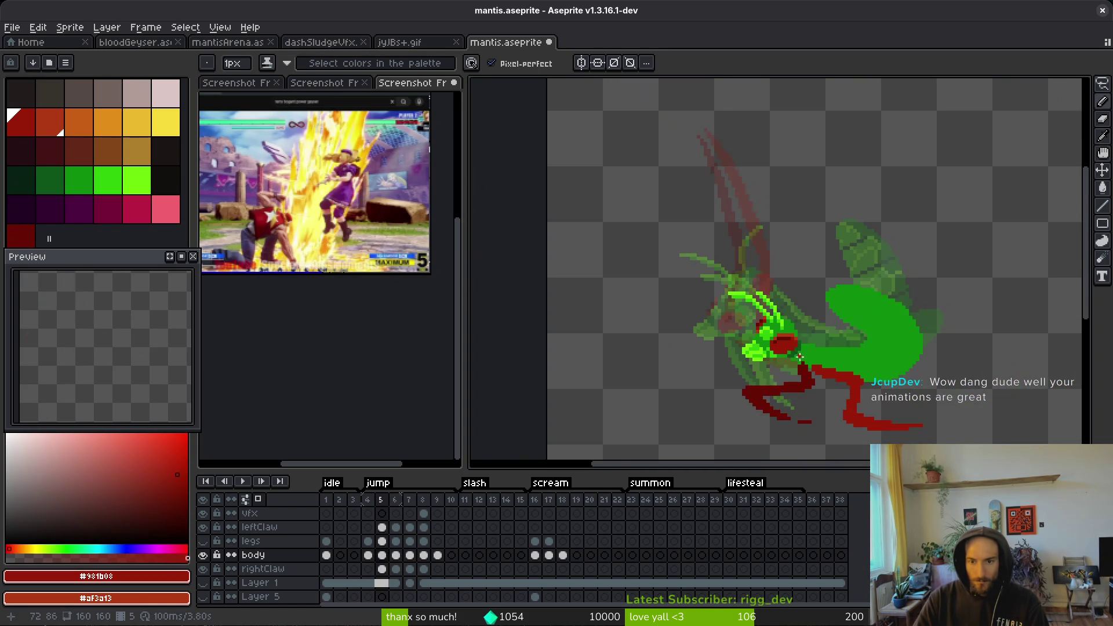
- Pick dark red #680d05 from the eye and advance to frame 6
key("Left")
key("Right")
scroll(807, 355, "up", 4)
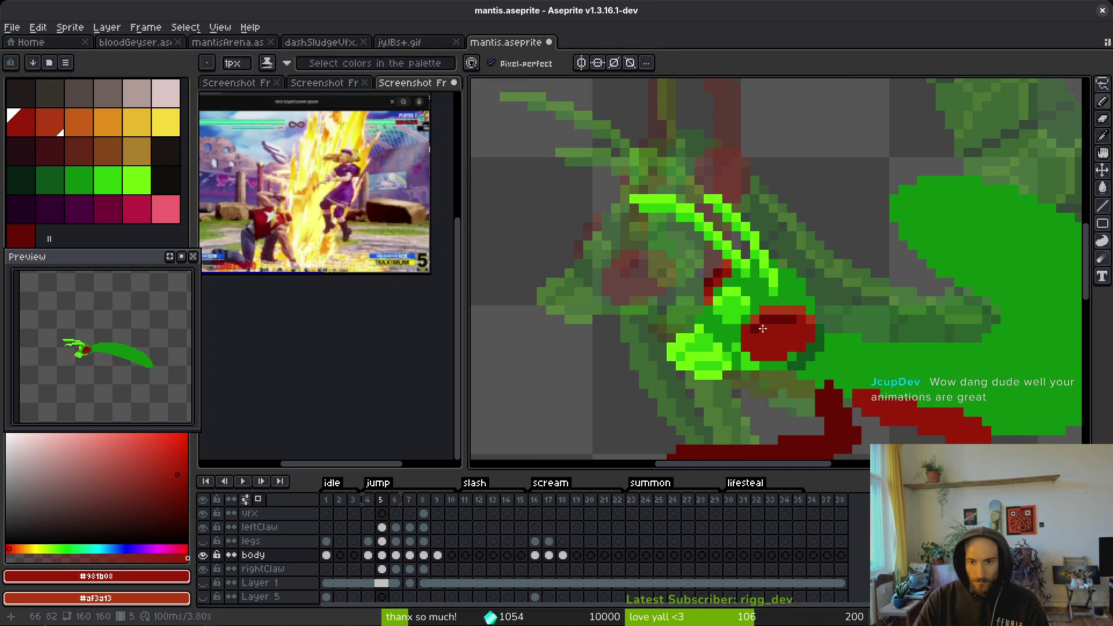
left_click(763, 327, "alt")
scroll(763, 327, "down", 3)
scroll(800, 348, "up", 2)
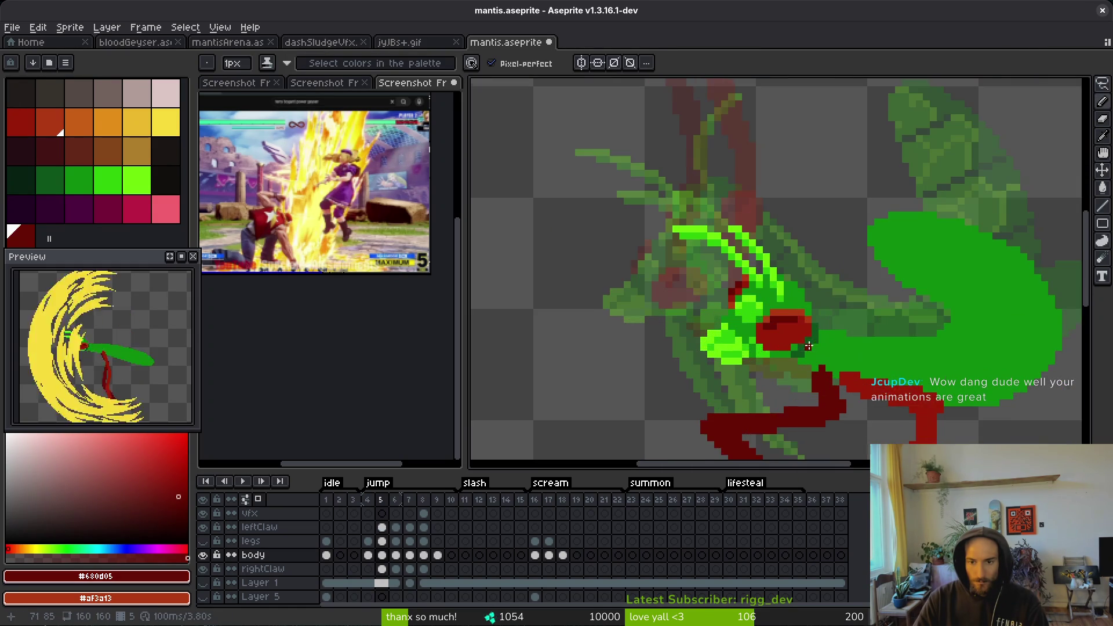
key("Right")
scroll(586, 251, "up", 3)
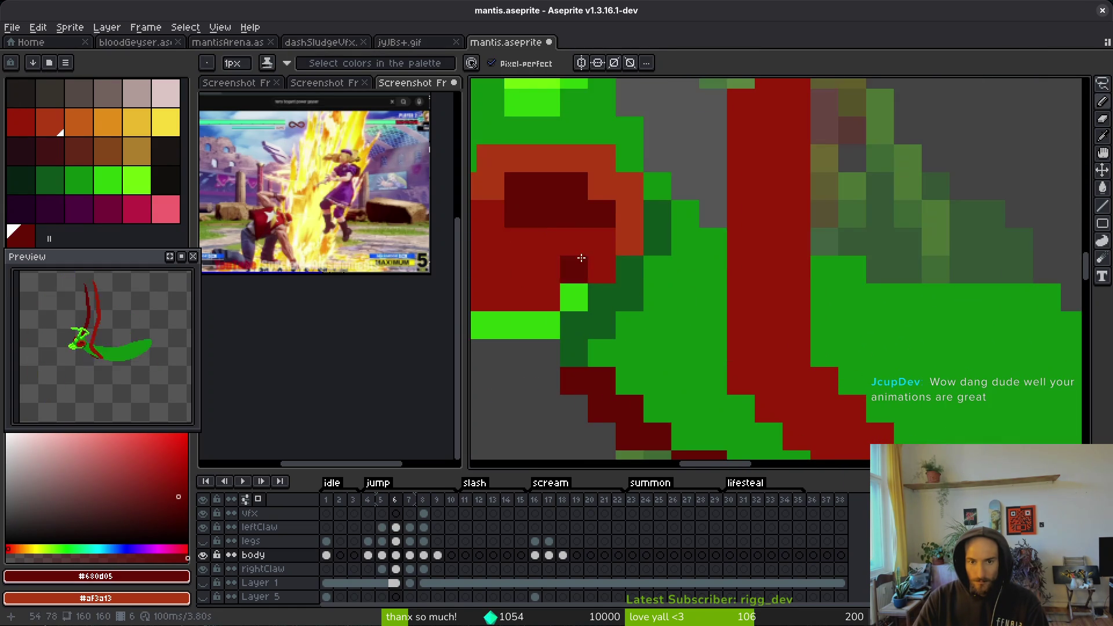
- On frame 6, paint the orange eye pixel red and darken a pixel beside the eye
left_click(676, 283, "alt")
left_click(679, 231)
scroll(617, 280, "down", 2)
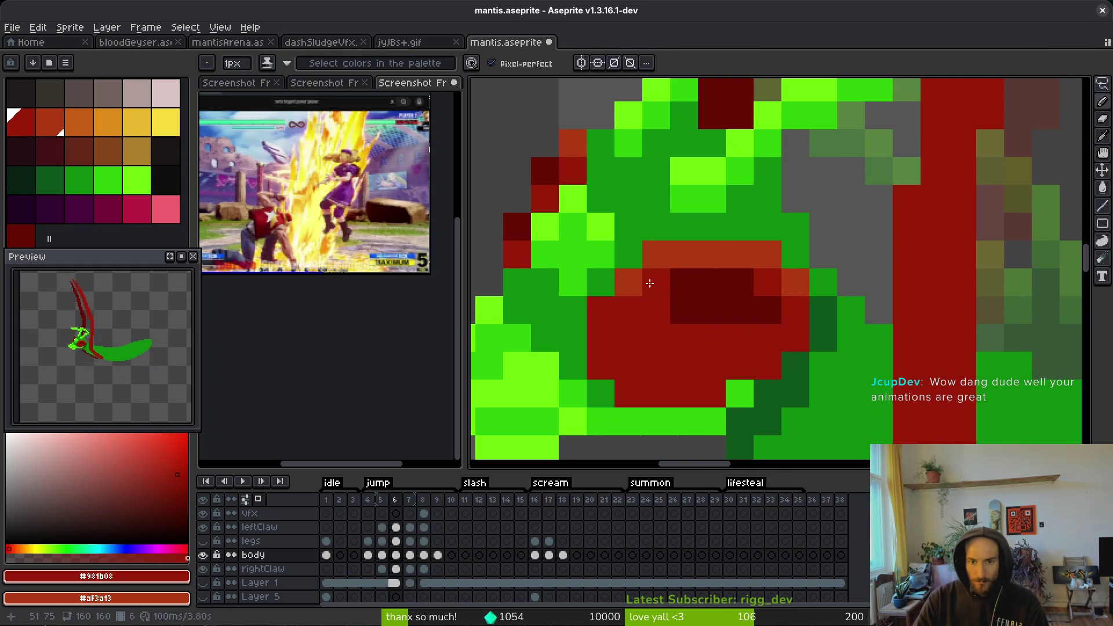
left_click(651, 280, "alt")
left_click(651, 280)
left_click(680, 330, "alt")
scroll(759, 340, "down", 2)
scroll(759, 340, "down", 2)
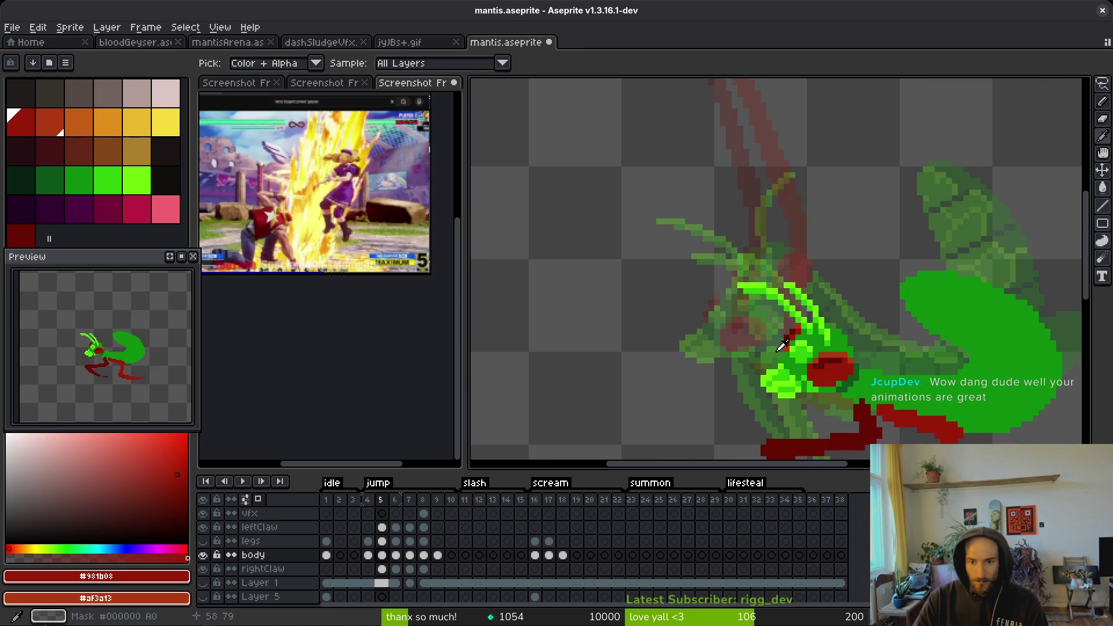
scroll(682, 325, "up", 4)
- Repaint the dark eye row and single eye pixels with #680d05, then pick orange-red #af3a13
left_click(682, 325, "alt")
left_click(699, 325)
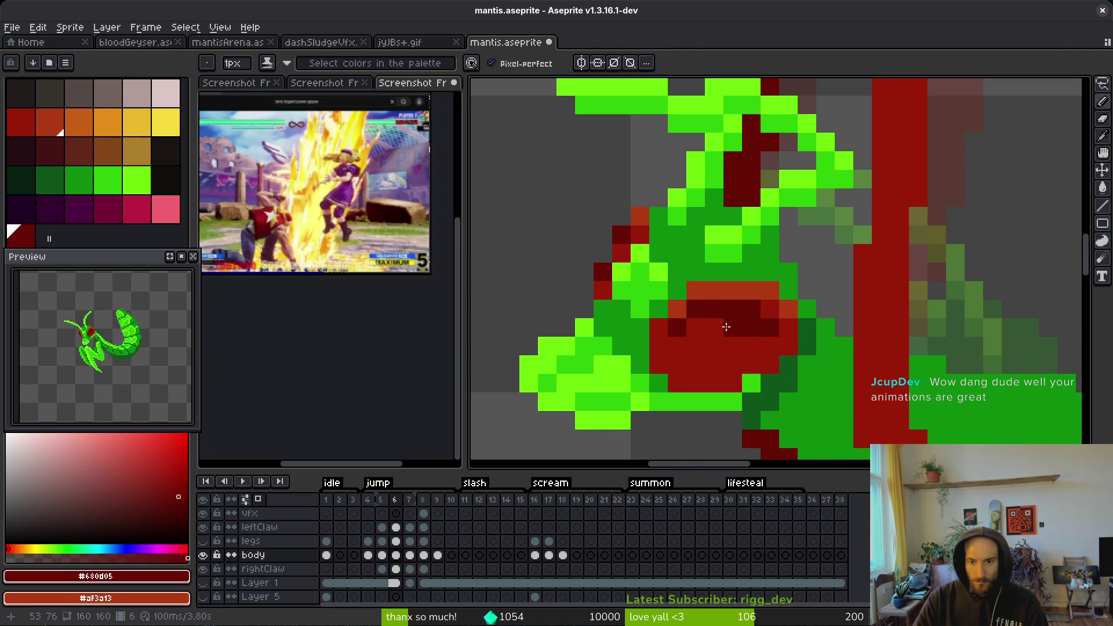
left_click(721, 323, "alt")
left_click_drag(757, 328, 745, 328)
left_click(699, 322, "alt")
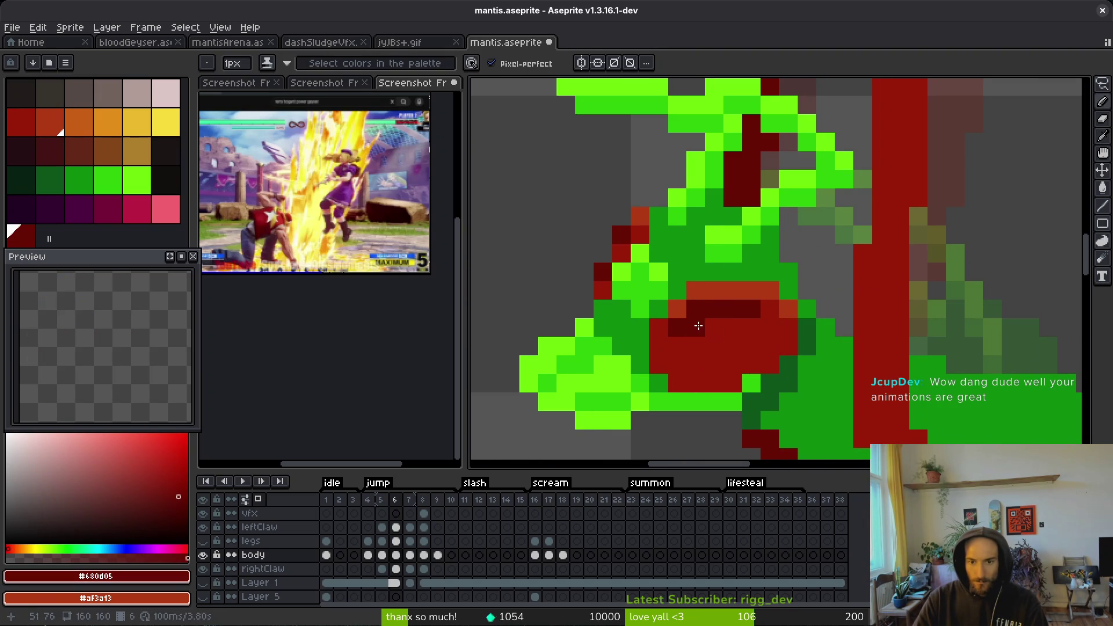
left_click(732, 328)
scroll(732, 327, "down", 3)
scroll(701, 316, "up", 2)
left_click(703, 316, "alt")
scroll(773, 358, "down", 2)
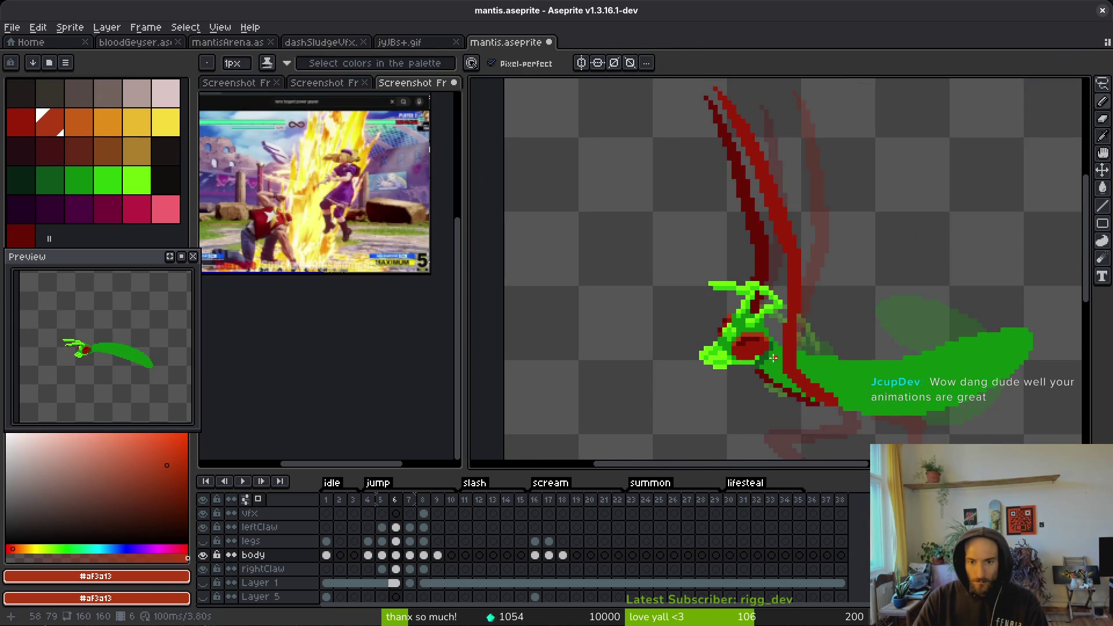
- Compare frame 6 against frame 5, then advance toward frame 8
key("comma")
key("comma")
key("period")
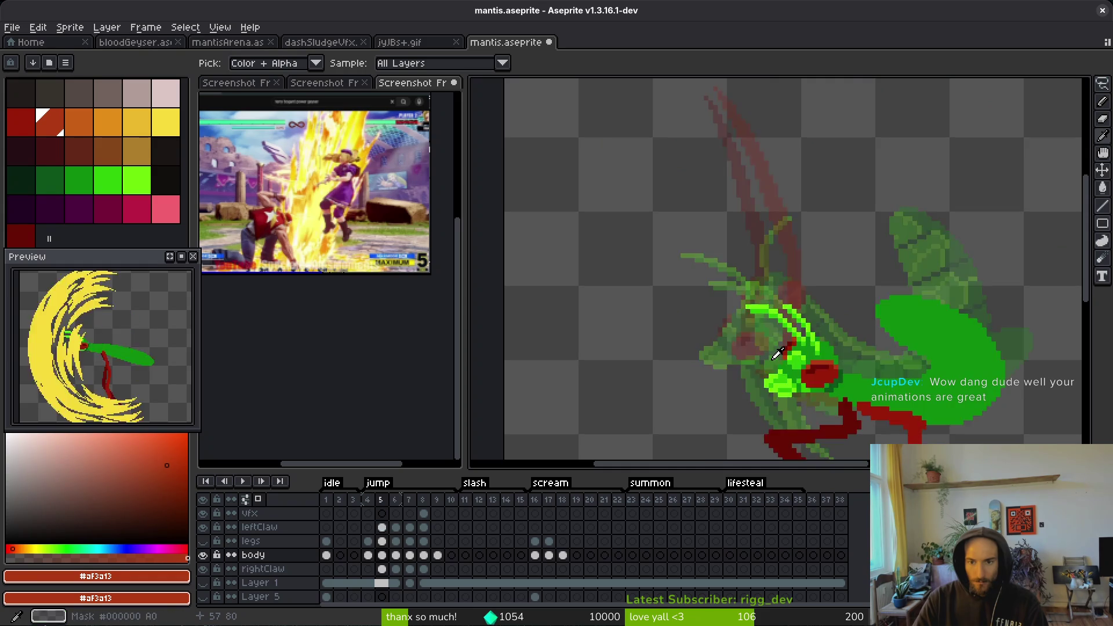
key("period")
scroll(772, 336, "up", 3)
scroll(771, 337, "down", 2)
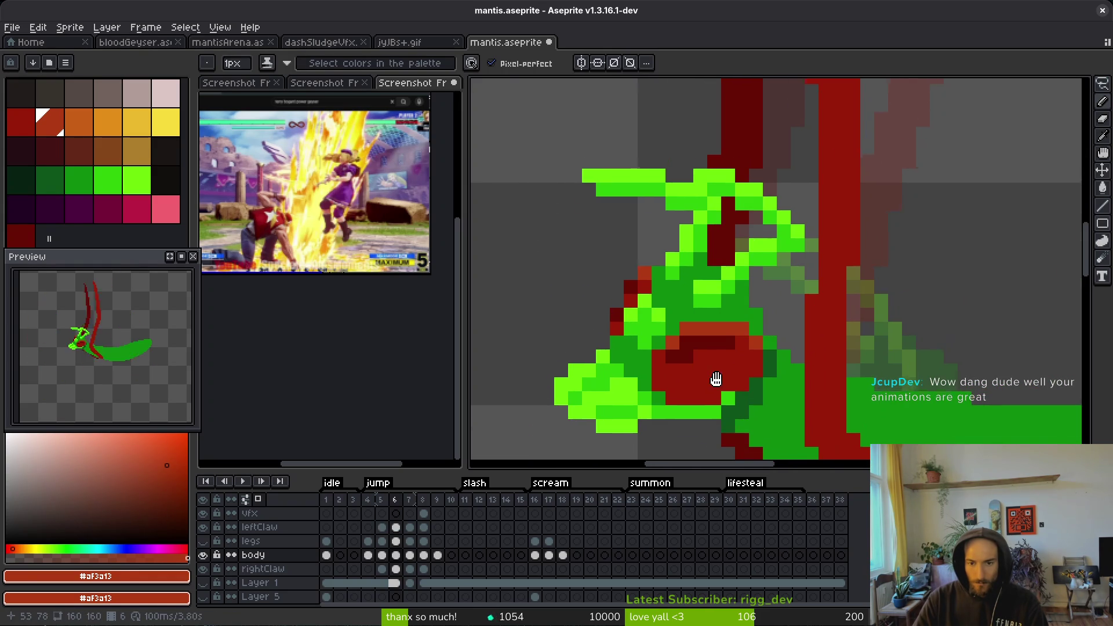
scroll(725, 362, "down", 4)
scroll(735, 367, "down", 3)
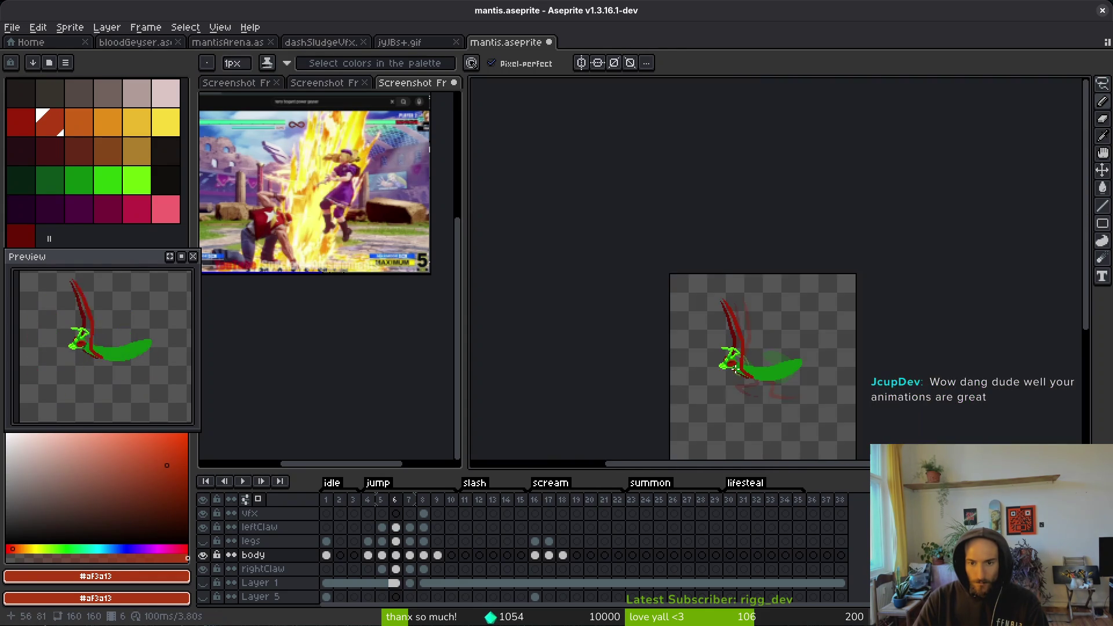
scroll(753, 362, "up", 3)
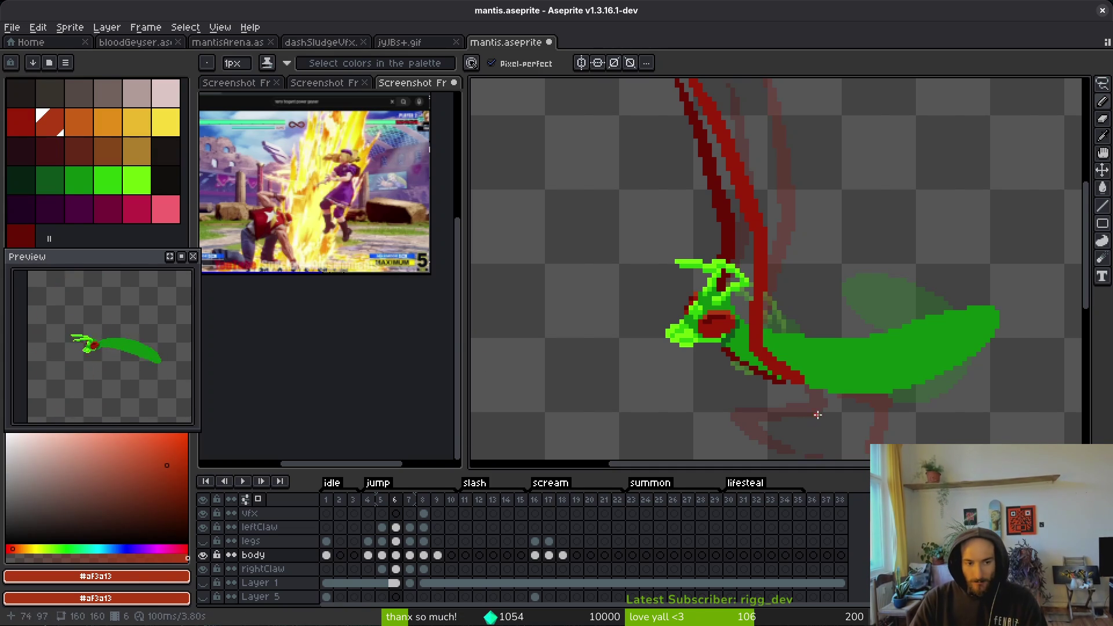
key("Right")
key("Right")
- On frame 9, lasso the green abdomen tip and nudge it down-left
key("i")
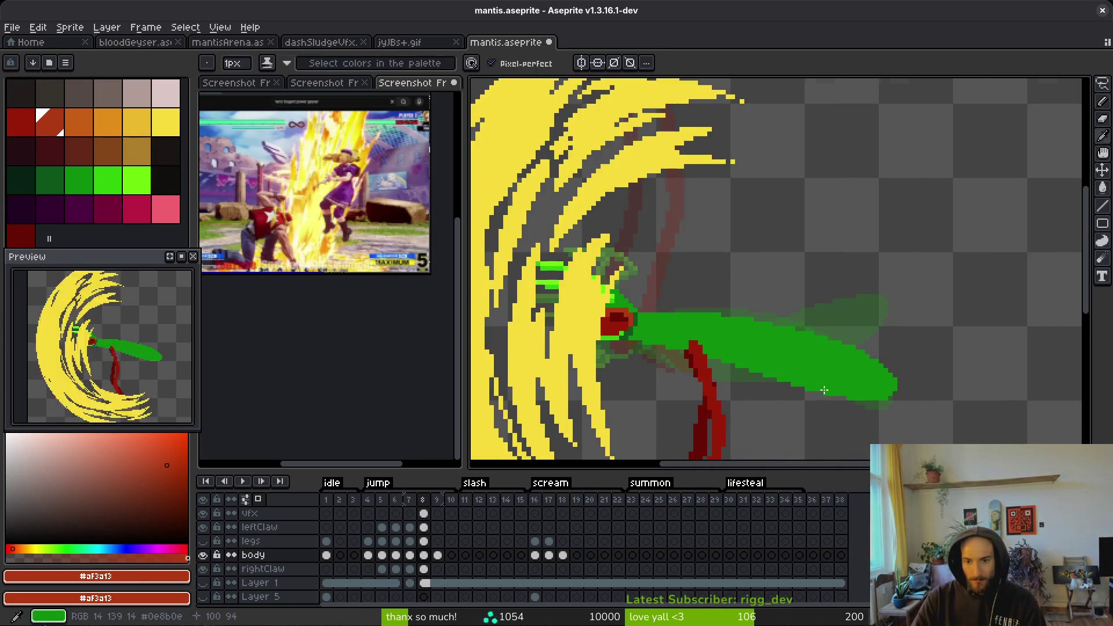
key("Right")
key("q")
scroll(764, 311, "up", 2)
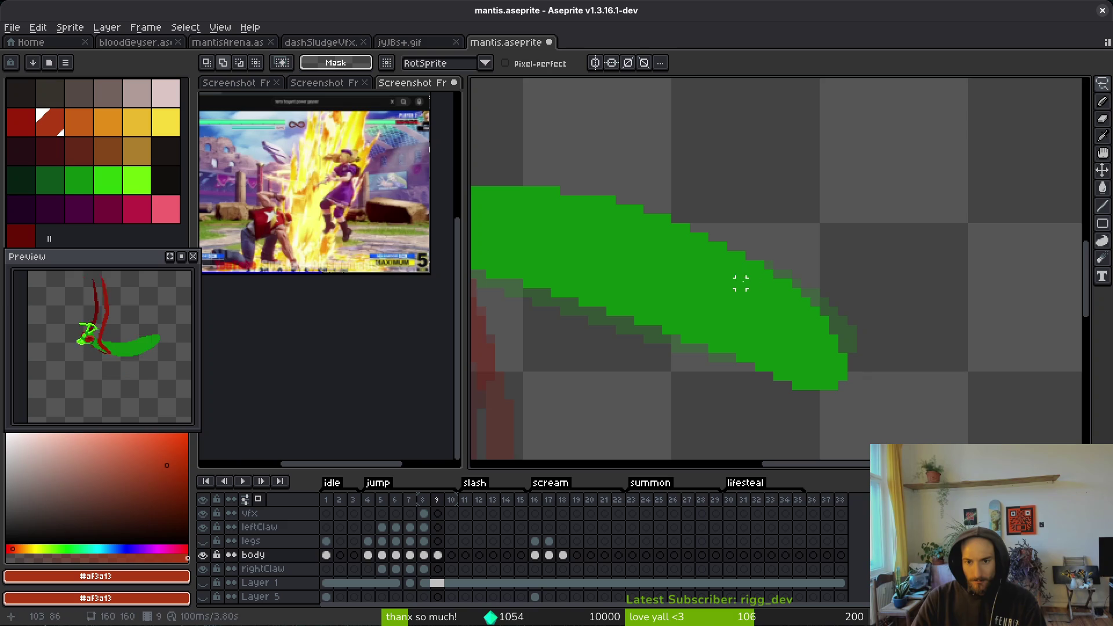
left_click_drag(771, 229, 764, 227)
mouse_move(692, 298)
left_mouse_down()
mouse_move(695, 312)
mouse_move(715, 312)
left_mouse_up()
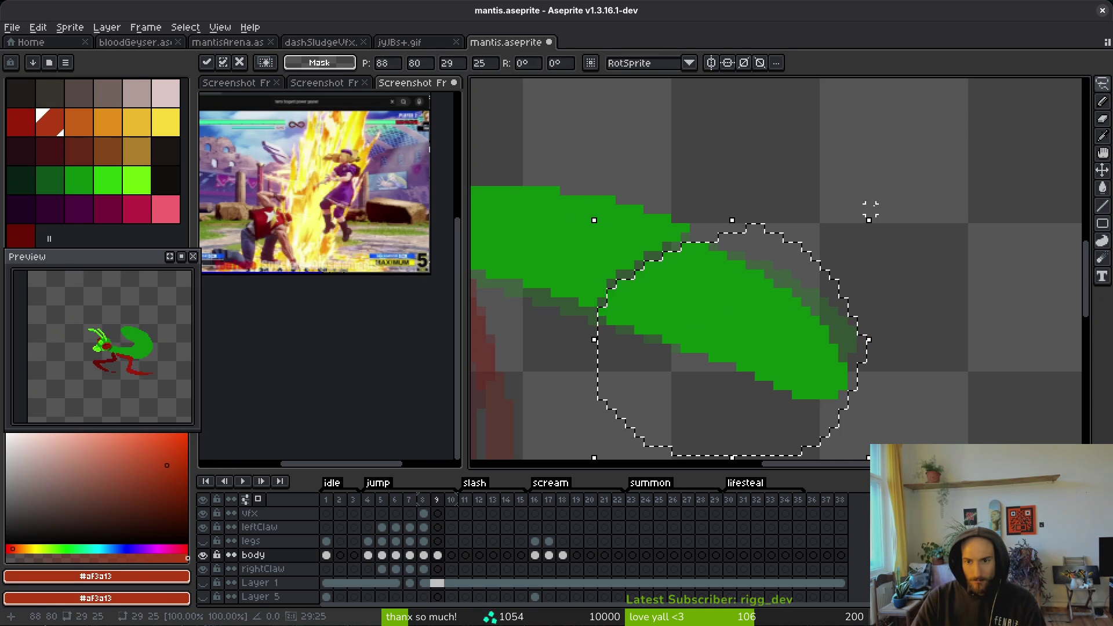
key("Return")
- Rotate the abdomen tip about -5.4°, commit and deselect, then pick body green #0e8b0e
left_click_drag(898, 192, 914, 209)
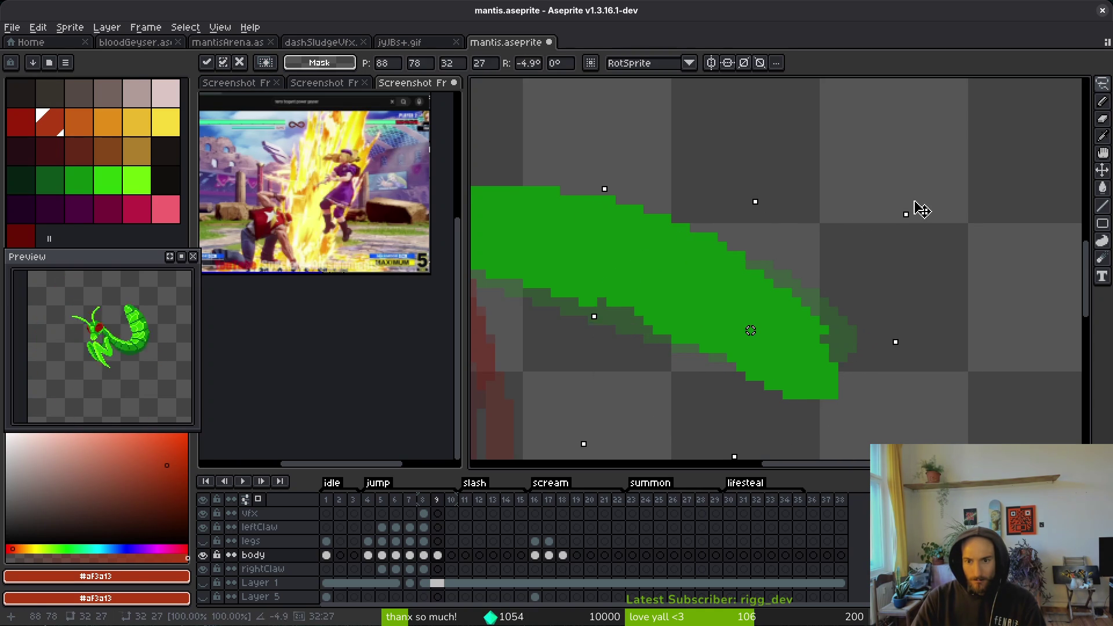
left_click_drag(776, 295, 767, 304)
key("Return")
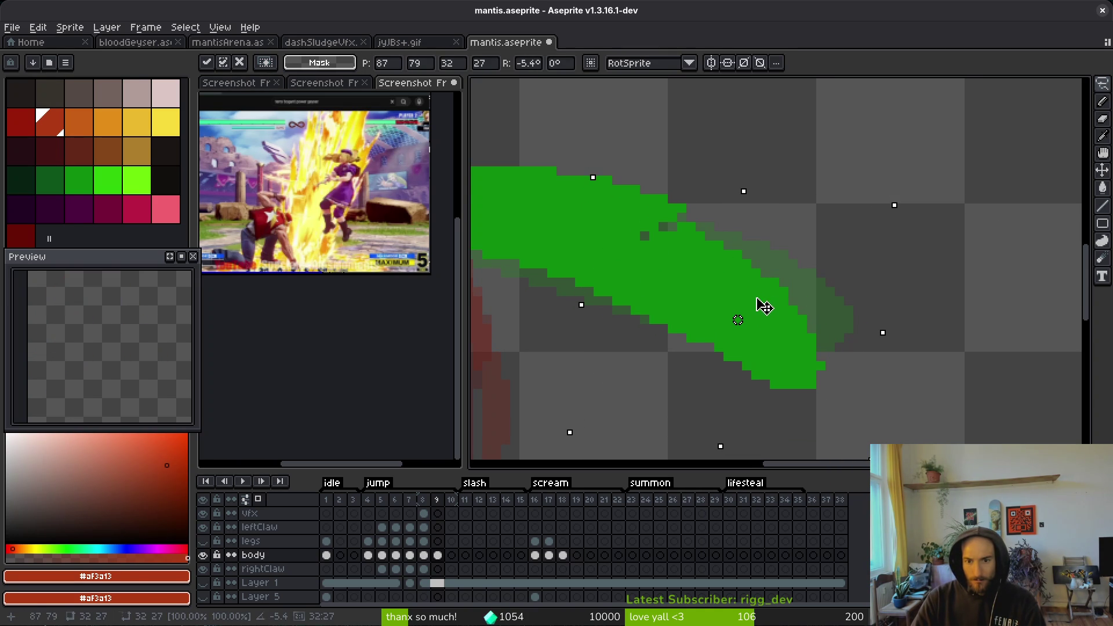
key("ctrl+d")
key("b")
left_click(716, 348, "alt")
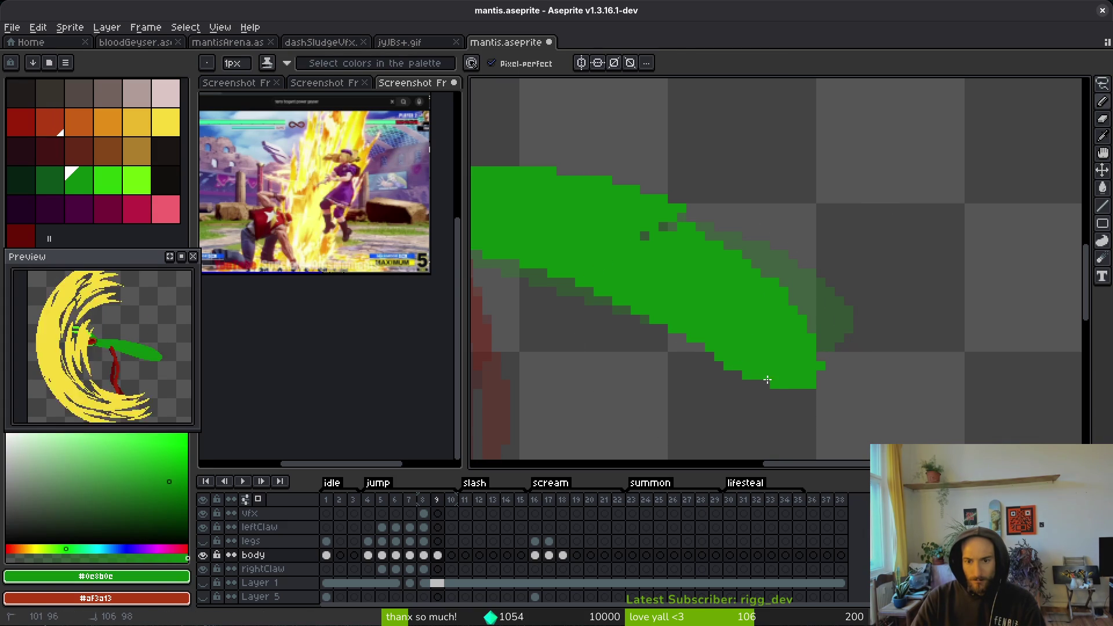
- Switch between eraser and pencil on frame 9, then save the file
key("e")
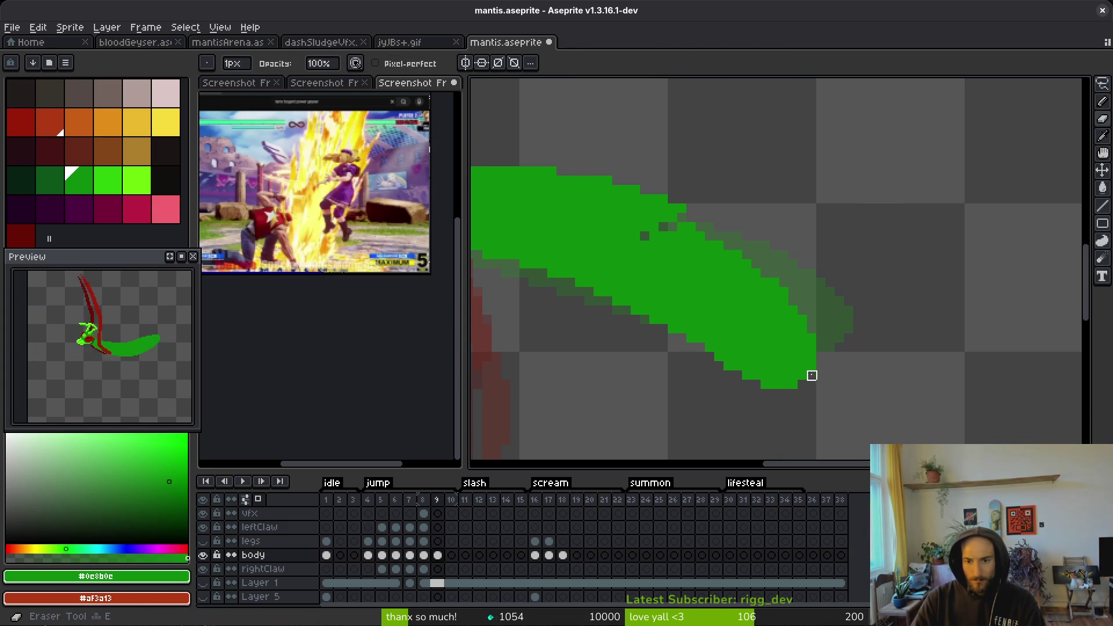
scroll(839, 384, "up", 1)
key("b")
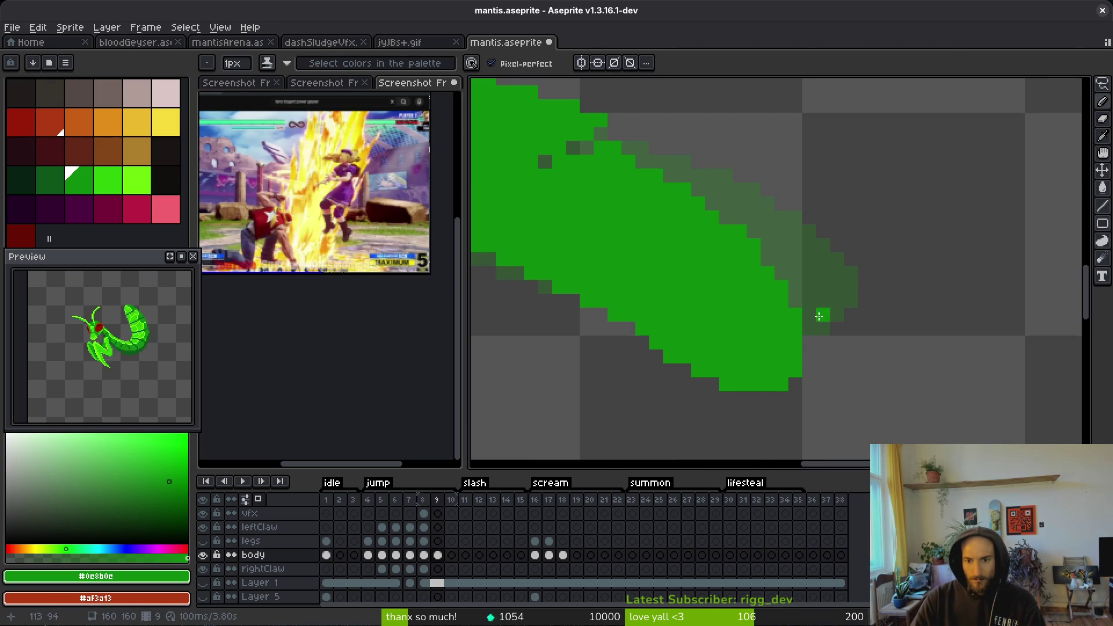
key("b")
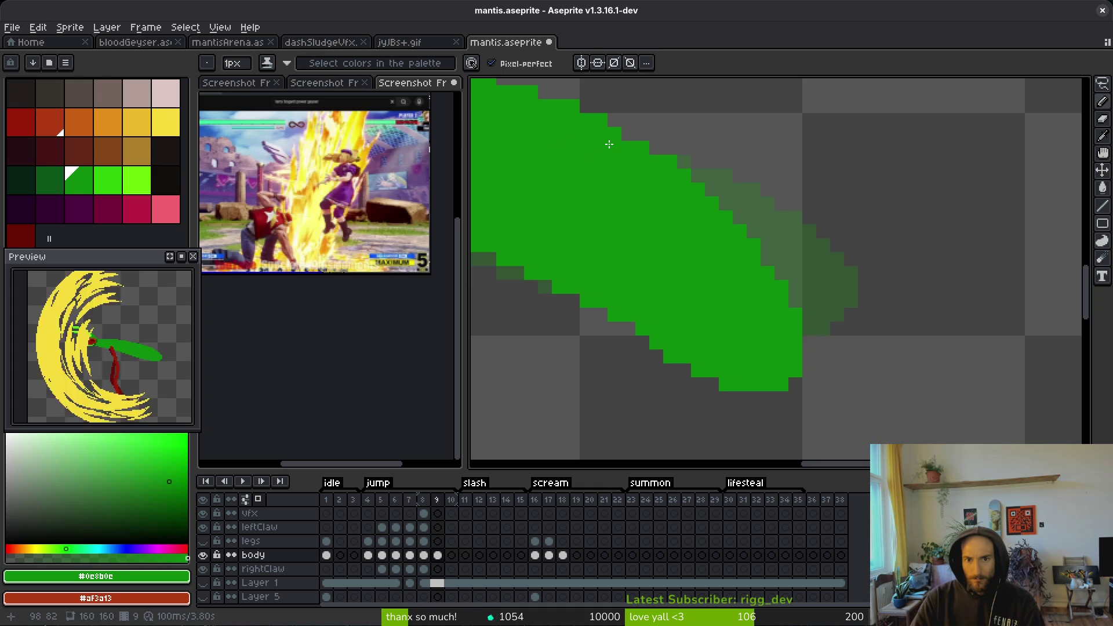
scroll(734, 296, "down", 3)
scroll(755, 316, "up", 2)
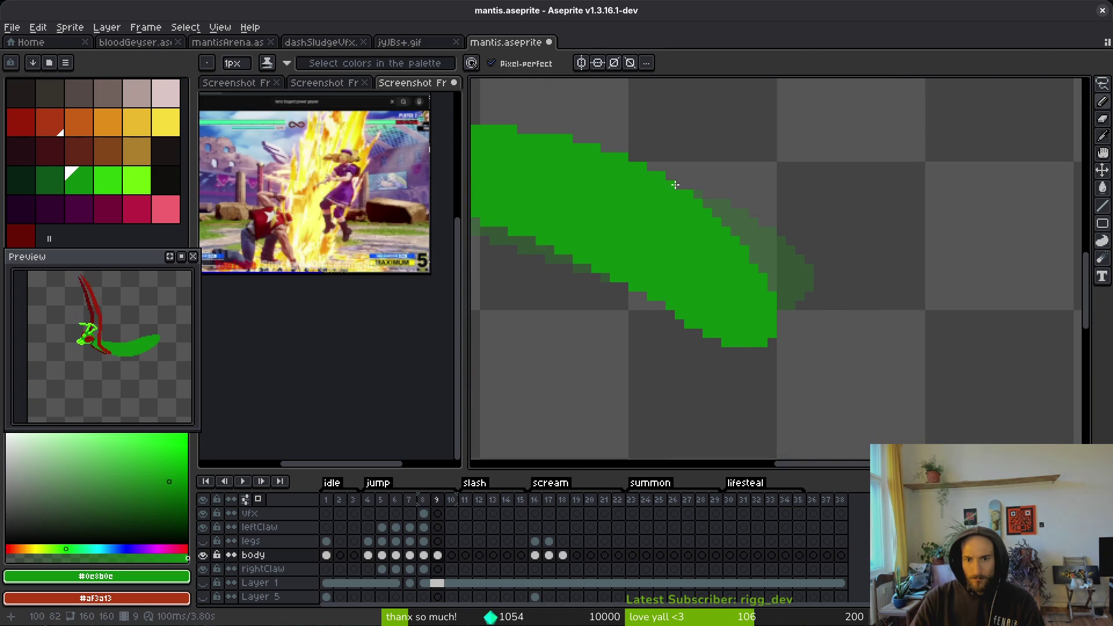
scroll(680, 269, "down", 2)
scroll(678, 264, "up", 2)
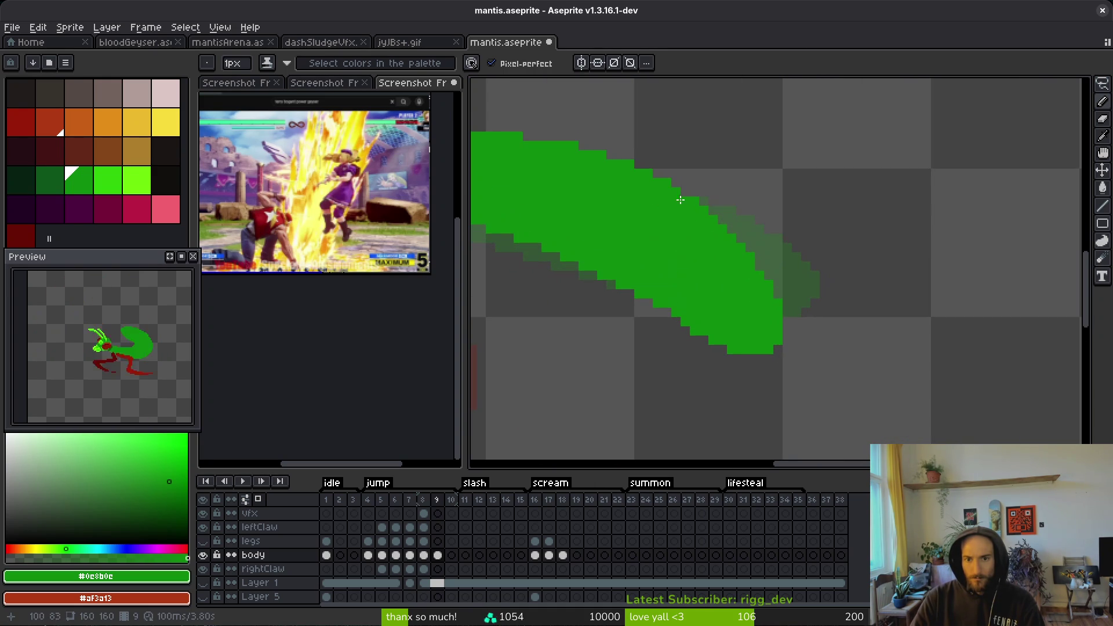
scroll(685, 233, "down", 2)
scroll(749, 264, "up", 3)
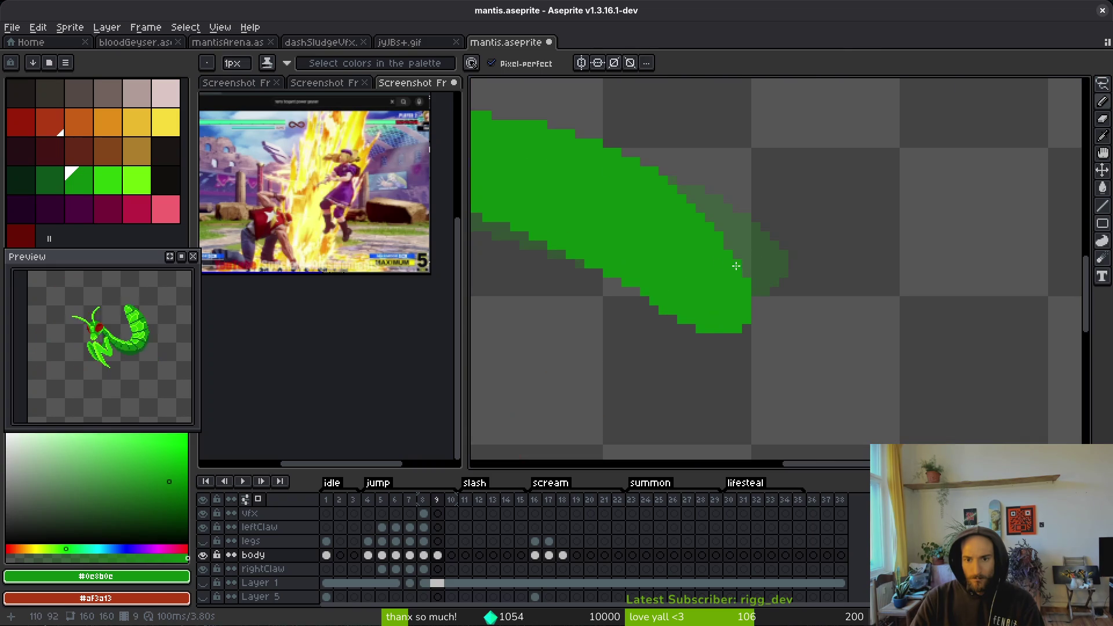
scroll(771, 321, "down", 3)
key("ctrl+s")
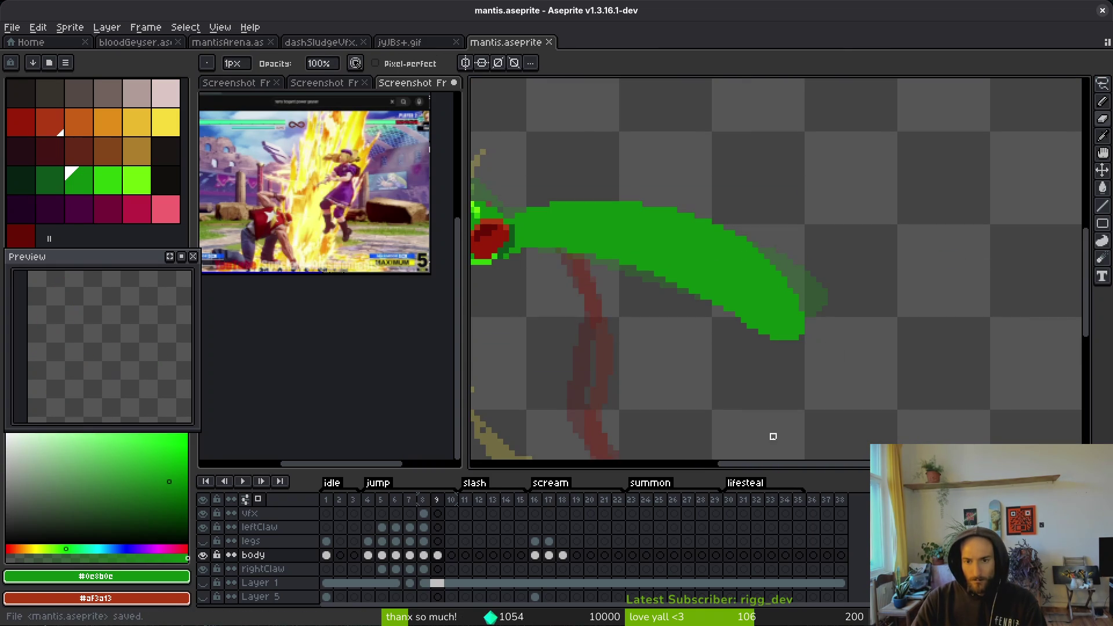
scroll(784, 354, "down", 2)
- Lasso the tip of the green abdomen on frame 9, transform it and commit
key("Left")
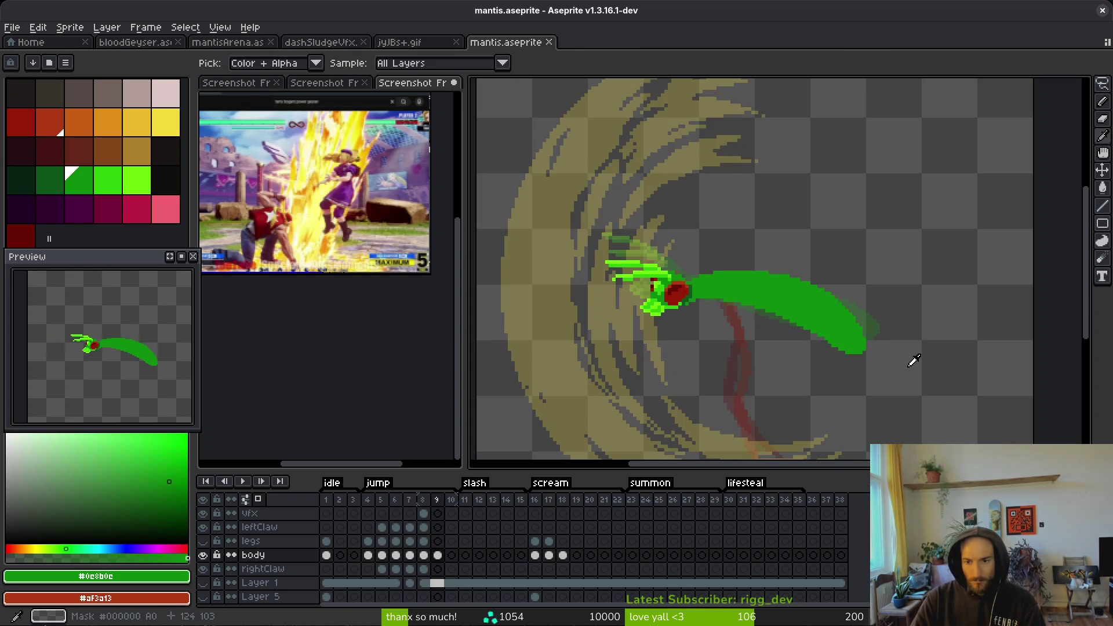
key("Right")
scroll(866, 347, "up", 2)
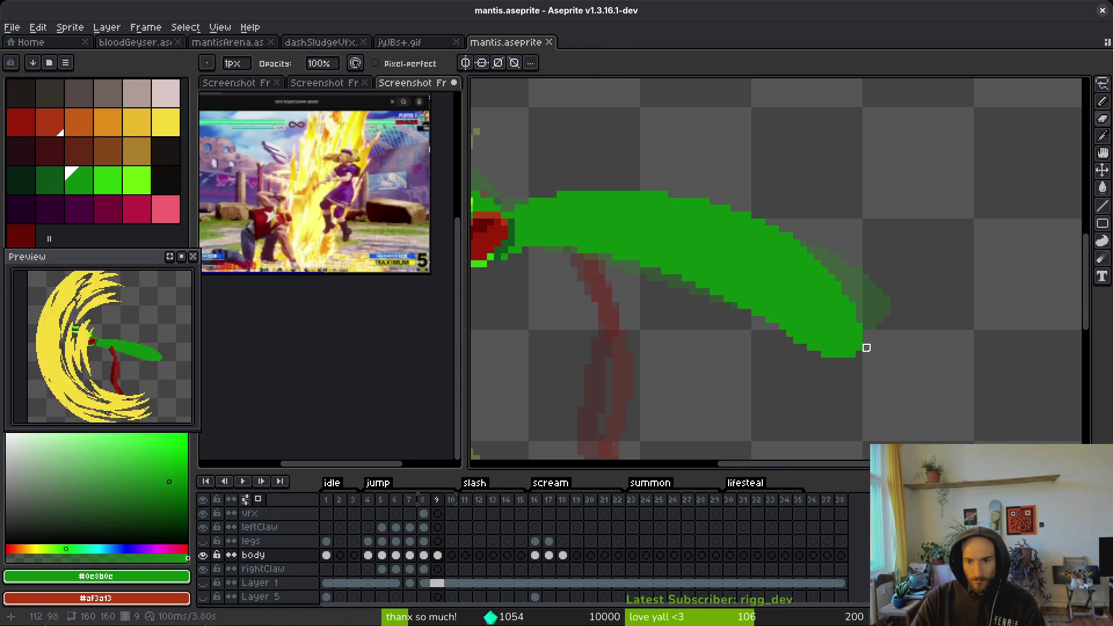
key("q")
mouse_move(845, 273)
left_mouse_down()
mouse_move(919, 248)
mouse_move(844, 323)
left_mouse_up()
key("ctrl+t")
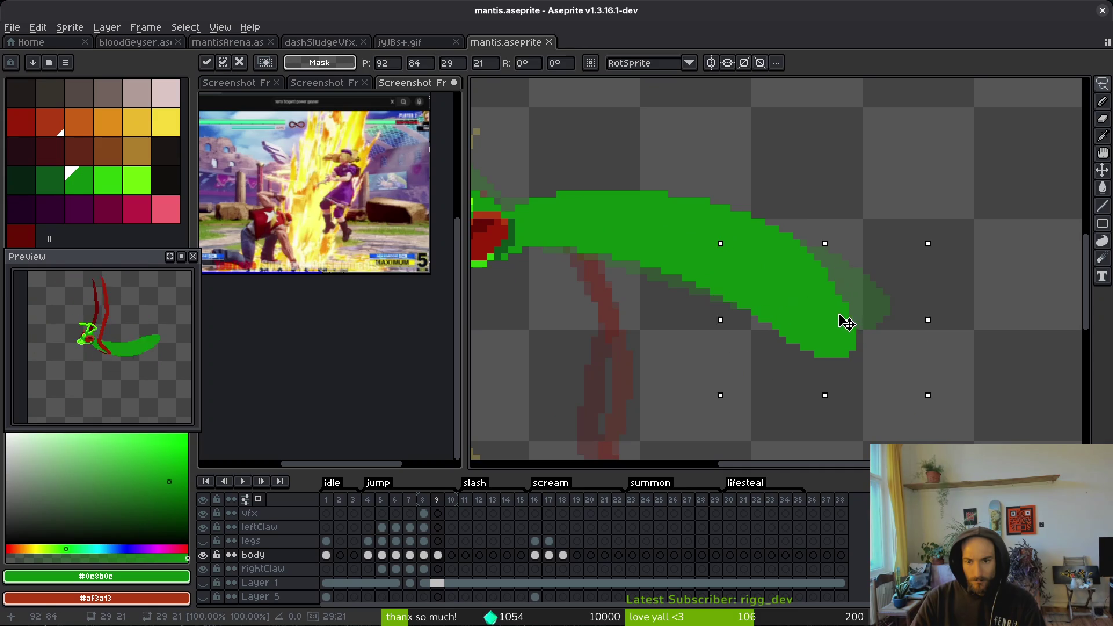
key("Return")
scroll(886, 339, "down", 1)
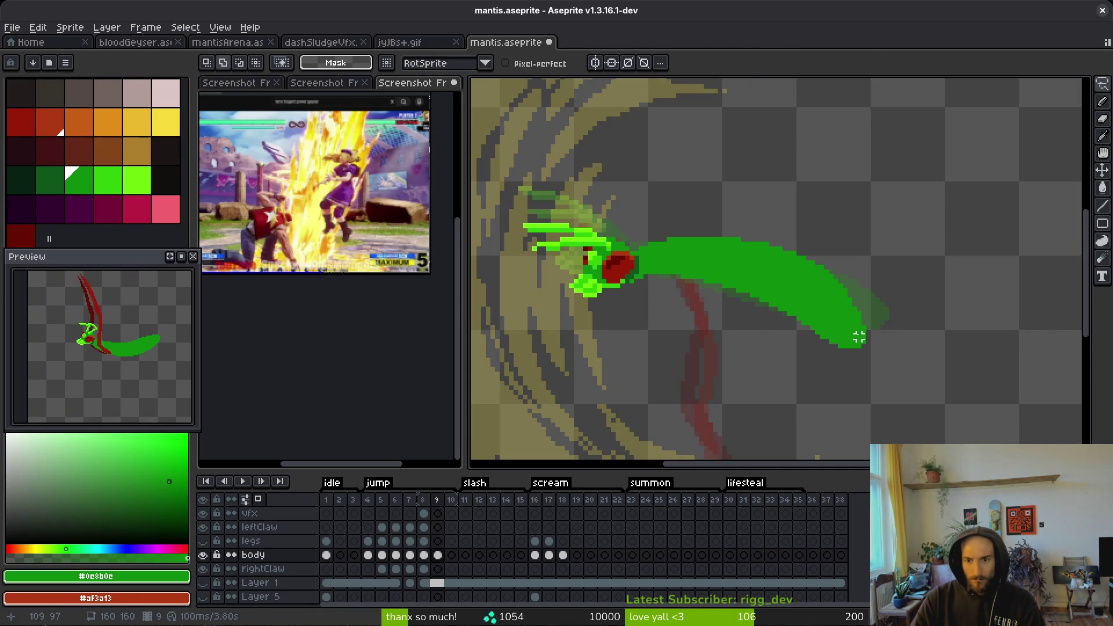
- Hide and restore the timeline to get a larger view of the canvas
key("Tab")
key("Tab")
scroll(807, 290, "down", 4)
key("i")
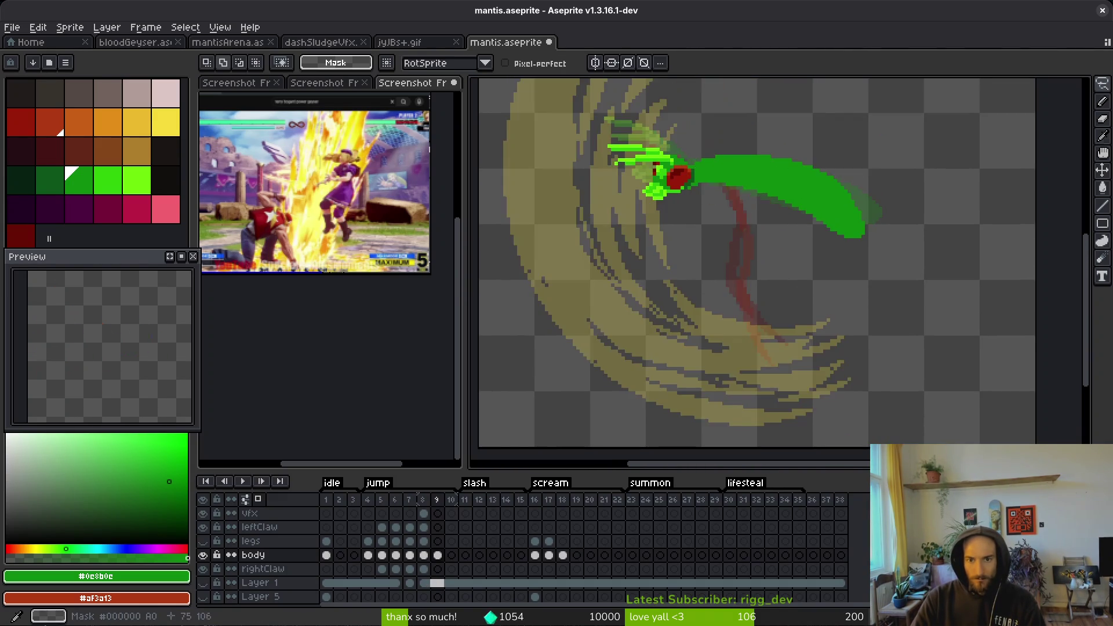
key("m")
scroll(790, 296, "up", 2)
scroll(770, 296, "up", 1)
scroll(760, 272, "up", 2)
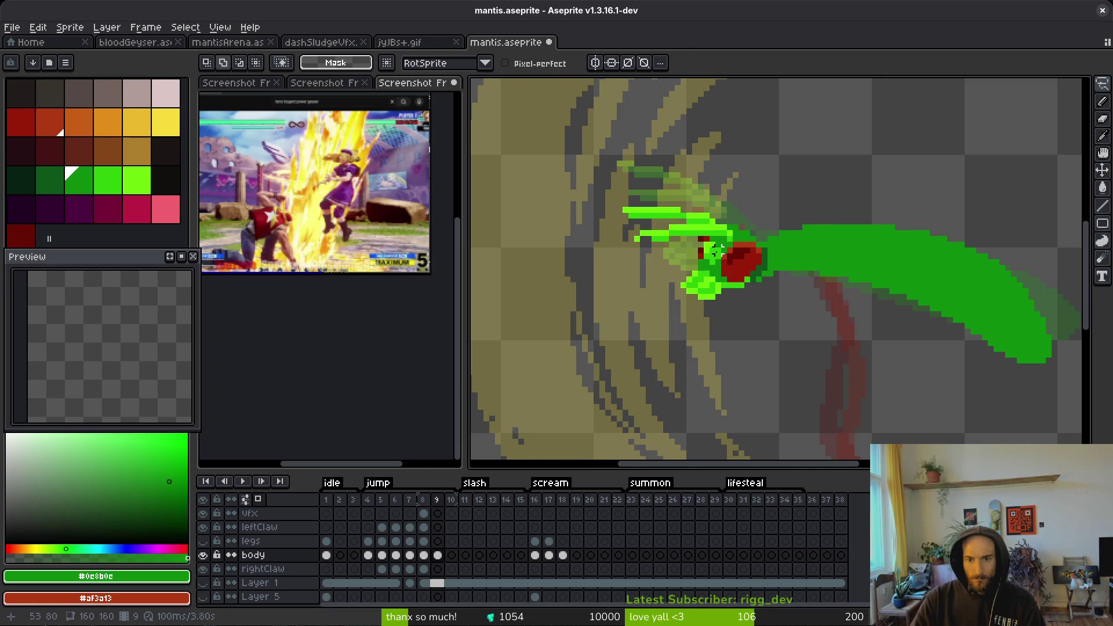
- Set red #981b08 as the drawing colour, then view the whole sprite on frame 8
key("f")
left_click(680, 217, "alt")
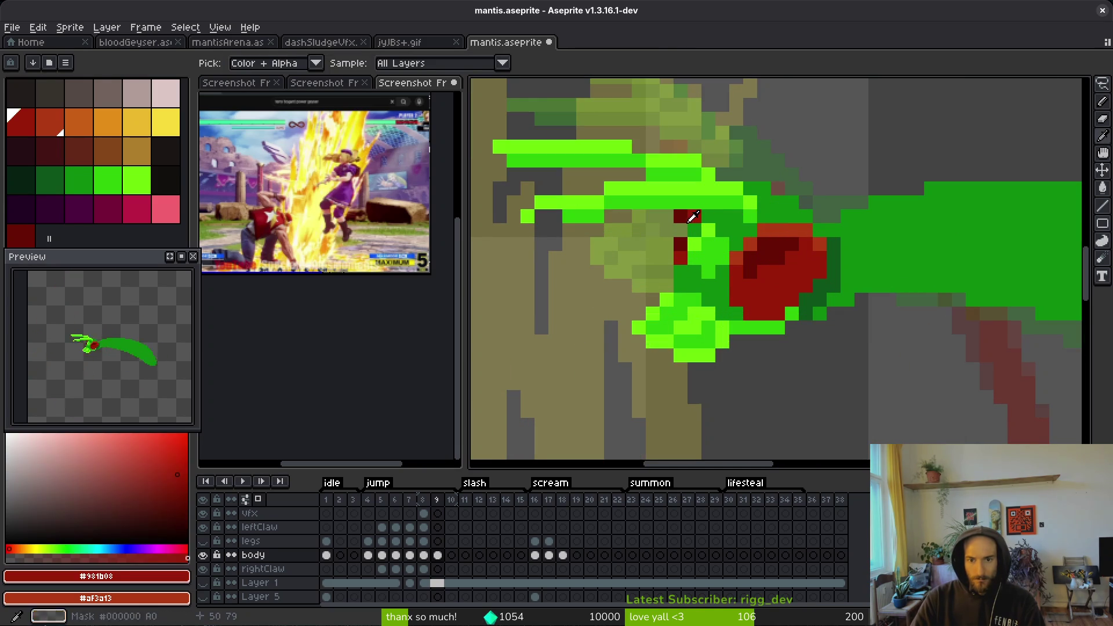
key("e")
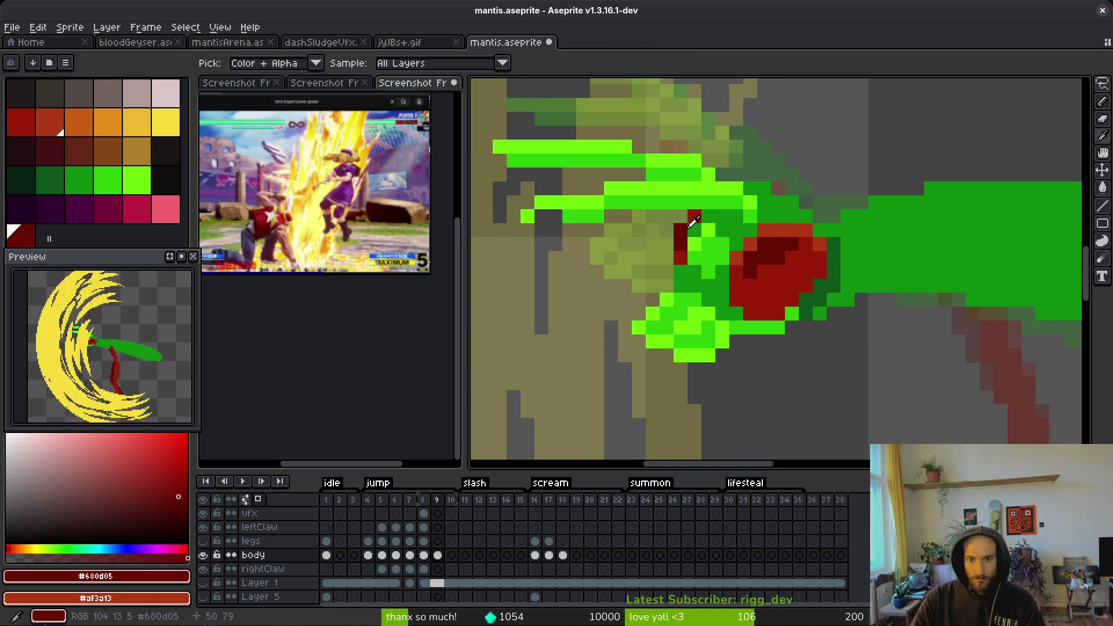
key("b")
left_click(686, 227, "alt")
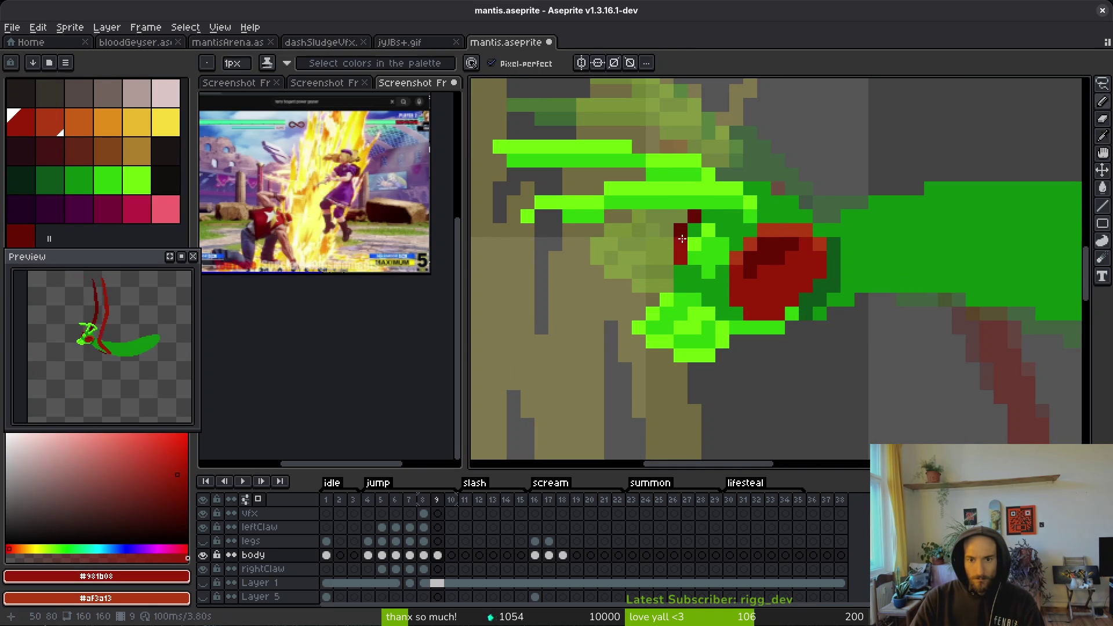
scroll(777, 283, "down", 3)
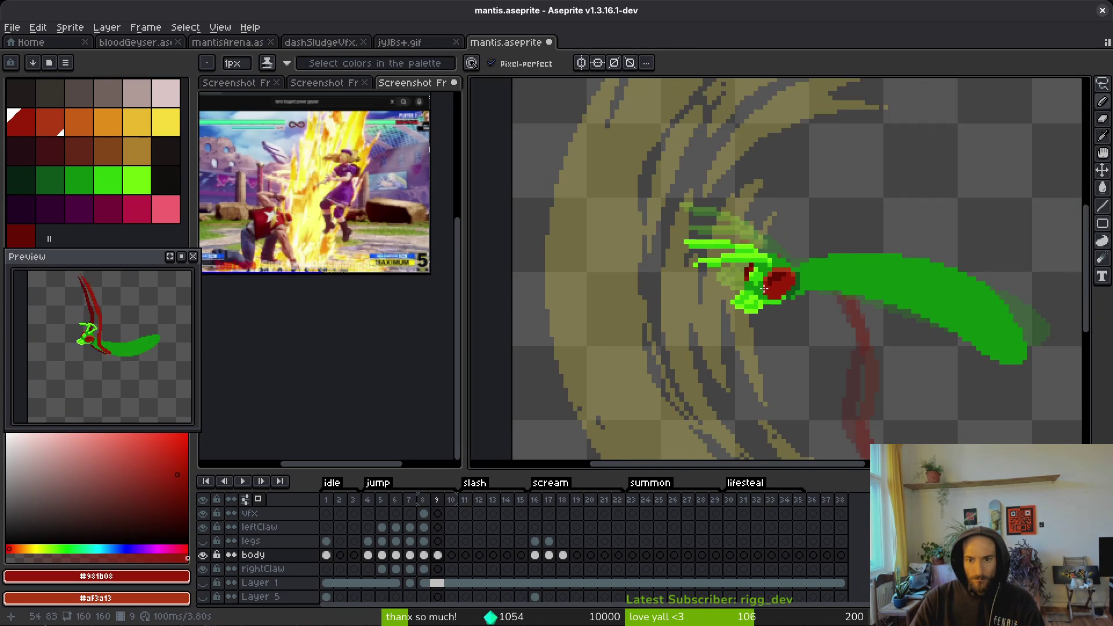
scroll(771, 293, "up", 3)
key("Left")
scroll(832, 291, "down", 3)
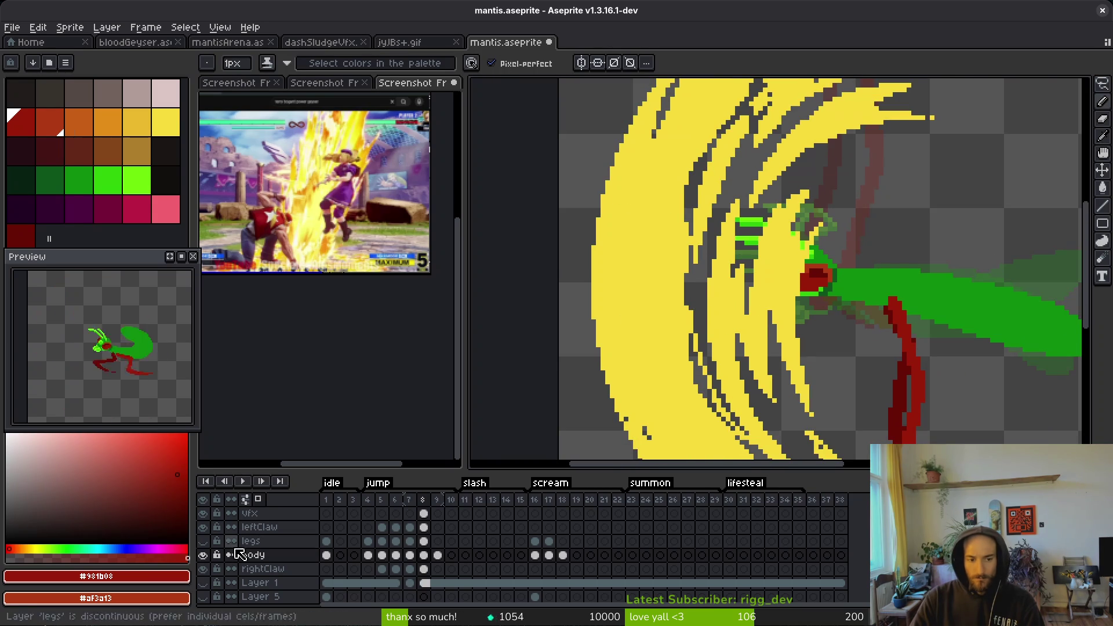
key("minus")
- Turn on onion skinning and hide the yellow swirl effect layer
key("Left")
key("F3")
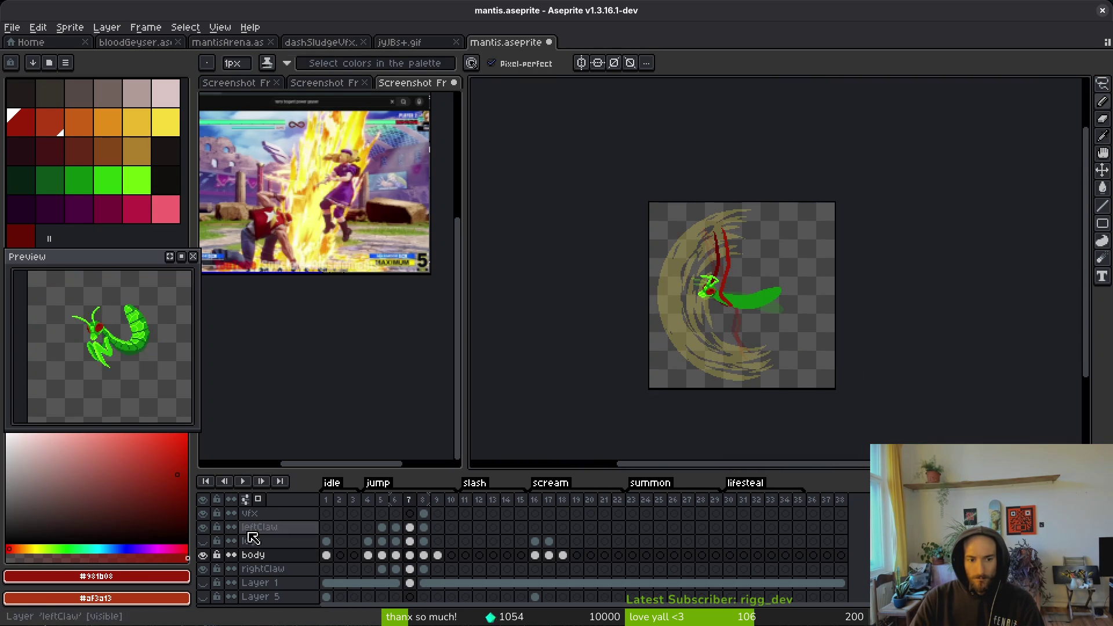
left_click(203, 513)
scroll(696, 330, "up", 5)
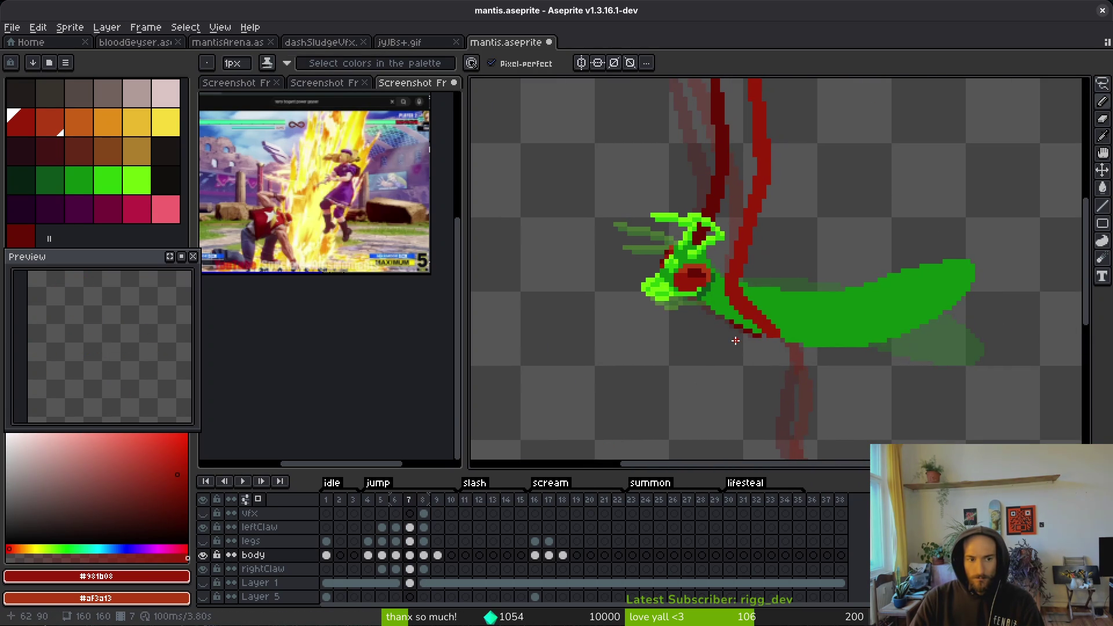
scroll(741, 337, "down", 1)
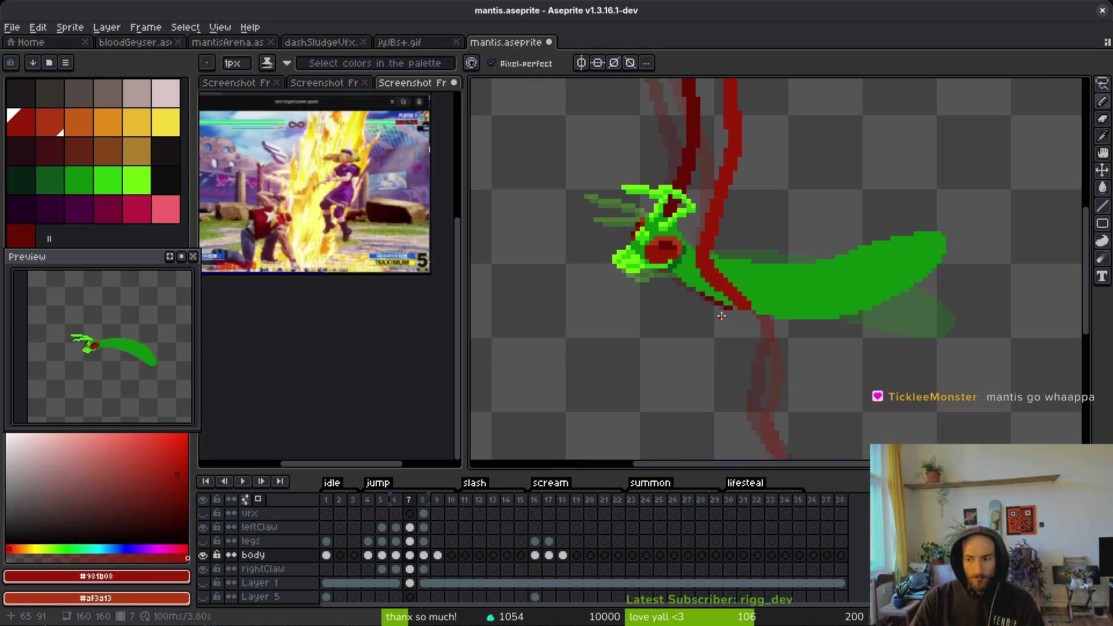
- Step between frames 6 and 7 to review the mantis body pose
key("i")
key("Left")
scroll(728, 312, "up", 4)
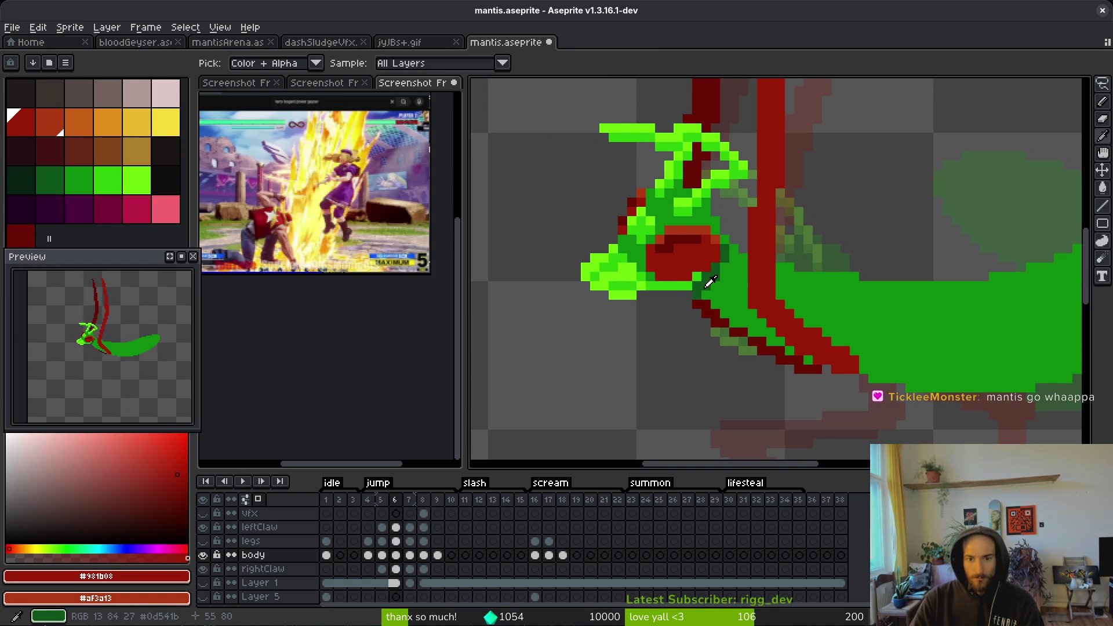
key("Right")
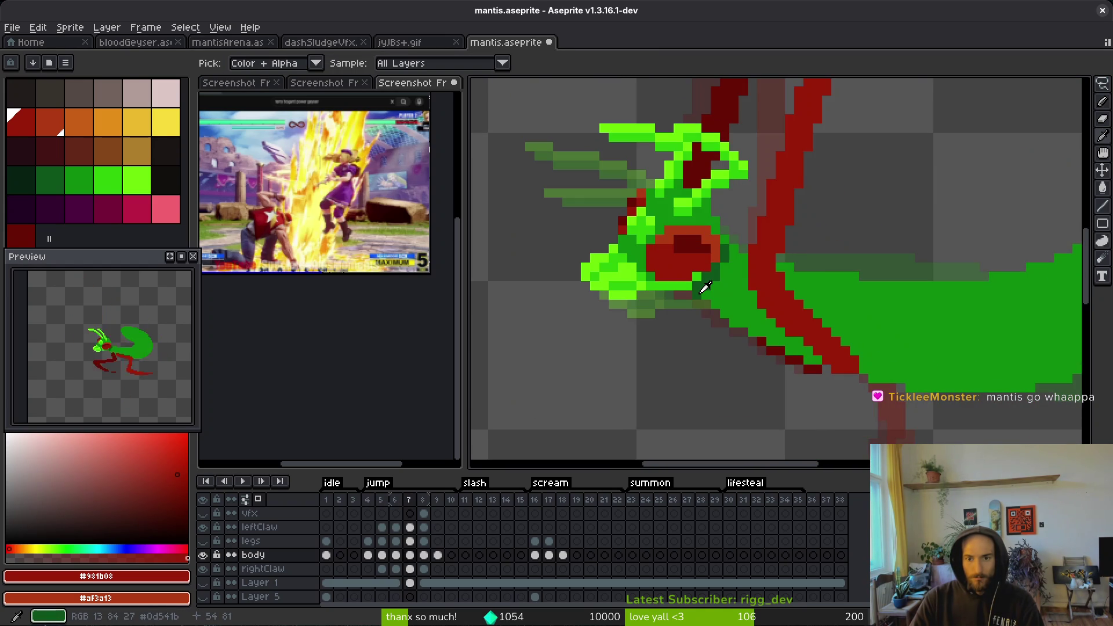
scroll(871, 292, "down", 2)
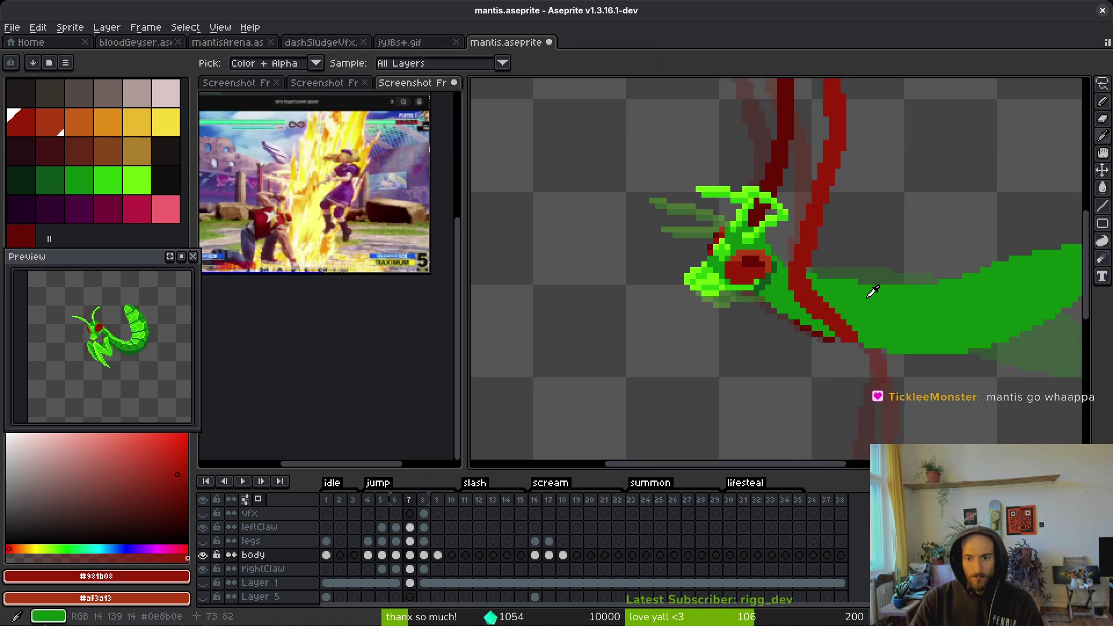
scroll(874, 294, "down", 1)
left_click_drag(874, 295, 661, 279)
key("Left")
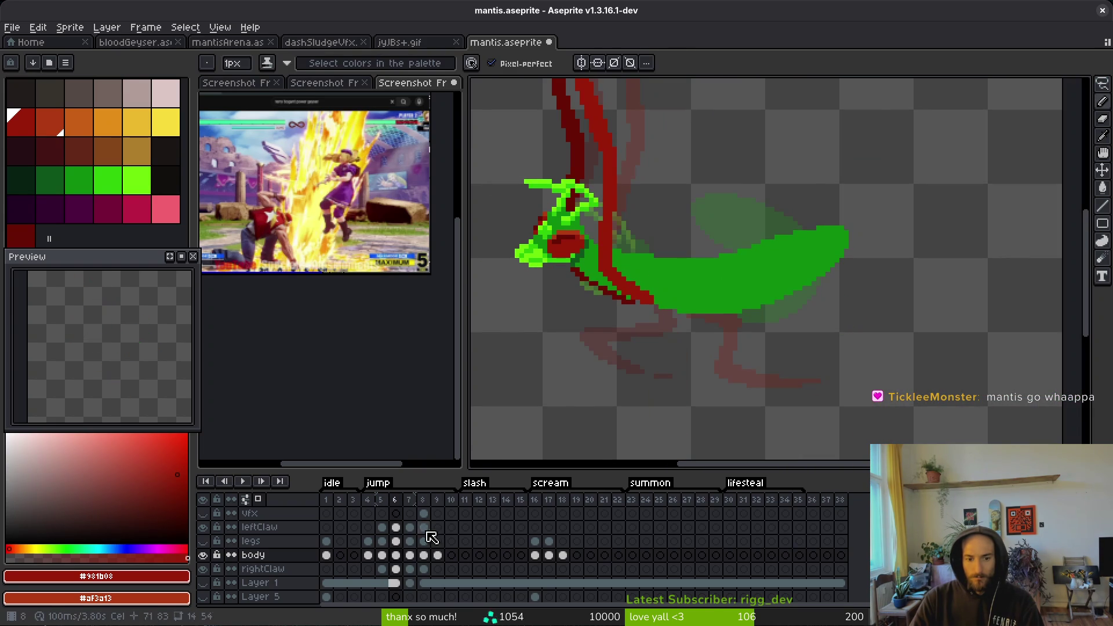
left_click(411, 556)
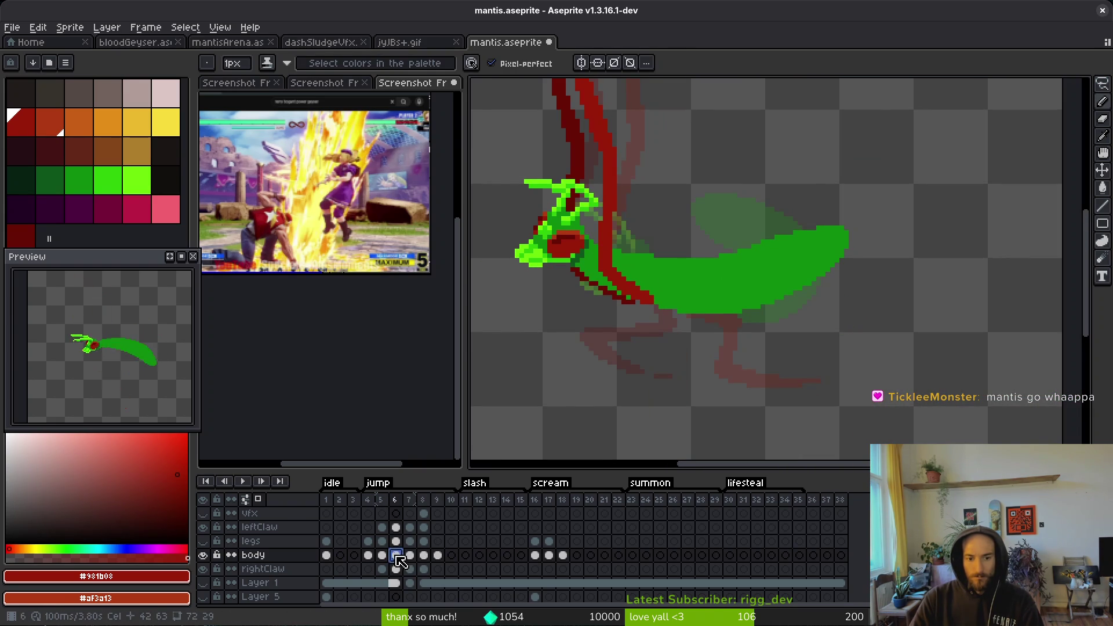
left_click(410, 555)
- Save mantis.aseprite
key("ctrl+s")
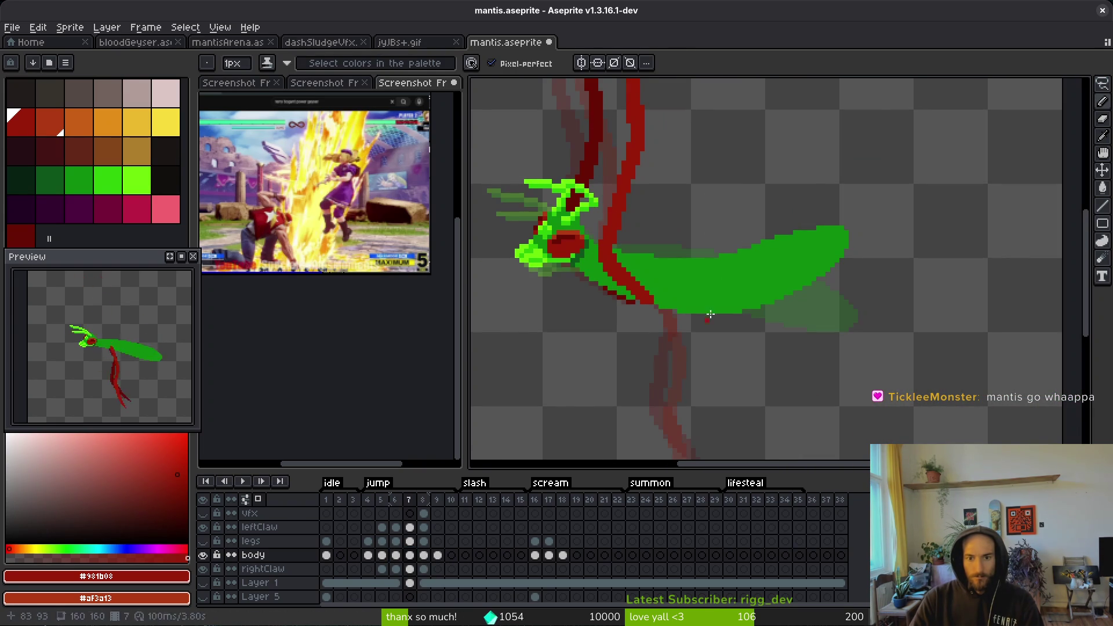
scroll(739, 291, "down", 1)
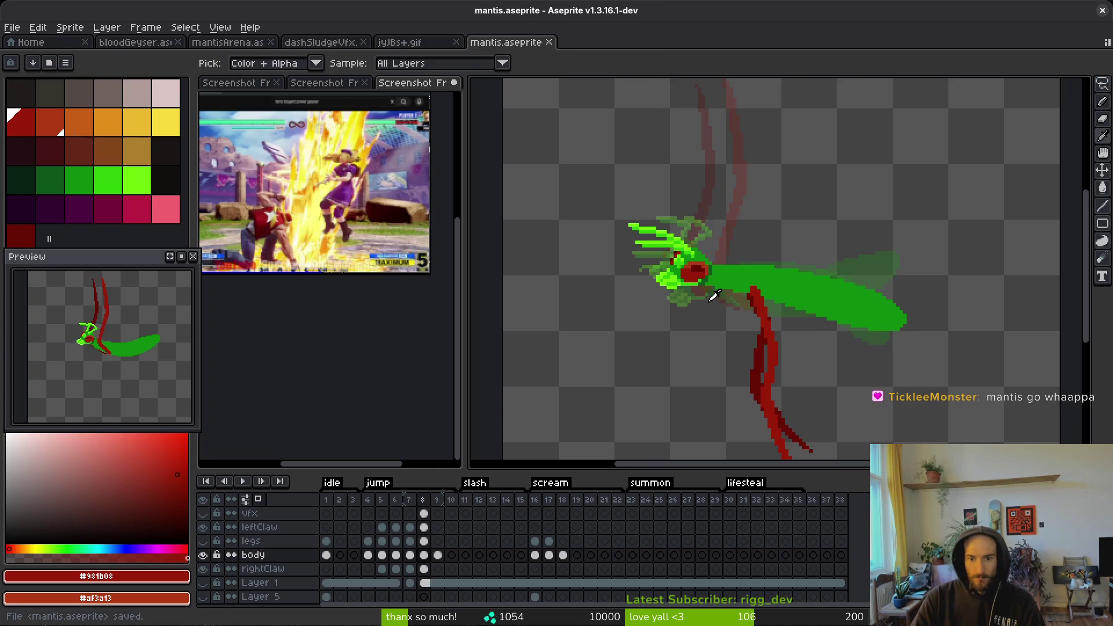
scroll(753, 290, "up", 3)
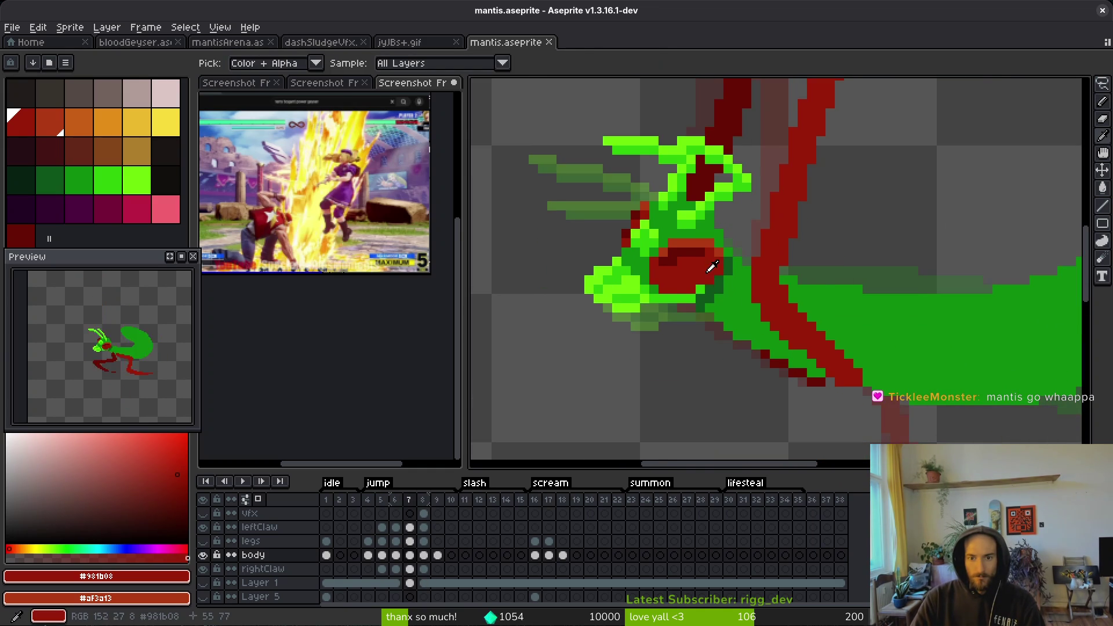
- On frame 8, add two dark red pixels around the red patch at the head
key("Right")
scroll(691, 261, "up", 1)
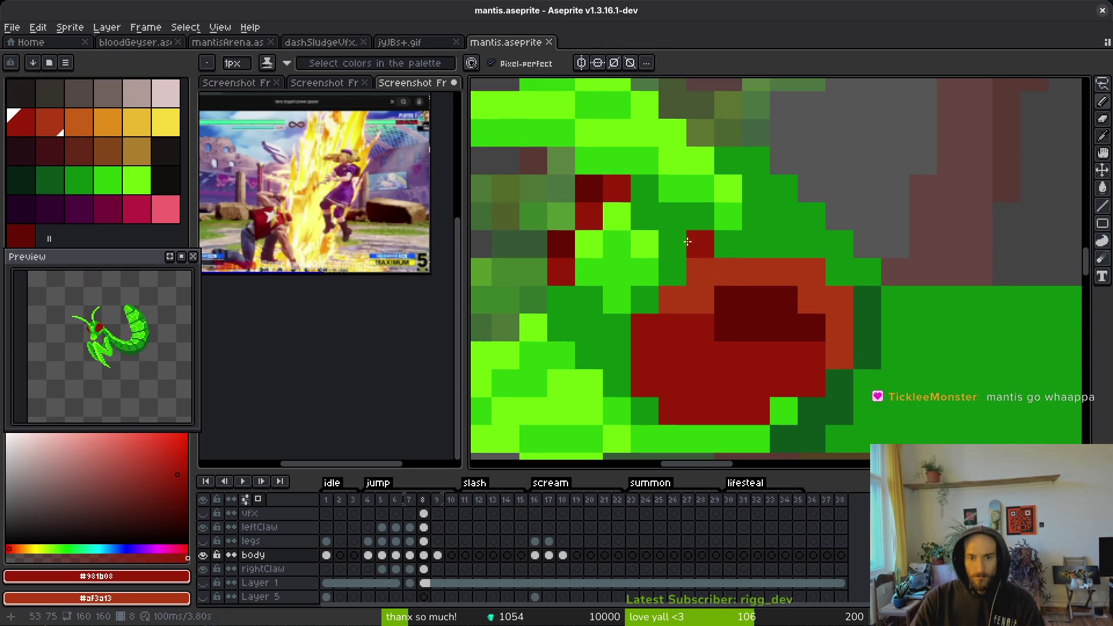
scroll(690, 255, "down", 2)
scroll(690, 251, "up", 2)
scroll(690, 251, "down", 1)
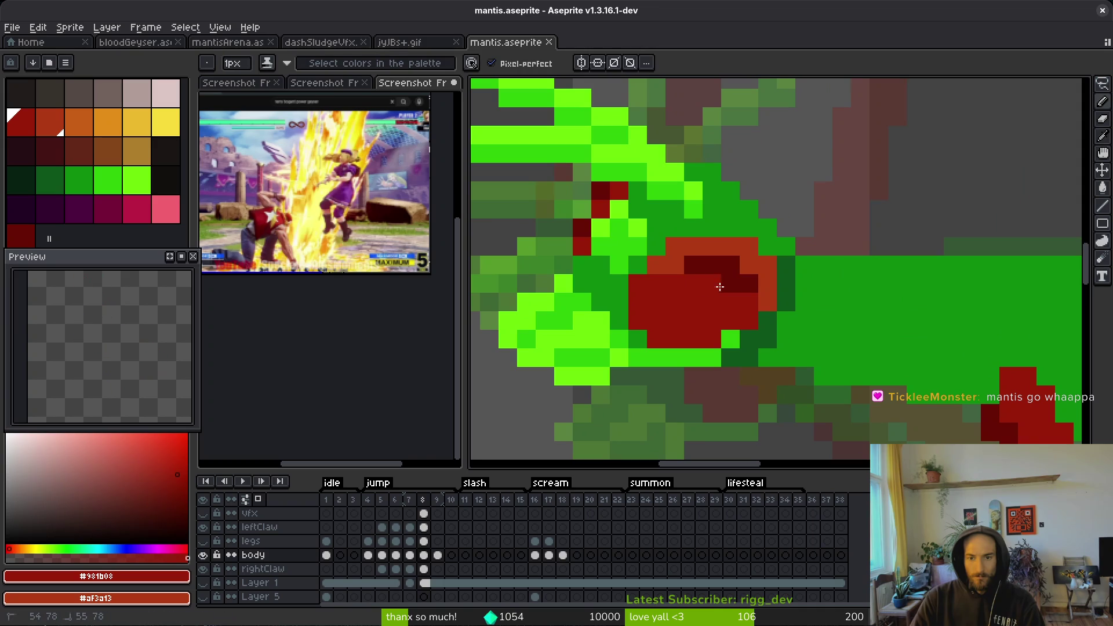
left_click(768, 283)
left_click(750, 268)
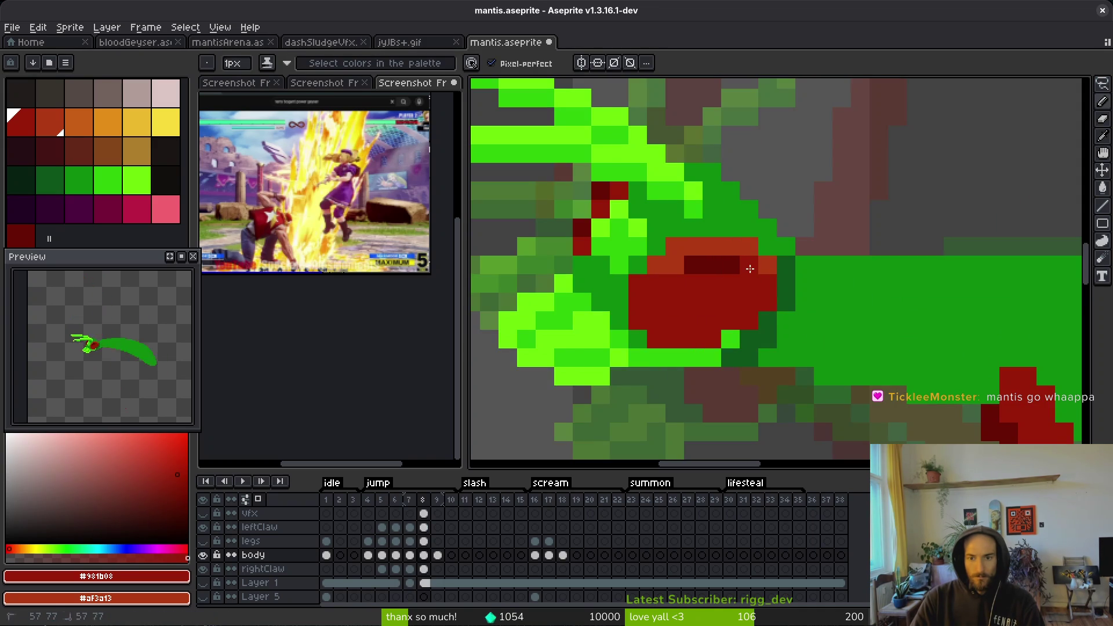
left_click(676, 265, "alt")
scroll(676, 277, "down", 4)
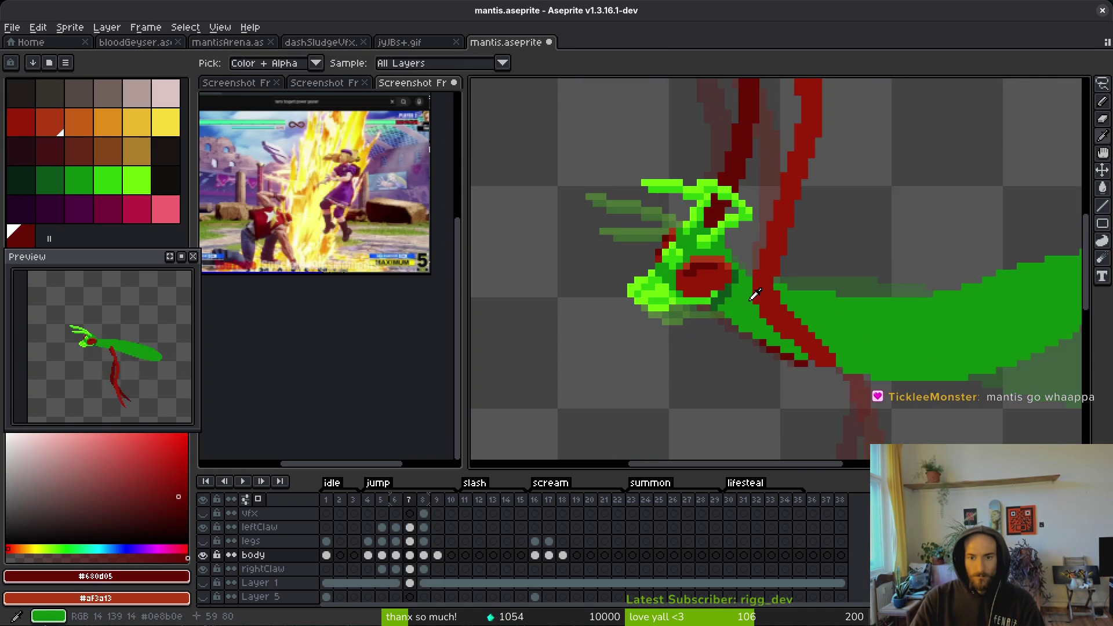
key("alt")
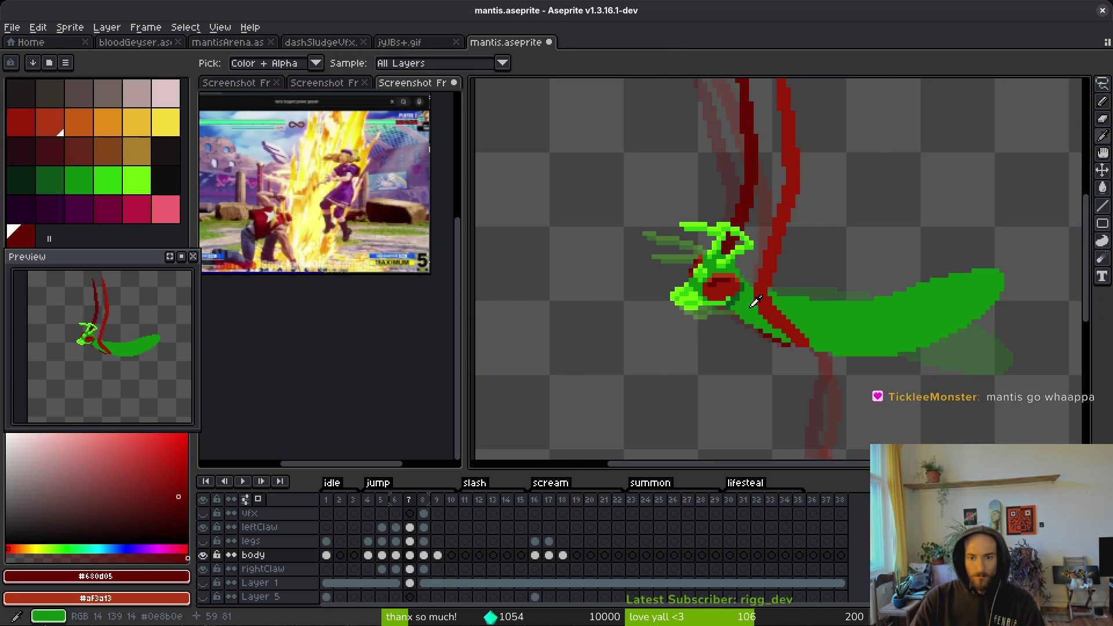
- Compare frames 8 and 9, sampling the brighter red from frame 9
key("Right")
key("Left")
key("Right")
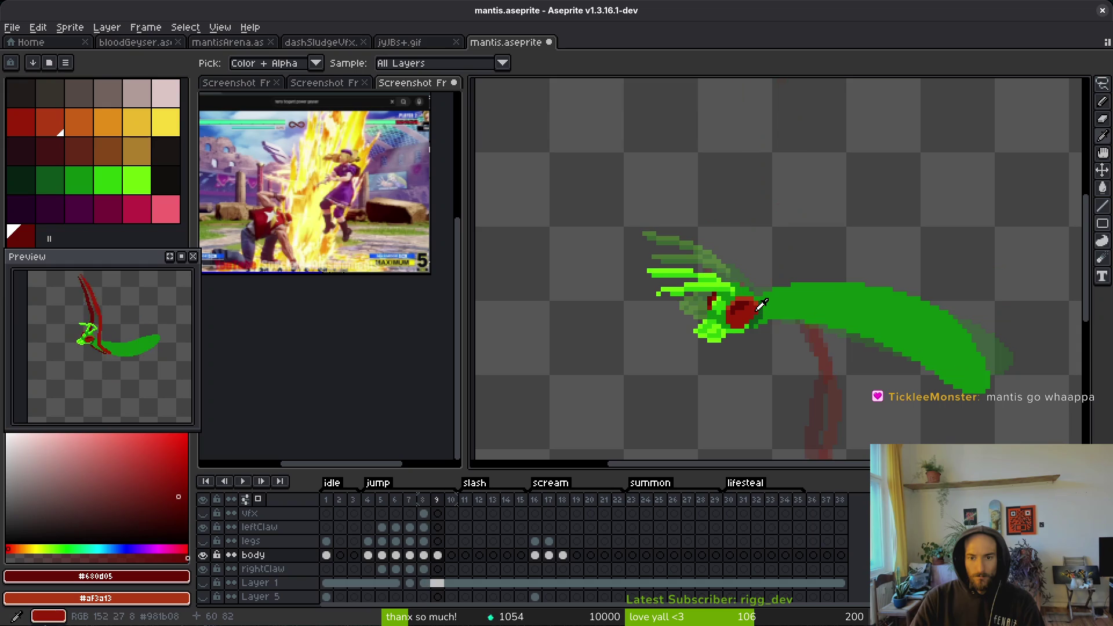
scroll(749, 312, "up", 1)
scroll(749, 311, "up", 2)
left_click(760, 314, "alt")
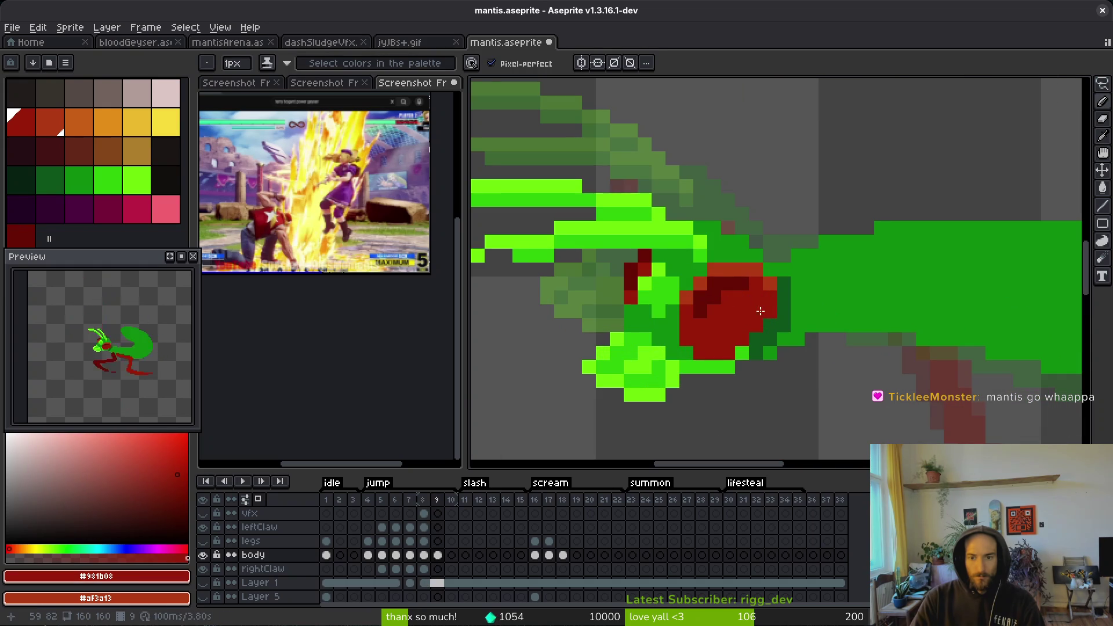
scroll(748, 313, "down", 3)
key("Left")
key("alt")
key("Right")
key("Left")
key("Right")
- Save the file and show all the hidden layers again
key("ctrl+s")
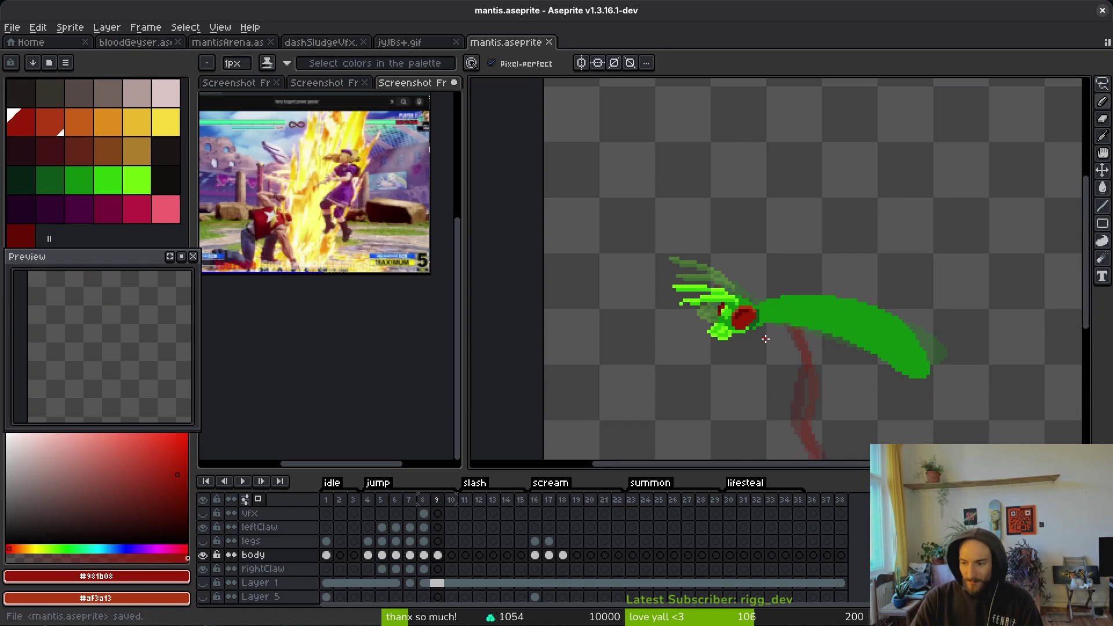
left_click(239, 500)
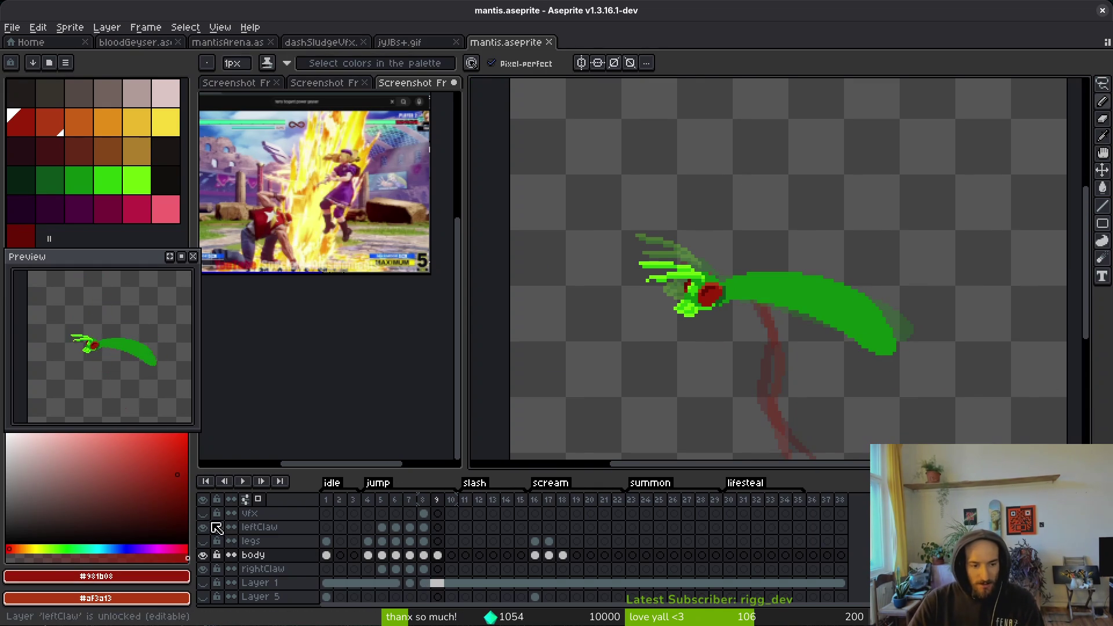
scroll(743, 314, "down", 4)
key("alt")
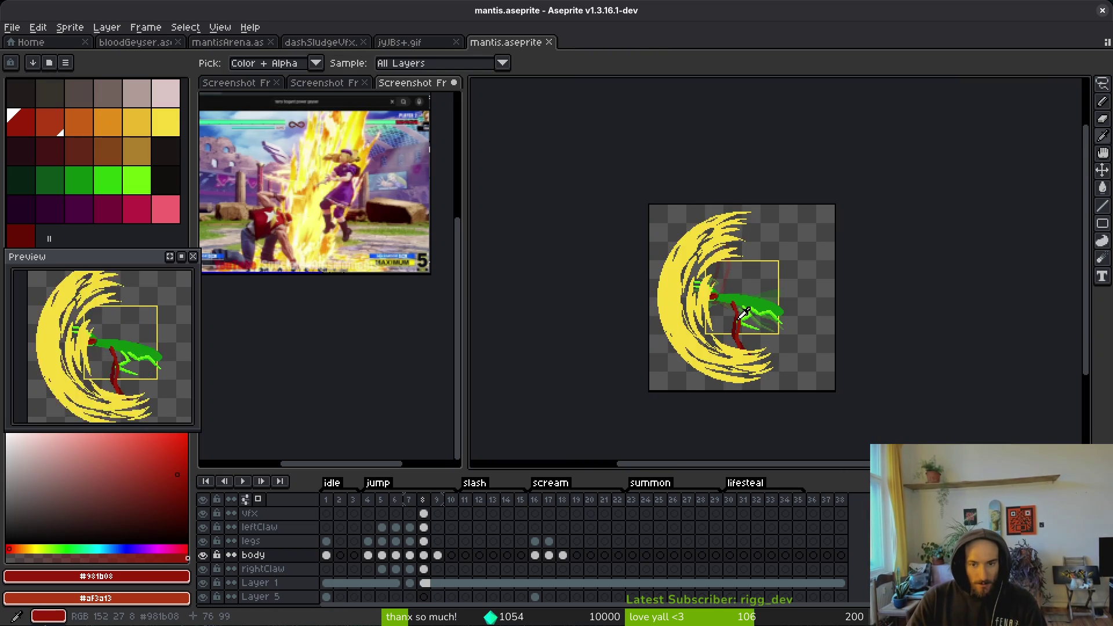
- Preview the jump animation and hide the vfx swirl layer
key("Left")
scroll(730, 310, "up", 5)
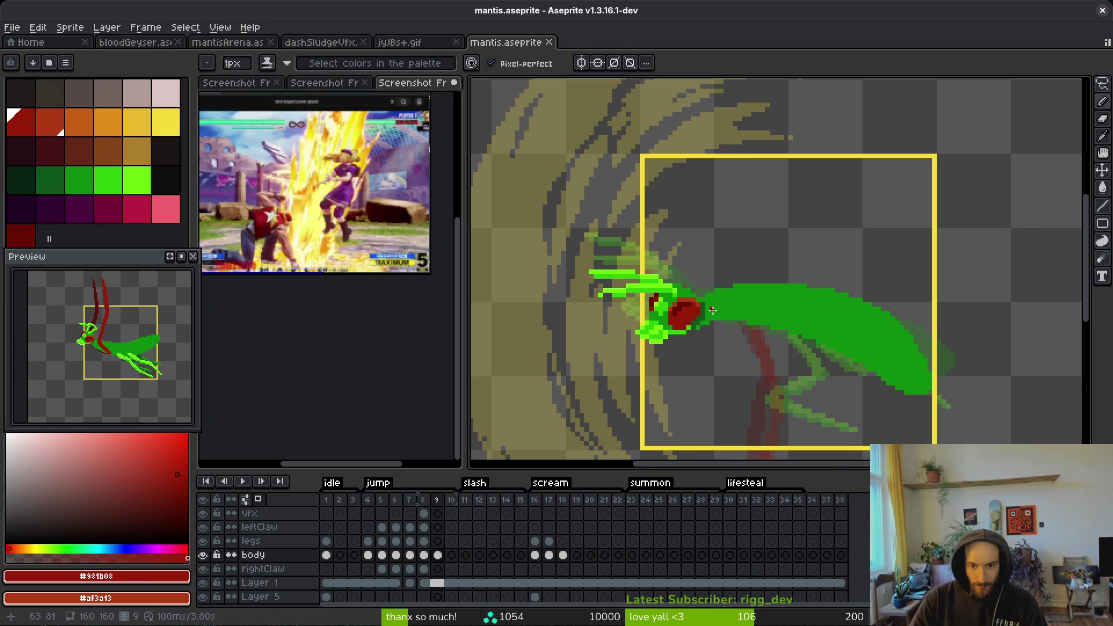
key("Right")
key("Return")
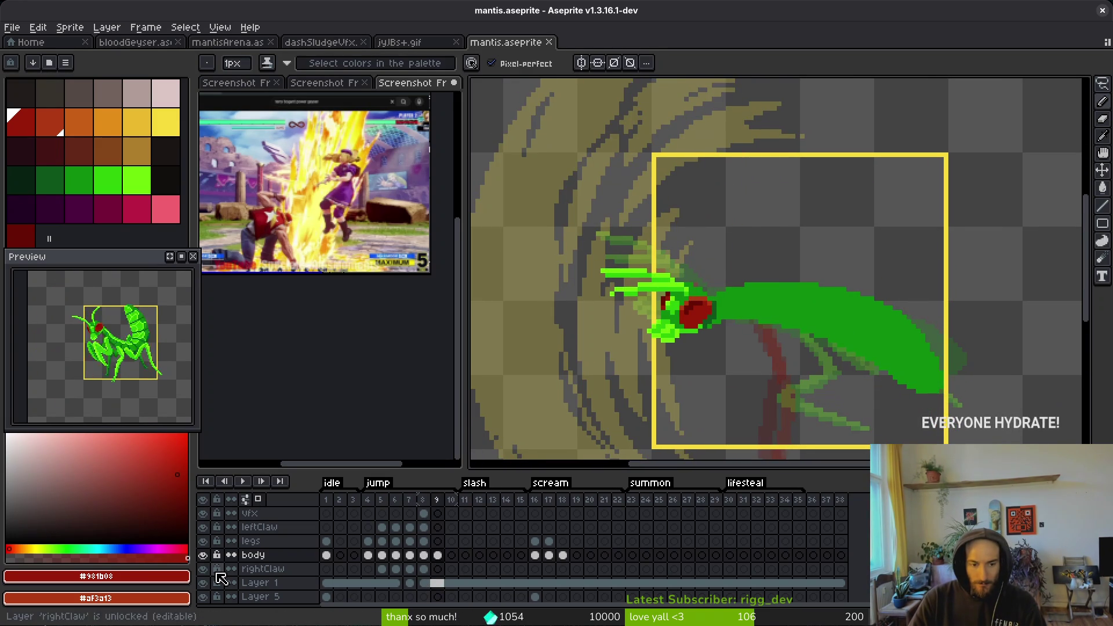
left_click(203, 515)
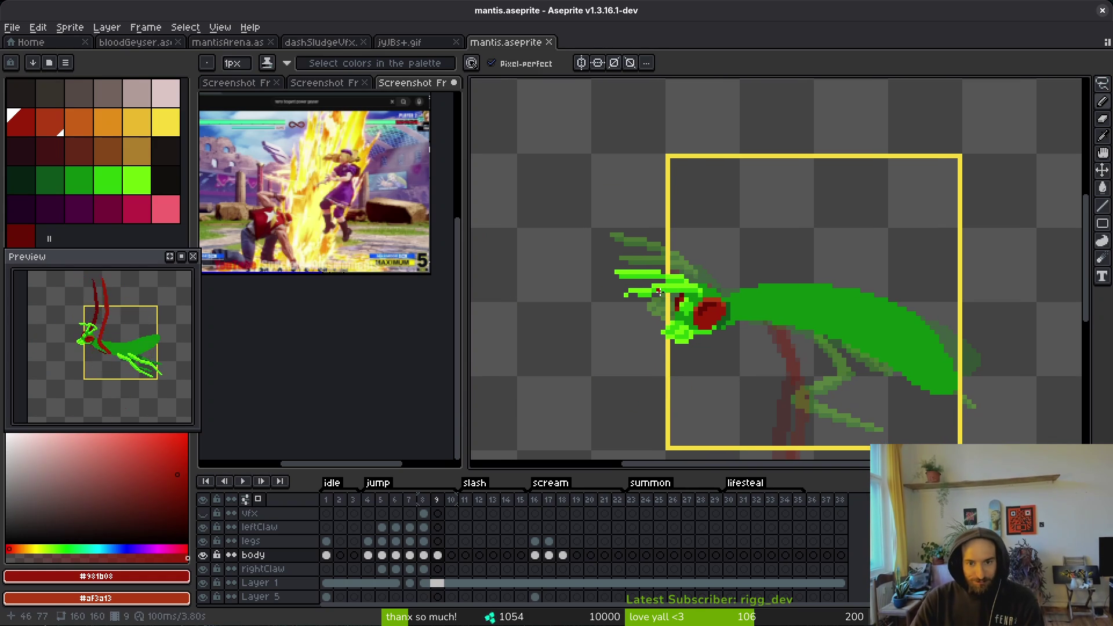
- On frame 9, repaint stray dark claw pixels green and add a pixel at the claw tip
key("Left")
key("Right")
scroll(535, 266, "up", 4)
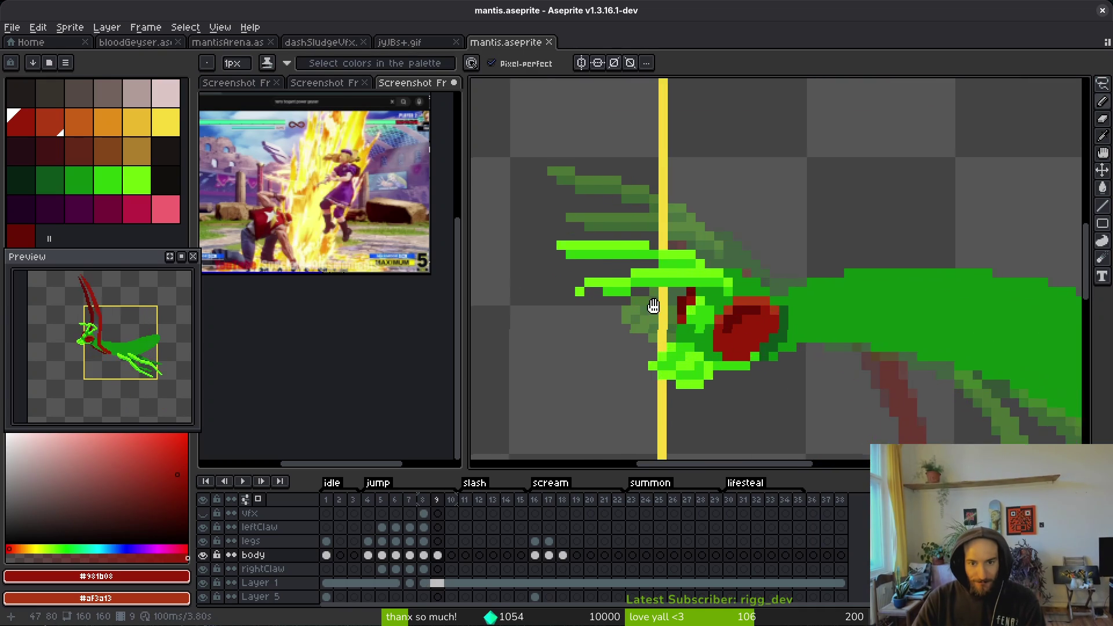
mouse_move(534, 266)
left_mouse_down()
mouse_move(628, 251)
mouse_move(566, 279)
mouse_move(570, 300)
left_mouse_up()
left_click(602, 251, "alt")
key("e")
left_click(621, 279, "alt")
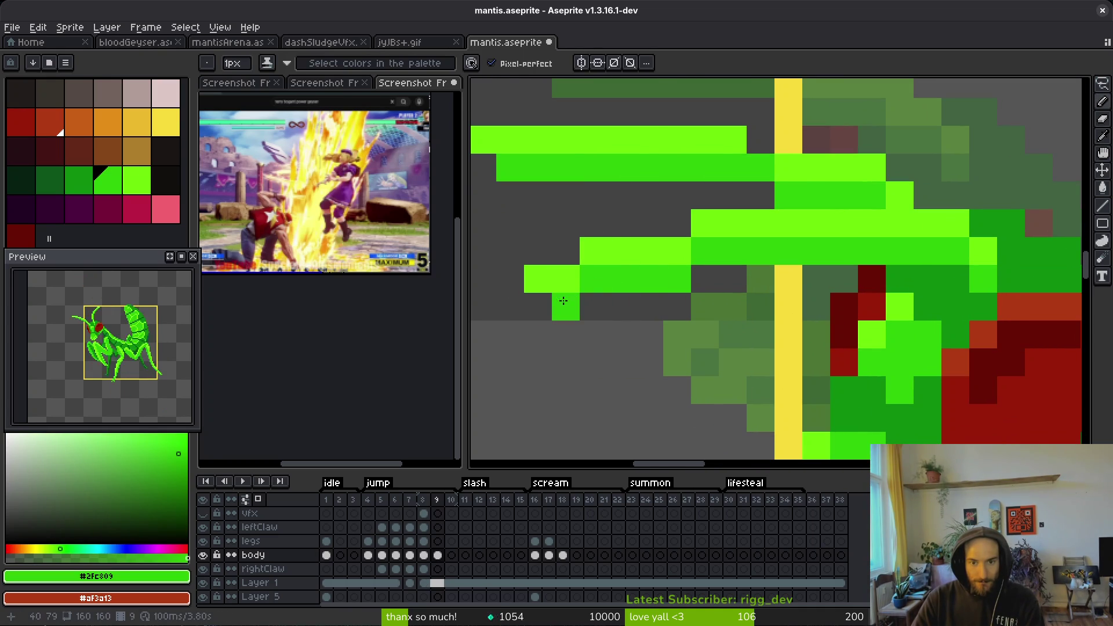
left_click(510, 306)
left_click(538, 290, "alt")
- Extend the claw row with bright green #6cff0a and repaint claw pixels in mid green #2fc809
scroll(650, 344, "down", 5)
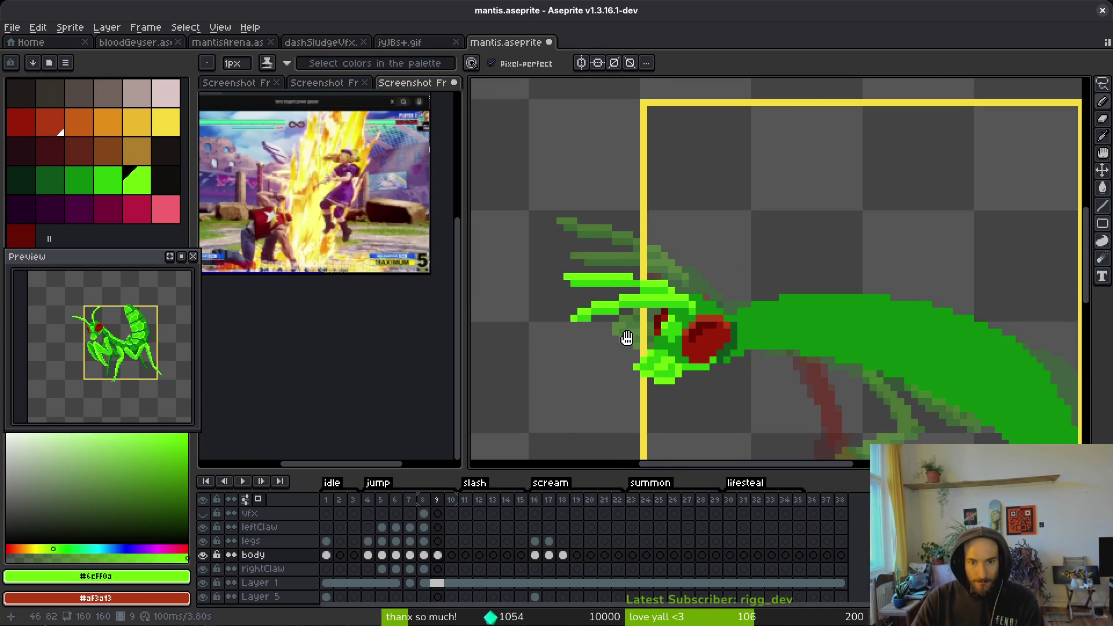
scroll(650, 345, "down", 2)
scroll(605, 316, "up", 3)
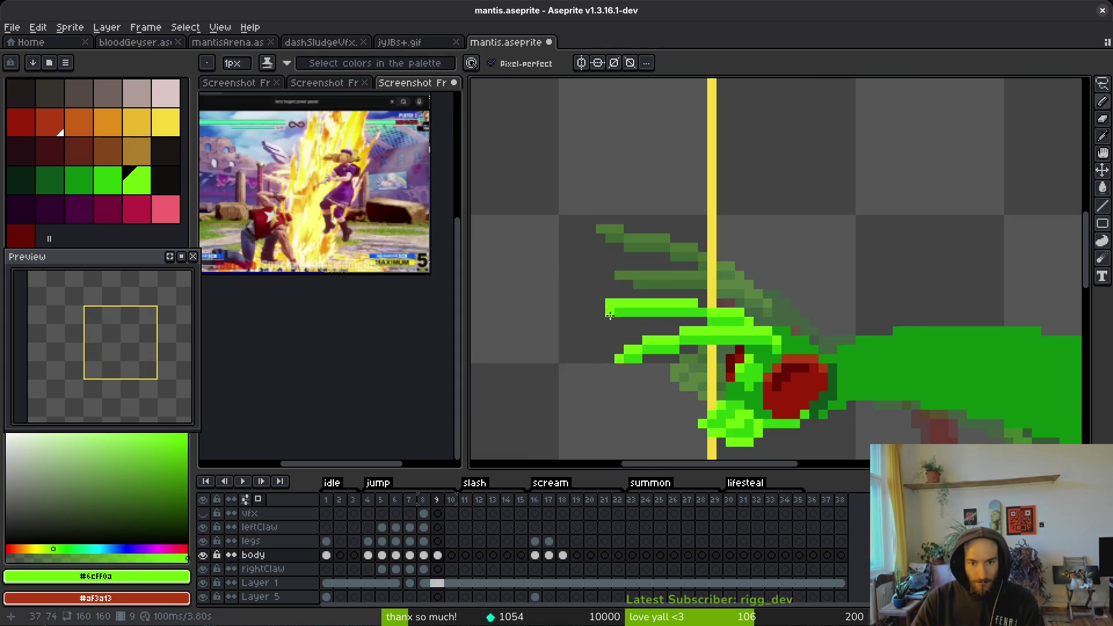
scroll(610, 317, "up", 3)
left_click(599, 303)
left_click(571, 303)
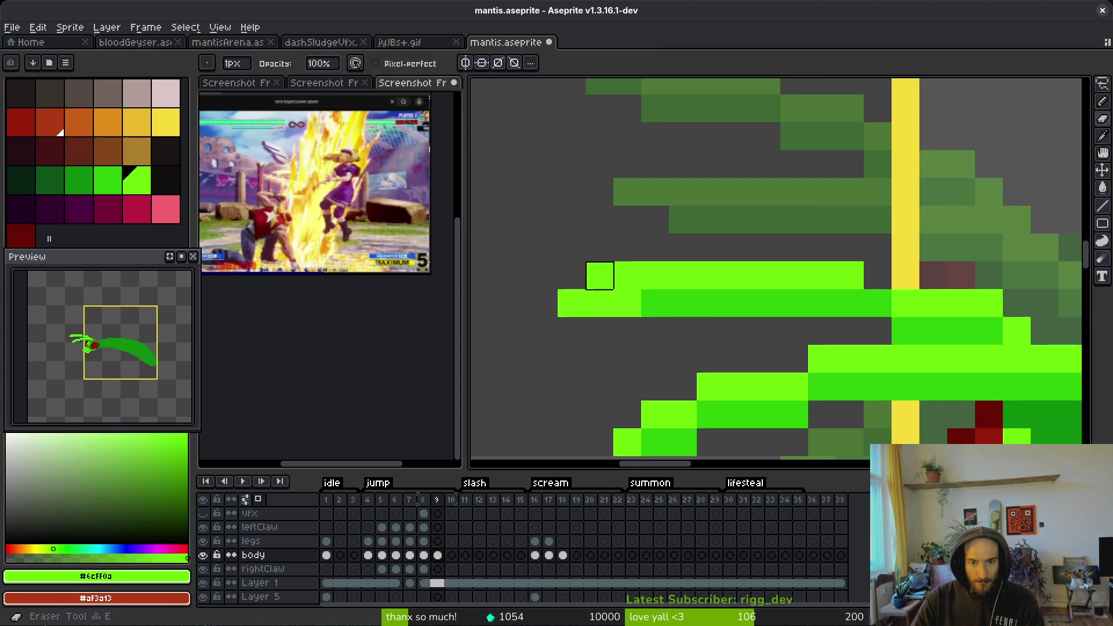
left_click(701, 302, "alt")
left_click_drag(627, 330, 599, 330)
left_click(571, 302)
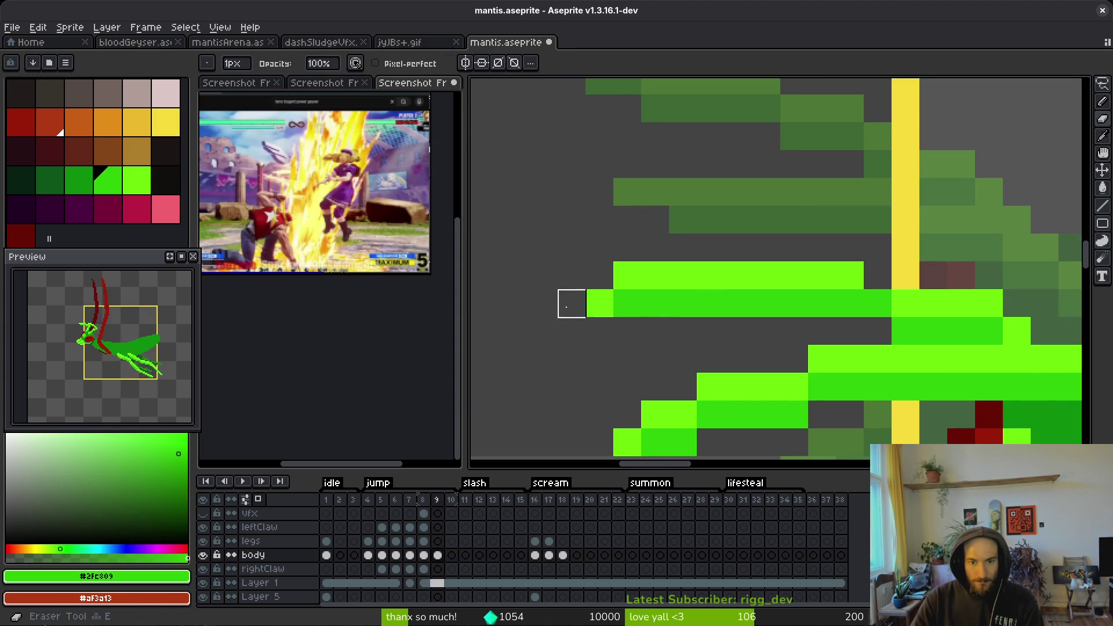
- Flip through frames 7 to 9 to compare poses, ending on frame 8
scroll(683, 347, "down", 3)
scroll(675, 347, "down", 2)
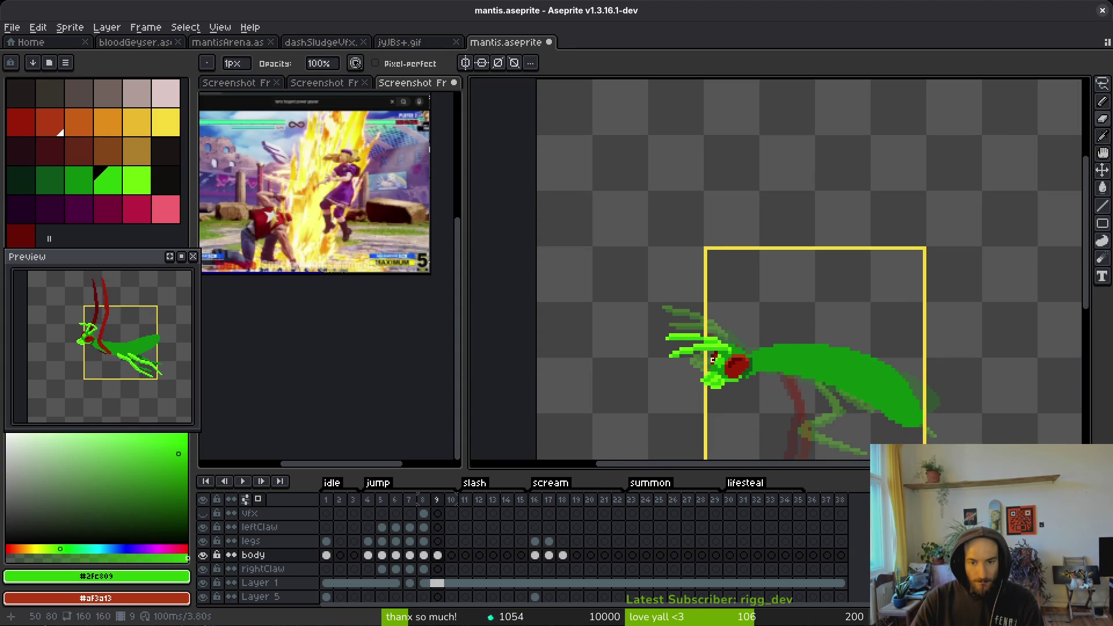
scroll(712, 359, "right", 2)
key("alt")
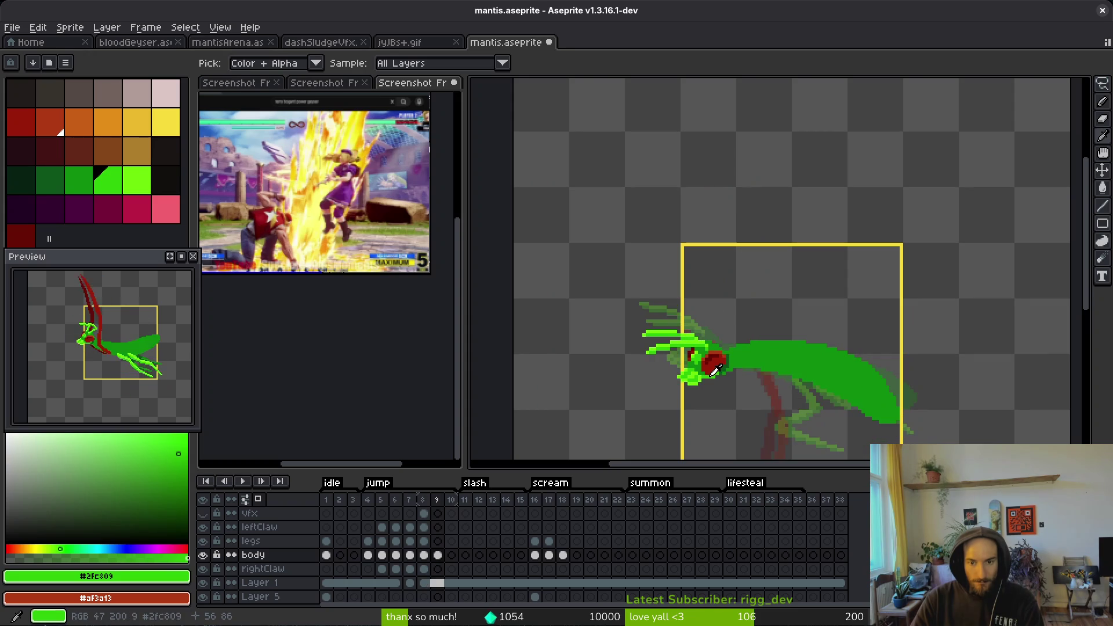
scroll(713, 372, "right", 3)
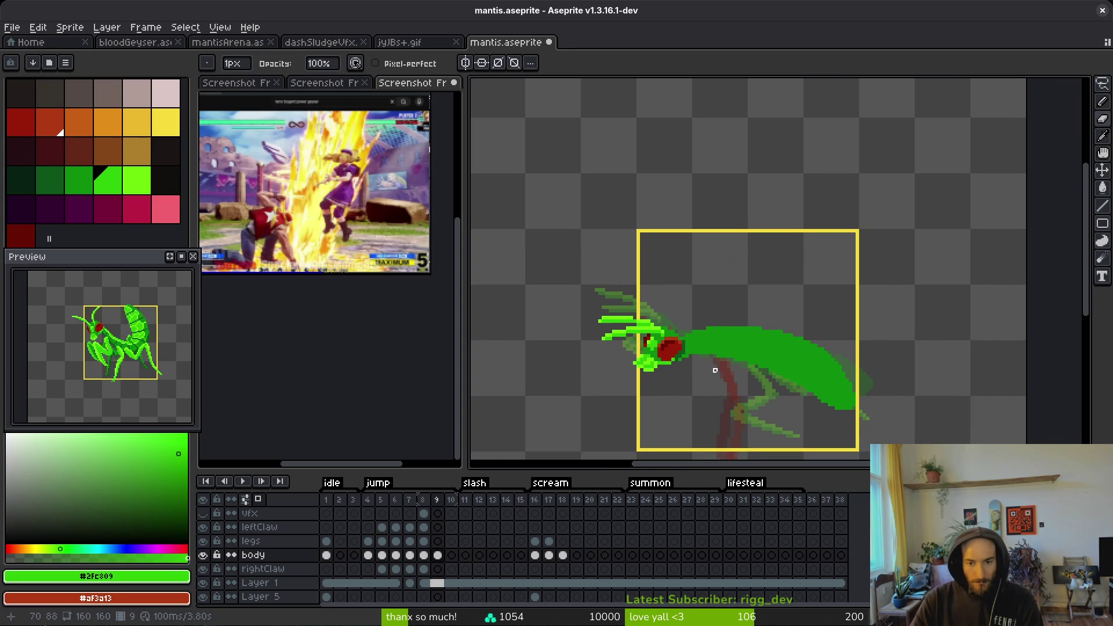
key("comma")
key("period")
key("comma")
key("period")
scroll(705, 359, "up", 2)
key("comma")
key("comma")
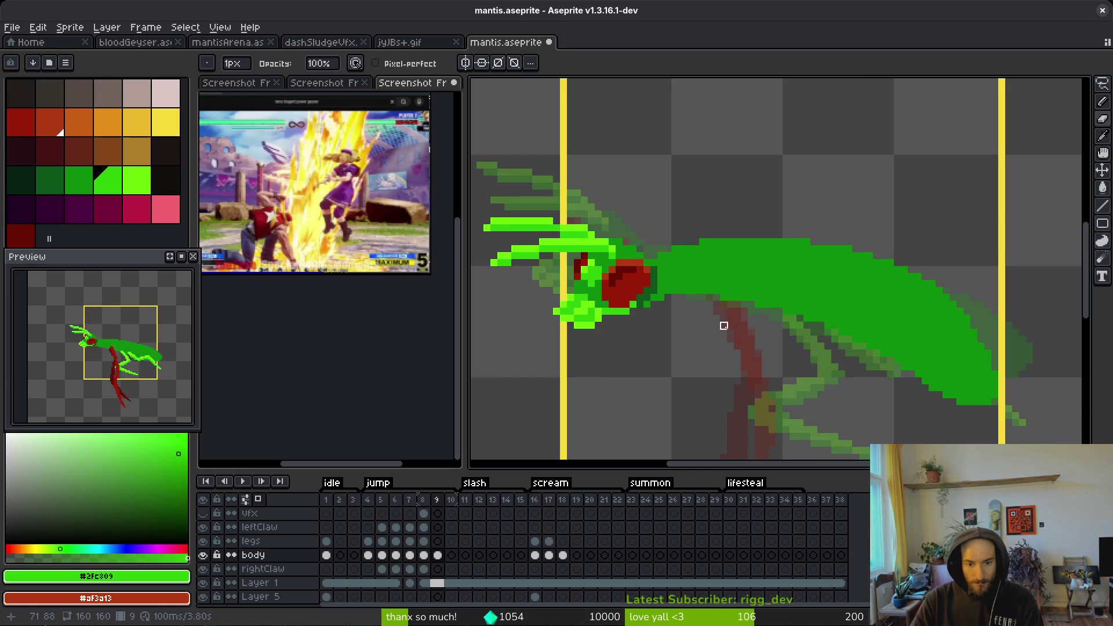
scroll(723, 326, "down", 1)
key("period")
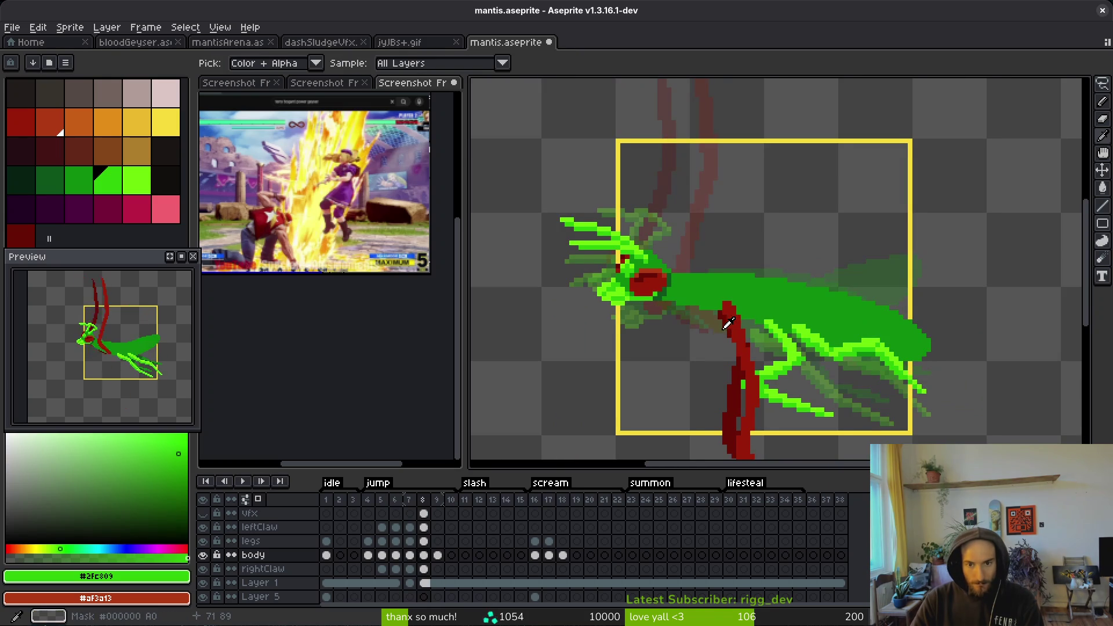
- Lasso the mantis head on frame 8 and move it down
scroll(725, 323, "up", 4)
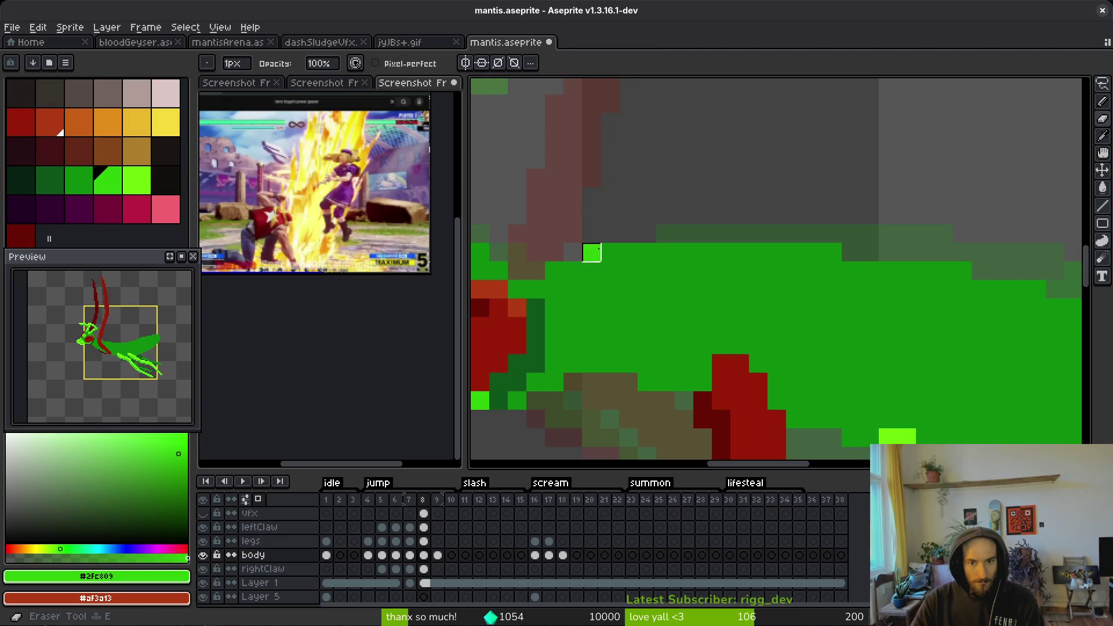
scroll(628, 235, "down", 2)
scroll(751, 260, "down", 1)
key("ctrl+z")
key("ctrl+z")
key("ctrl+z")
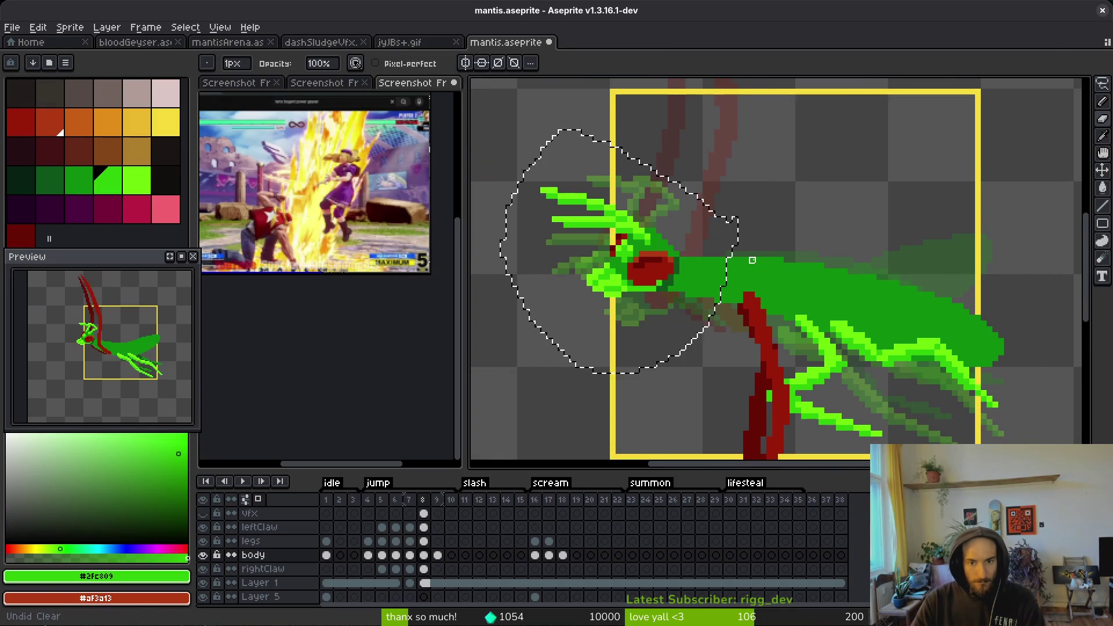
key("q")
mouse_move(692, 206)
left_mouse_down()
mouse_move(672, 345)
mouse_move(715, 244)
mouse_move(634, 112)
mouse_move(497, 112)
mouse_move(597, 268)
left_mouse_up()
scroll(666, 271, "up", 2)
scroll(633, 112, "down", 2)
left_click_drag(661, 226, 662, 212)
mouse_move(611, 227)
left_mouse_down()
mouse_move(632, 264)
mouse_move(619, 262)
left_mouse_up()
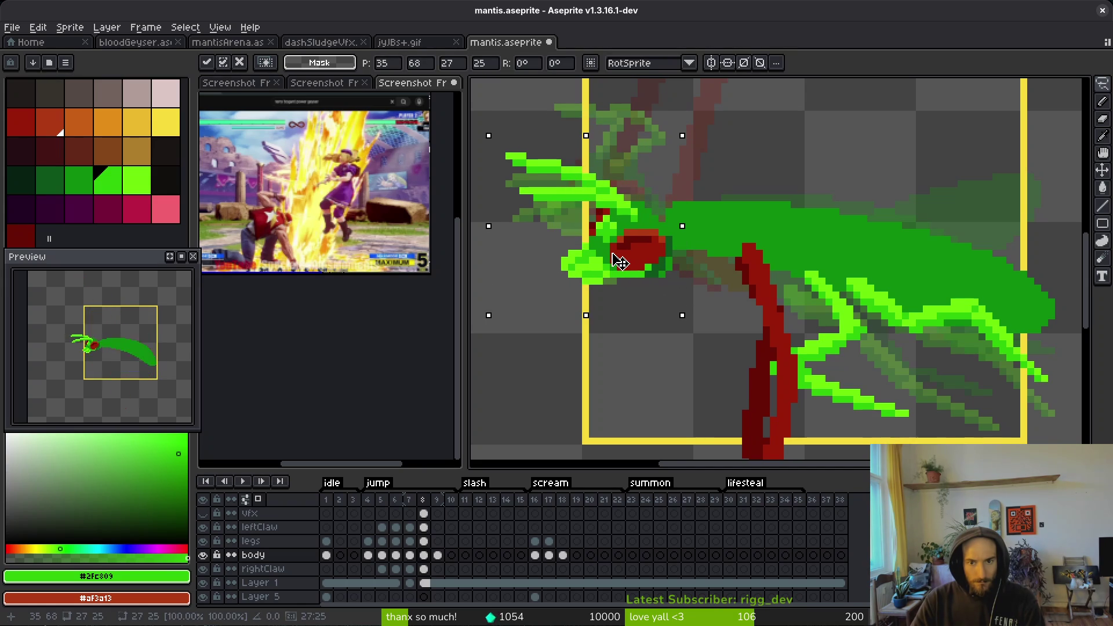
key("Return")
- Erase the row beneath the head and repaint it in body green #0e8b0e
key("e")
scroll(676, 199, "up", 2)
mouse_move(657, 217)
left_mouse_down()
mouse_move(845, 196)
mouse_move(824, 181)
left_mouse_up()
key("b")
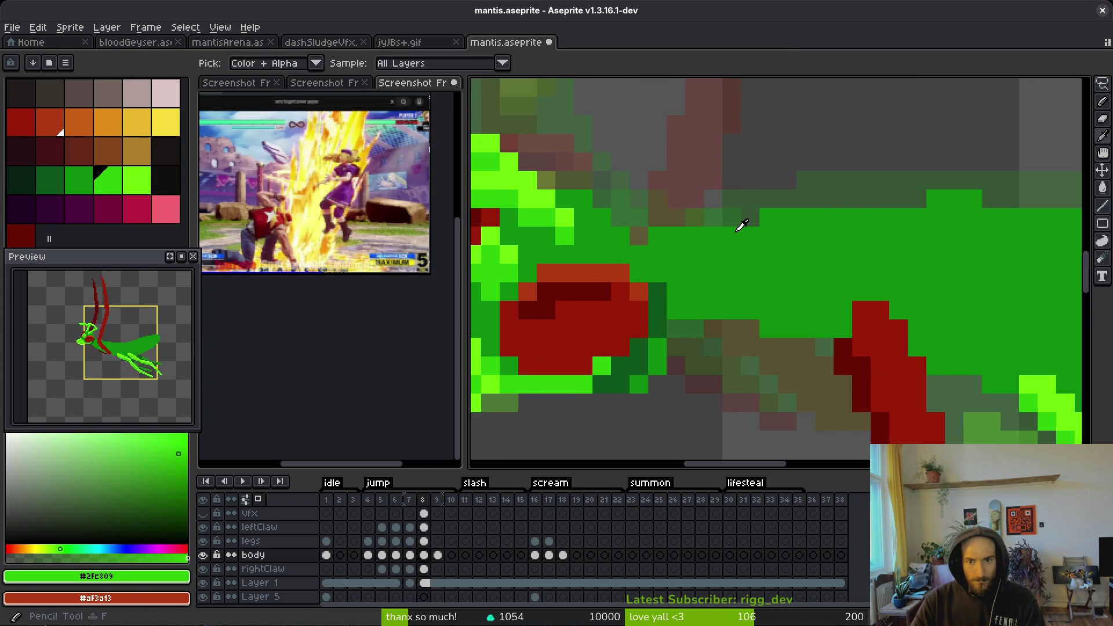
left_click(740, 224, "alt")
left_click_drag(713, 217, 921, 198)
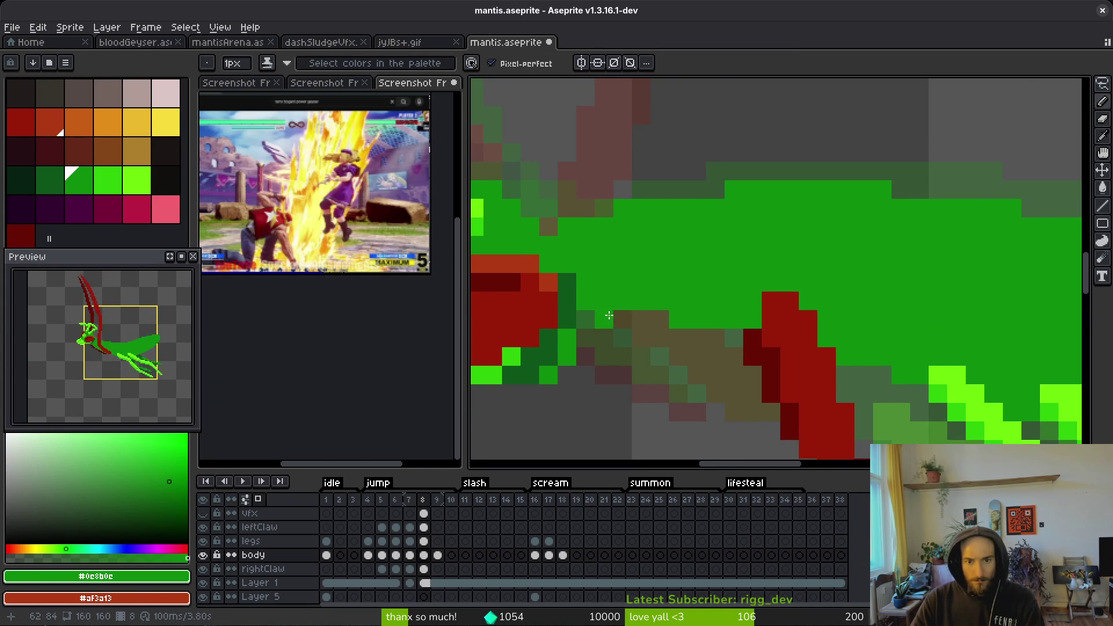
scroll(619, 304, "down", 3)
scroll(619, 304, "up", 2)
- Add shadow green #0d541b shading beside the dark column, then step back to frame 7
key("e")
scroll(591, 318, "up", 1)
scroll(712, 253, "down", 1)
key("b")
left_click(697, 240, "alt")
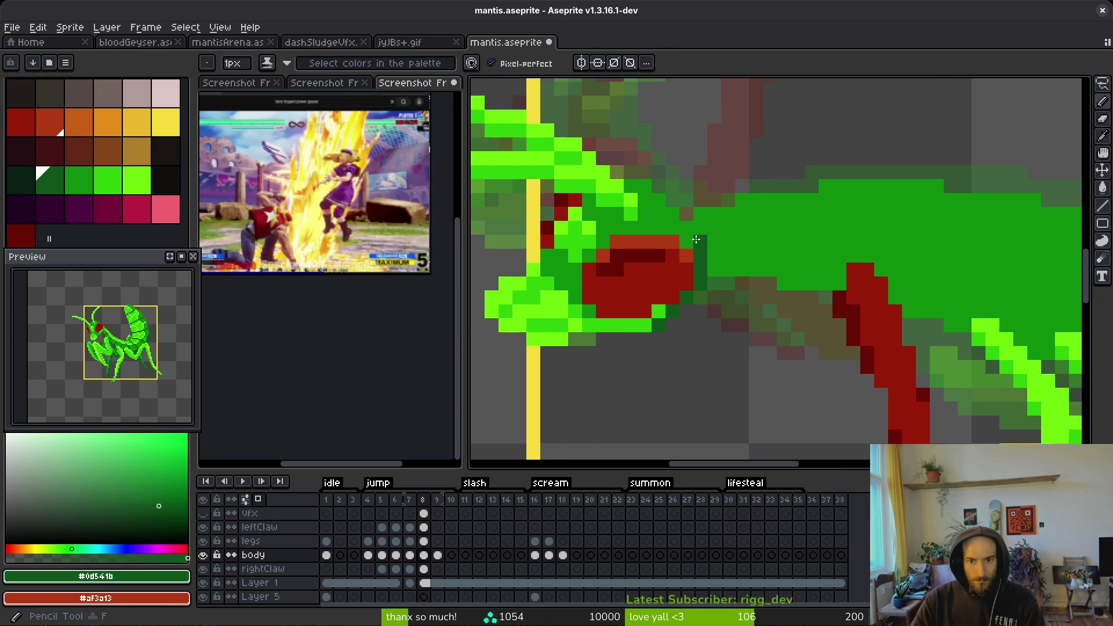
scroll(700, 229, "down", 6)
scroll(741, 262, "up", 5)
left_click(741, 261)
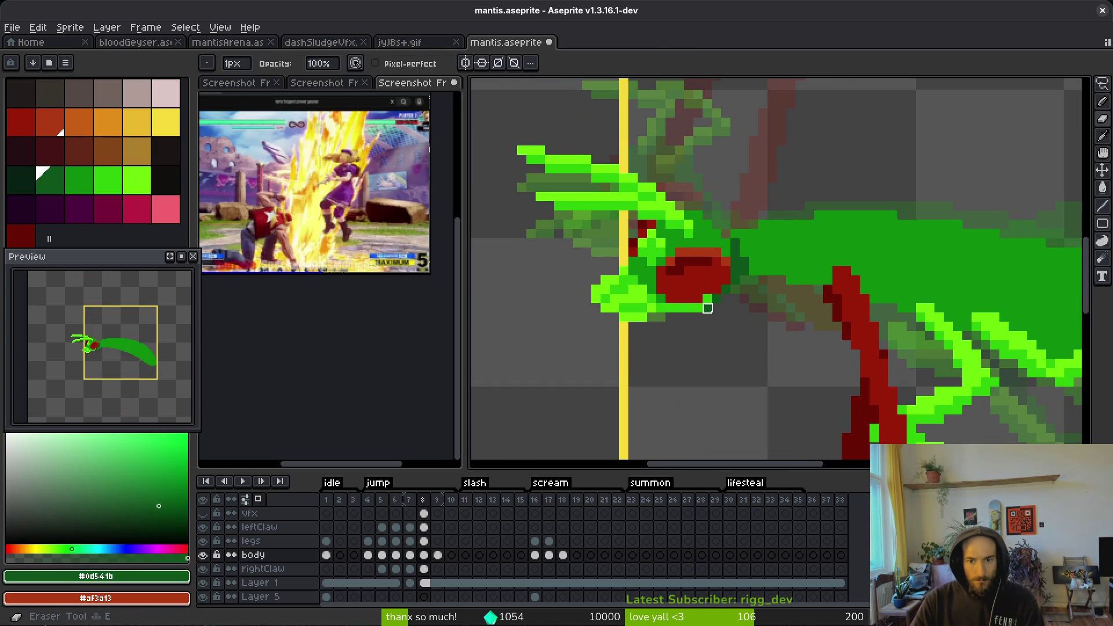
left_click(724, 272, "alt")
scroll(722, 284, "up", 4)
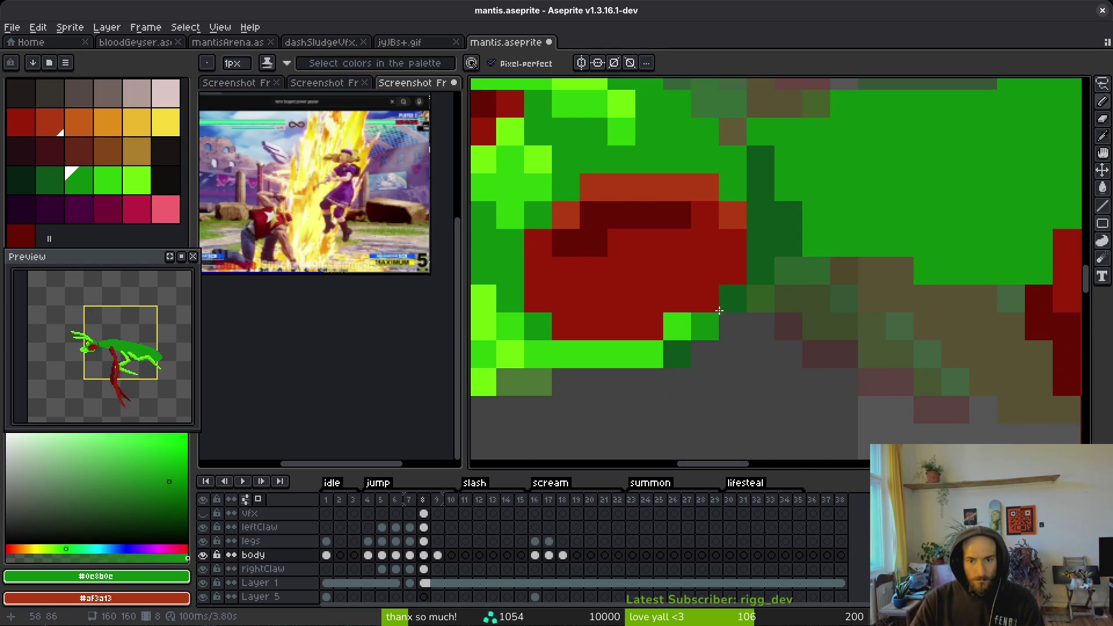
scroll(765, 362, "down", 4)
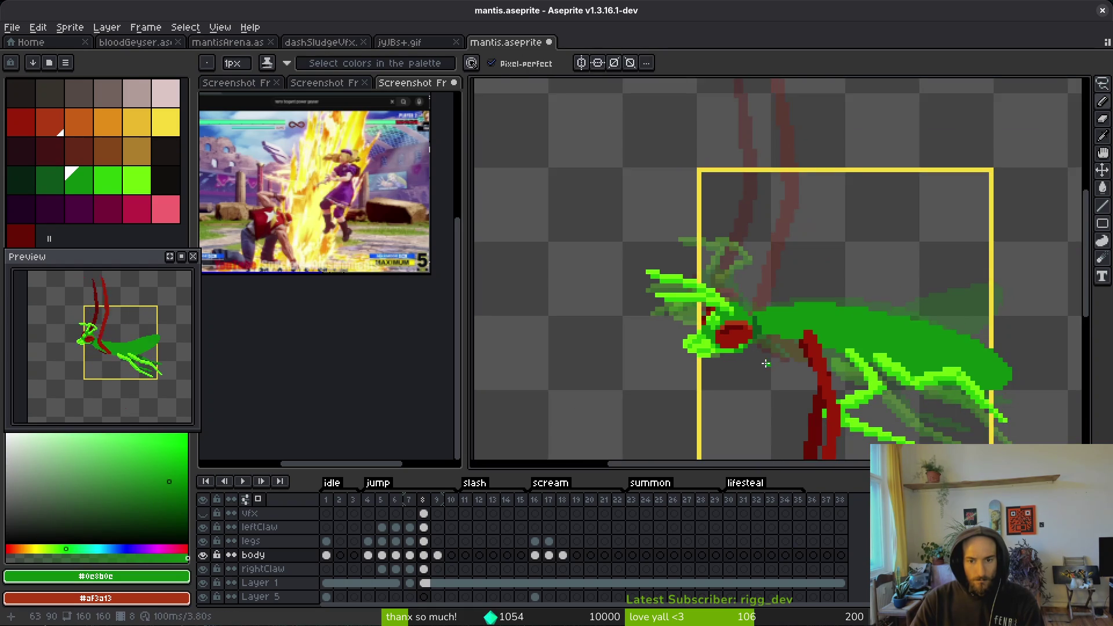
scroll(797, 358, "up", 2)
scroll(799, 362, "down", 1)
key("comma")
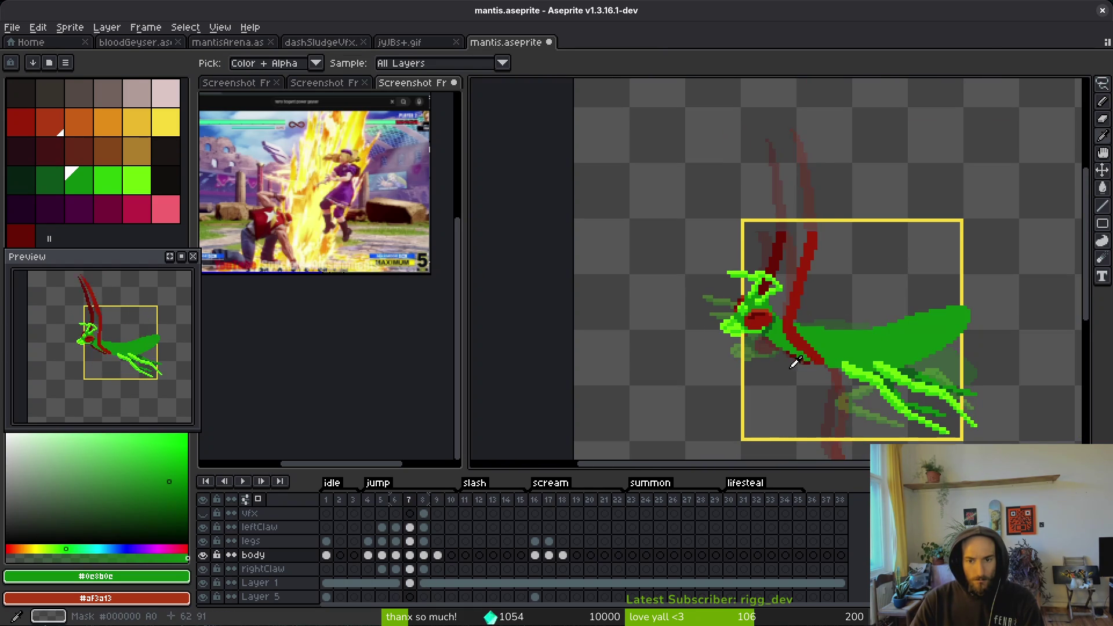
- Undo the last pencil stroke and place a bright-green pixel on the mantis's head instead
scroll(797, 363, "up", 5)
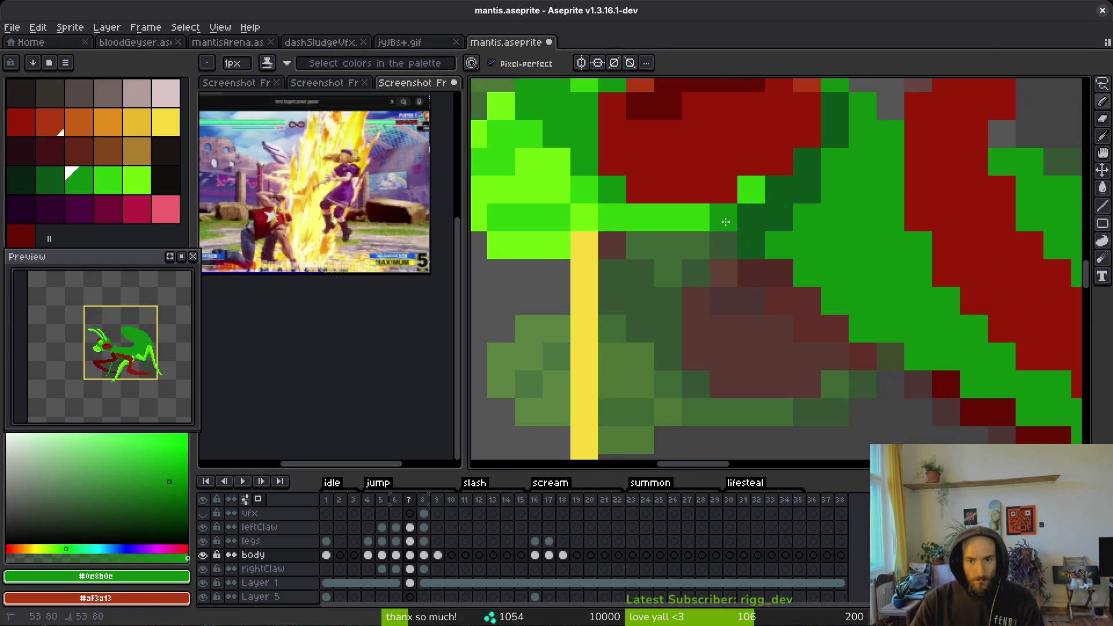
key("ctrl+z")
left_click(764, 248)
scroll(790, 279, "down", 3)
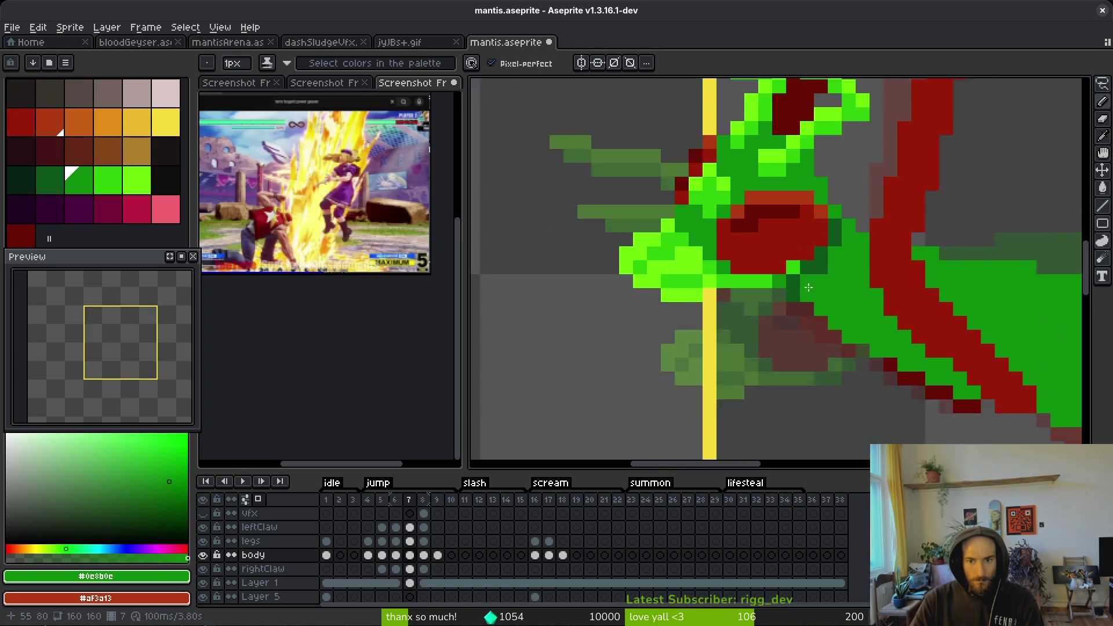
scroll(789, 278, "up", 3)
scroll(880, 347, "down", 3)
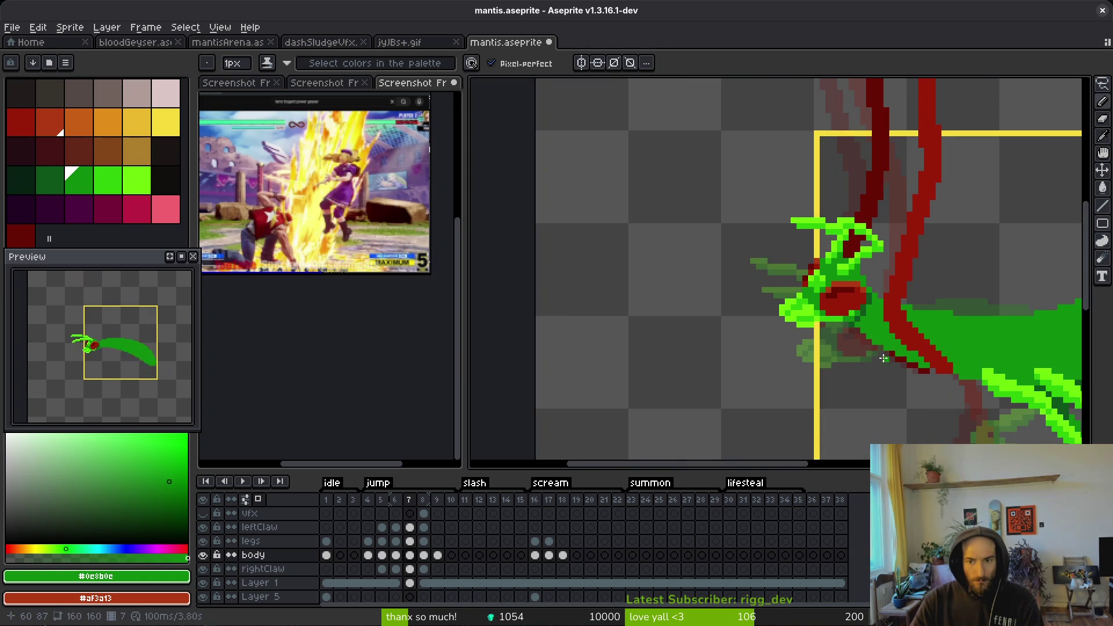
scroll(884, 357, "down", 2)
- Flip through frames 5 to 9 to compare frame 9's eye cluster against frame 8
key("Left")
scroll(838, 368, "up", 5)
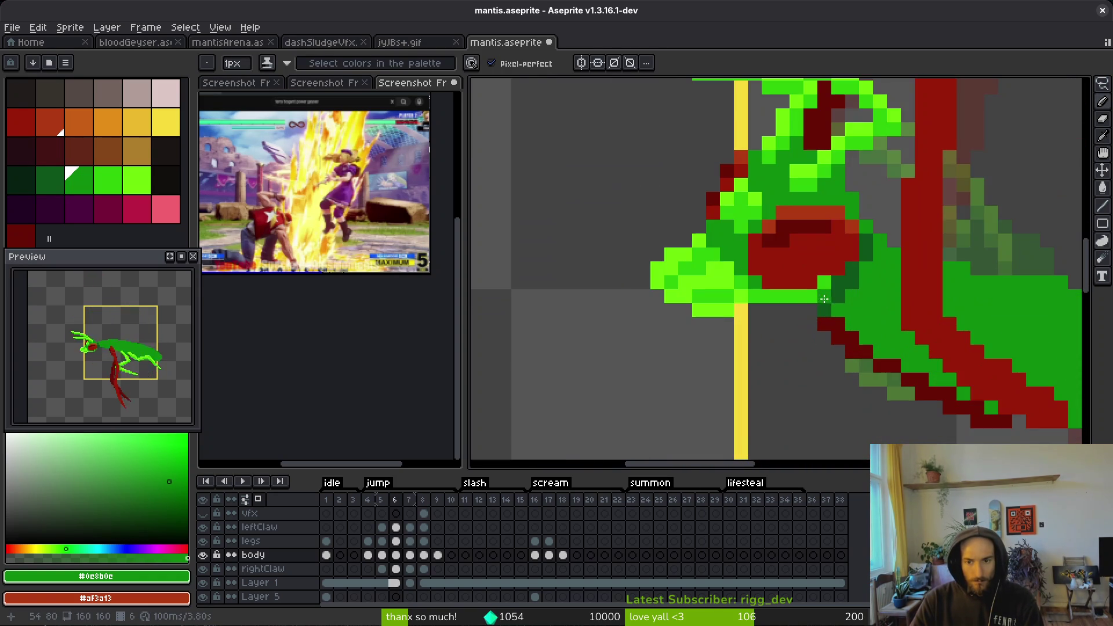
scroll(831, 284, "down", 3)
key("Left")
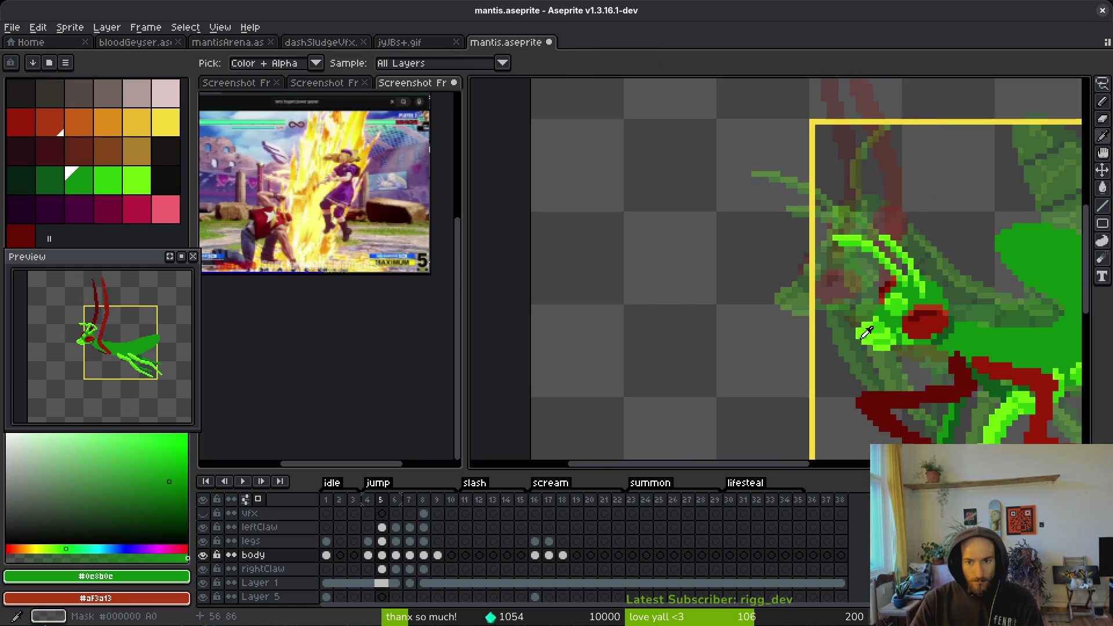
scroll(849, 349, "up", 2)
key("Right")
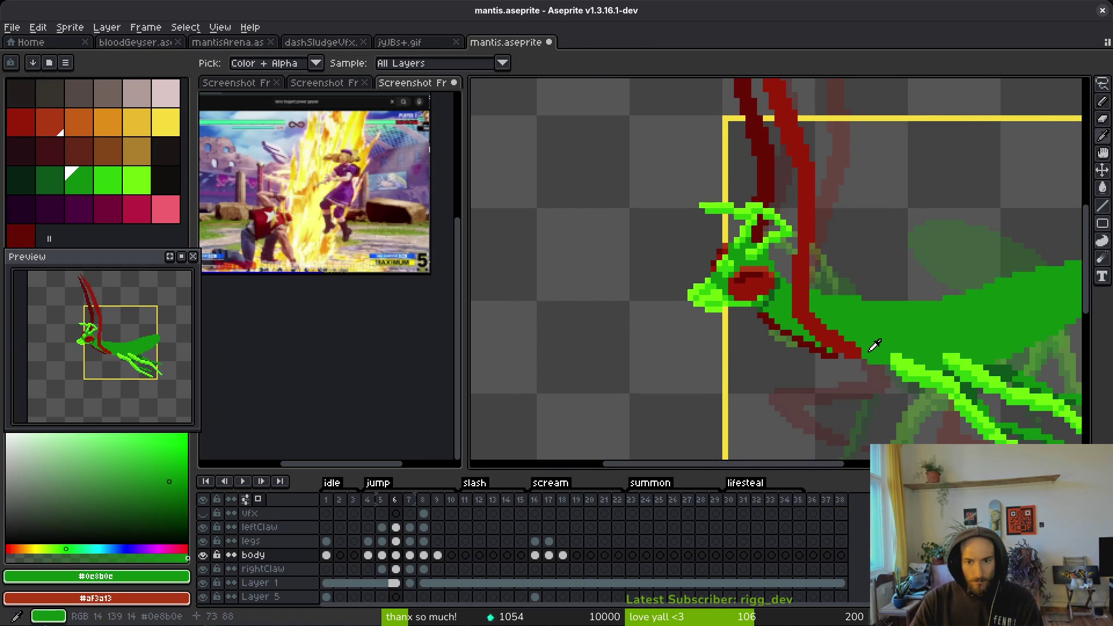
key("Right")
key("Right")
scroll(823, 336, "up", 2)
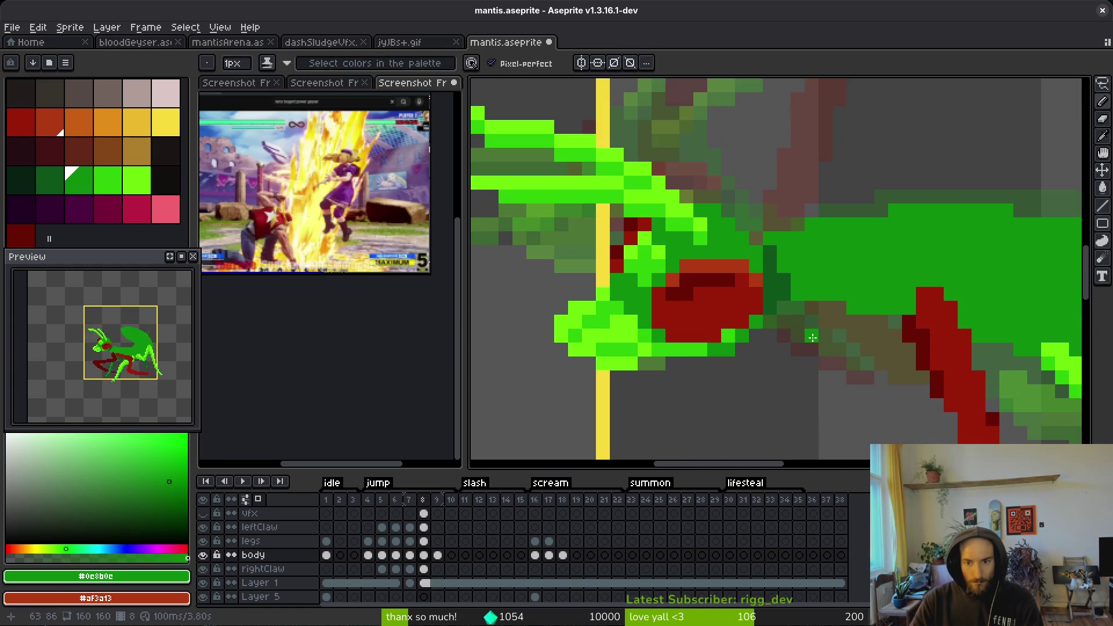
key("Right")
key("Left")
key("Right")
key("Left")
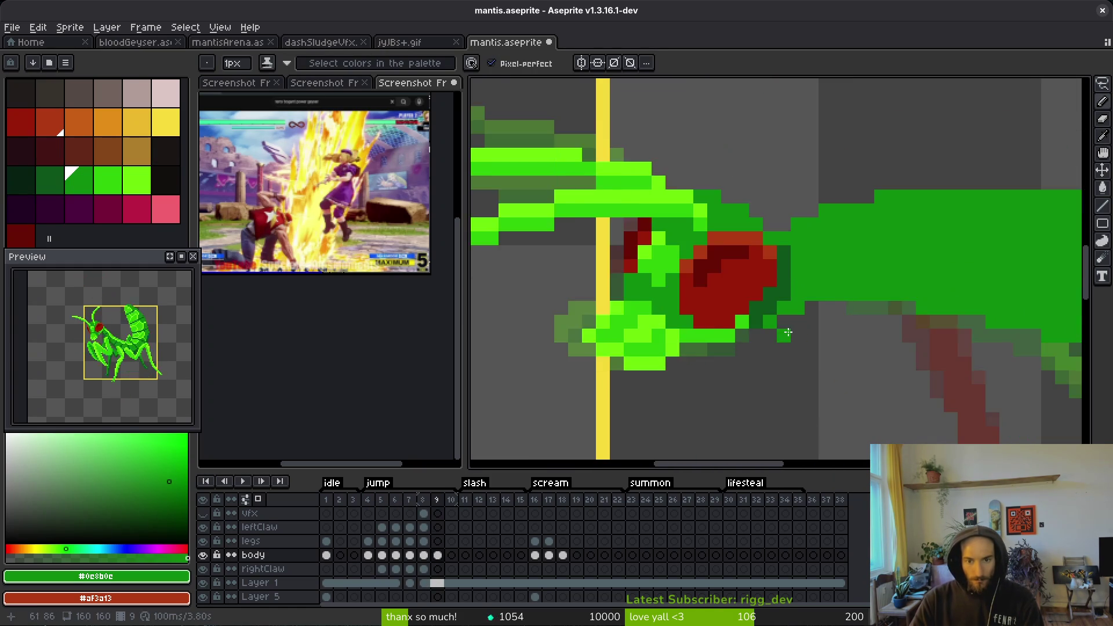
scroll(804, 342, "down", 3)
key("Right")
scroll(722, 336, "up", 5)
- Pick the bright green #6cff0a and repaint the green cluster below the eye on frame 9
key("b")
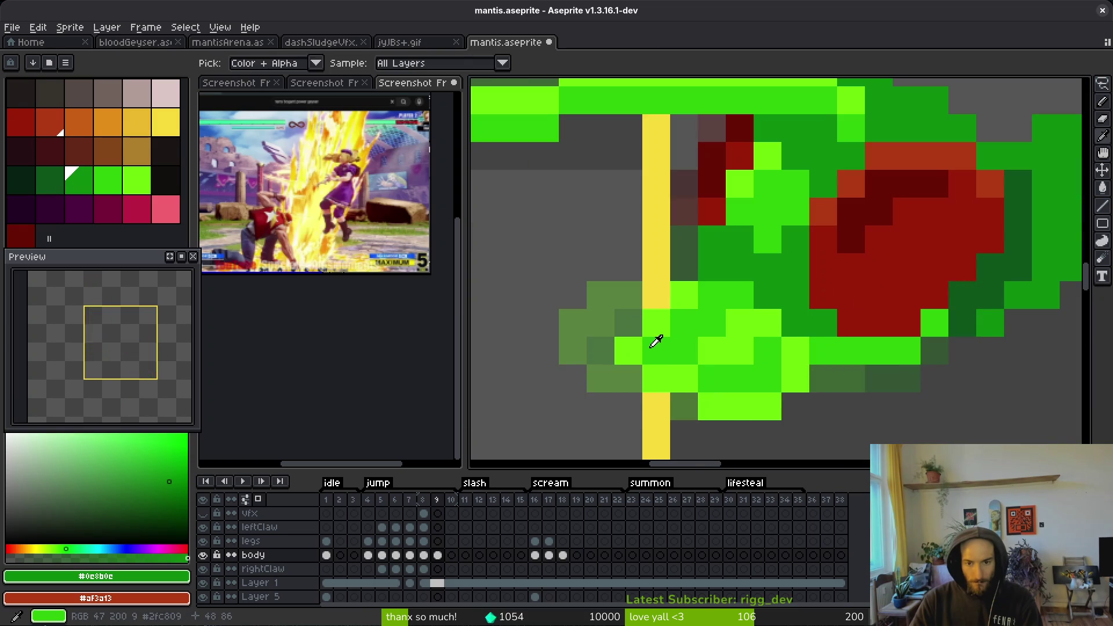
left_click(652, 350, "alt")
key("e")
key("b")
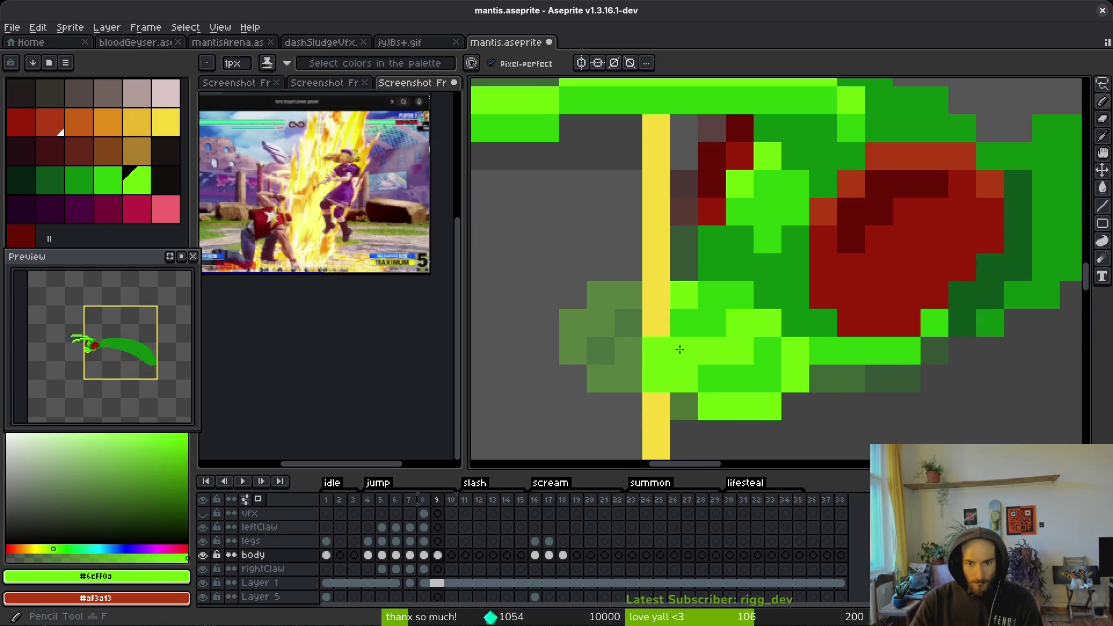
key("comma")
scroll(736, 377, "down", 1)
key("i")
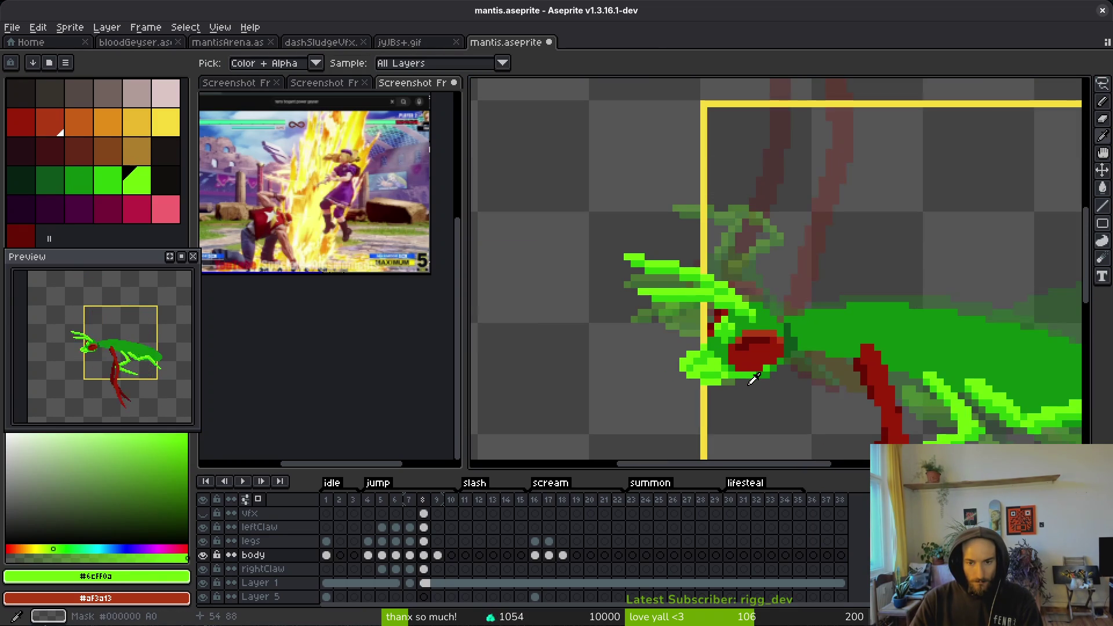
key("period")
key("b")
scroll(728, 383, "up", 2)
mouse_move(637, 337)
left_mouse_down()
mouse_move(650, 359)
mouse_move(712, 362)
left_mouse_up()
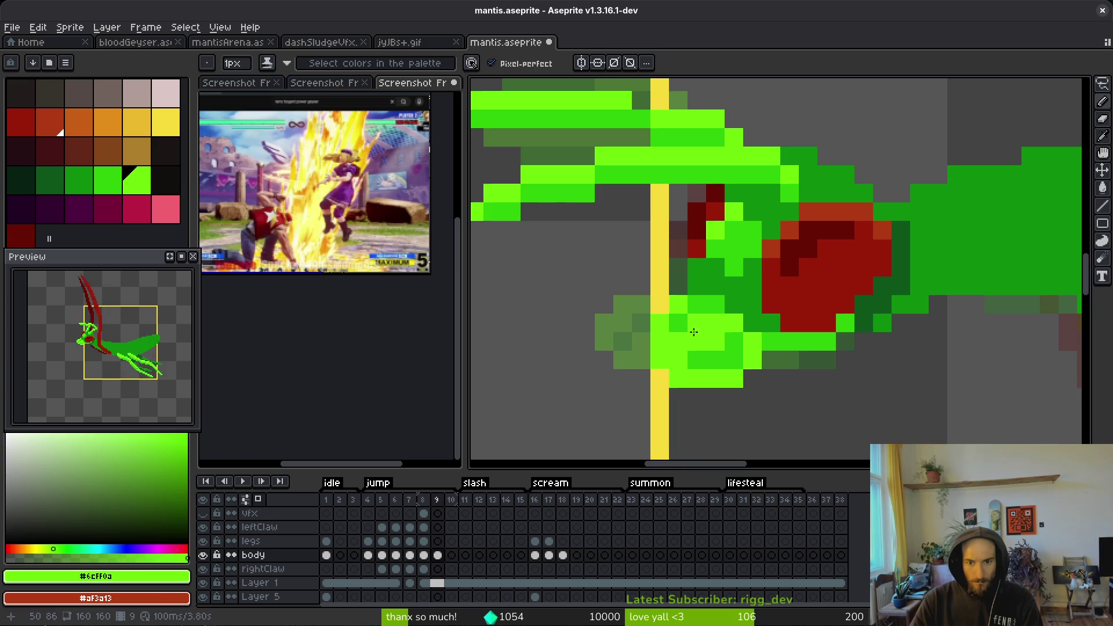
- Touch up single cluster pixels with the darker and bright greens, undoing one stray pixel
left_click(733, 342, "alt")
left_click(696, 342)
left_click(747, 343, "alt")
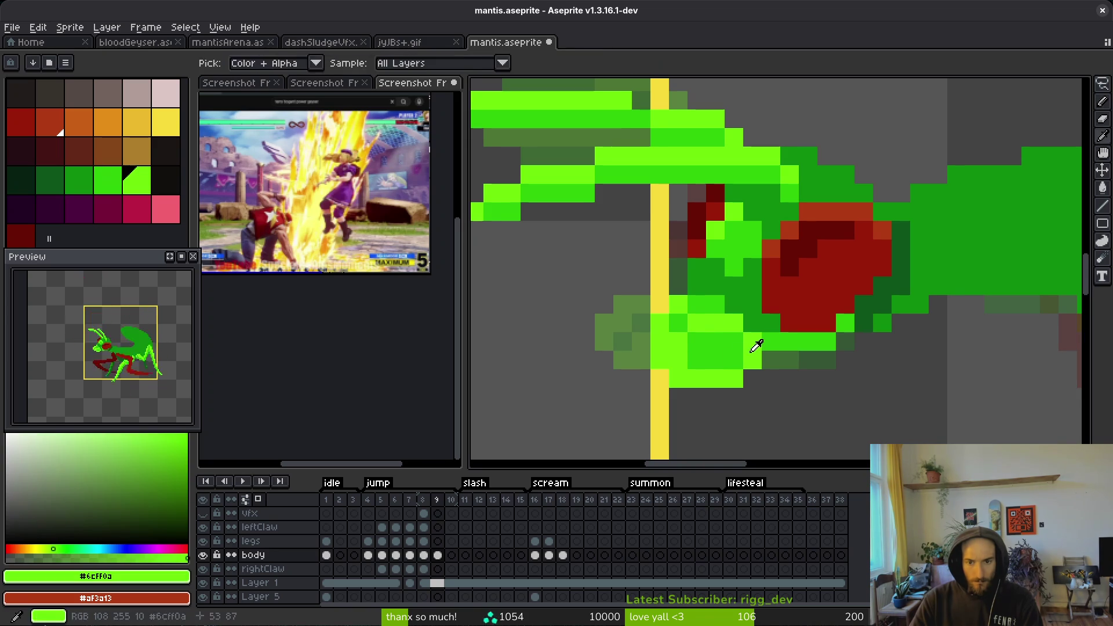
left_click(717, 359)
left_click(697, 342)
scroll(747, 380, "down", 5)
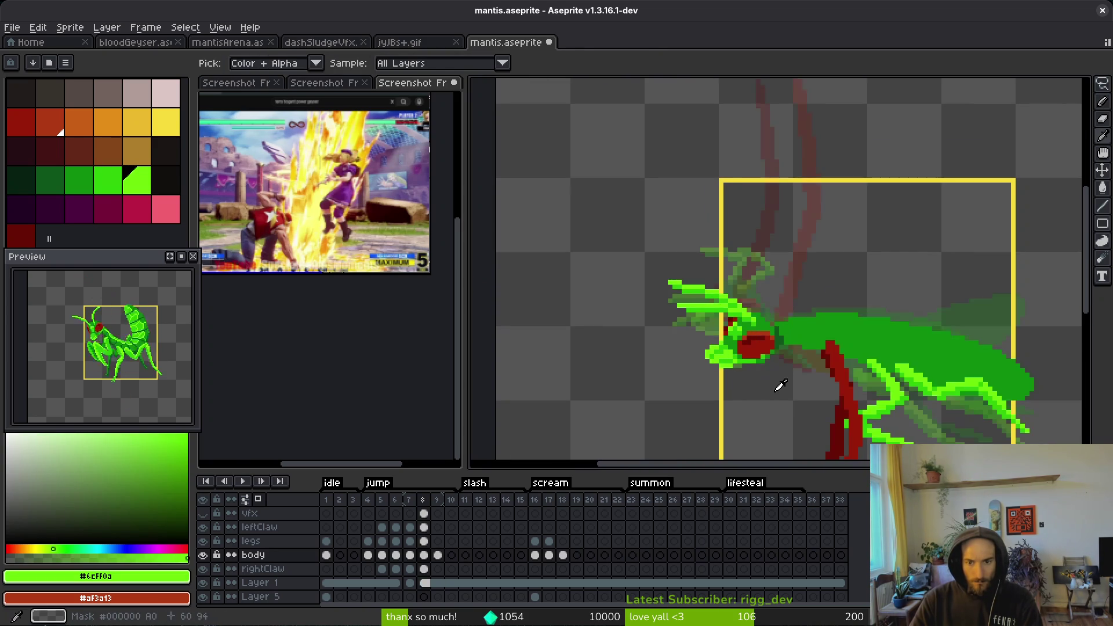
scroll(747, 381, "up", 2)
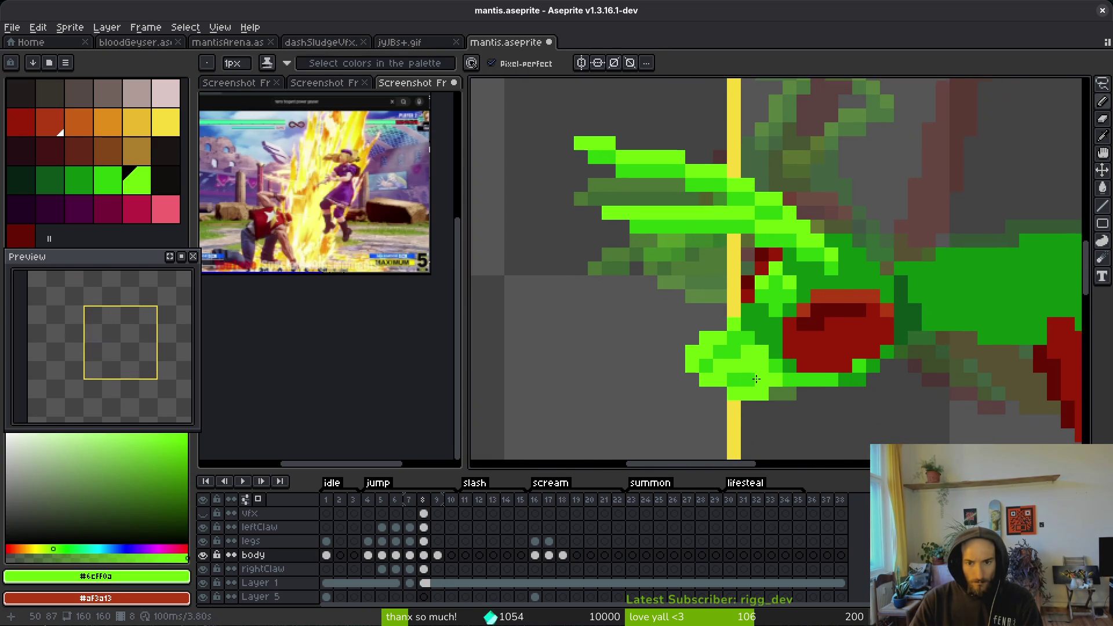
mouse_move(737, 377)
left_mouse_down()
mouse_move(721, 349)
mouse_move(704, 376)
mouse_move(745, 384)
left_mouse_up()
left_click(689, 346)
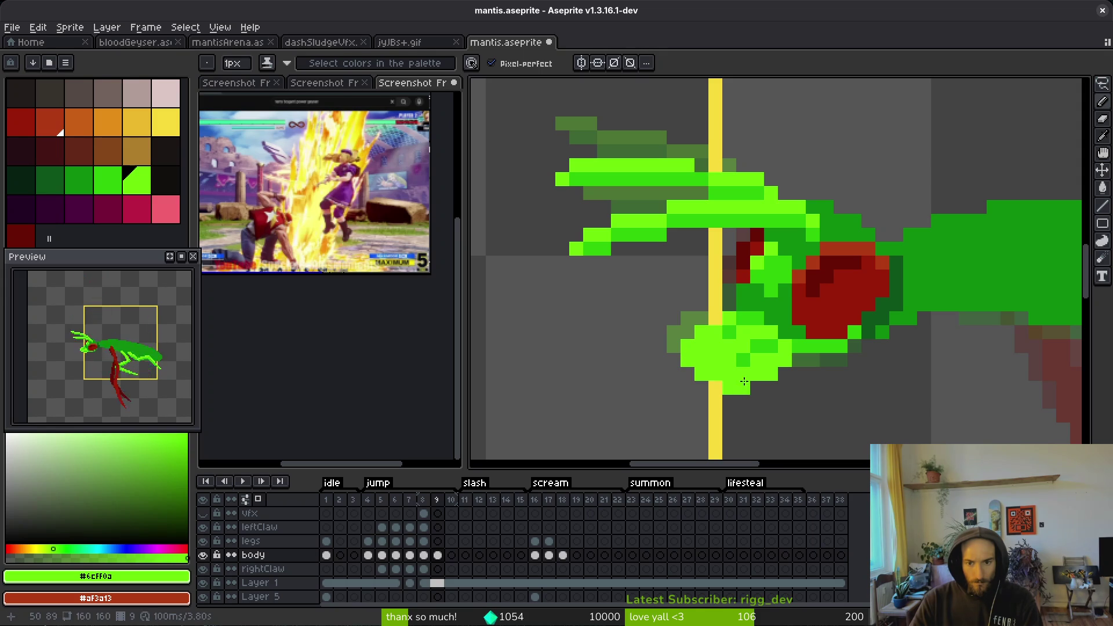
key("ctrl+z")
- Sample the mid green #2fc809 and bright green from around the cluster for further touch-ups
left_click(757, 361, "alt")
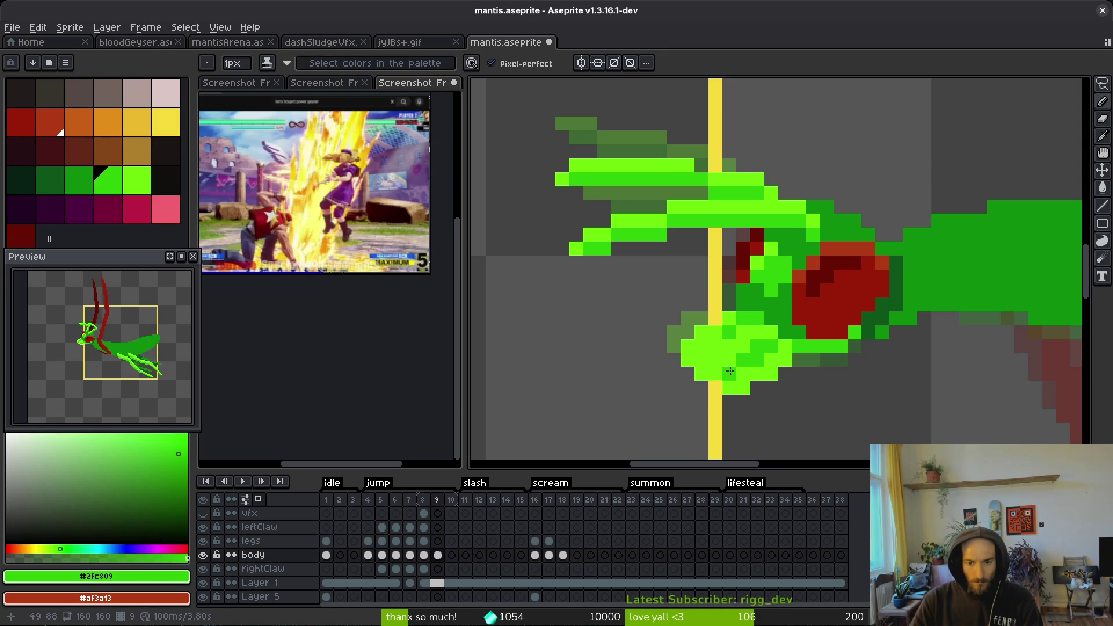
left_click(708, 350, "alt")
left_click(711, 337, "alt")
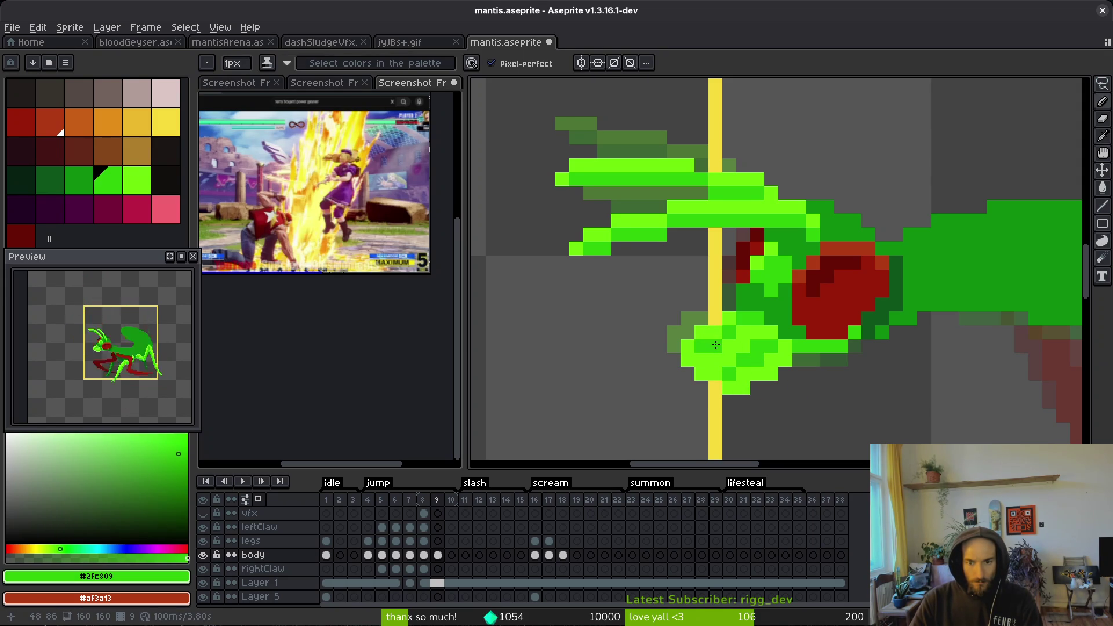
left_click(698, 357, "alt")
scroll(785, 390, "down", 4)
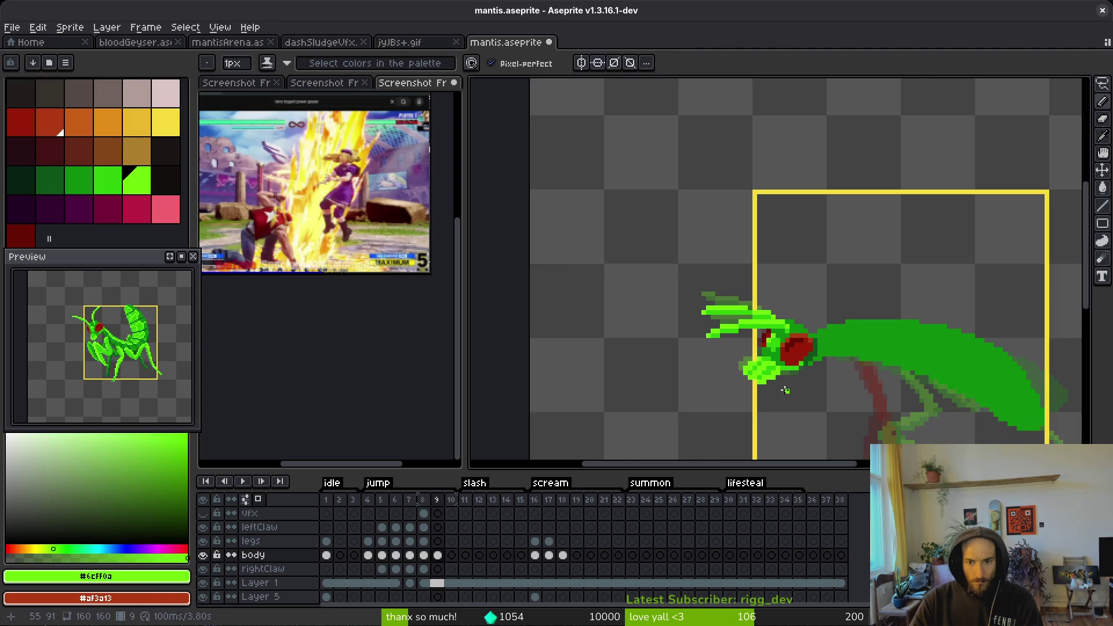
scroll(785, 390, "up", 5)
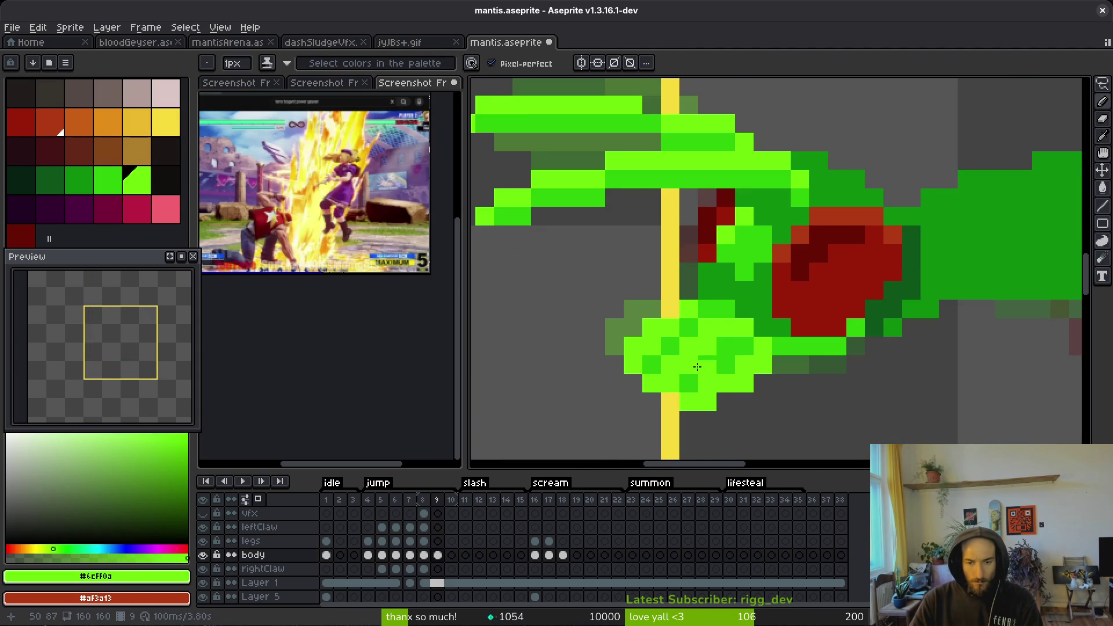
left_click_drag(702, 365, 692, 350)
key("m")
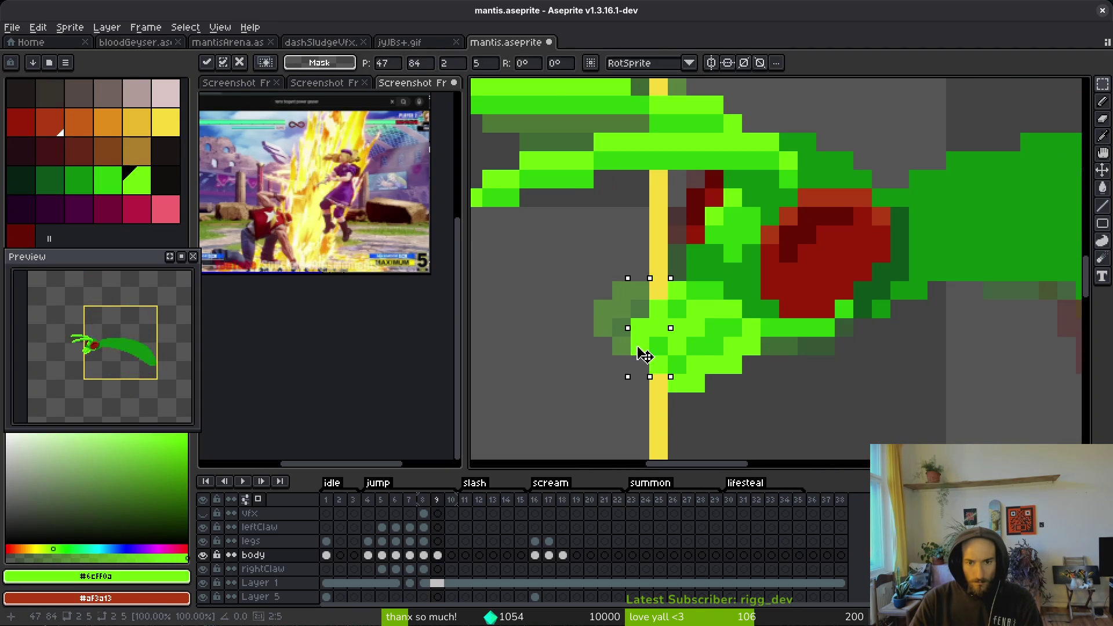
key("i")
left_click(696, 345)
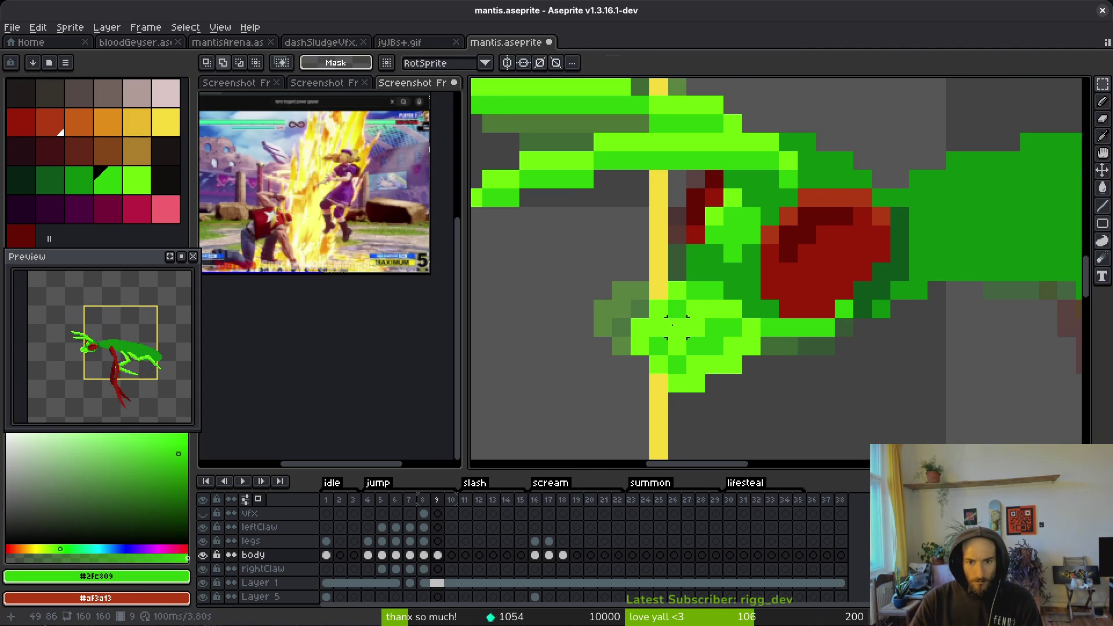
key("f")
scroll(758, 371, "down", 4)
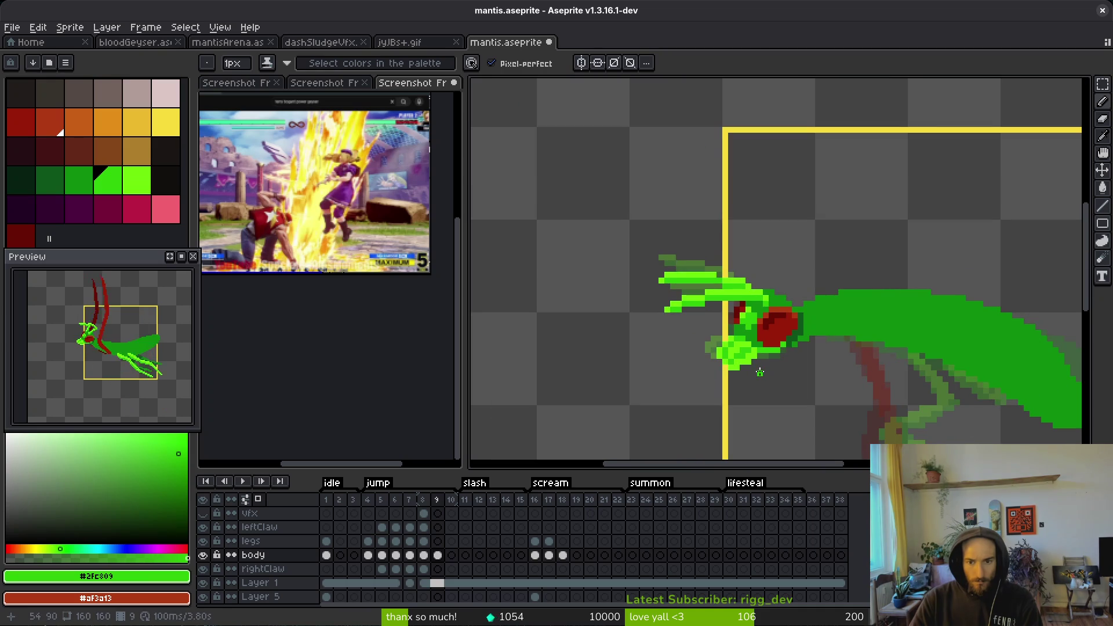
scroll(747, 356, "up", 3)
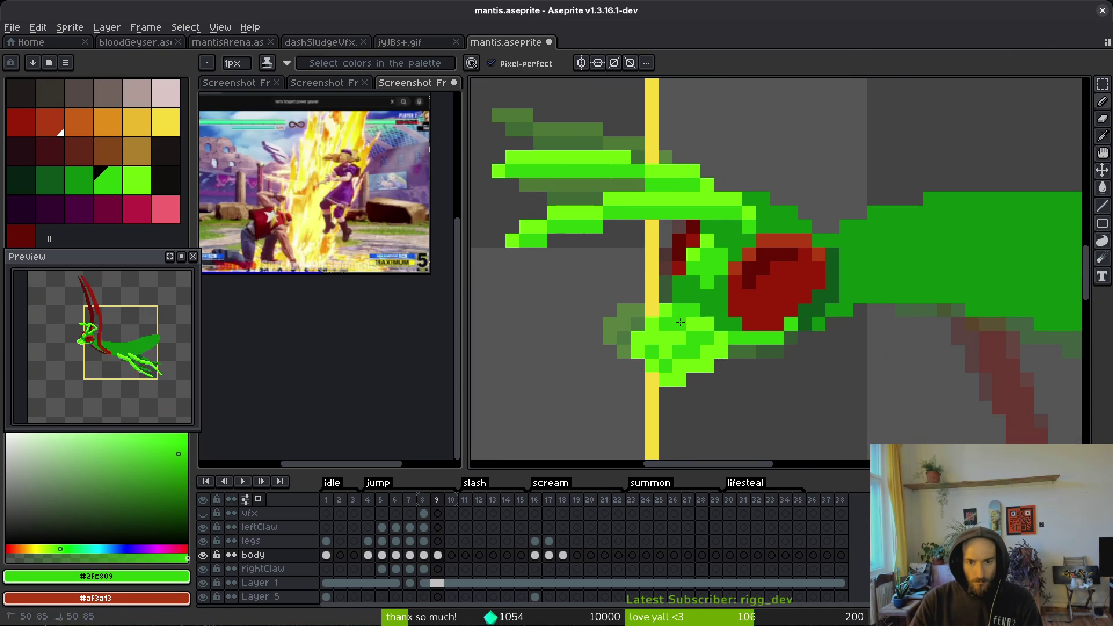
scroll(724, 366, "down", 4)
- Flip between frames 8 and 9 to check the cluster, then settle on frame 7
key("comma")
scroll(733, 371, "up", 5)
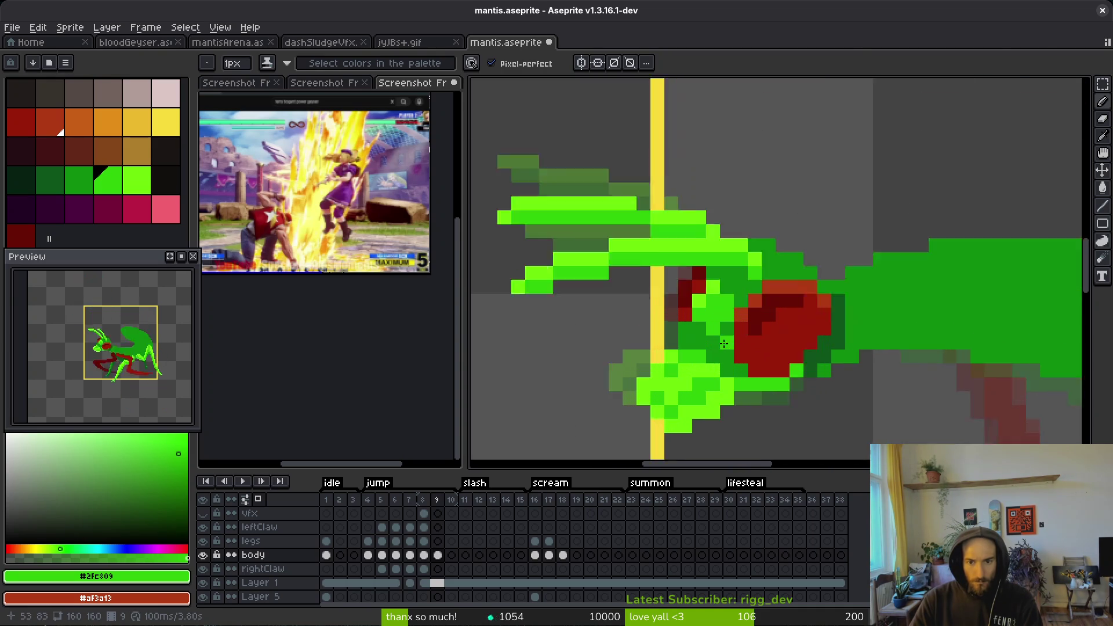
scroll(861, 360, "down", 1)
key("i")
key("period")
key("comma")
key("period")
key("comma")
key("period")
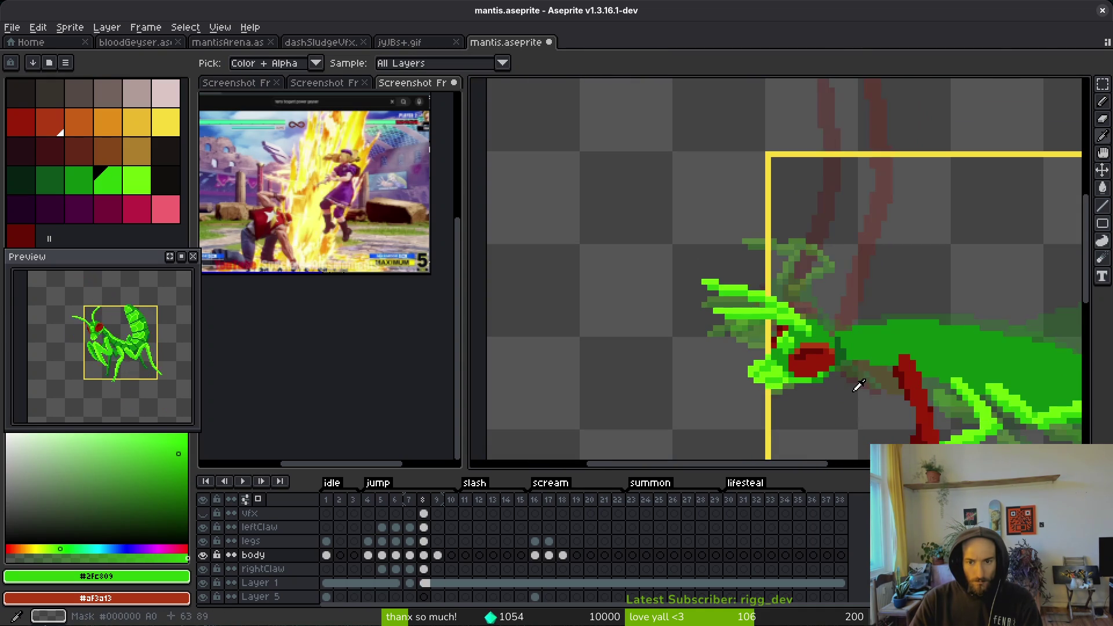
key("b")
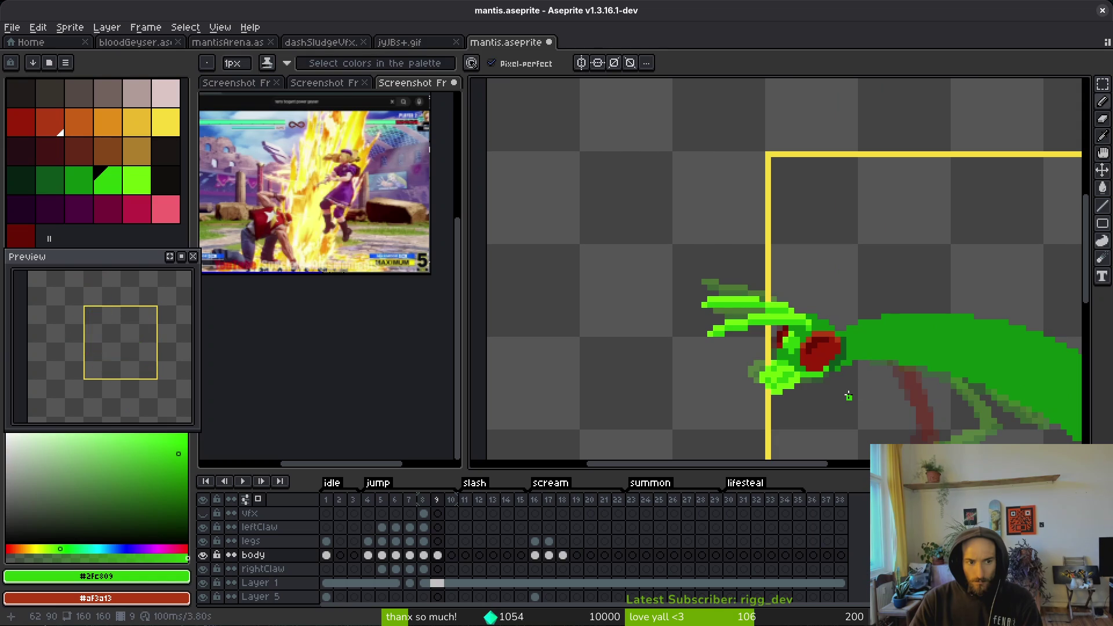
scroll(848, 396, "down", 3)
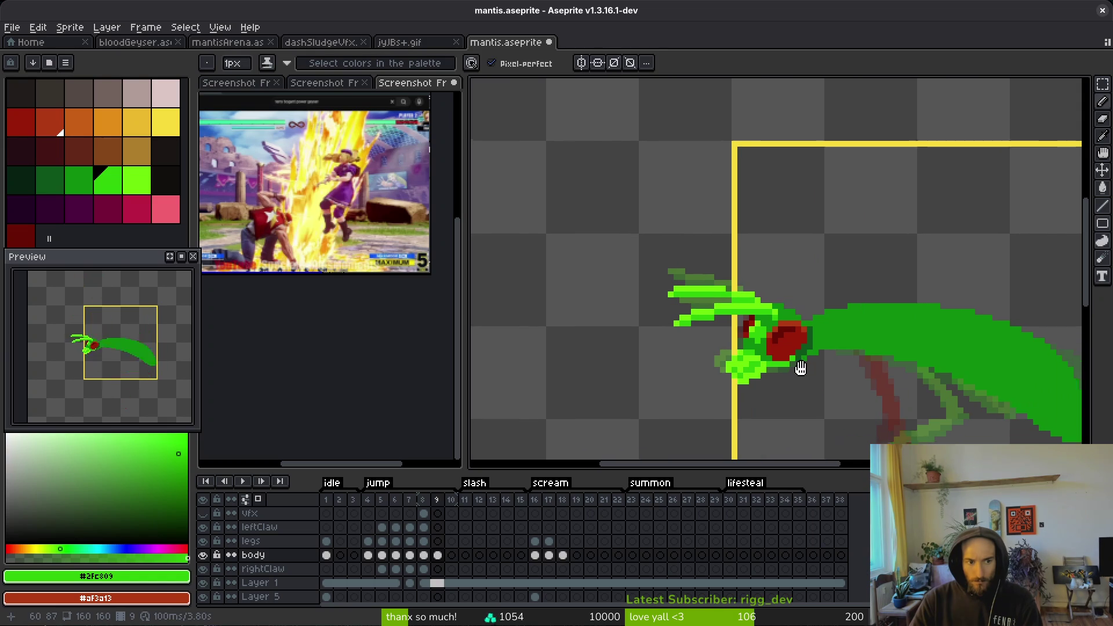
key("comma")
key("i")
key("period")
key("comma")
key("comma")
key("period")
key("comma")
key("b")
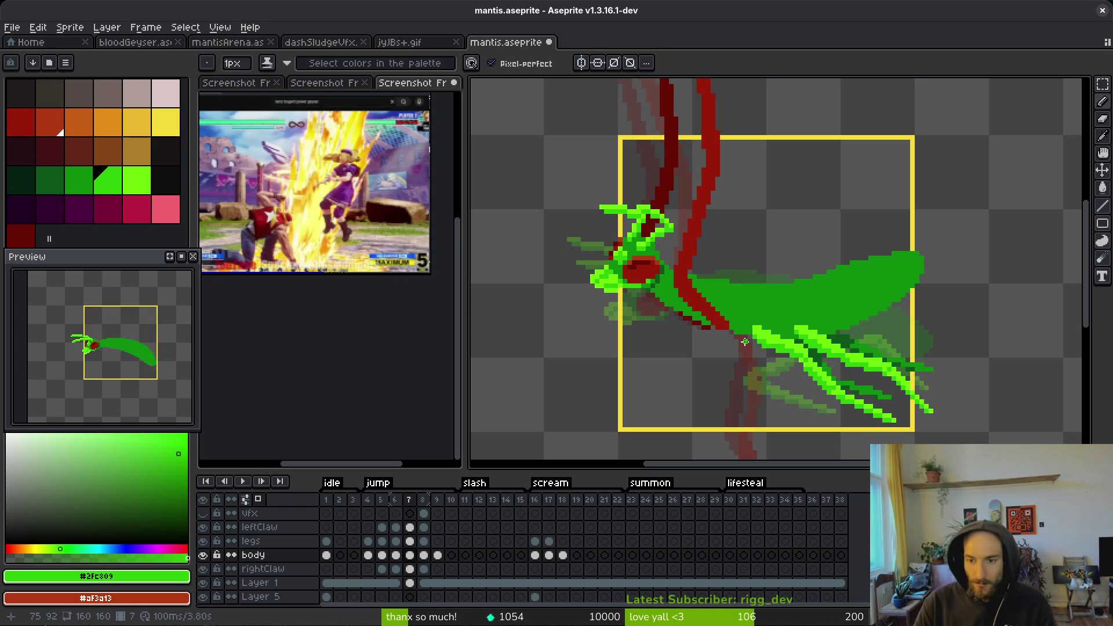
- On frame 6, erase stray green along the abdomen's top edge and the tip beside the yellow line
left_click_drag(919, 303, 772, 311)
key("comma")
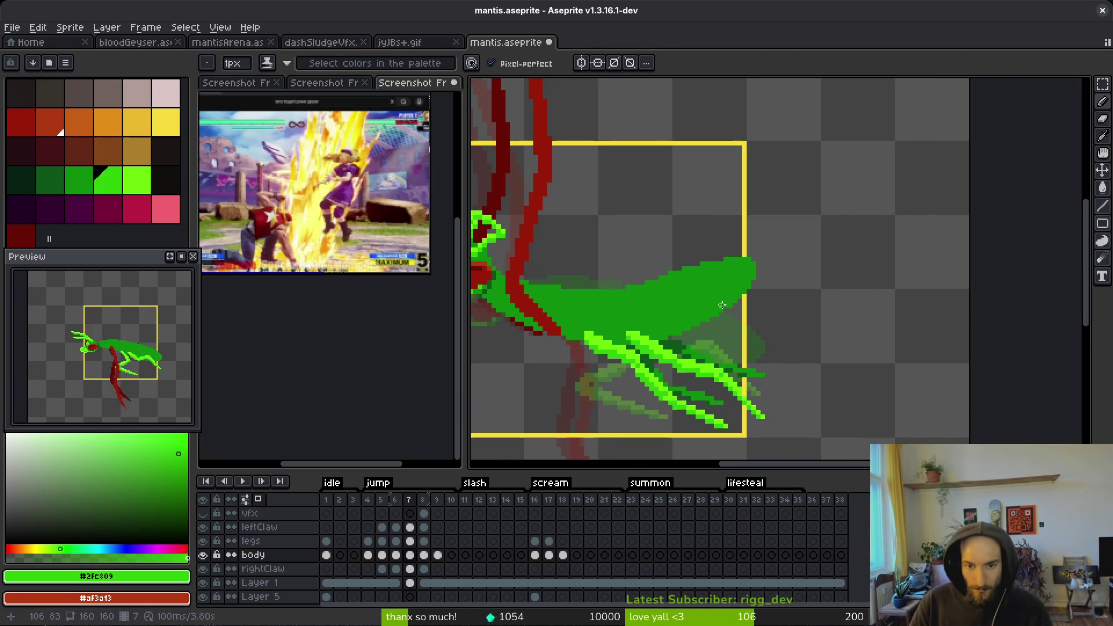
key("period")
key("comma")
key("e")
scroll(710, 273, "up", 3)
mouse_move(740, 283)
left_mouse_down()
mouse_move(1034, 268)
mouse_move(700, 270)
left_mouse_up()
mouse_move(936, 270)
left_mouse_down()
mouse_move(979, 283)
mouse_move(949, 323)
left_mouse_up()
scroll(990, 284, "down", 3)
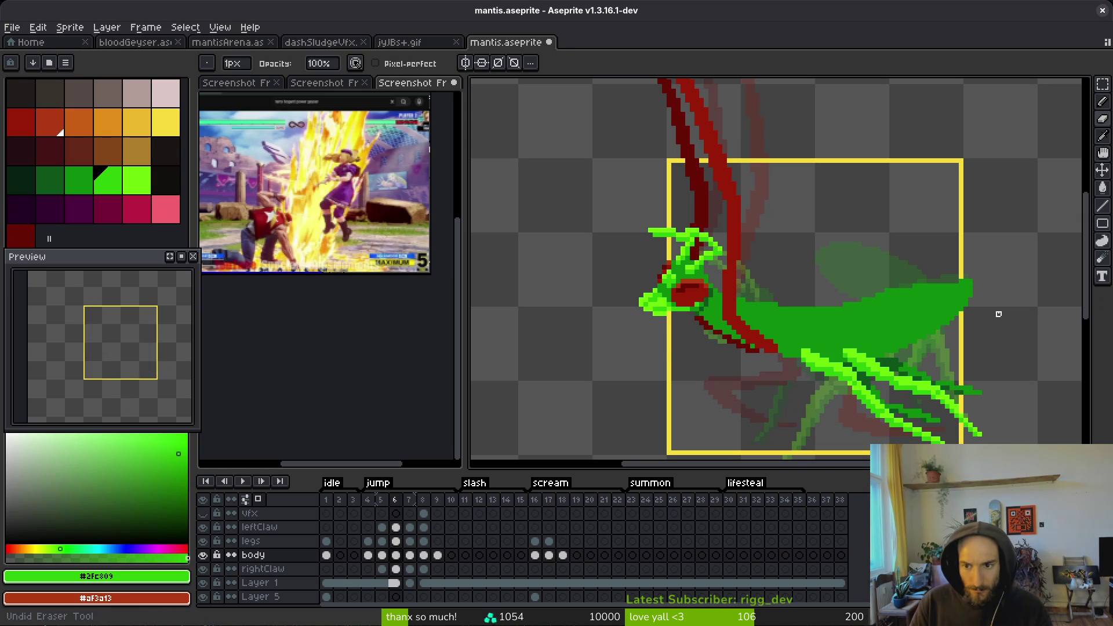
- Save the mantis file and flip between frames 5 and 6 to compare
key("Right")
key("Right")
key("Right")
key("Left")
key("Left")
key("Left")
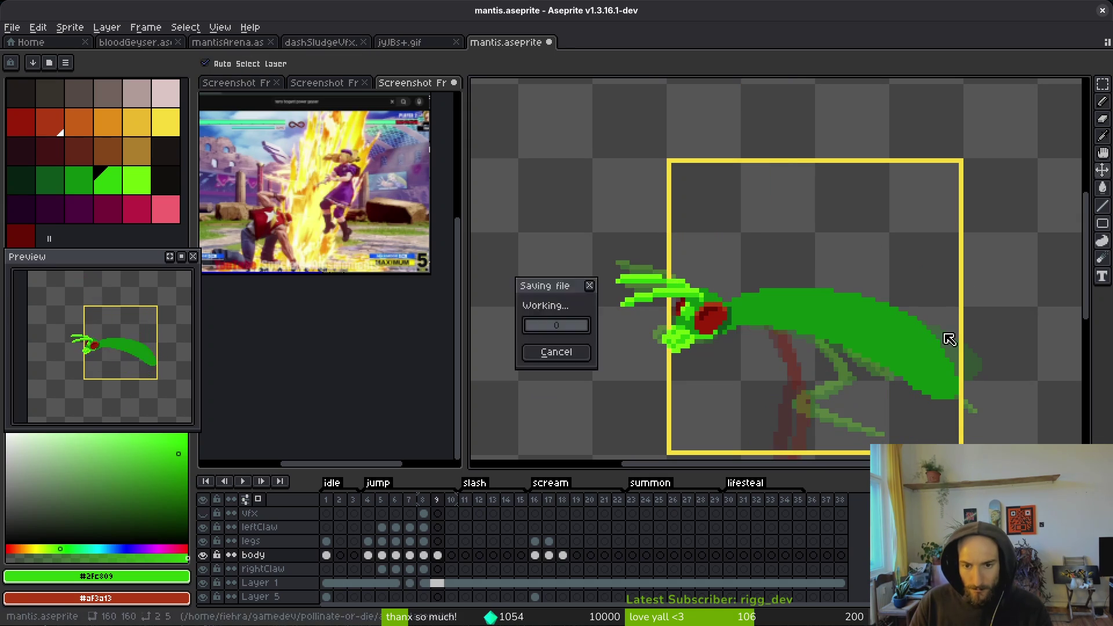
key("ctrl+s")
scroll(713, 263, "down", 2)
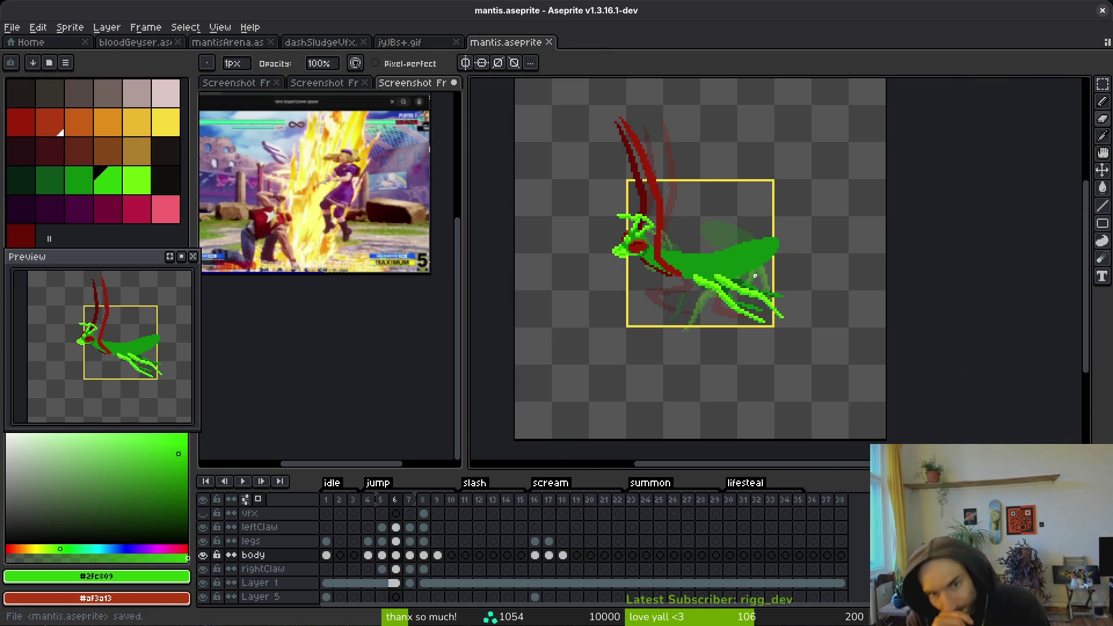
key("Left")
key("Right")
key("Left")
key("Right")
- Step forward through frames 7 and 8 to the empty frame 10 and compare
key("Right")
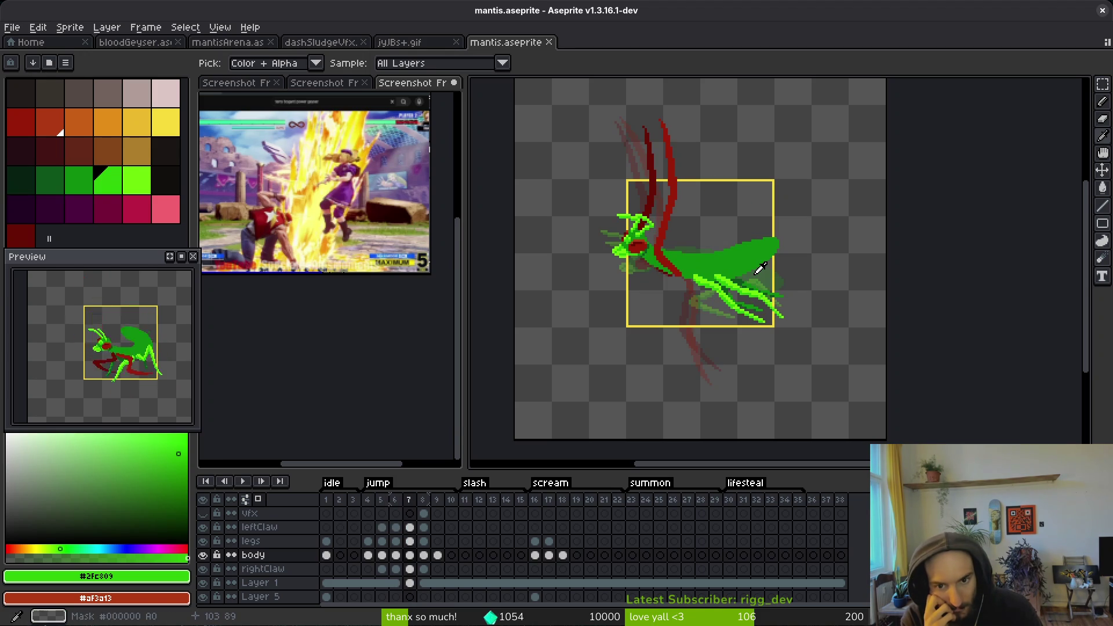
key("Left")
key("Right")
key("Right")
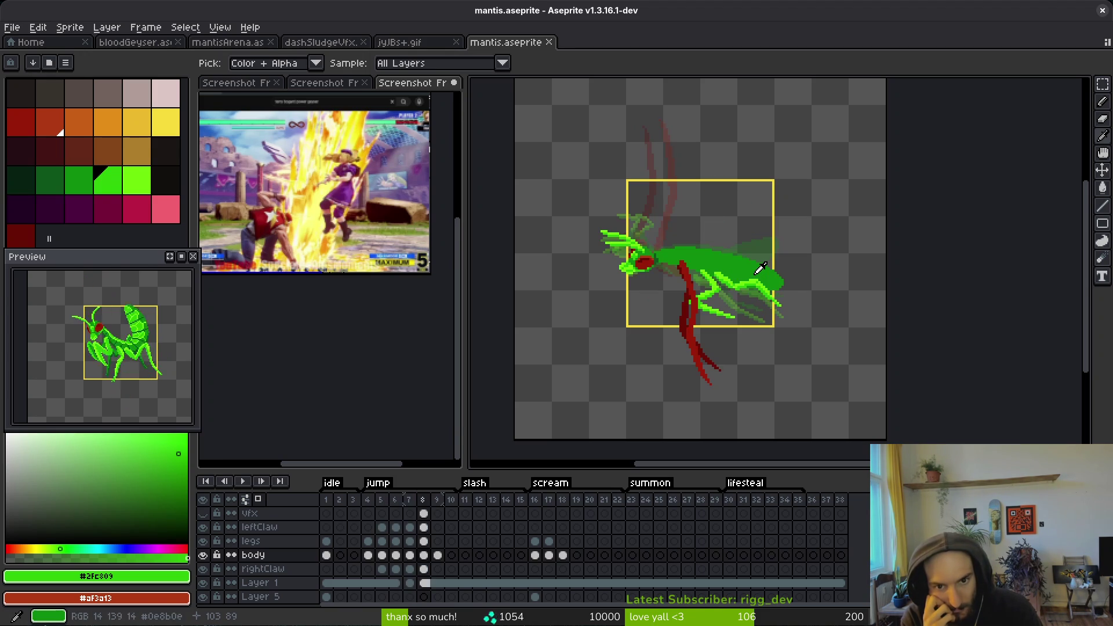
key("Left")
key("Left")
key("Right")
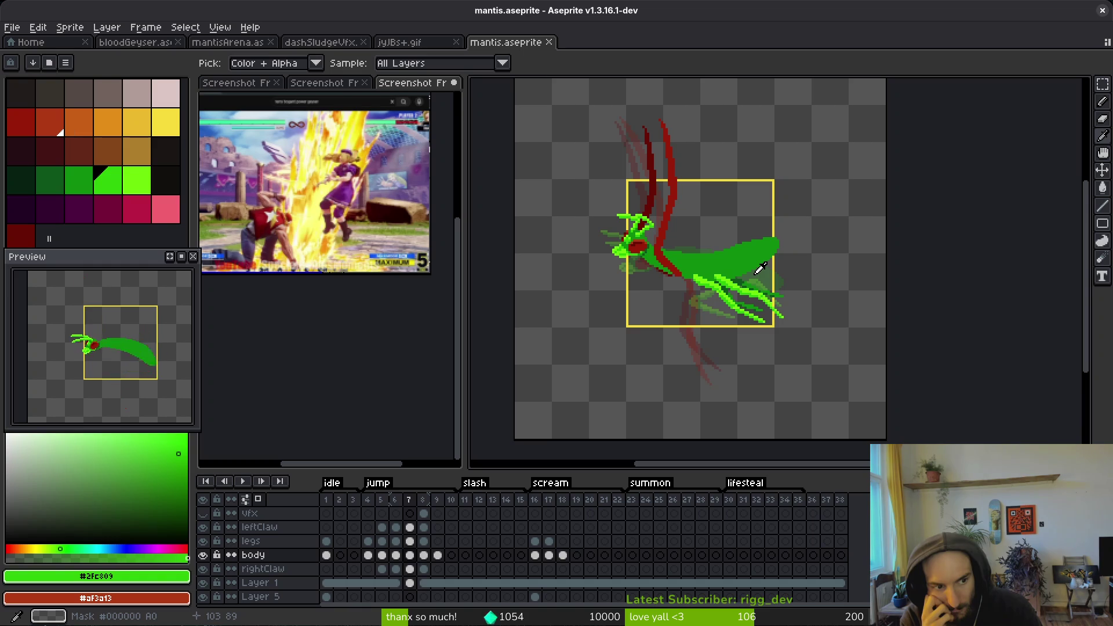
key("Right")
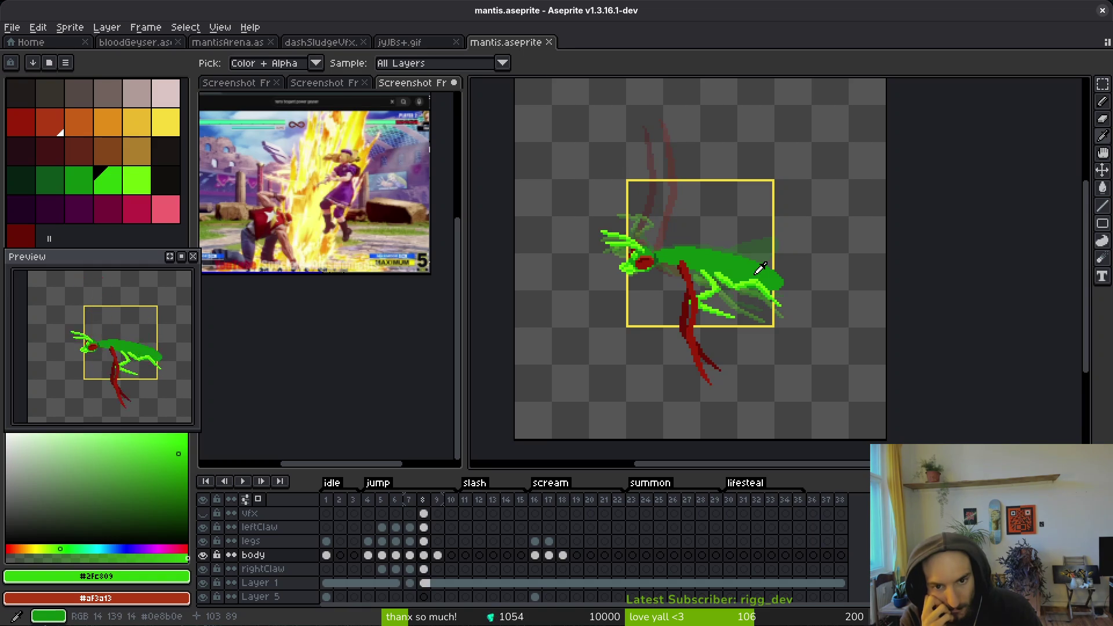
key("Right")
key("Right")
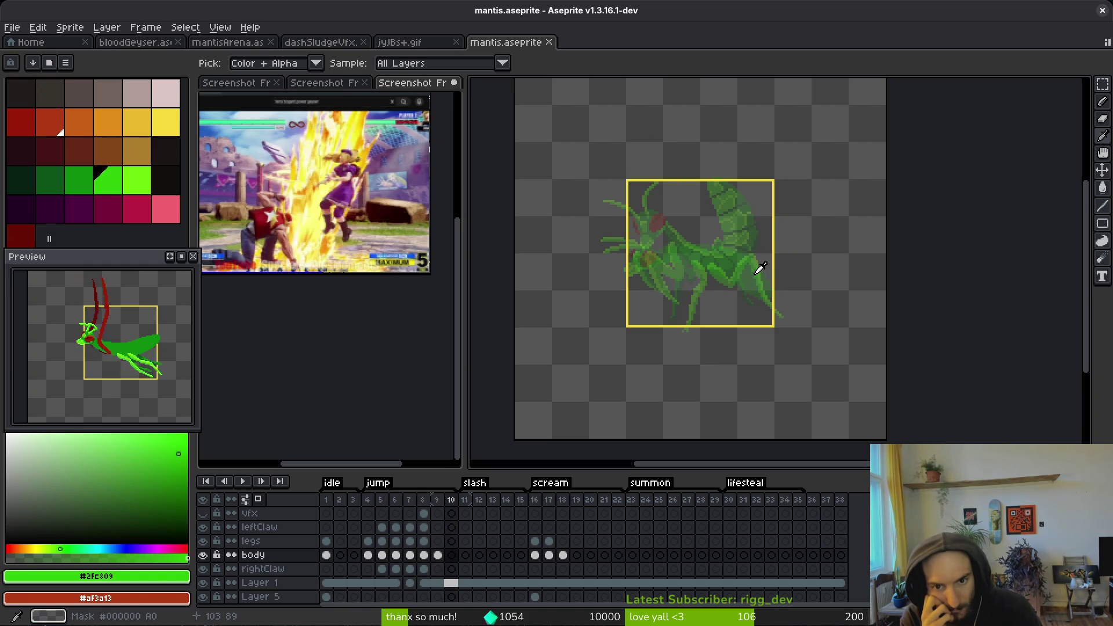
key("Left")
key("Right")
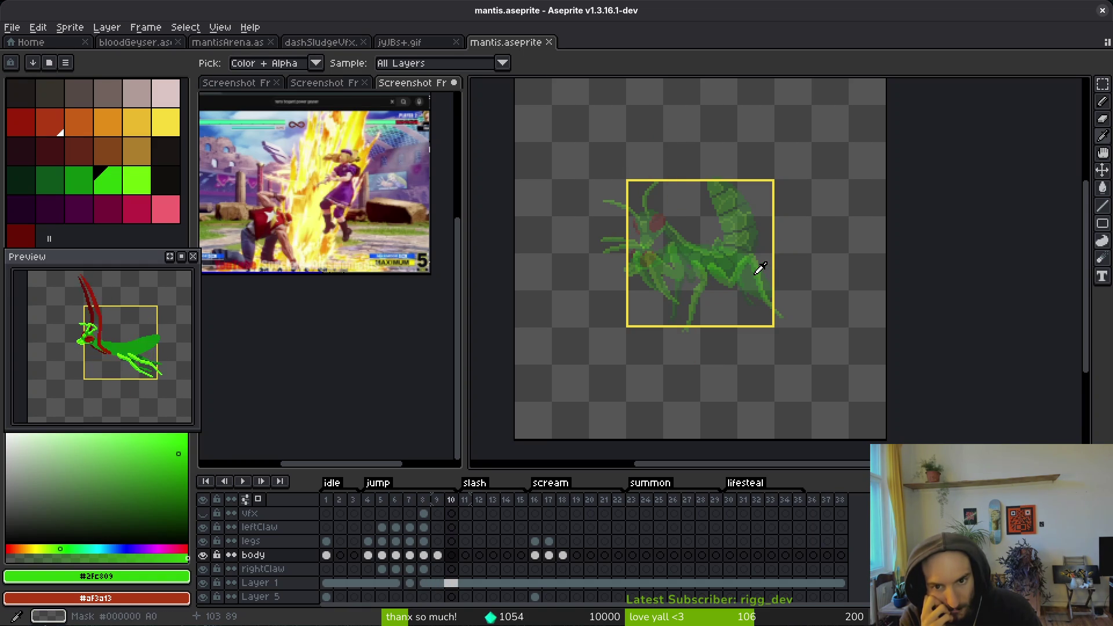
- Step back from frame 10 to frame 7's pose and zoom in
key("Left")
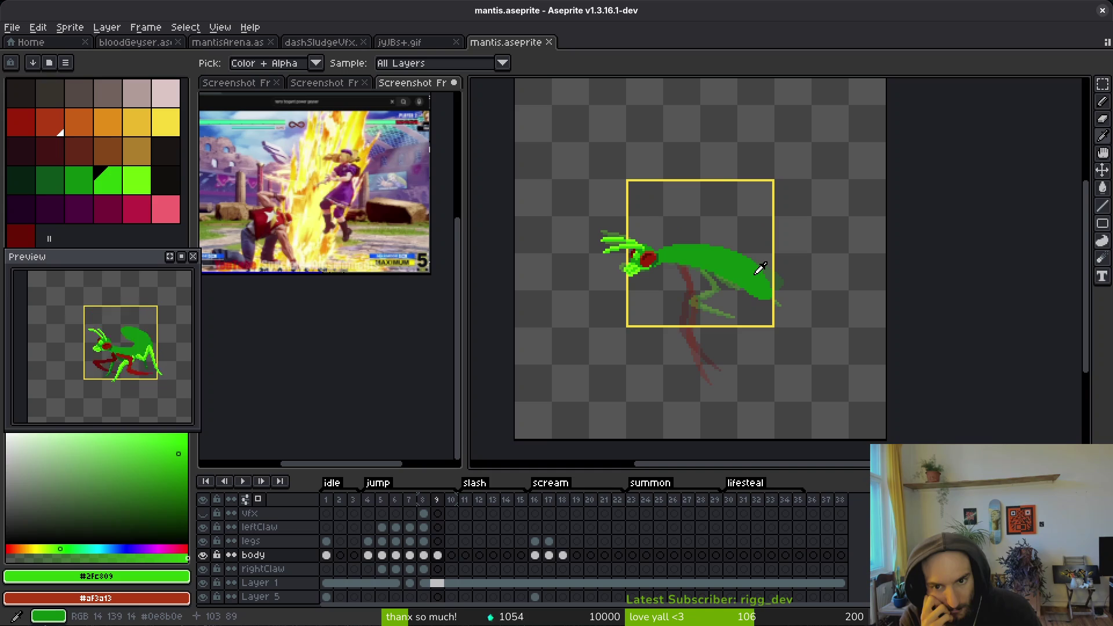
key("Left")
key("Right")
key("Right")
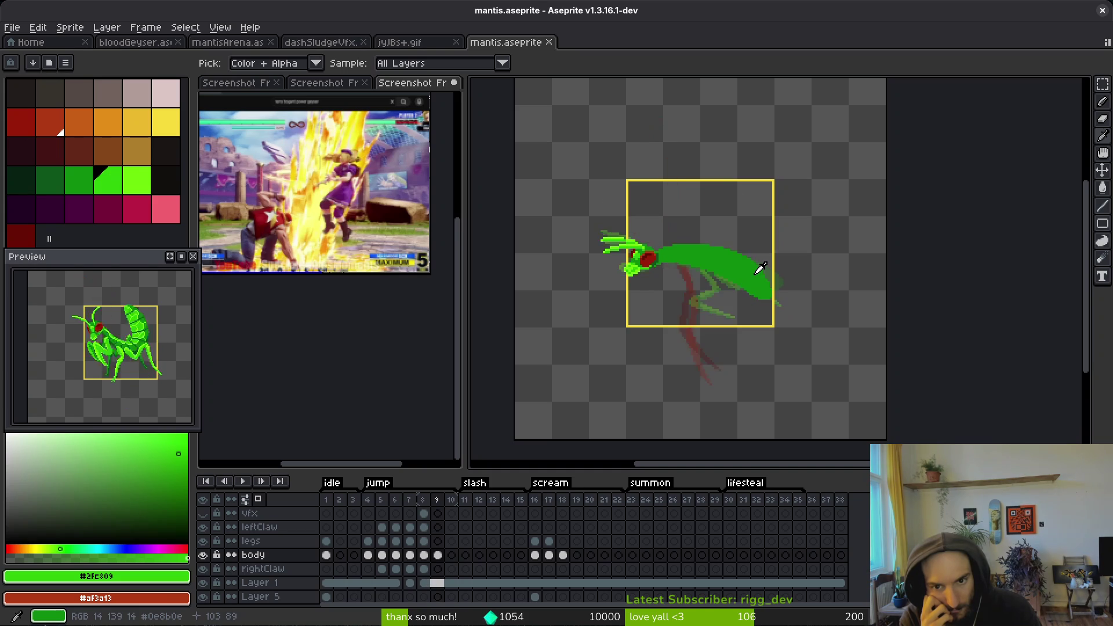
key("Left")
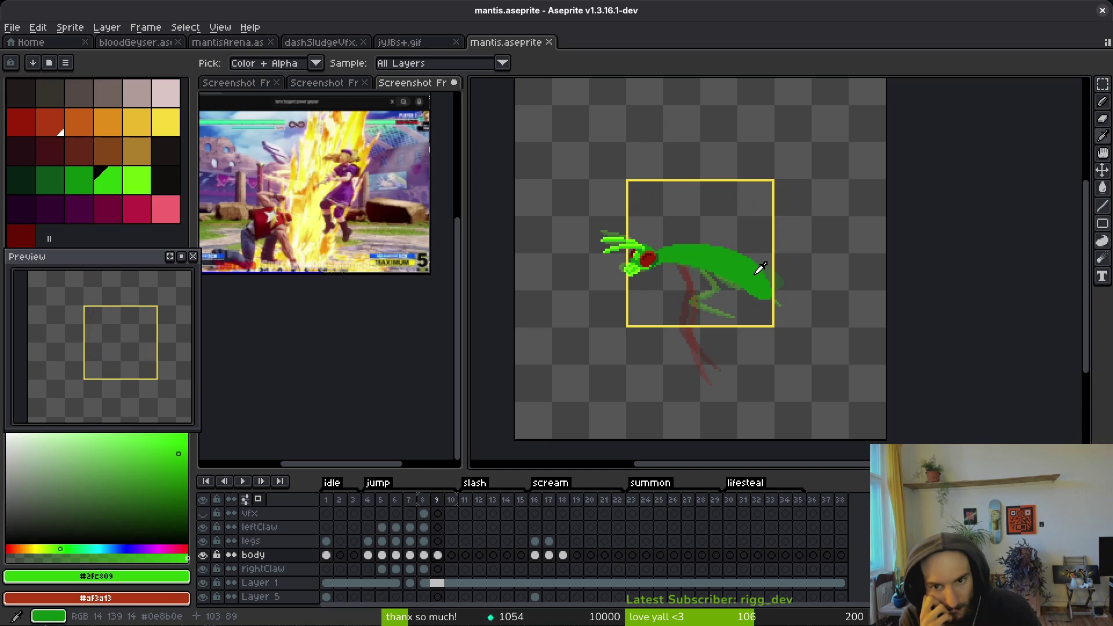
key("Left")
key("b")
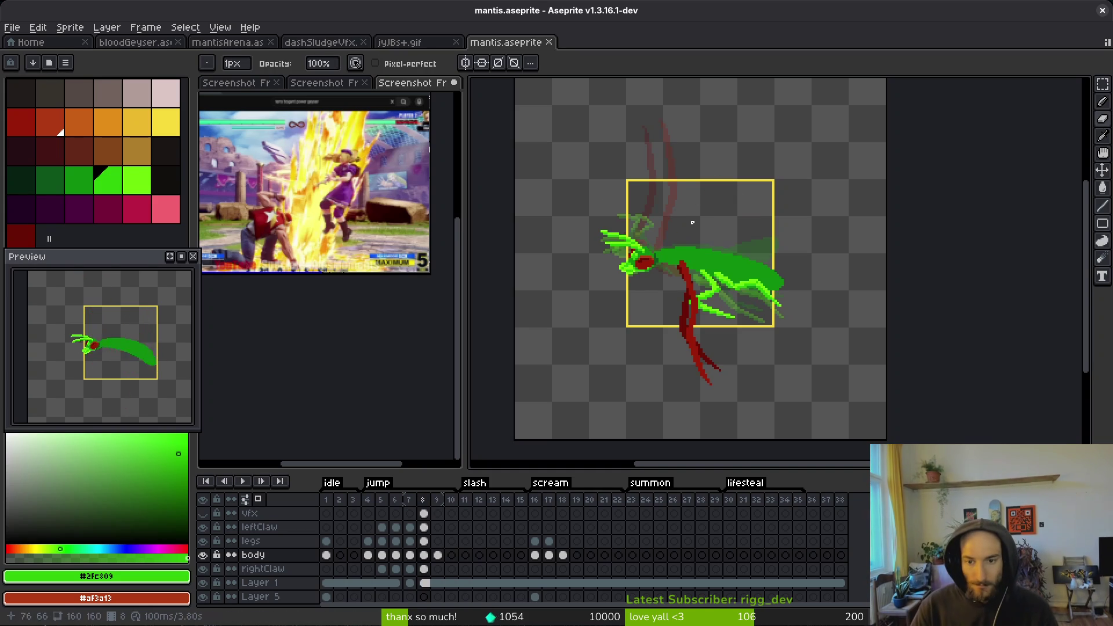
key("Left")
scroll(748, 273, "up", 3)
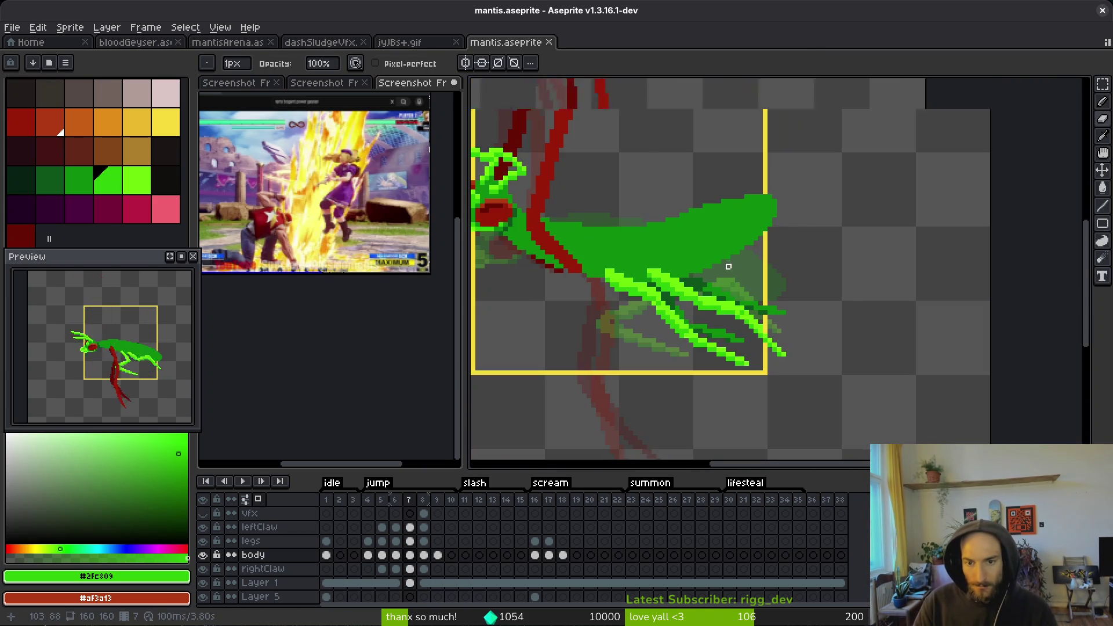
- Eyedrop the body green, outline a larger abdomen tip on frame 7 and fill it with Paint Bucket
scroll(728, 266, "down", 3)
left_click(727, 256, "alt")
scroll(724, 255, "up", 5)
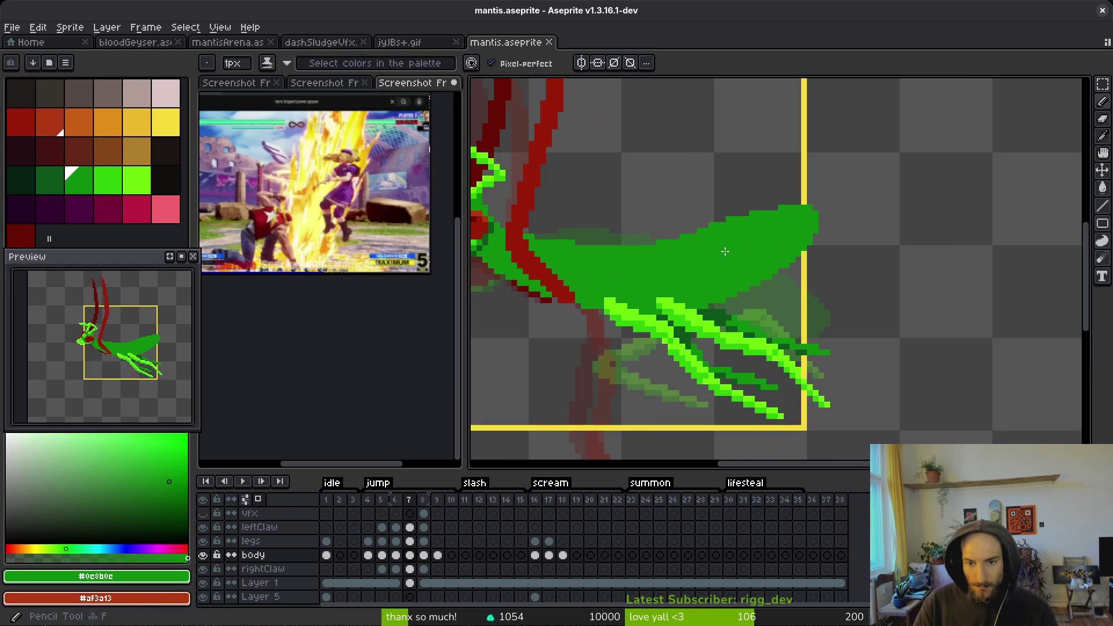
left_click_drag(816, 182, 858, 205)
mouse_move(855, 263)
left_mouse_down()
mouse_move(748, 360)
mouse_move(635, 400)
left_mouse_up()
key("g")
left_click(850, 229)
left_click(705, 366)
- Move to frame 6 of the body layer, undo an accidental frame copy, and save mantis.aseprite
scroll(641, 395, "down", 3)
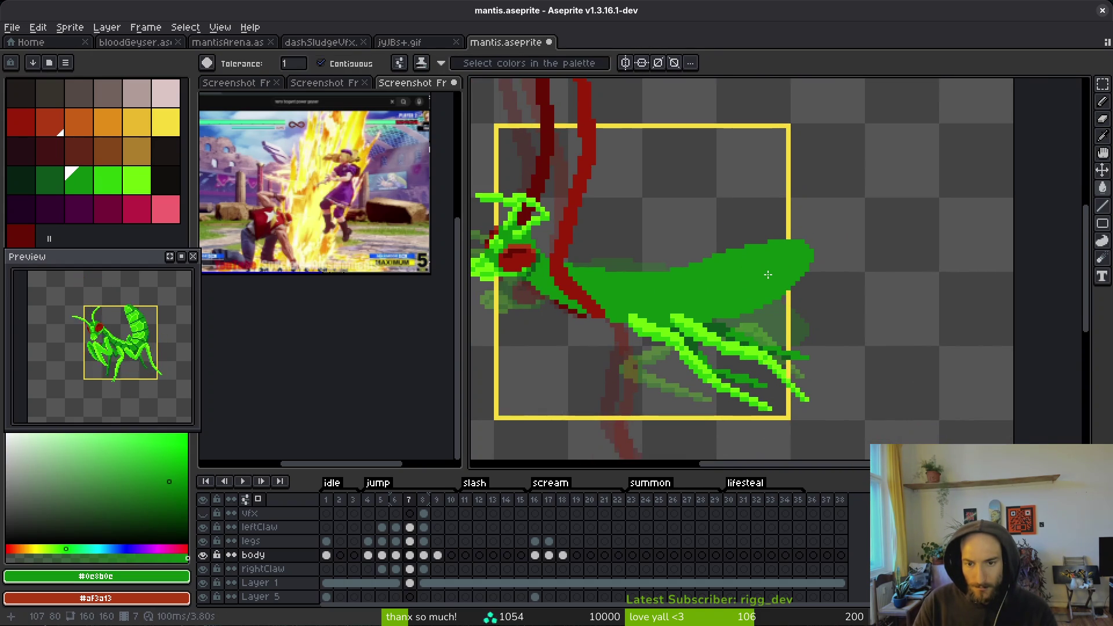
scroll(735, 277, "up", 1)
scroll(775, 270, "down", 1)
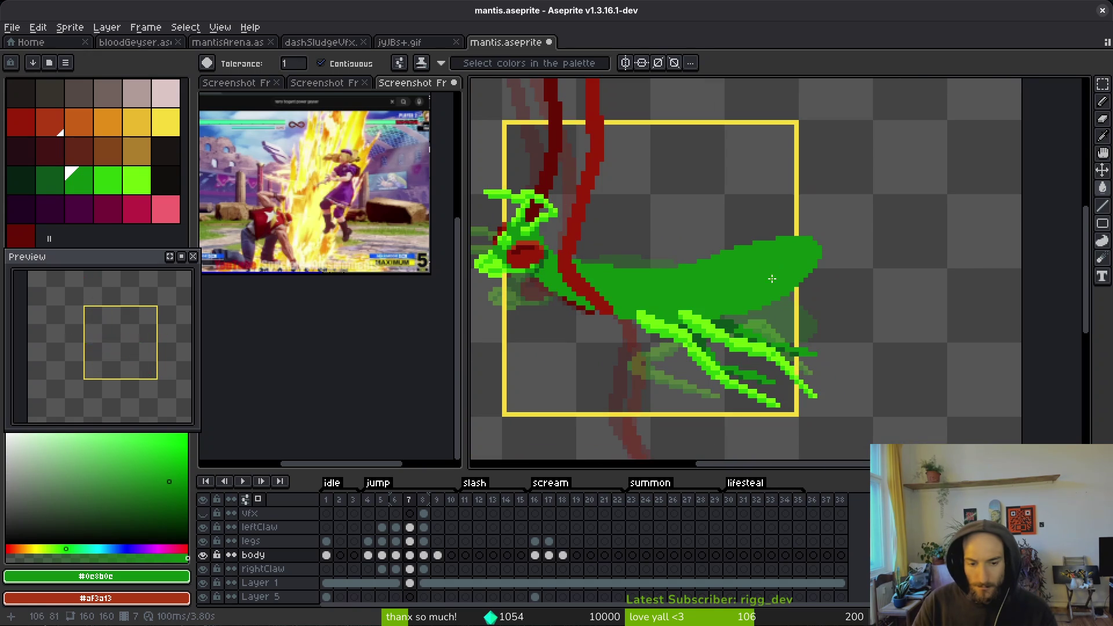
left_click(423, 558)
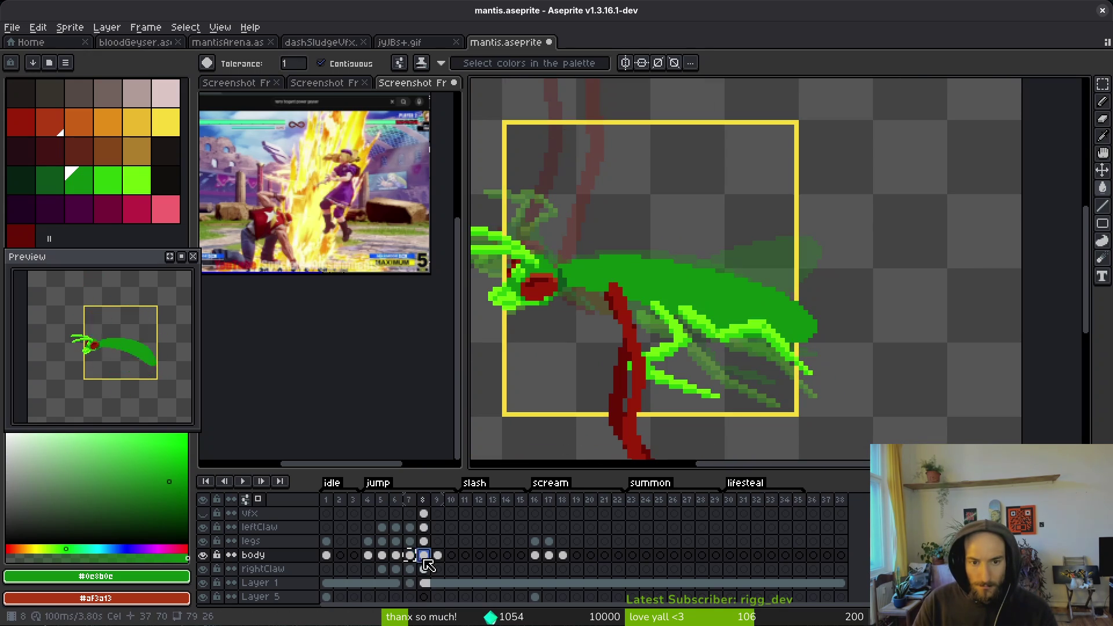
left_click(413, 558)
left_click(396, 557)
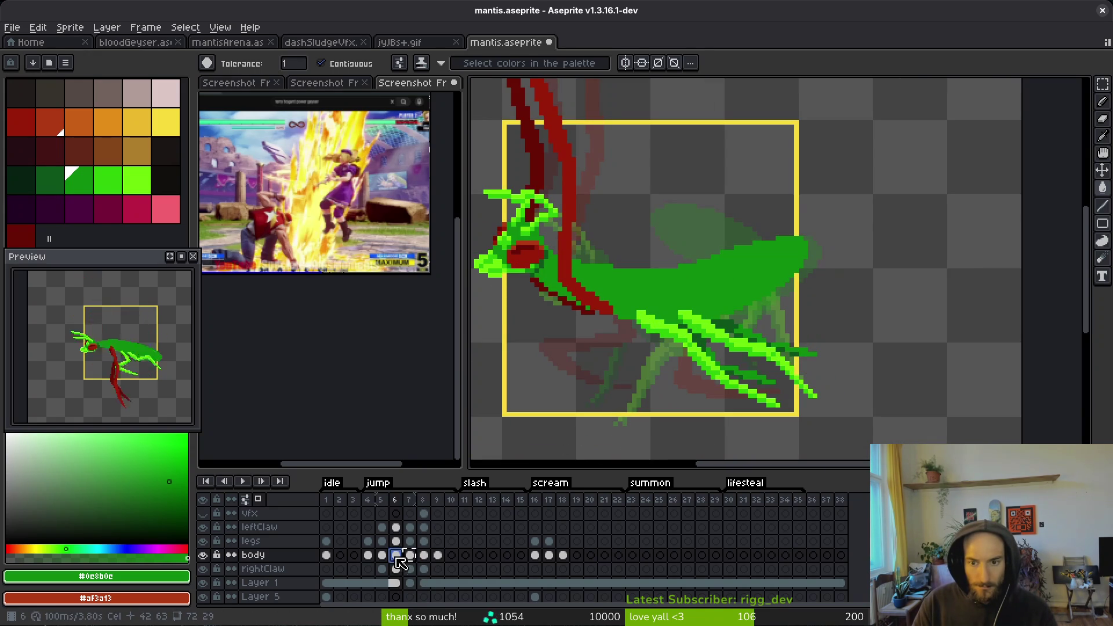
key("ctrl+b")
key("ctrl+z")
key("ctrl+z")
key("ctrl+z")
key("Escape")
key("ctrl+s")
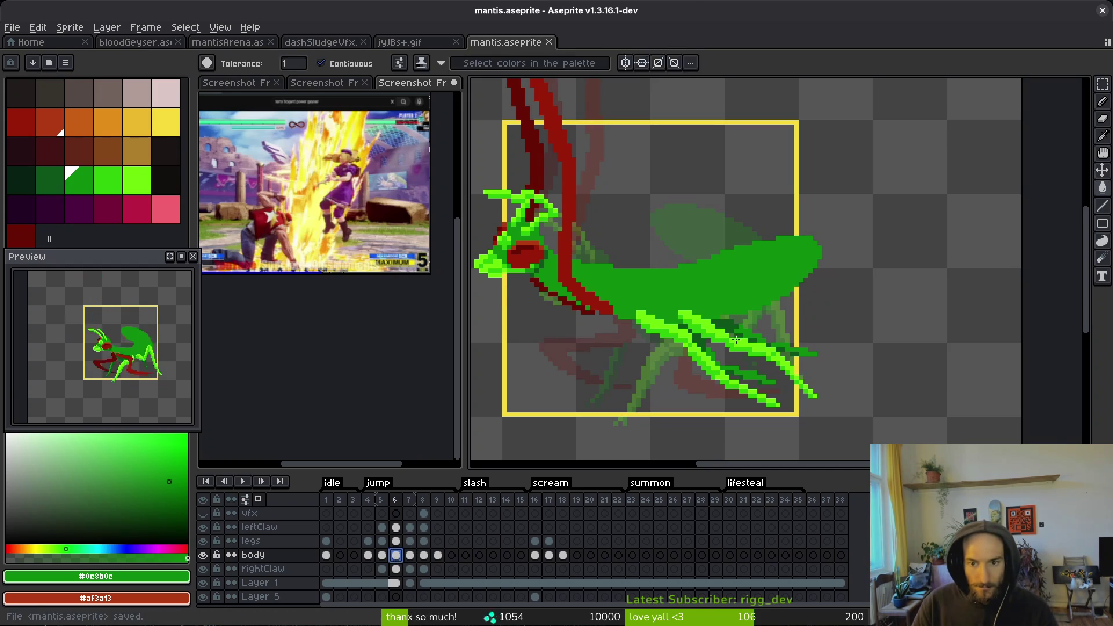
- Erase stray pixels along the body edge on frame 6
key("e")
scroll(723, 290, "up", 3)
left_click_drag(637, 250, 673, 241)
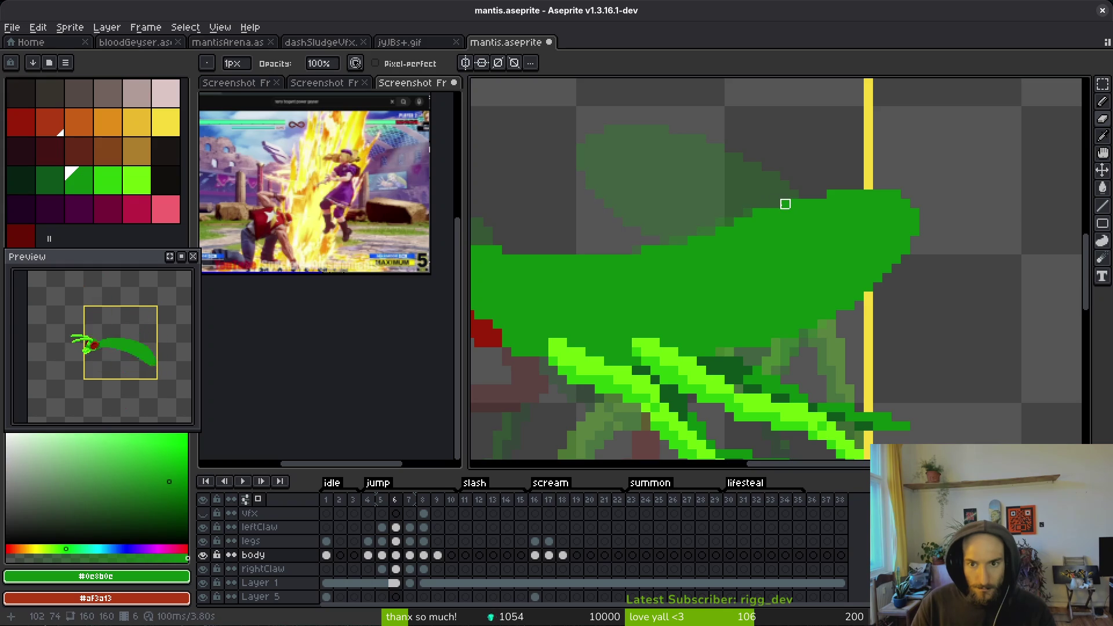
scroll(812, 242, "down", 3)
key("v")
key("b")
scroll(496, 576, "down", 1)
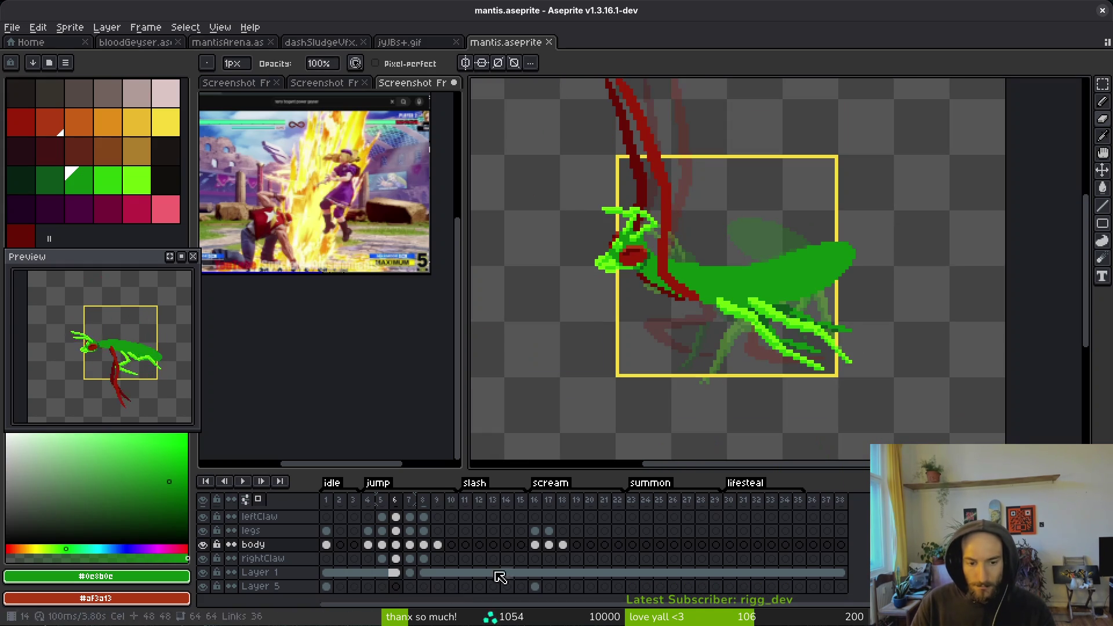
left_click_drag(416, 553, 405, 542)
- Link the legs and body cels of frames 6–7 and save mantis.aseprite
right_click(406, 542)
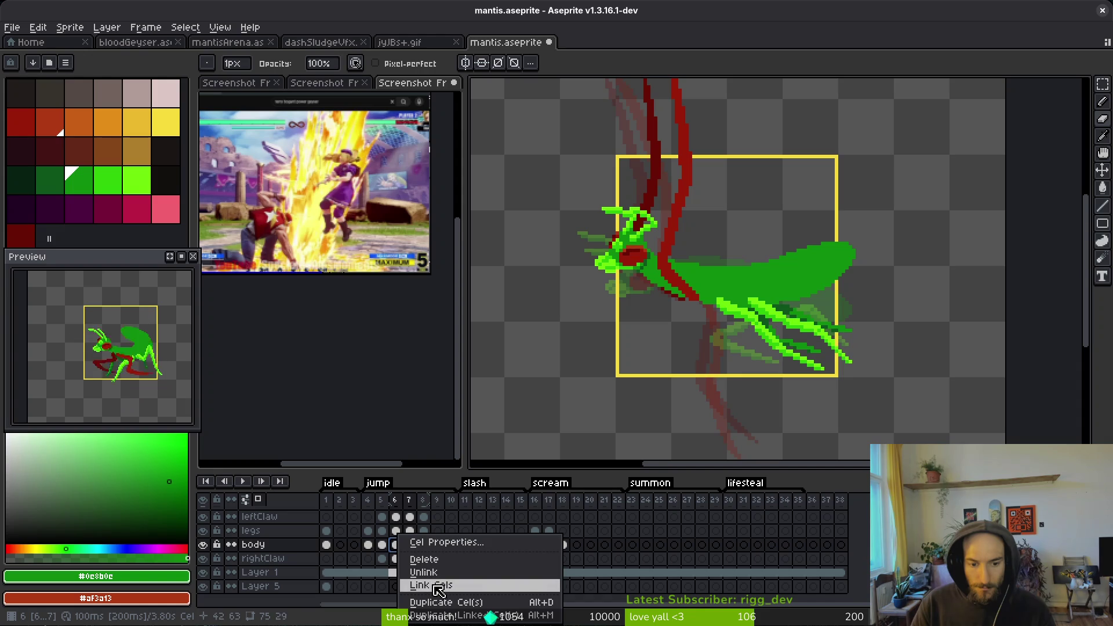
key("Escape")
left_click(405, 535)
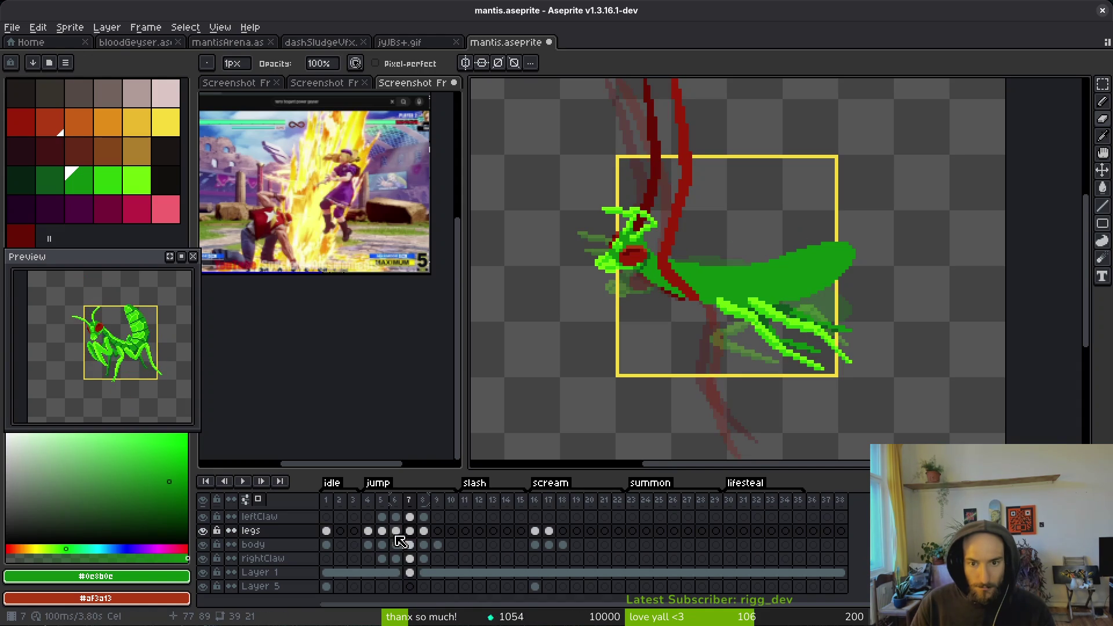
left_click_drag(408, 544, 413, 539)
right_click(398, 536)
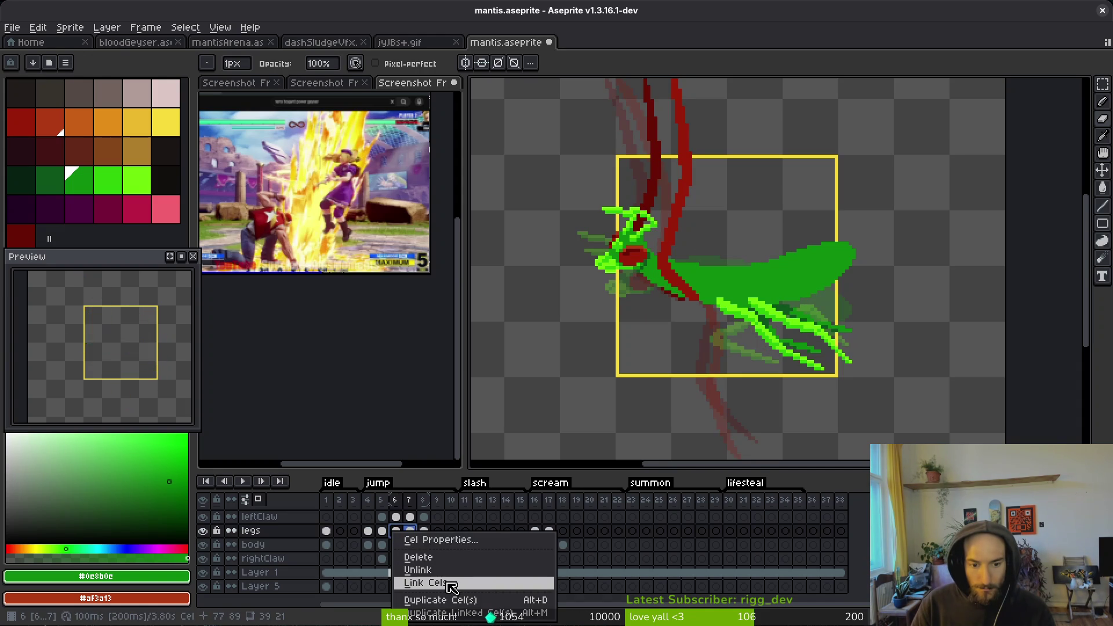
left_click(451, 582)
key("ctrl+s")
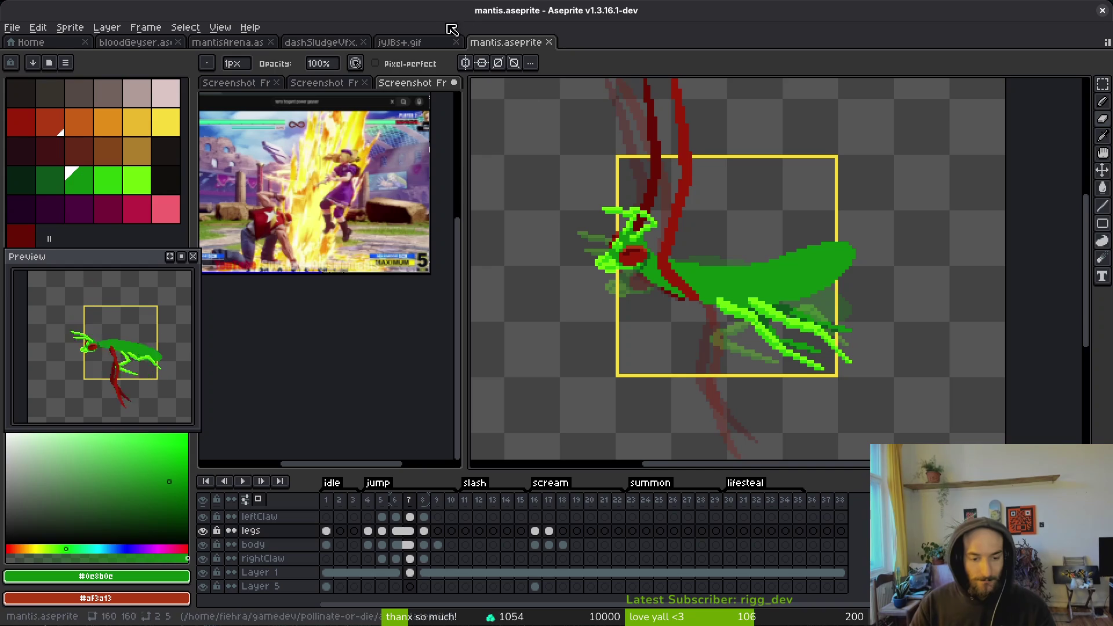
- Step ahead through the timeline to frame 8 of the jump
scroll(747, 232, "right", 1)
key("Left")
key("Right")
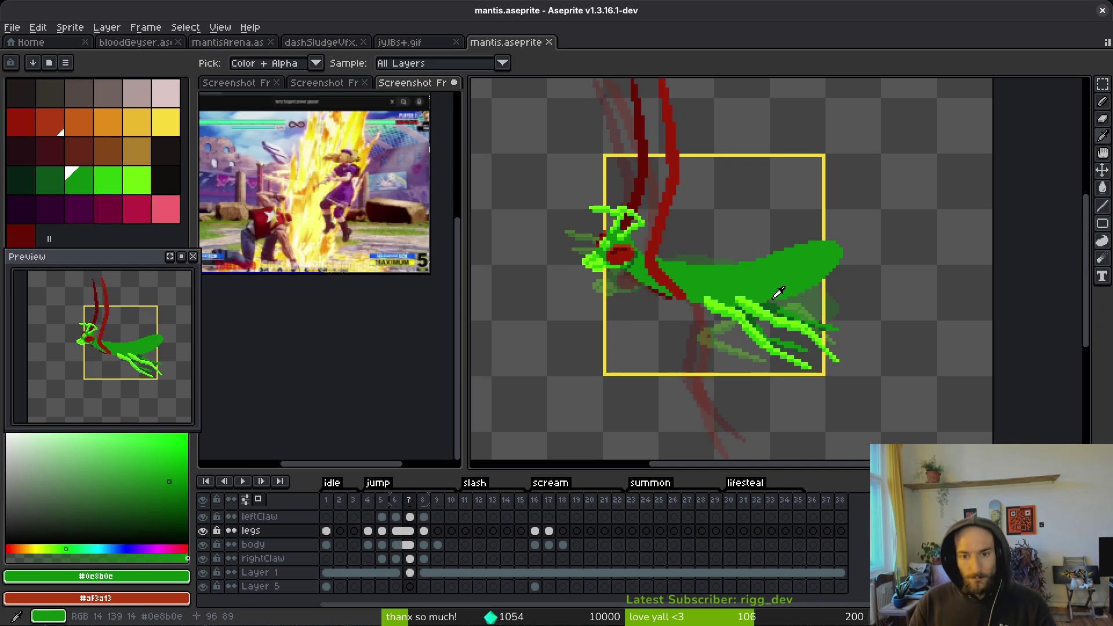
key("Right")
scroll(815, 302, "up", 2)
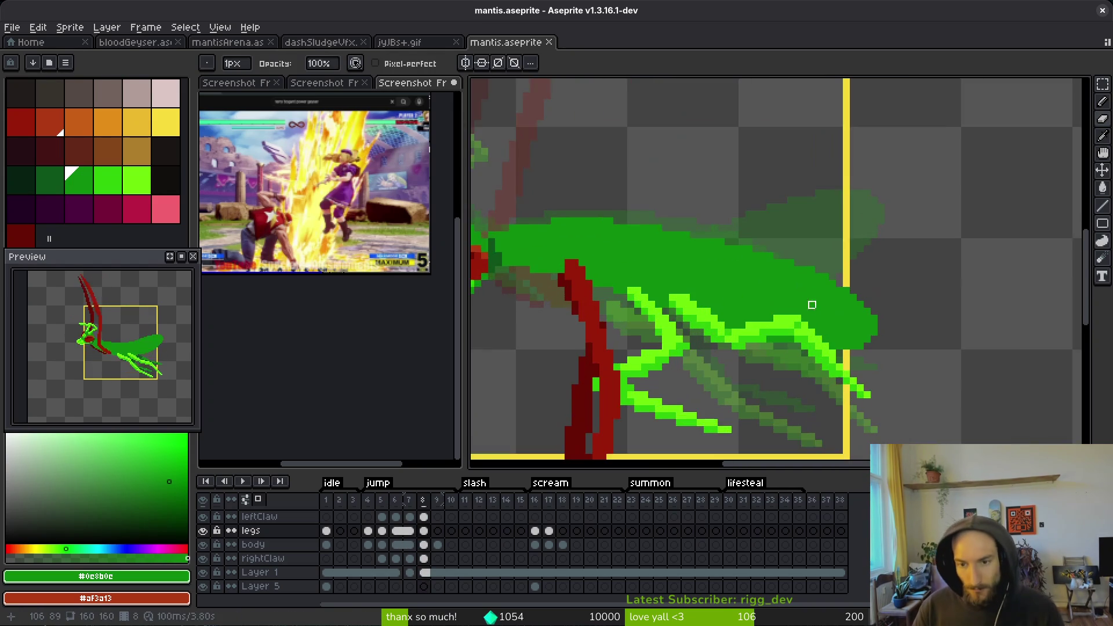
- Try a green pencil pixel and fill at frame 8's abdomen tip, then undo both
scroll(781, 297, "right", 2)
scroll(672, 232, "up", 1)
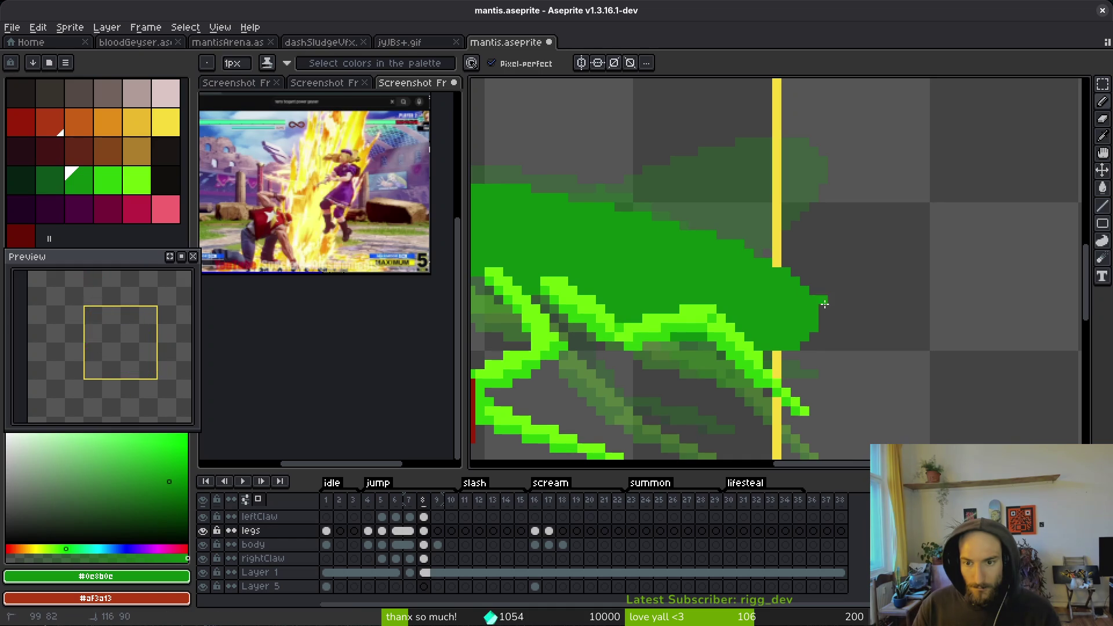
left_click(776, 355)
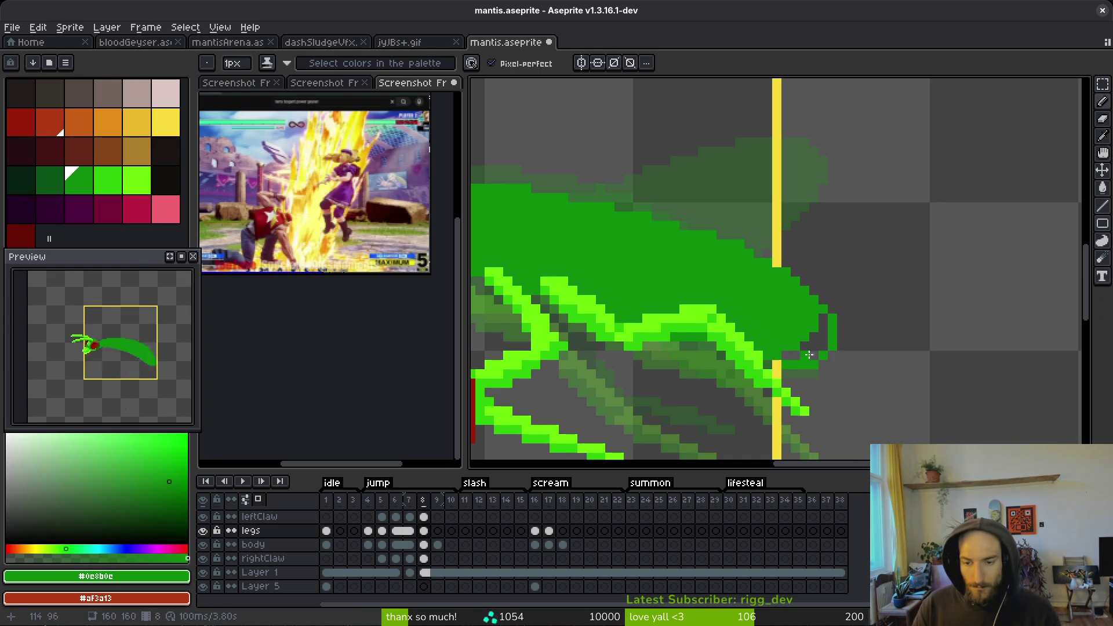
key("g")
left_click(794, 355)
key("ctrl+z")
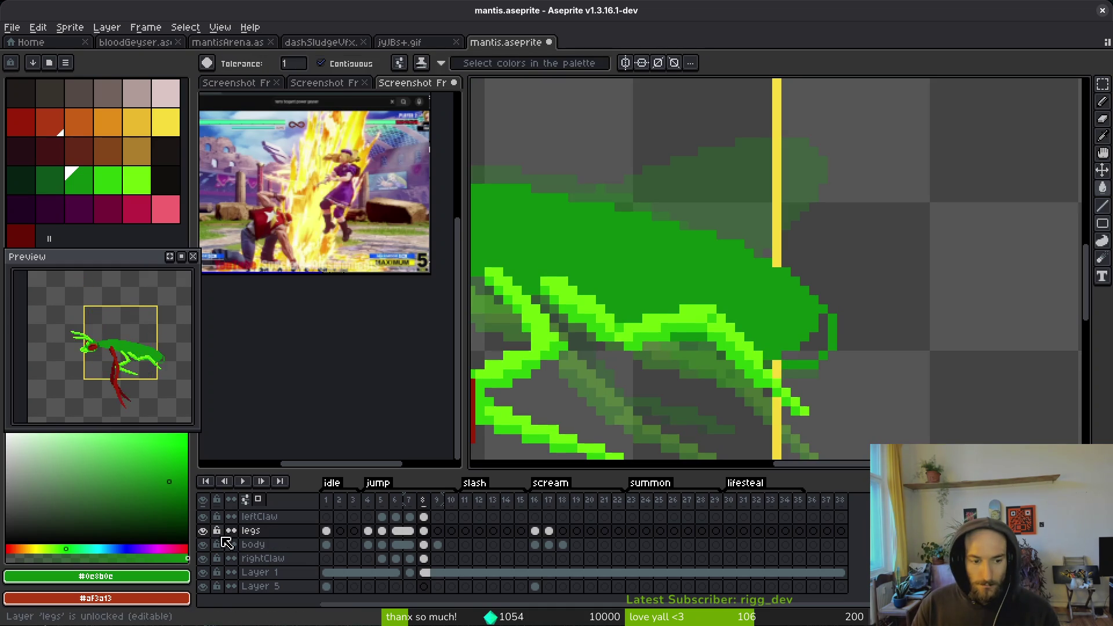
key("ctrl+z")
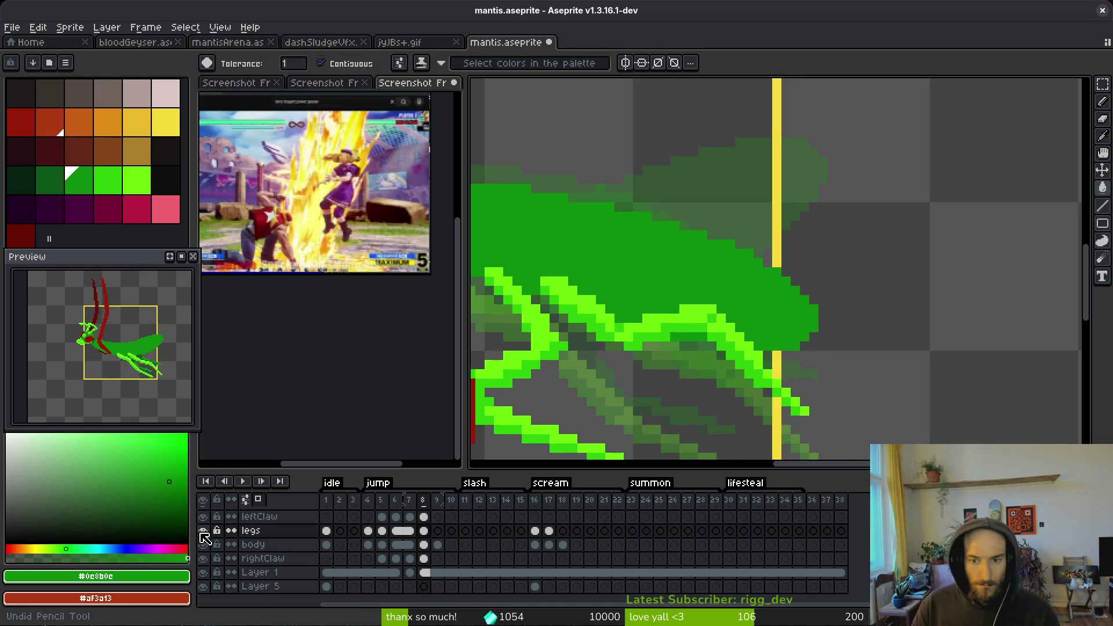
- Hide the legs layer, pencil in the green abdomen underside on frame 8's body cel, and save
left_click(203, 531)
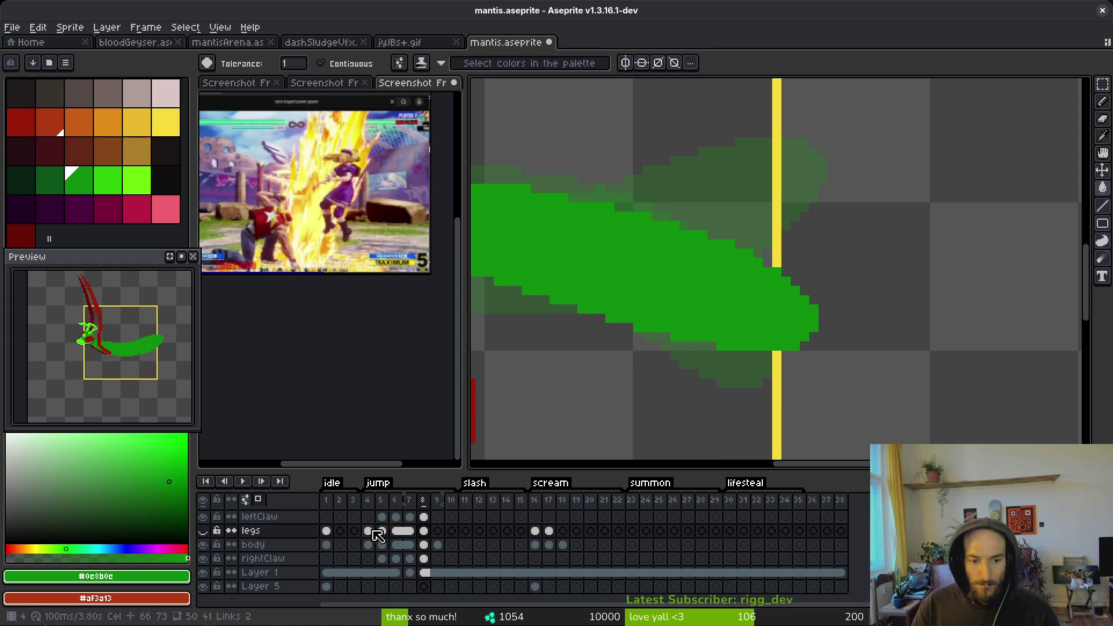
left_click(424, 545)
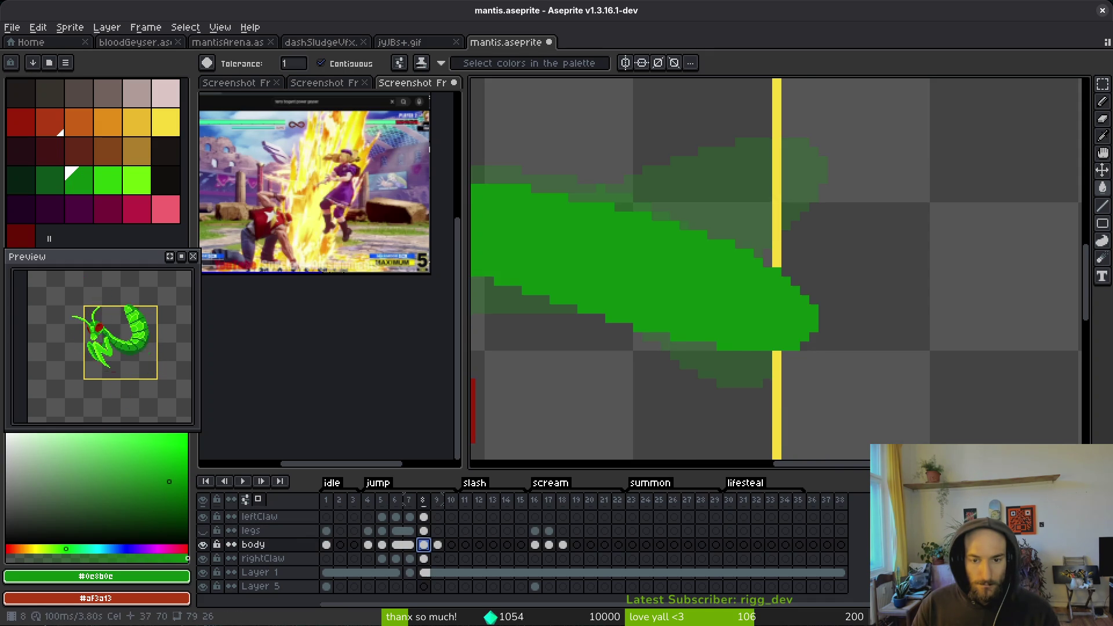
key("b")
scroll(818, 298, "up", 2)
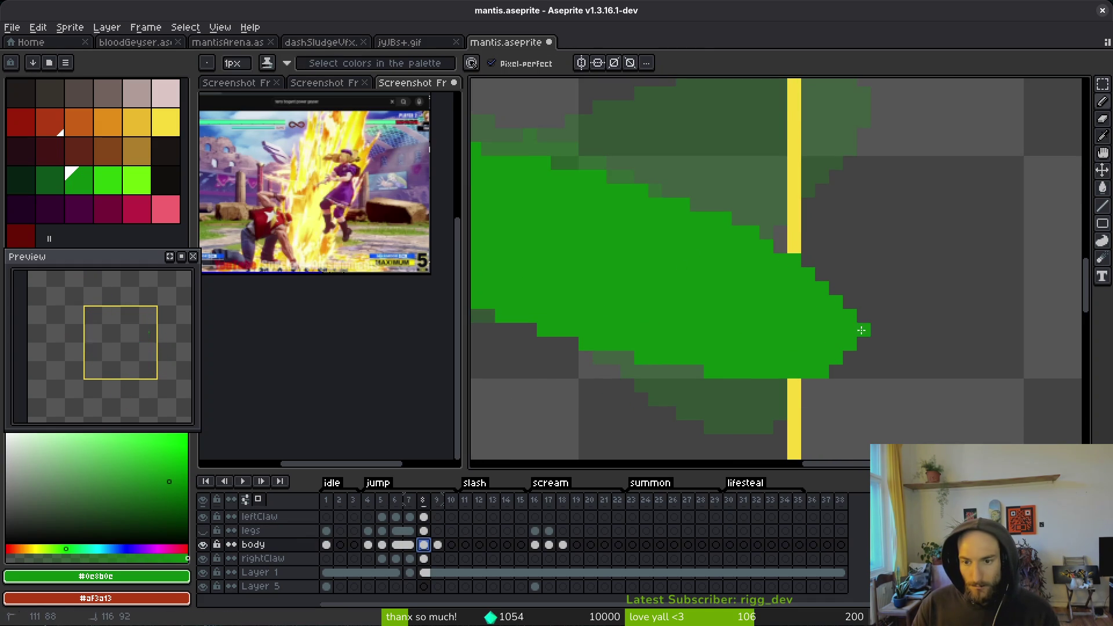
mouse_move(795, 401)
left_mouse_down()
mouse_move(724, 386)
mouse_move(764, 394)
mouse_move(863, 371)
mouse_move(783, 392)
mouse_move(812, 380)
left_mouse_up()
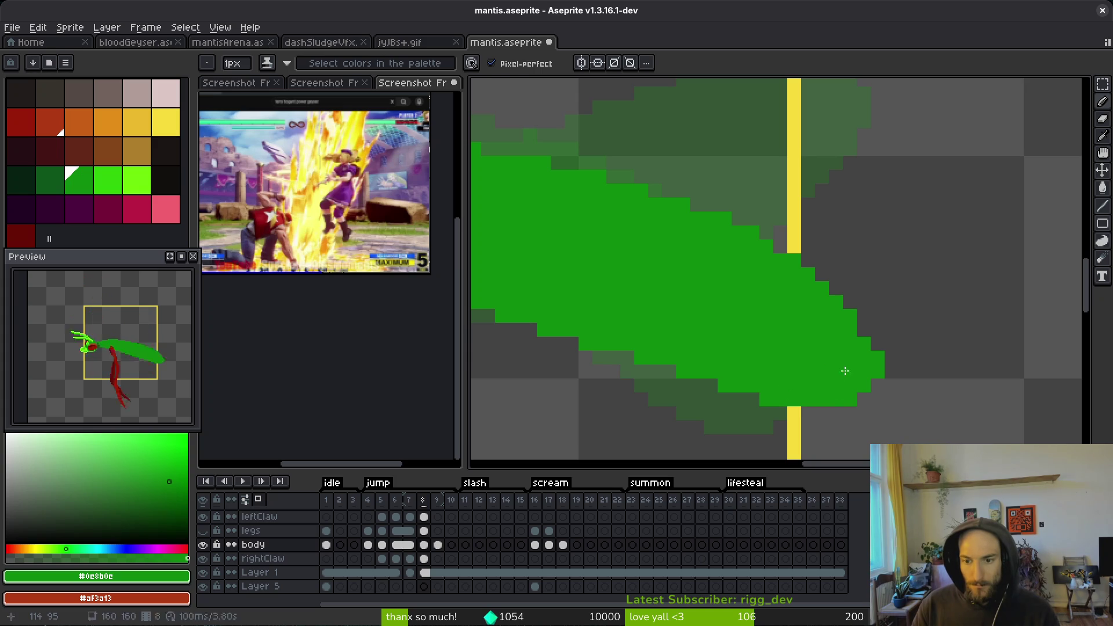
scroll(892, 383, "down", 4)
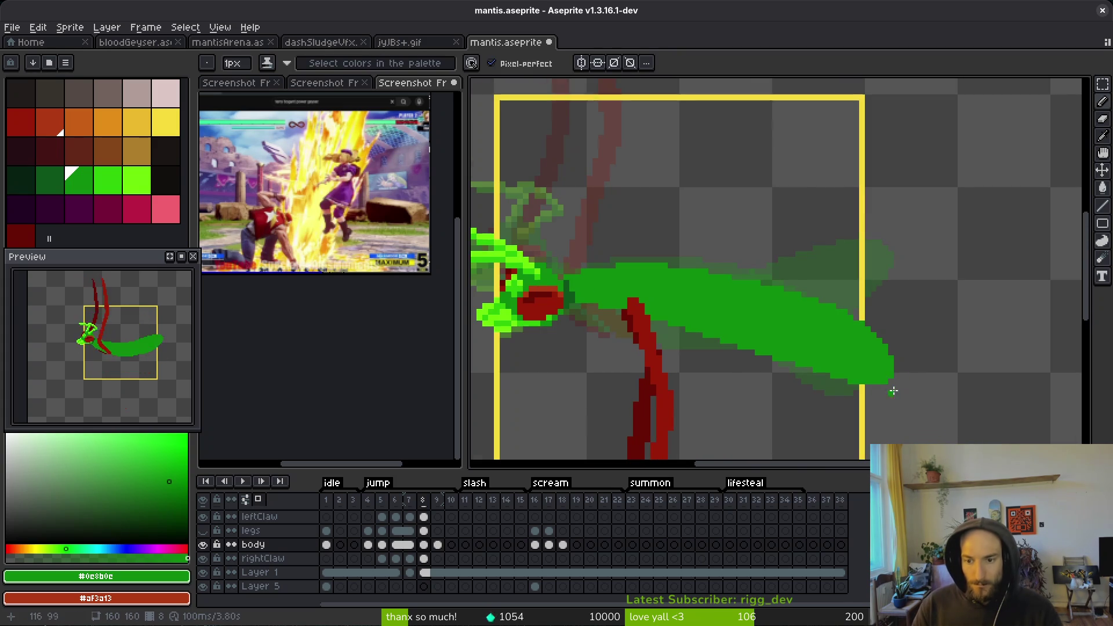
scroll(855, 384, "up", 4)
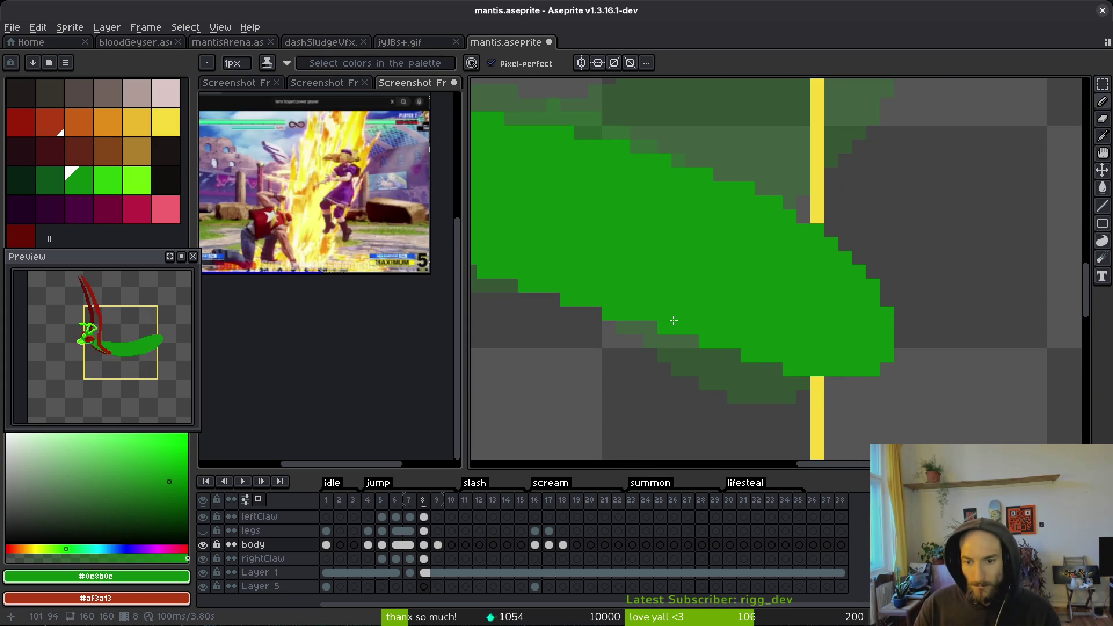
scroll(734, 280, "down", 3)
key("ctrl+s")
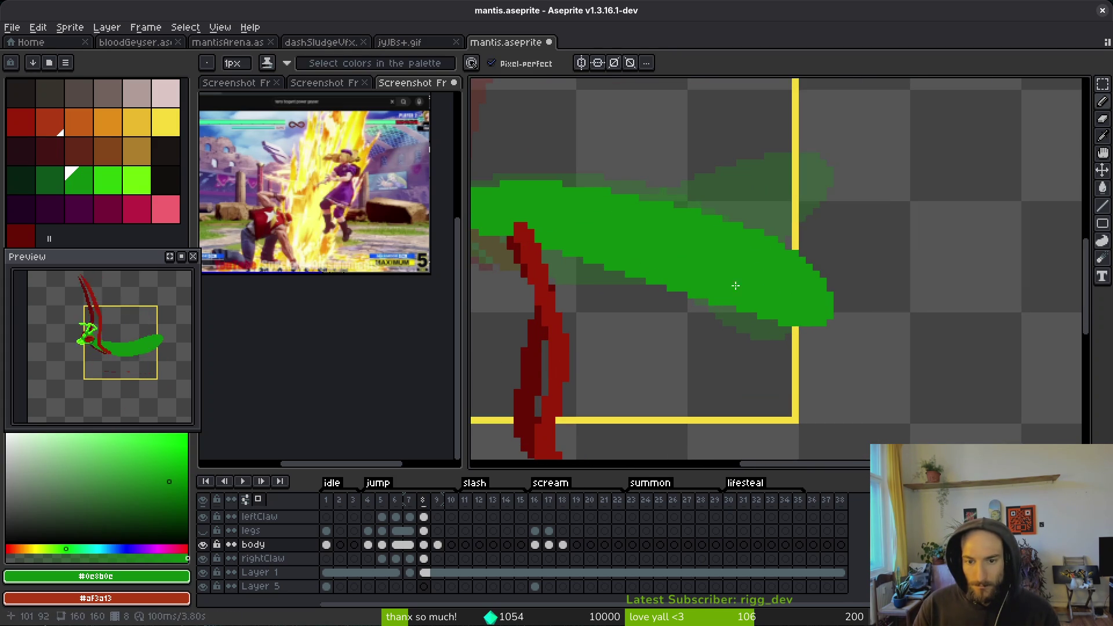
- Paint green pixels extending frame 8's abdomen tip further right, checking against frame 7
scroll(724, 255, "down", 1)
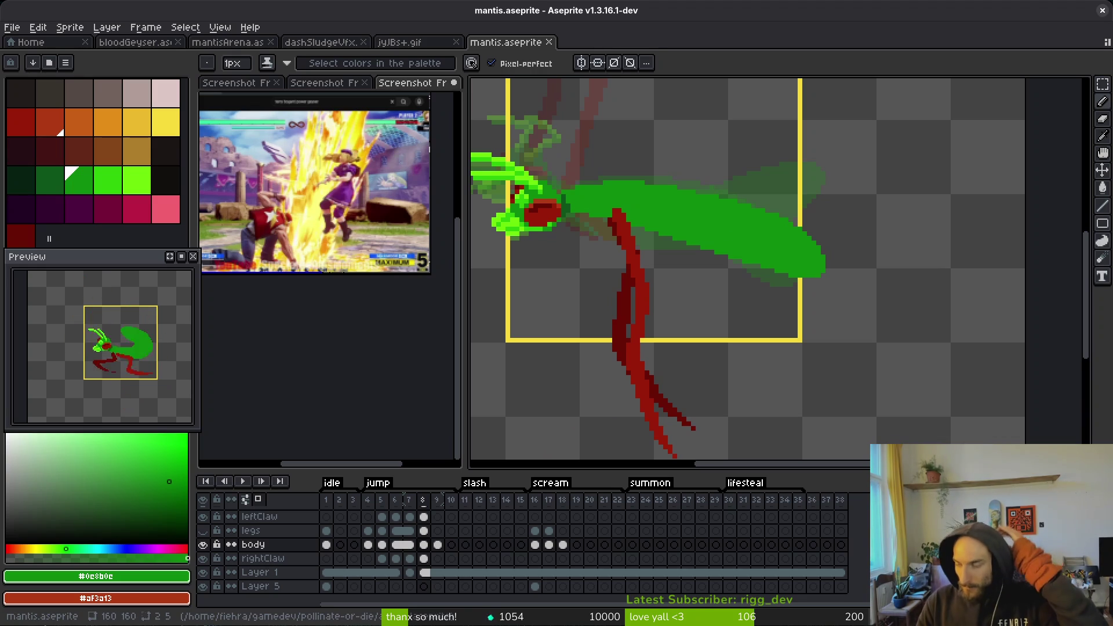
scroll(687, 306, "down", 1)
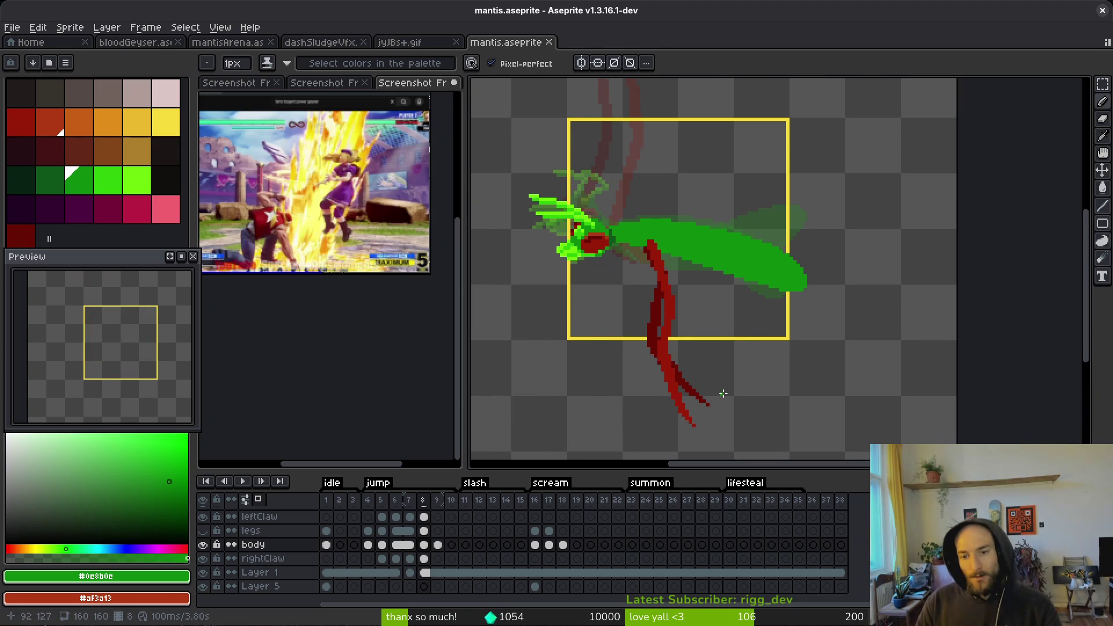
scroll(820, 295, "up", 3)
left_click_drag(762, 289, 735, 290)
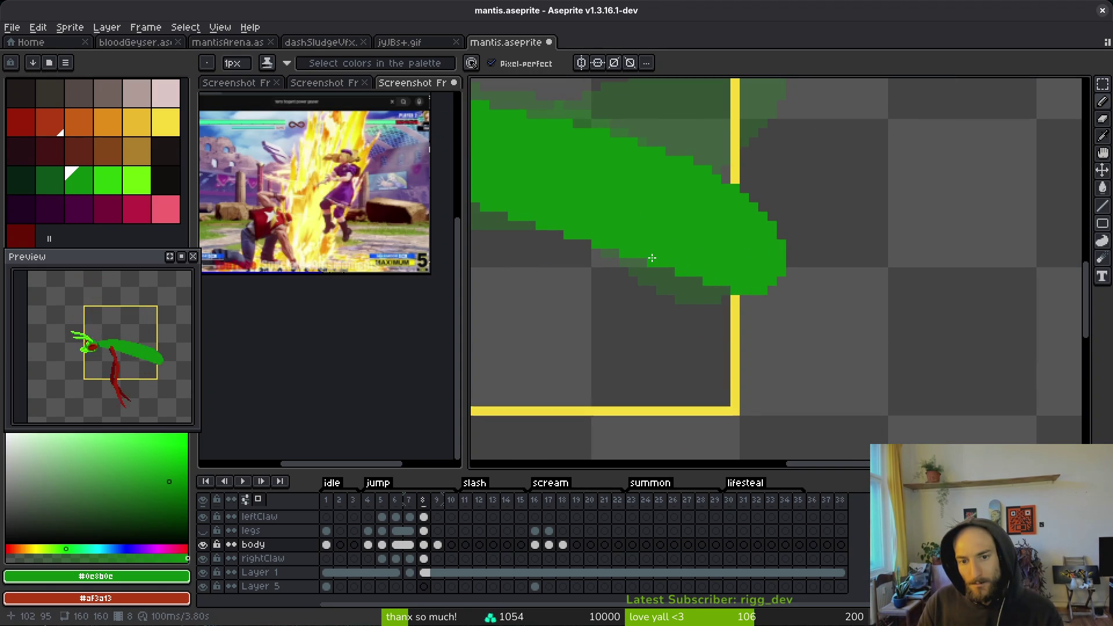
scroll(630, 248, "down", 5)
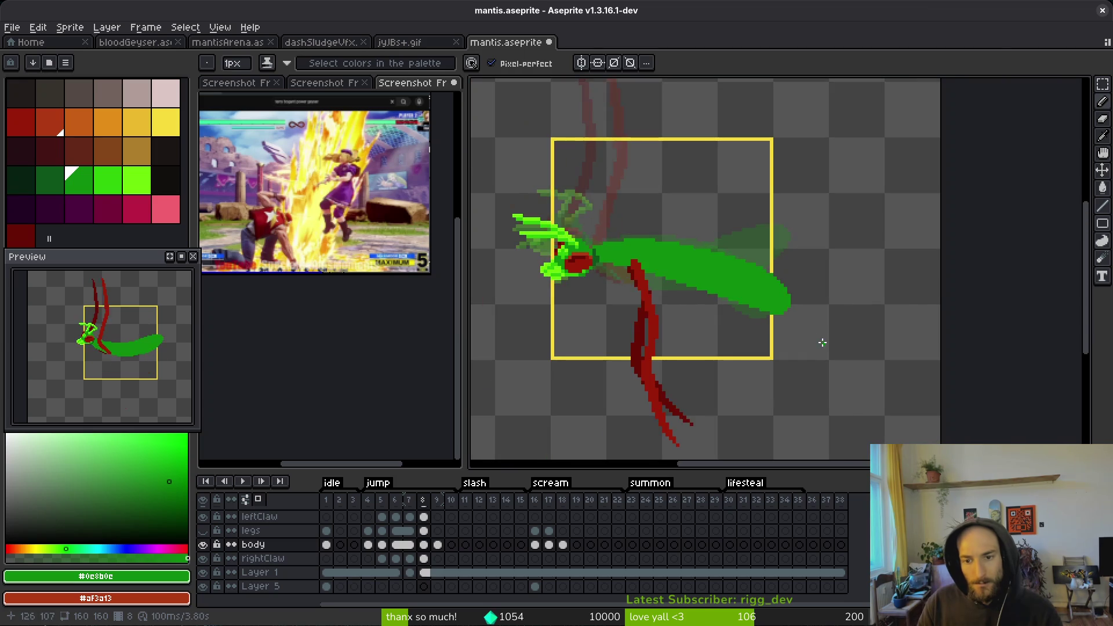
key("comma")
key("i")
key("period")
key("b")
scroll(823, 313, "up", 4)
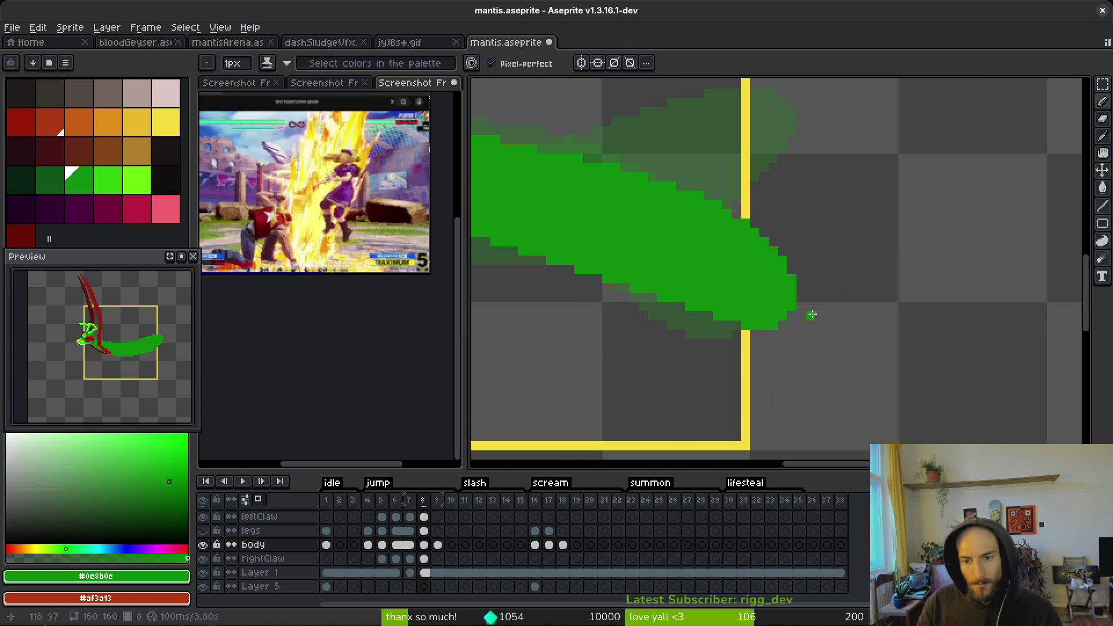
left_click_drag(806, 297, 791, 325)
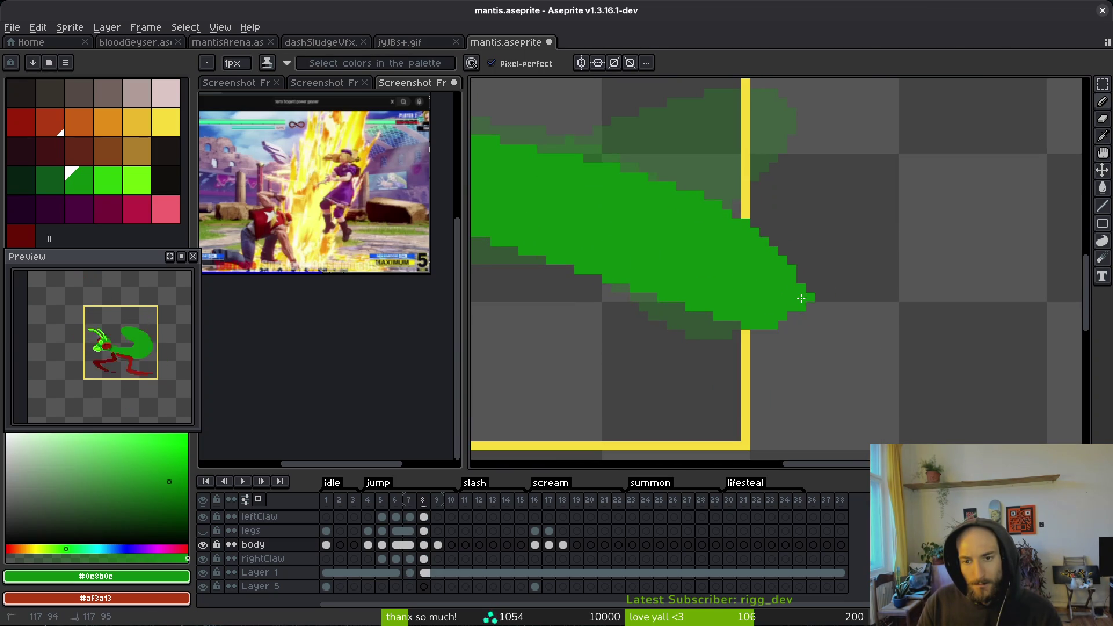
- Flip between frames 7 and 8 to compare the poses, ending on frame 9
key("i")
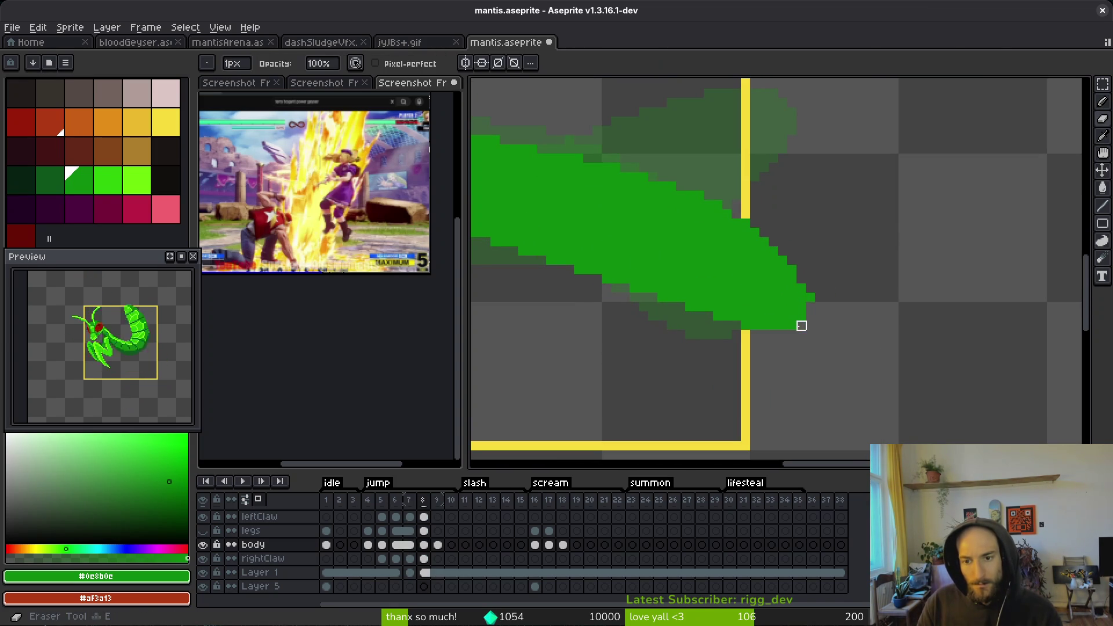
scroll(836, 295, "down", 3)
key("Left")
key("Right")
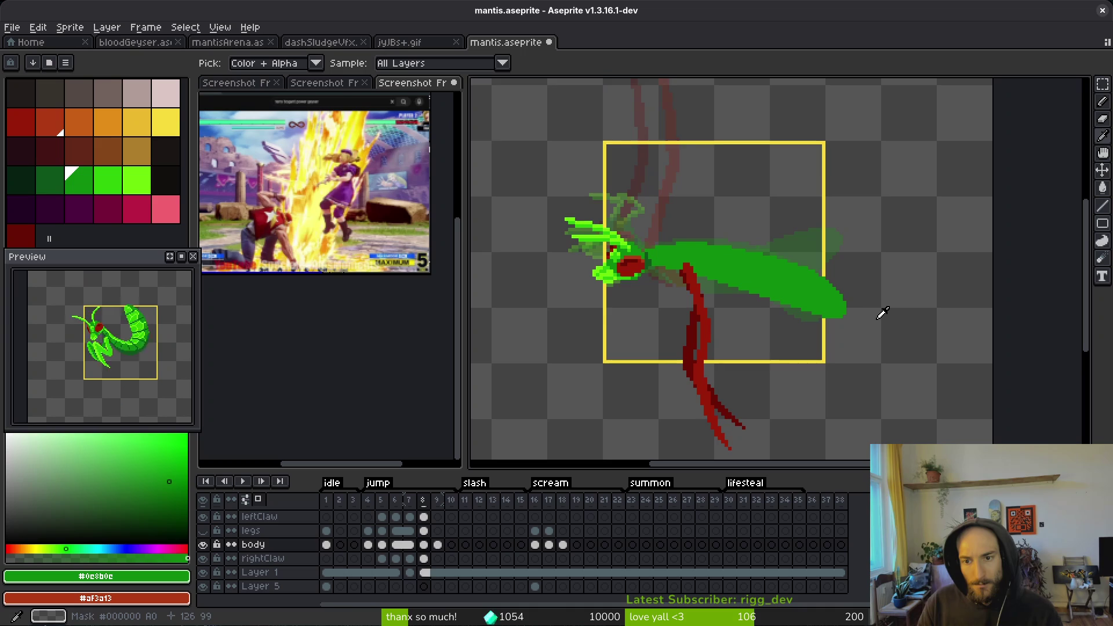
key("Left")
key("Right")
key("Left")
key("Right")
key("Right")
key("Left")
key("Right")
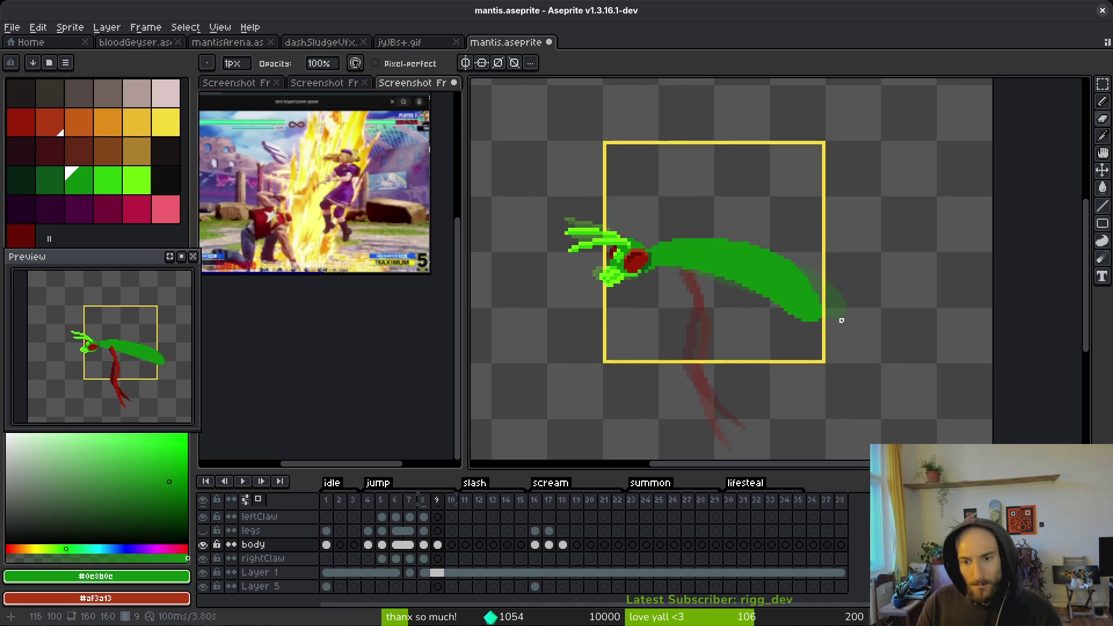
- Extend frame 9's abdomen tip downward with the Pencil and erase stray green pixels below it
key("b")
scroll(840, 318, "up", 2)
mouse_move(786, 289)
left_mouse_down()
mouse_move(797, 339)
mouse_move(753, 344)
mouse_move(731, 325)
left_mouse_up()
mouse_move(799, 334)
left_mouse_down()
mouse_move(794, 321)
mouse_move(780, 333)
mouse_move(799, 295)
left_mouse_up()
key("e")
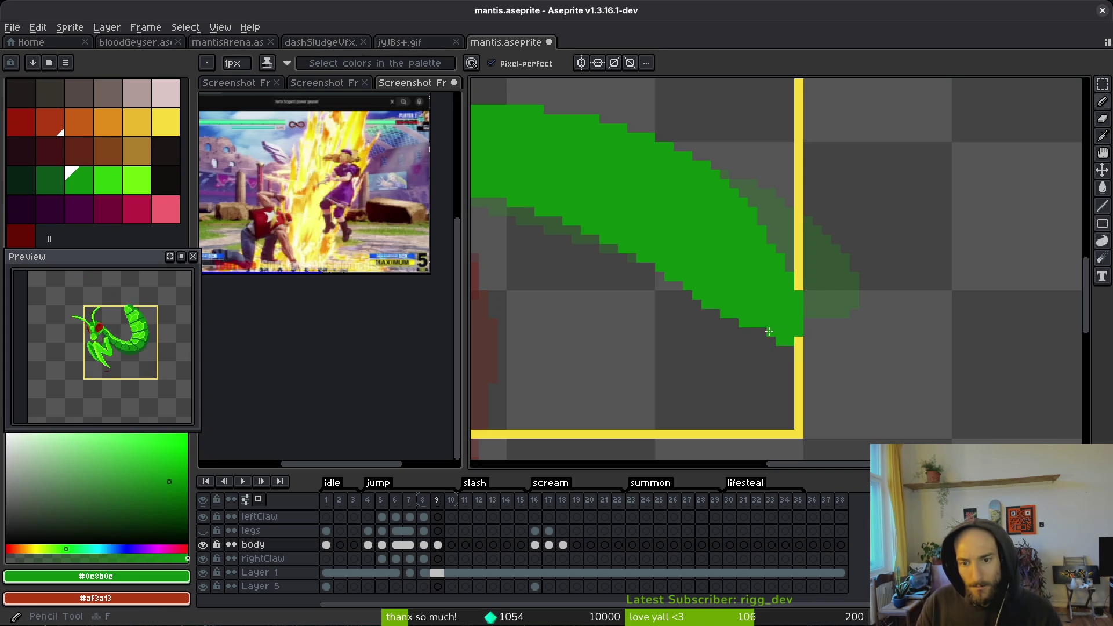
left_click(780, 342)
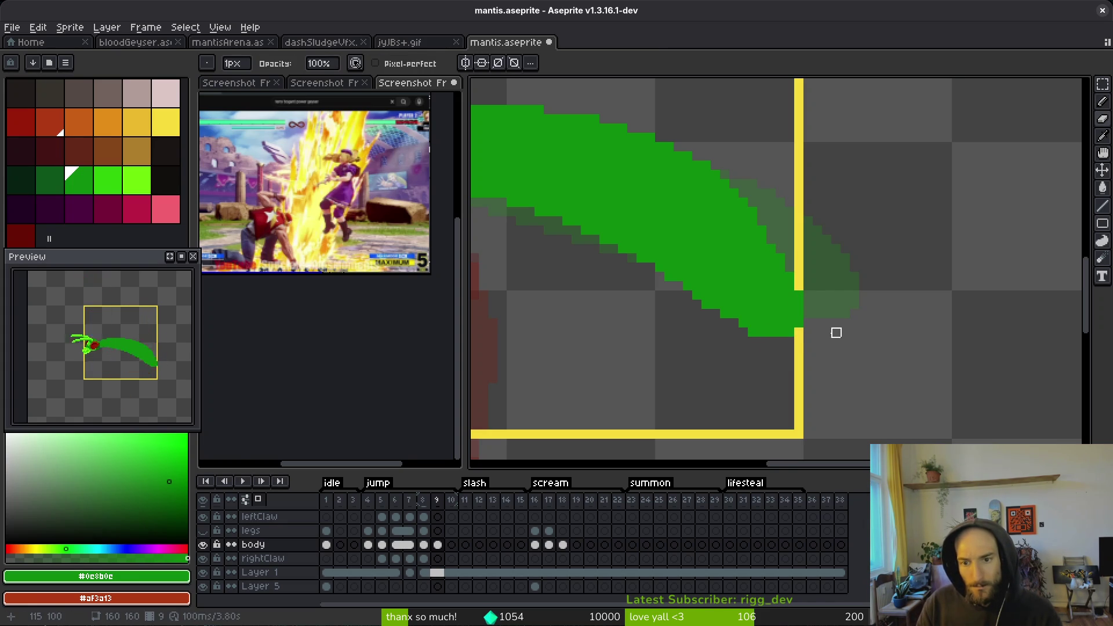
scroll(768, 356, "down", 2)
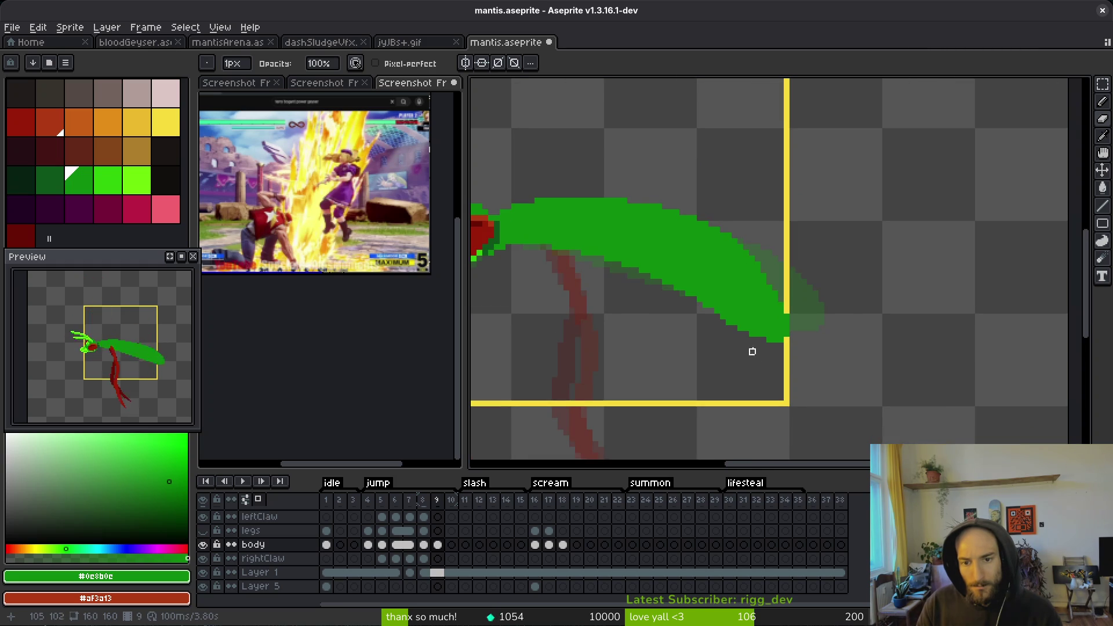
scroll(757, 355, "down", 2)
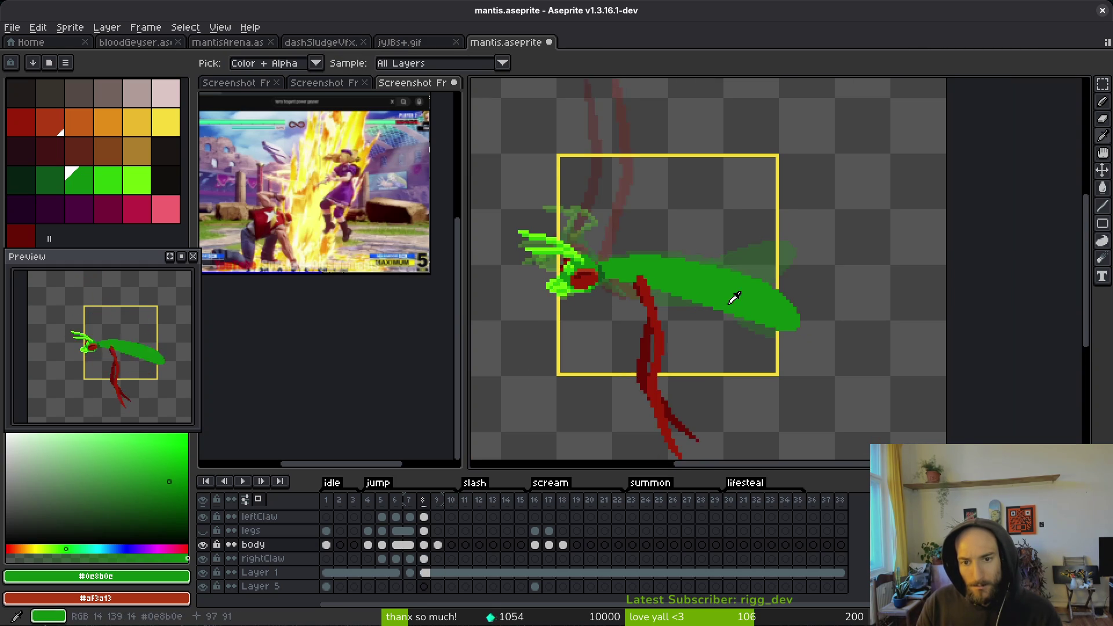
scroll(613, 226, "up", 2)
- Raise and reshape the top edge of the body on frame 9
key("b")
left_click_drag(612, 226, 721, 242)
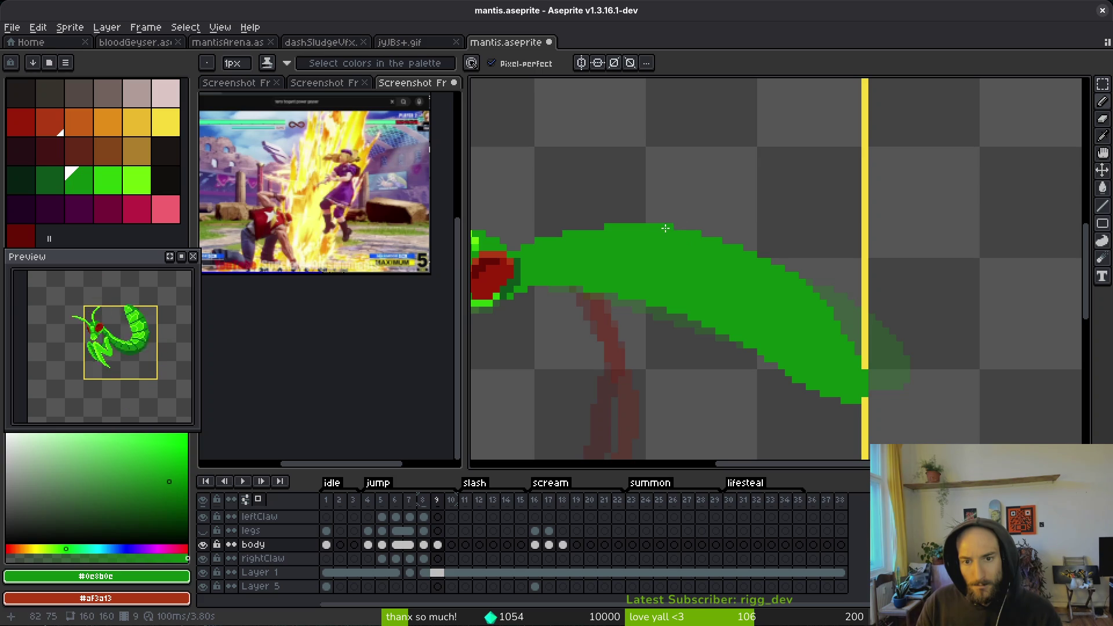
scroll(666, 227, "down", 4)
scroll(738, 330, "up", 4)
scroll(771, 295, "up", 2)
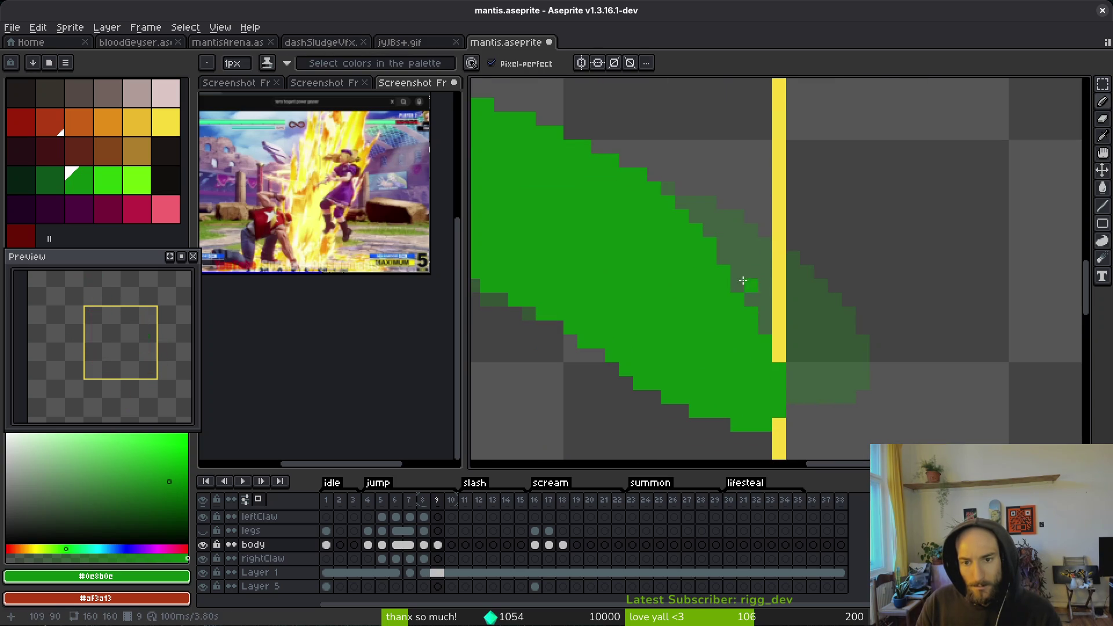
- Fill the pixel gaps along the body's right edge and save the mantis file
left_click(765, 327)
left_click(778, 355)
left_click(765, 313)
left_click(751, 285)
scroll(756, 291, "down", 5)
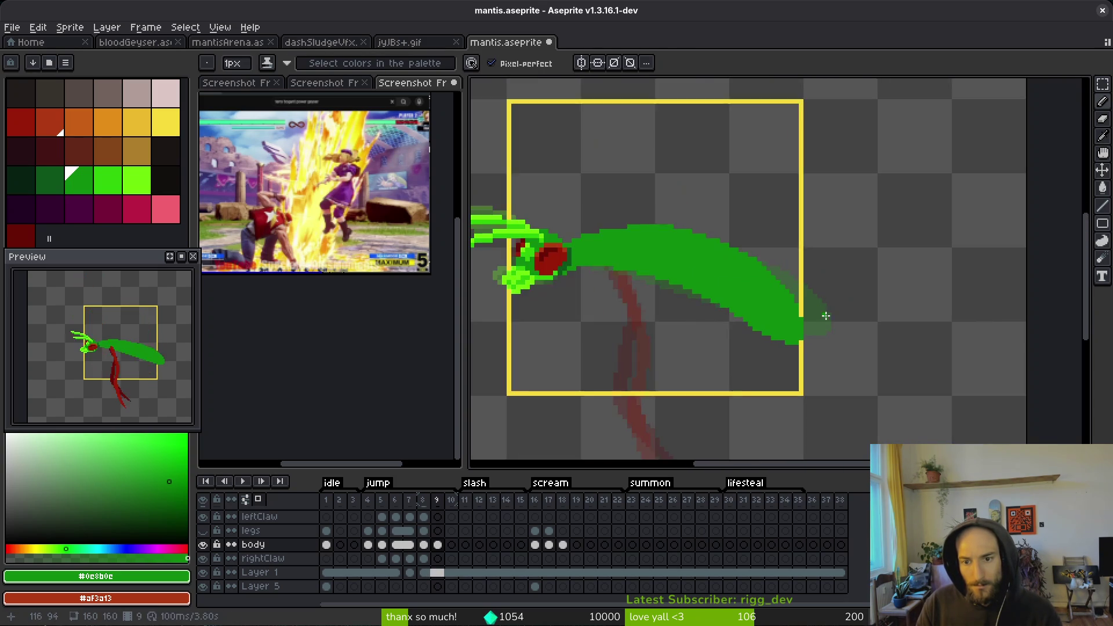
scroll(807, 328, "up", 4)
scroll(807, 328, "down", 1)
key("ctrl+s")
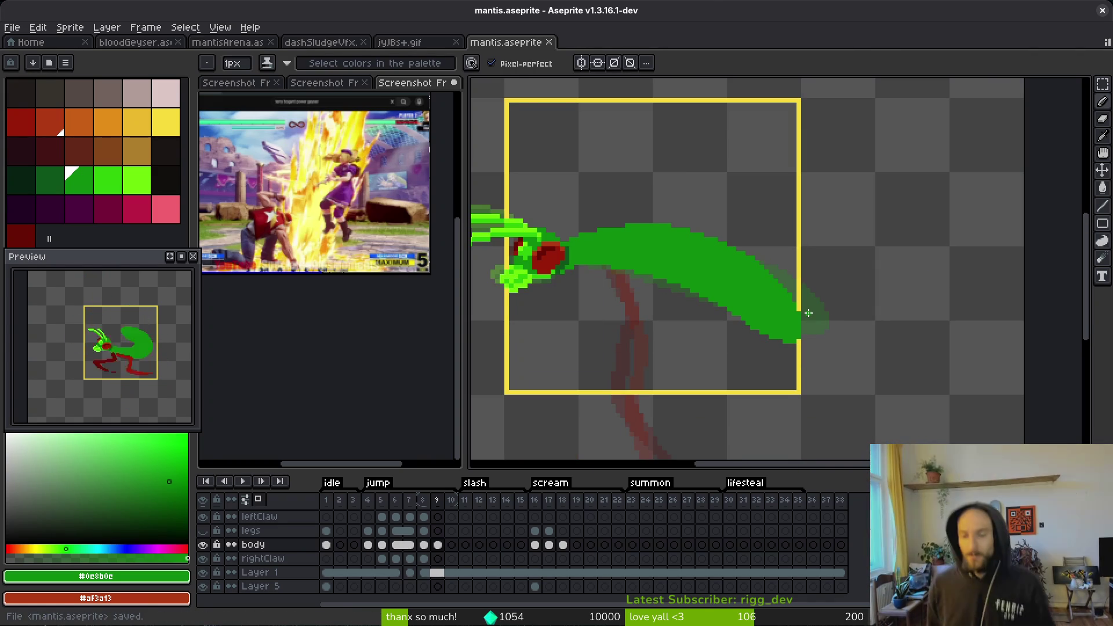
- Erase a stray green pixel at the abdomen tip, undoing and redoing it, then save
scroll(754, 284, "up", 1)
scroll(753, 284, "up", 2)
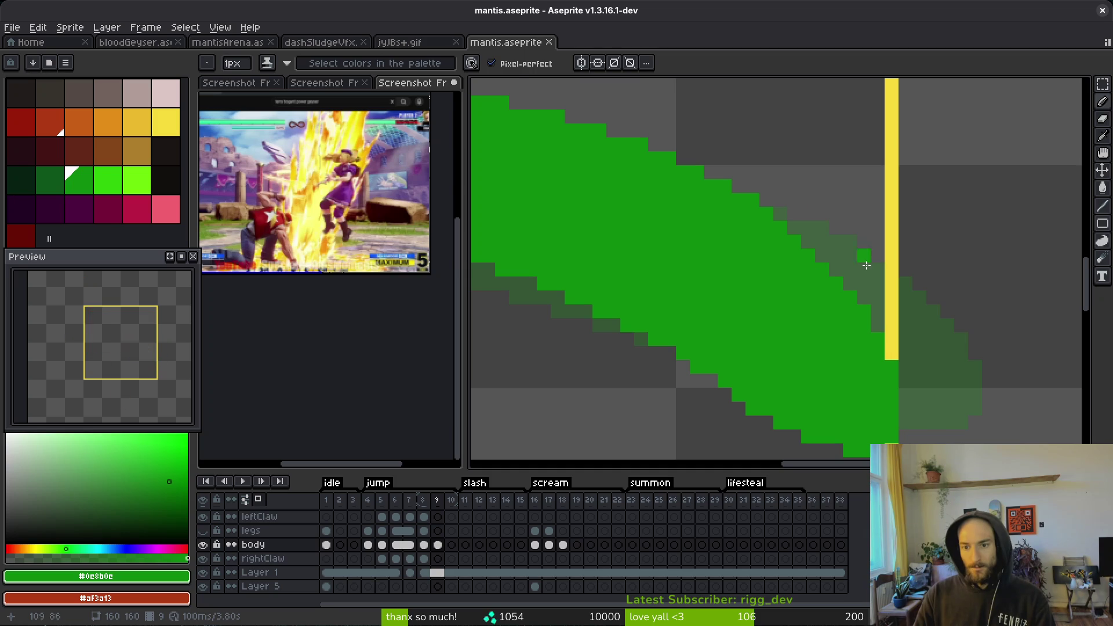
key("e")
scroll(881, 258, "down", 2)
key("ctrl+s")
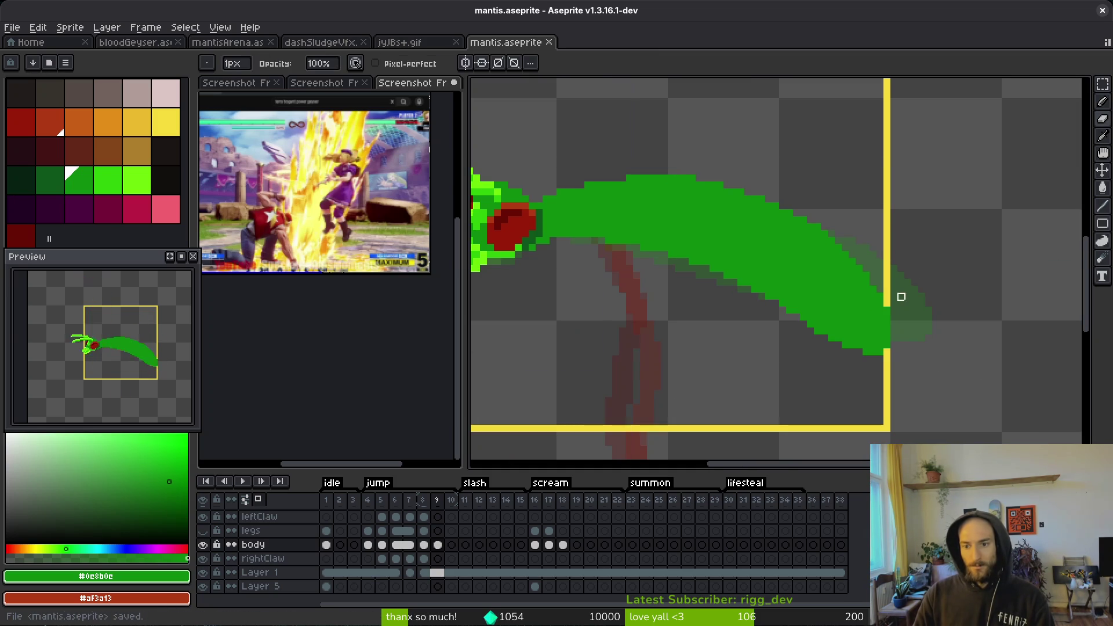
left_click(887, 309)
key("ctrl+z")
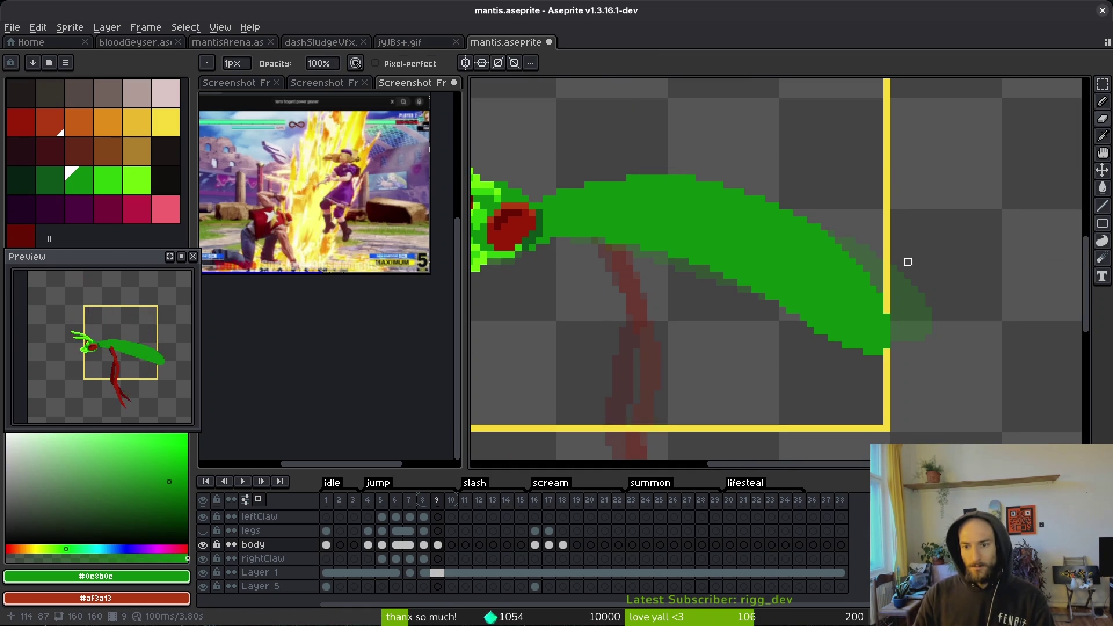
key("ctrl+s")
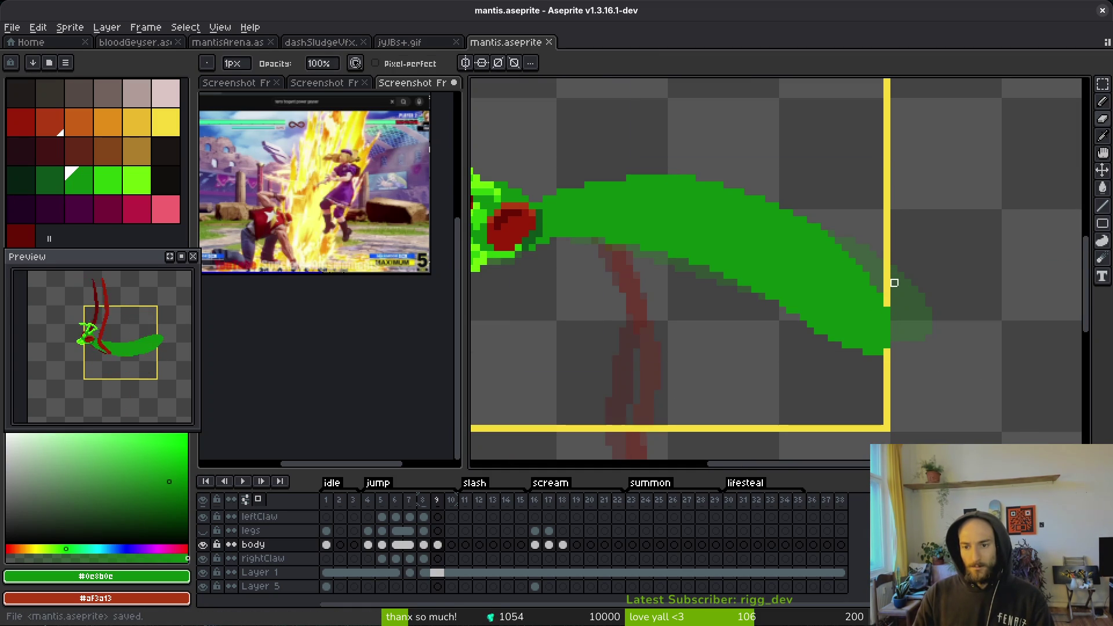
key("ctrl+y")
key("ctrl+s")
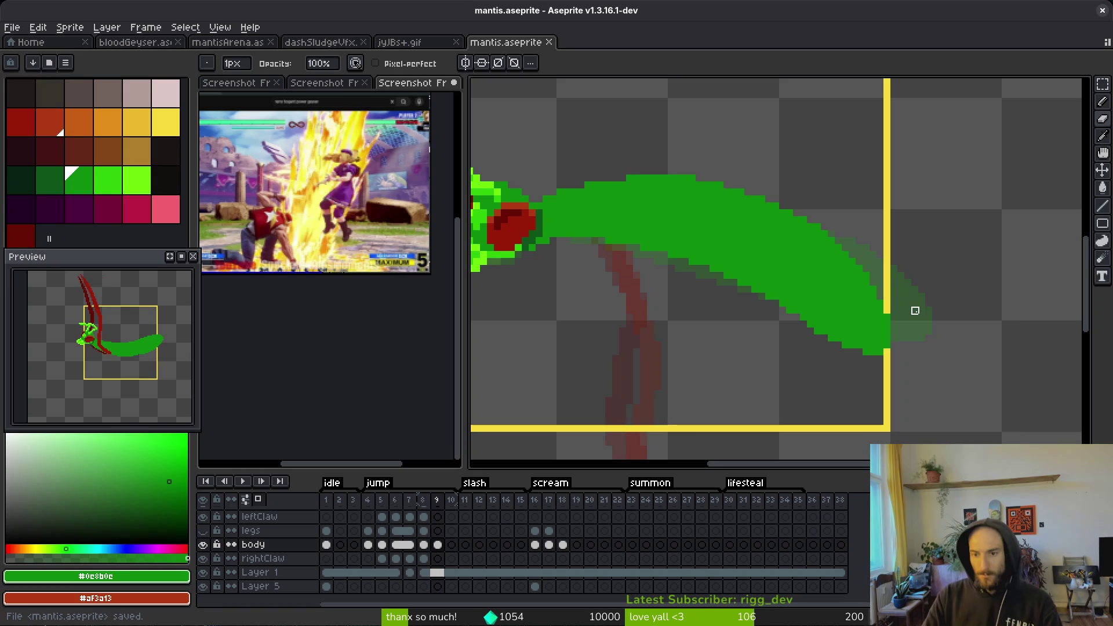
- Pan over the mantis body, return to the Pencil, and save mantis.aseprite again
left_click_drag(817, 295, 841, 273)
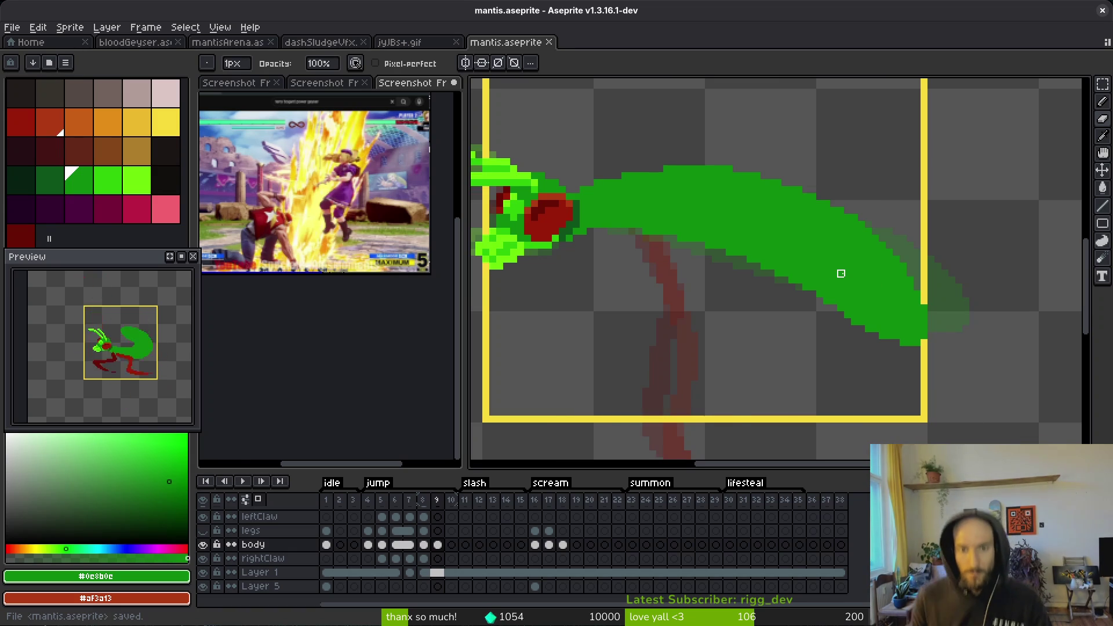
key("b")
scroll(771, 231, "up", 5)
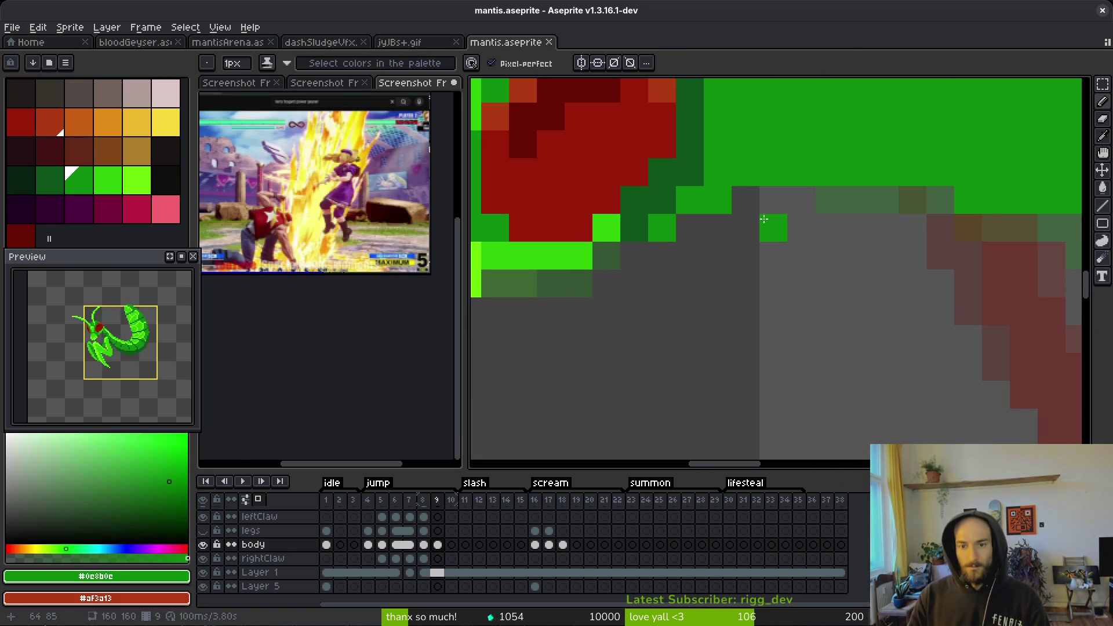
scroll(792, 220, "down", 3)
key("ctrl+s")
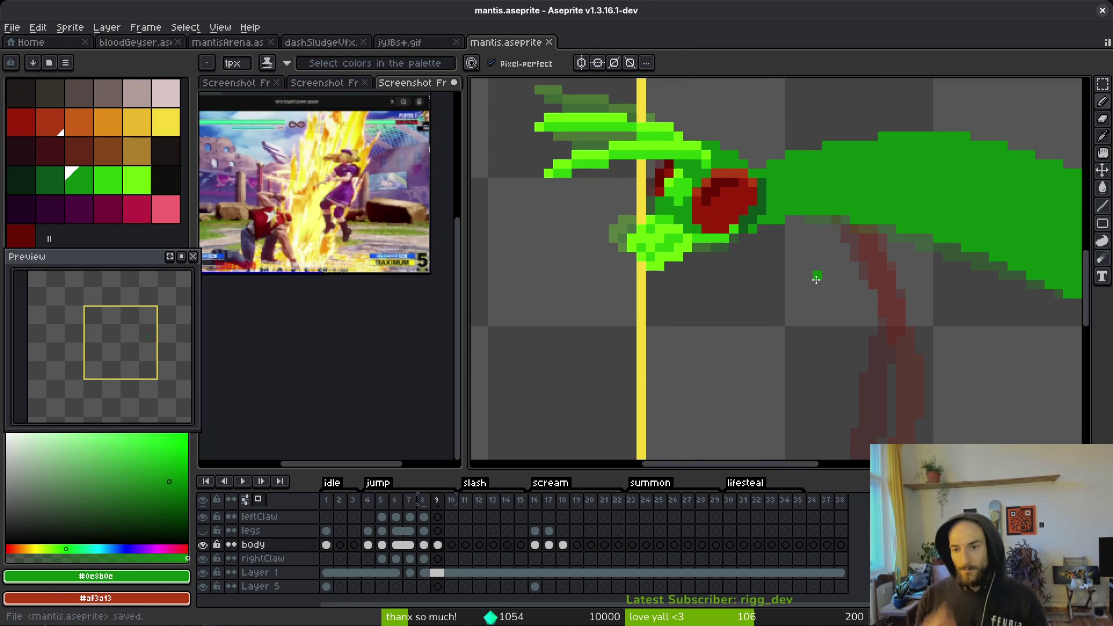
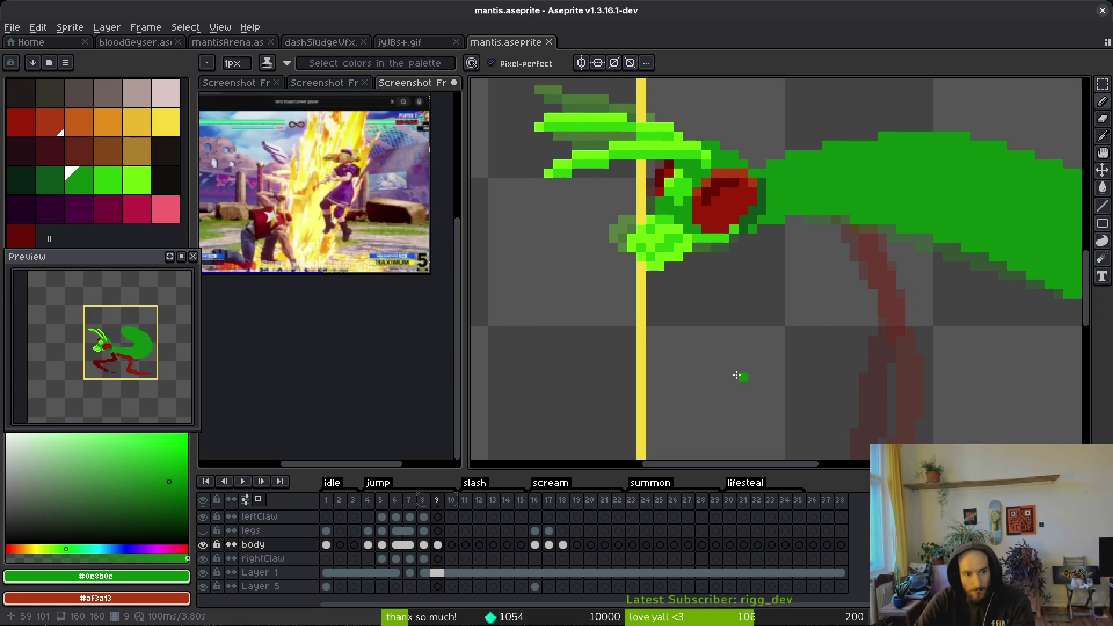
- Pan the canvas to show the whole mantis and compare frames 8 and 9
scroll(746, 385, "down", 3)
mouse_move(777, 320)
left_mouse_down()
mouse_move(727, 344)
mouse_move(769, 347)
left_mouse_up()
scroll(731, 339, "down", 1)
key("Left")
key("i")
key("Right")
key("b")
left_click_drag(685, 361, 681, 374)
- Show the legs layer, flip between frames 8 and 9, then select frame 16's body cel
left_click(202, 530)
scroll(727, 344, "down", 2)
key("i")
key("Left")
key("Right")
key("Left")
key("Right")
key("Left")
key("Left")
key("Right")
key("Right")
key("b")
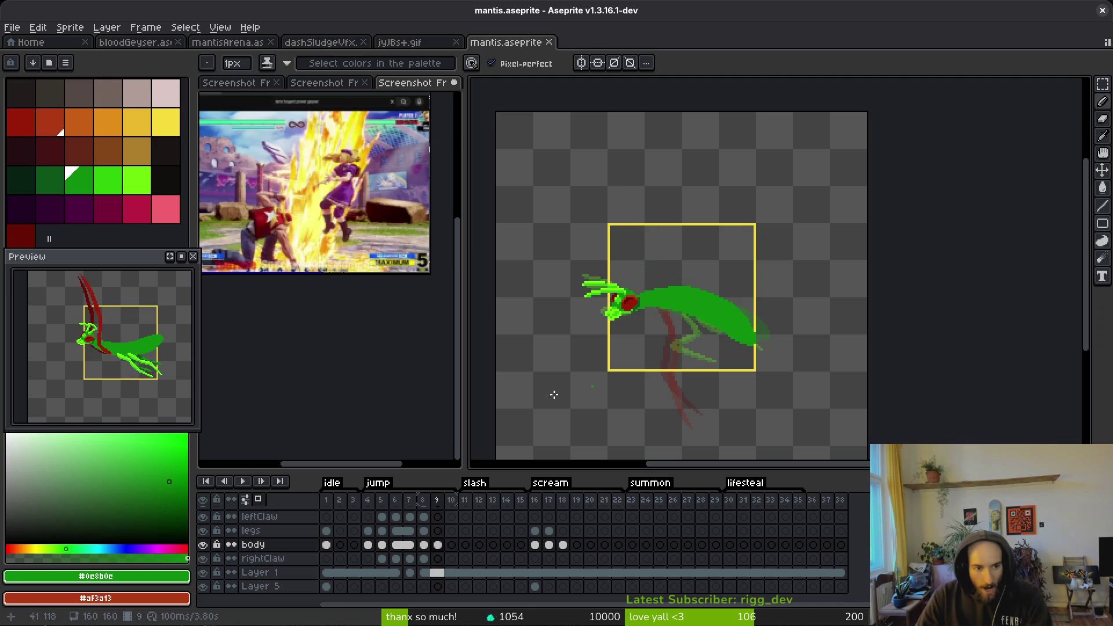
left_click(537, 545)
left_click(539, 544)
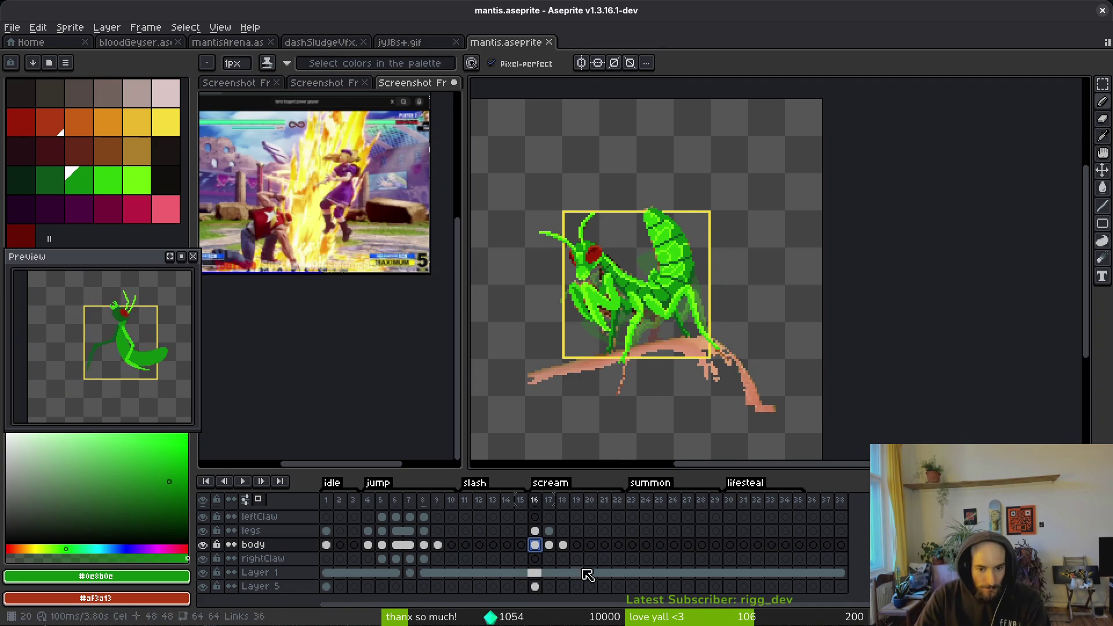
- Hide Layer 5 so the branch disappears, leaving Layer 1 visible
left_click(203, 572)
left_click(203, 572)
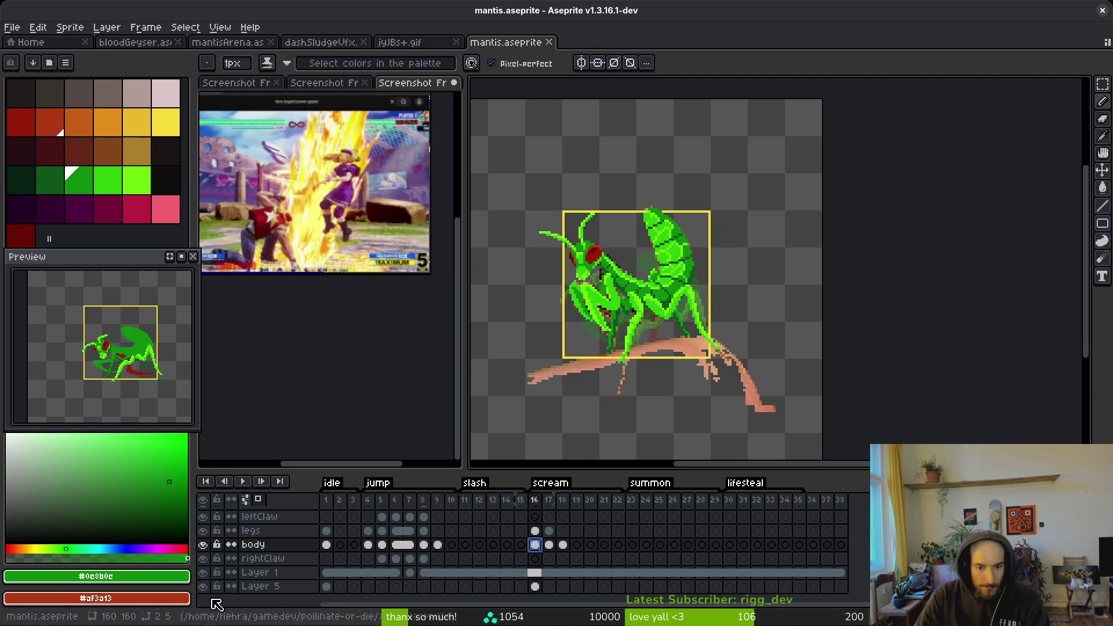
left_click(203, 587)
left_click(535, 587)
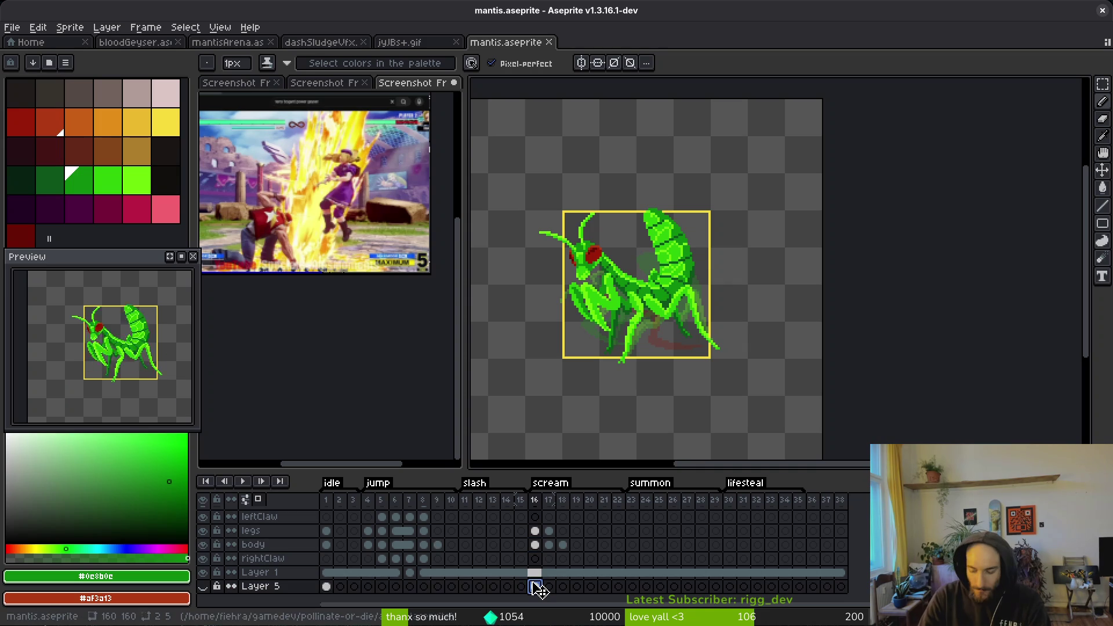
left_click(330, 587)
left_click(327, 587)
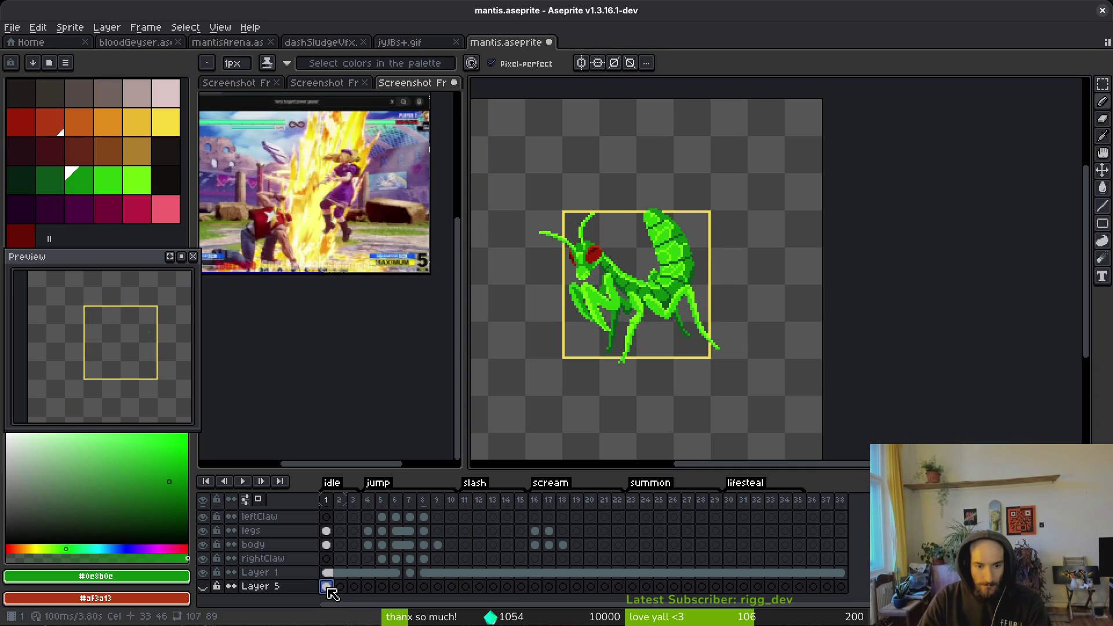
- Step through scream frames 16–18 and play the animation to preview the poses
left_click(548, 544)
key("i")
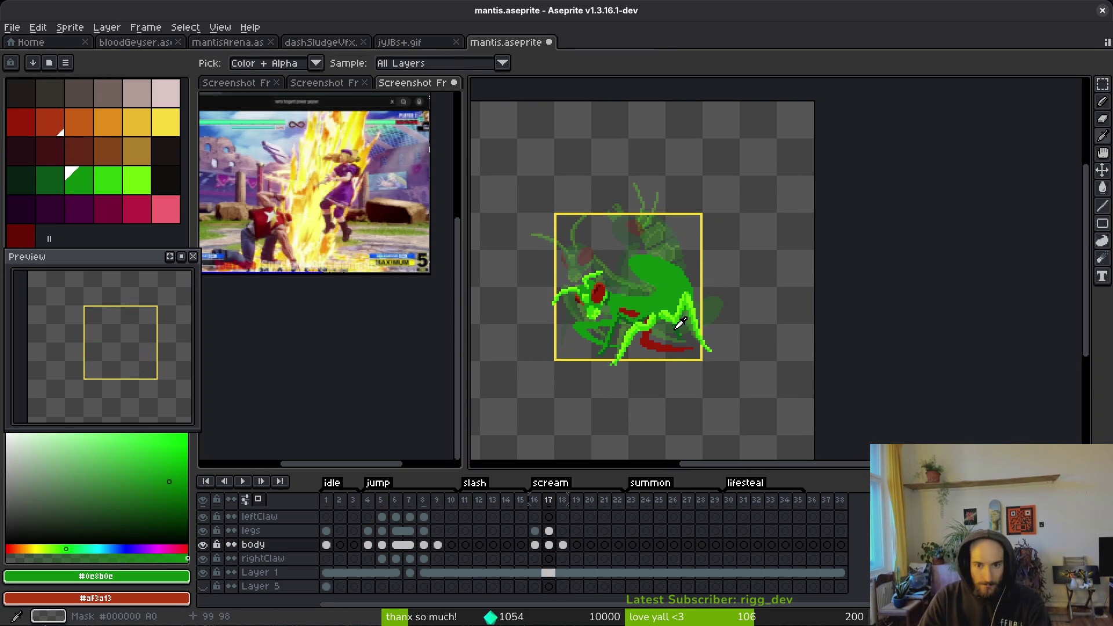
key("Right")
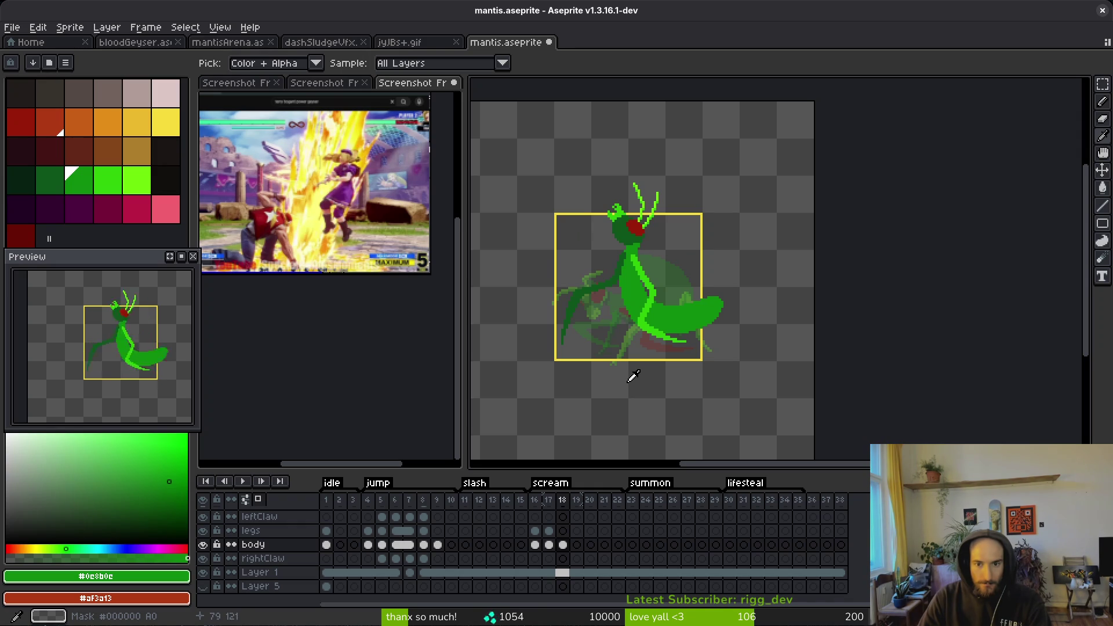
key("Left")
key("Left")
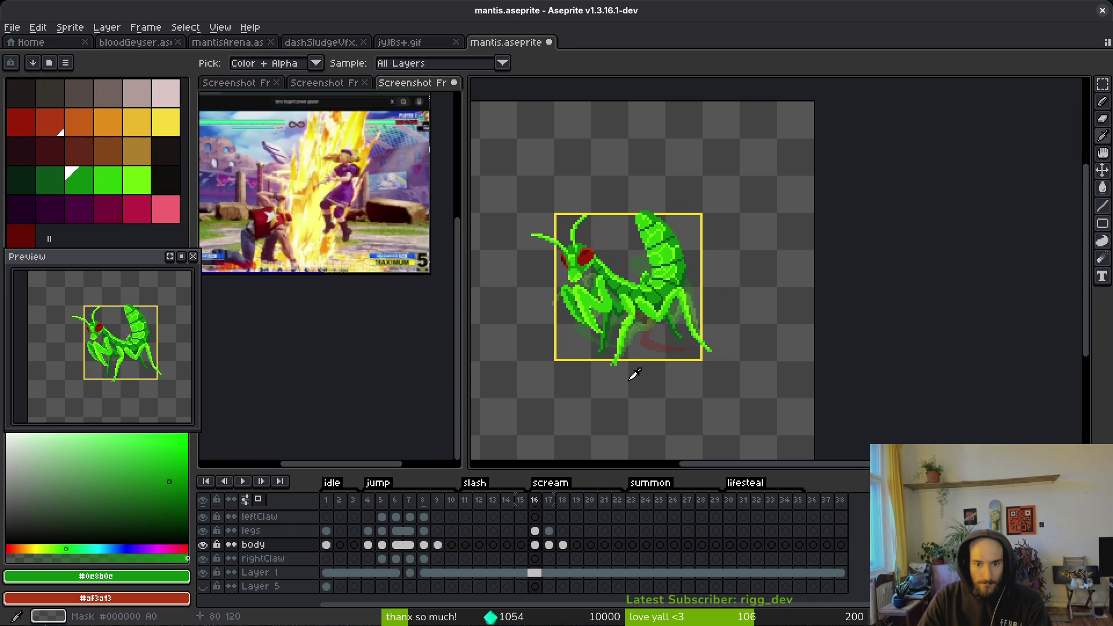
key("Right")
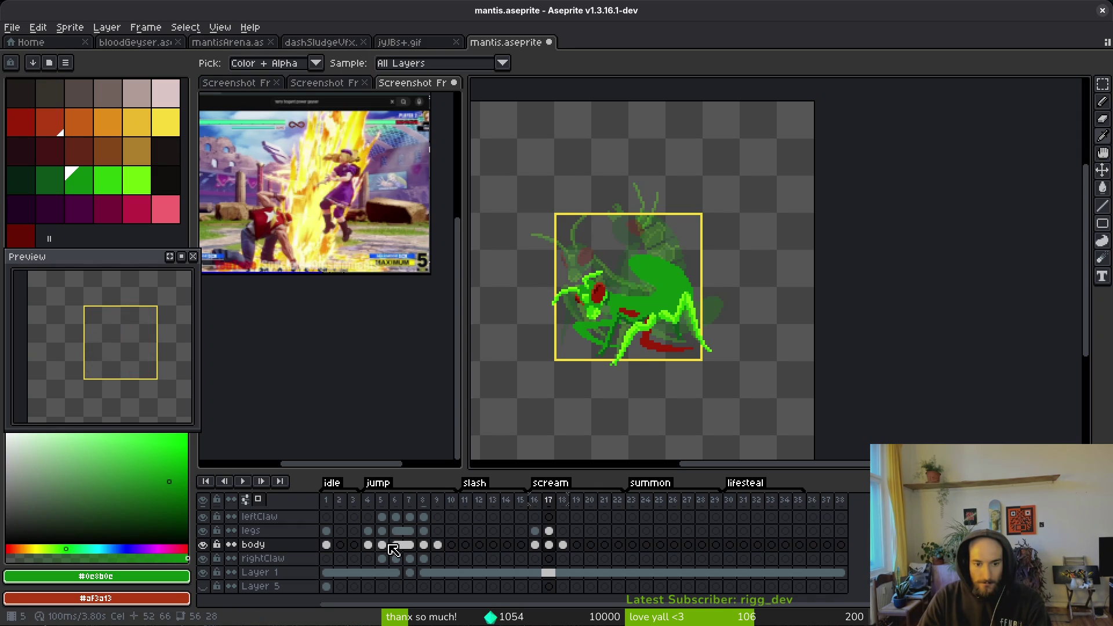
left_click(382, 544)
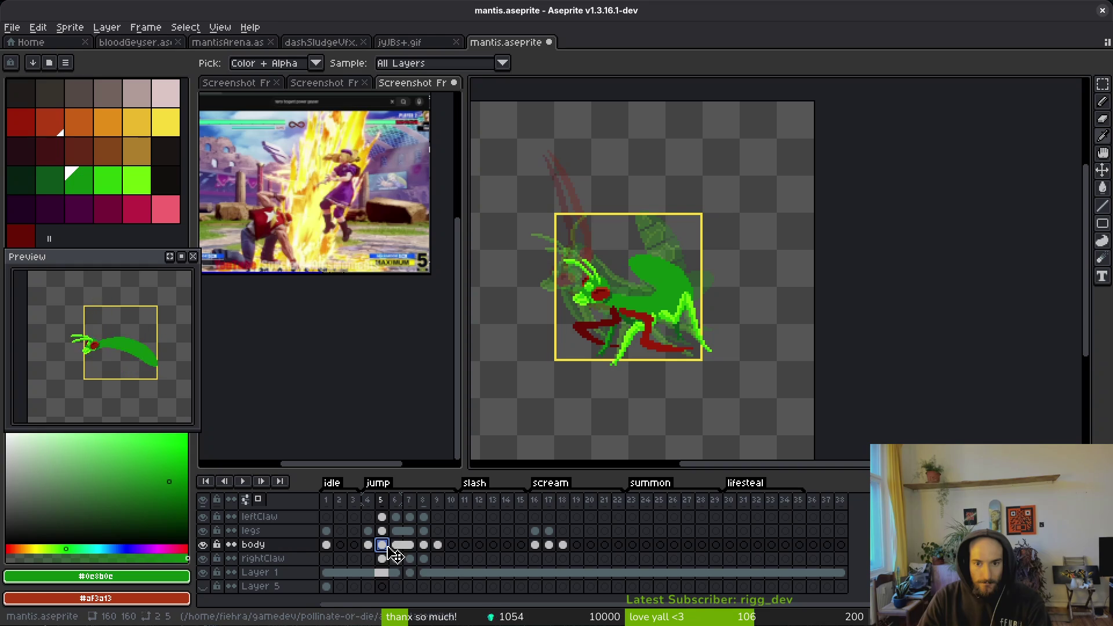
key("Return")
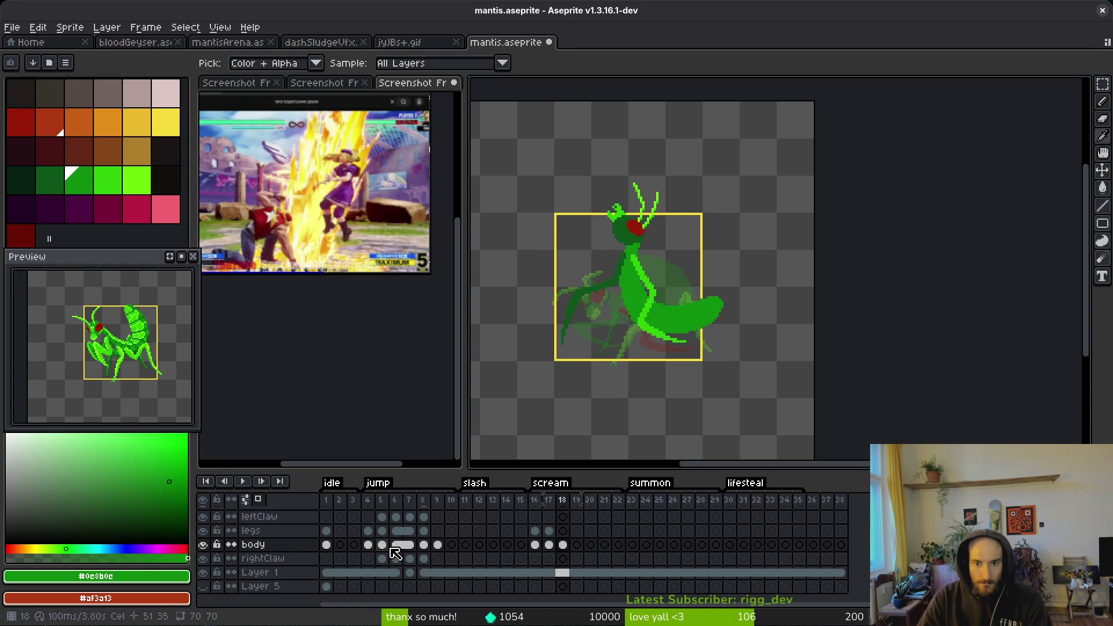
key("b")
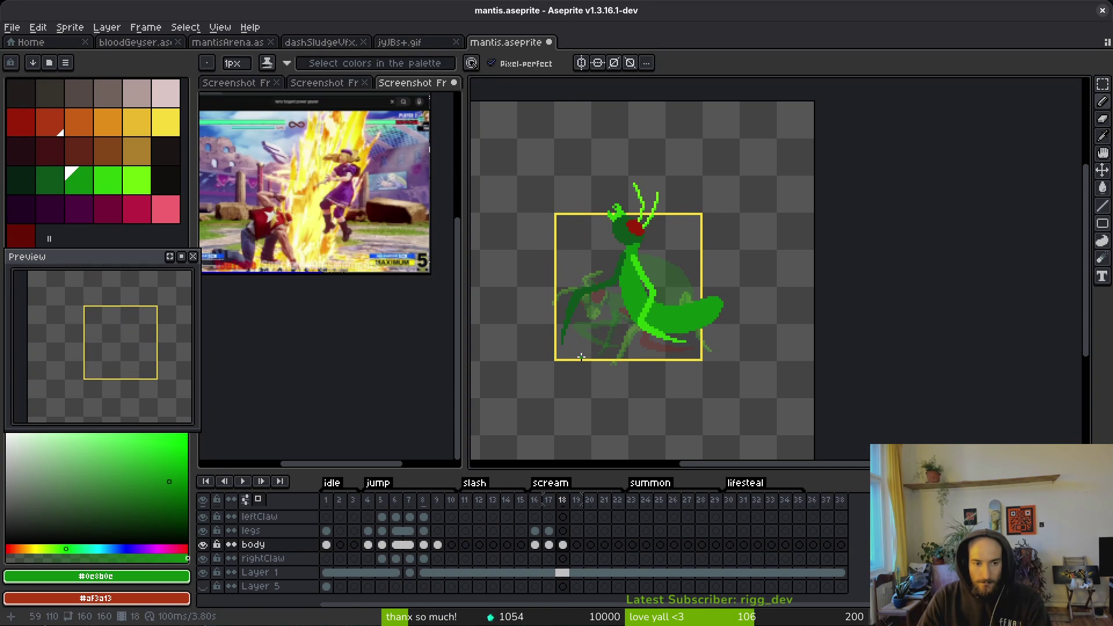
- Go to the empty frame 19 and compare it with its neighbouring frames
left_click(576, 544)
key("Left")
key("Right")
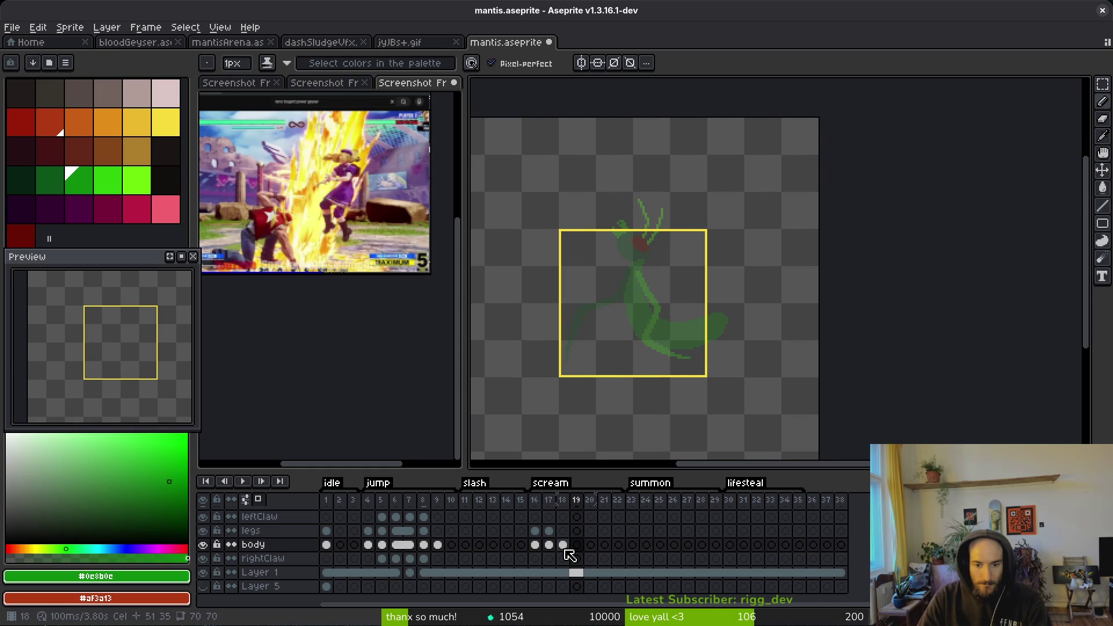
- Compare frames 17 through 20 and settle on frame 18's pose
key("Left")
key("Right")
scroll(667, 291, "up", 3)
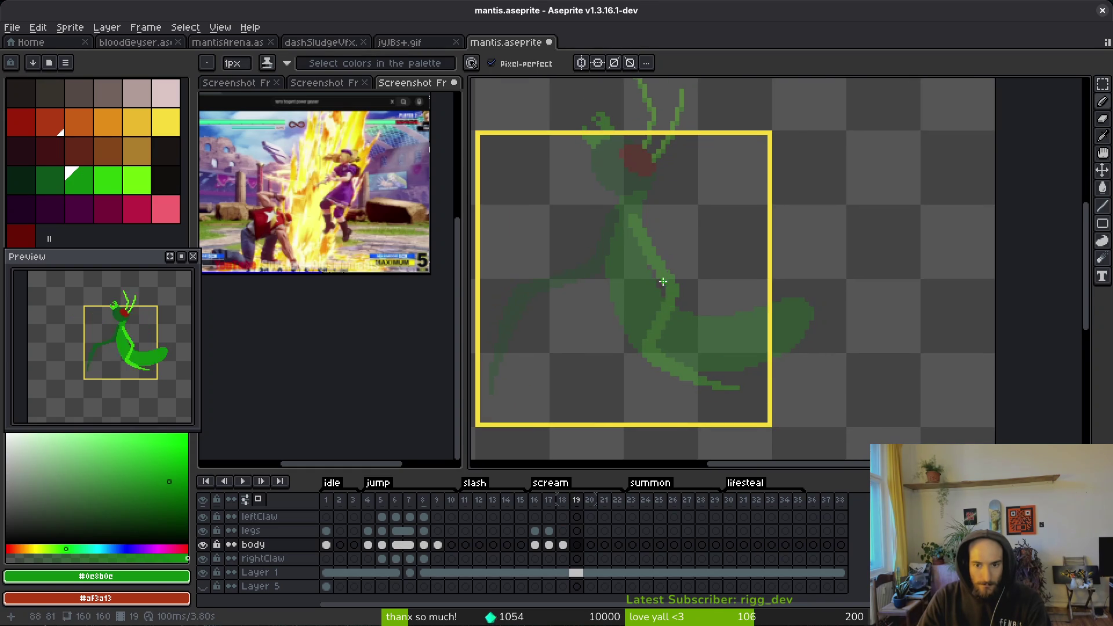
scroll(663, 227, "up", 1)
scroll(645, 197, "down", 1)
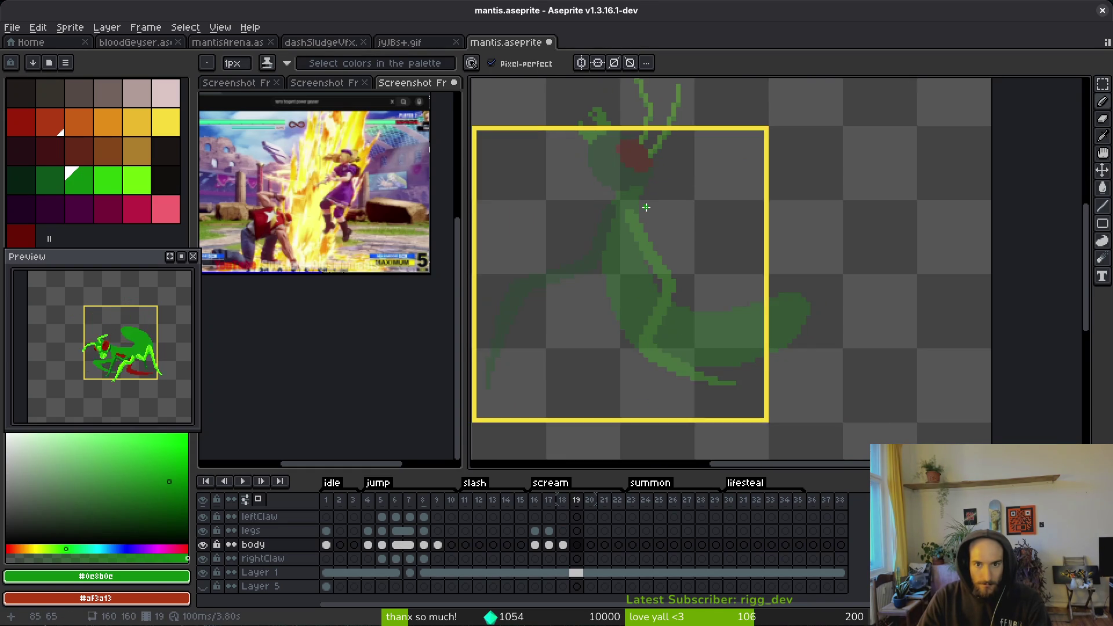
key("i")
key("Left")
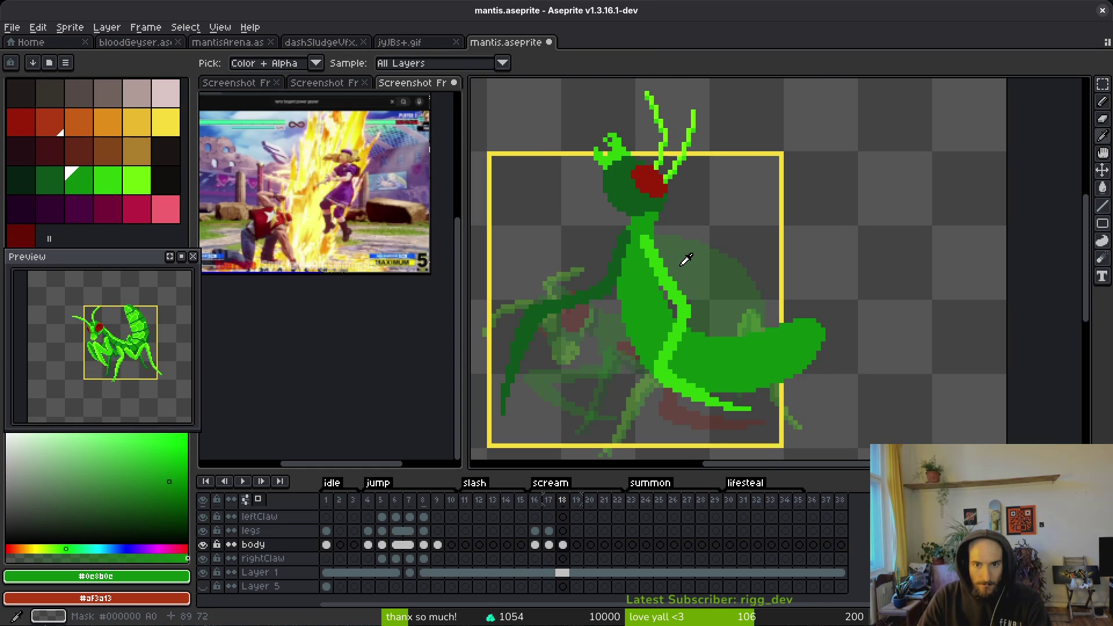
key("Right")
key("Right")
key("Left")
key("Left")
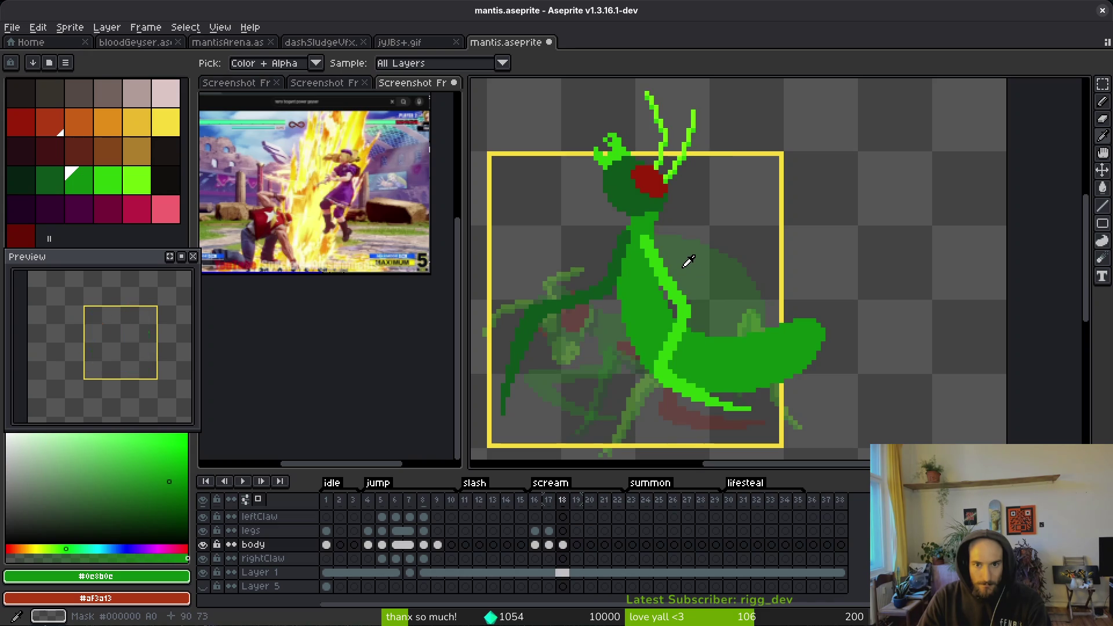
key("Left")
key("Right")
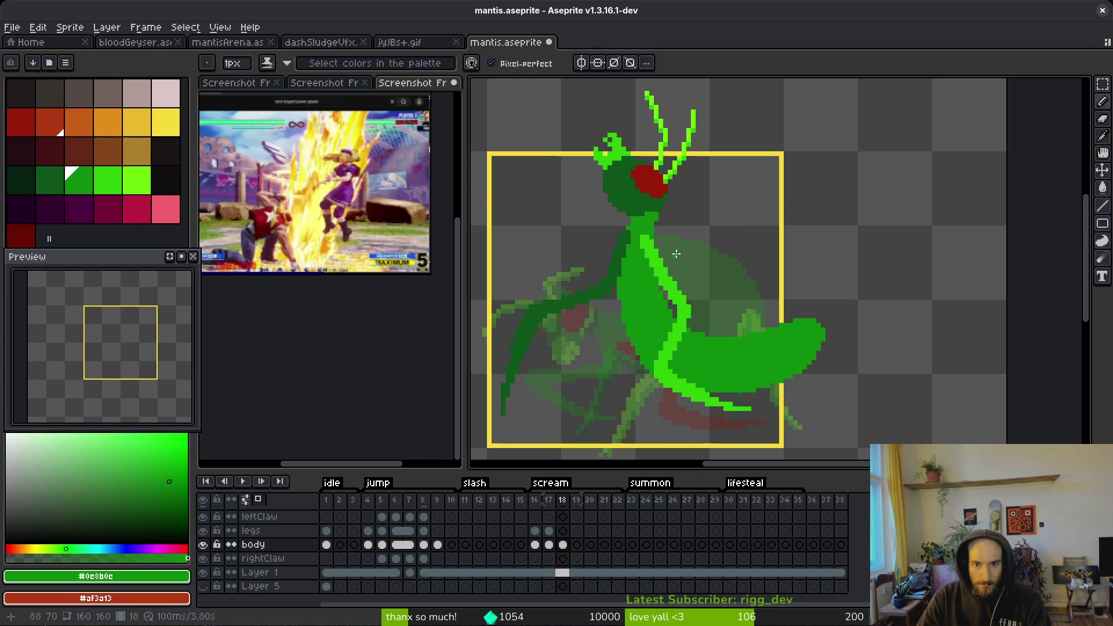
scroll(692, 259, "down", 2)
key("Left")
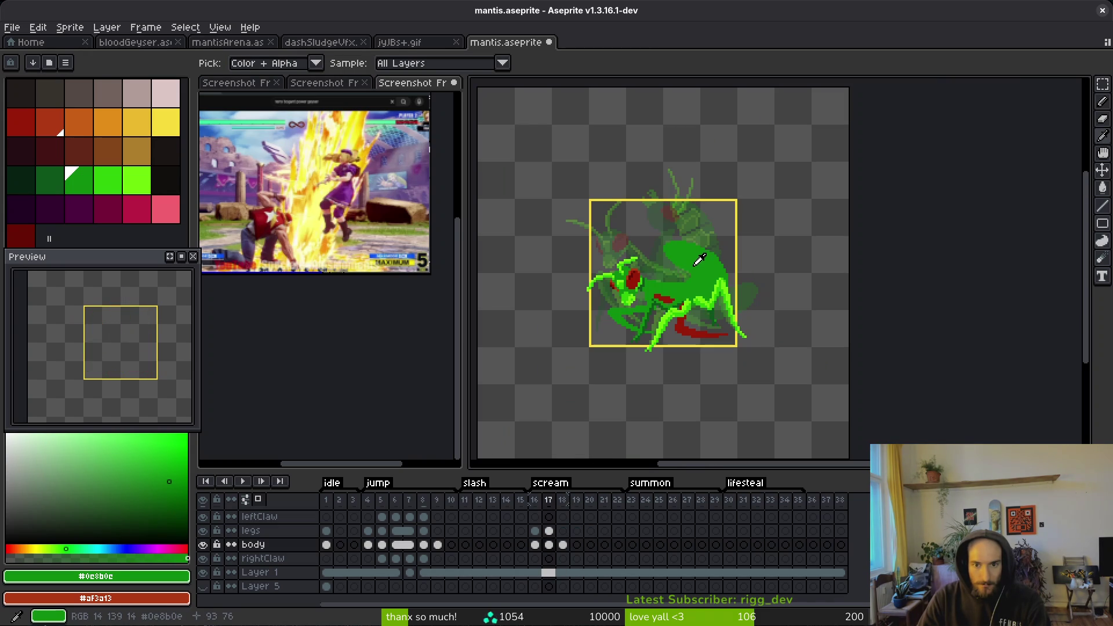
key("Right")
key("b")
scroll(661, 226, "up", 4)
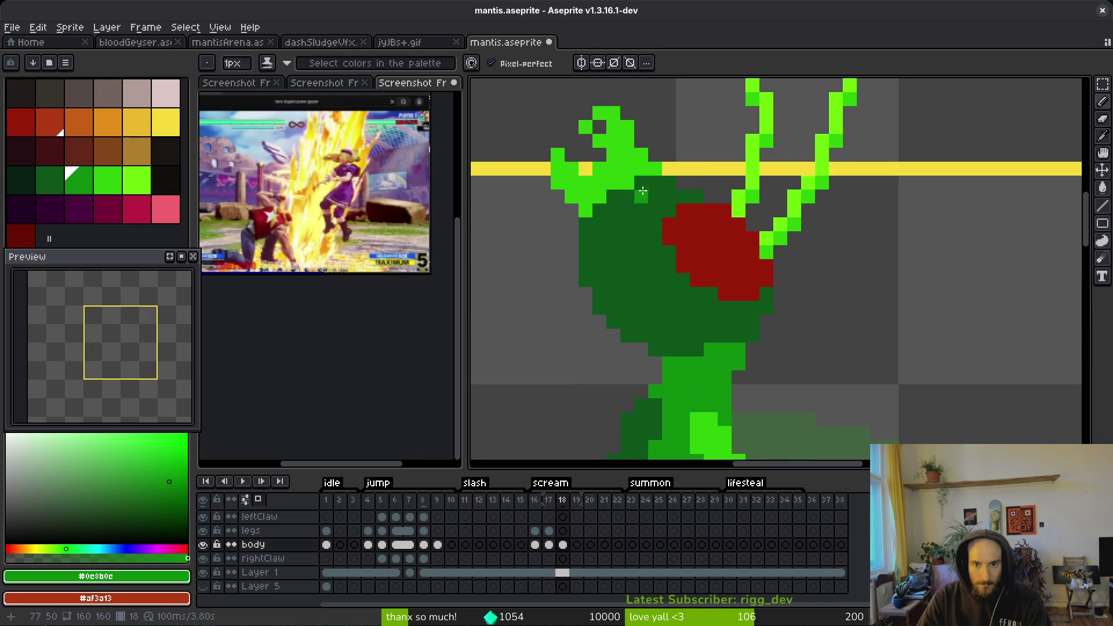
- Lasso the mantis head on frame 18, nudge it, and deselect
key("q")
mouse_move(666, 139)
left_mouse_down()
mouse_move(597, 248)
mouse_move(666, 142)
left_mouse_up()
mouse_move(596, 179)
left_mouse_down()
mouse_move(605, 202)
mouse_move(603, 186)
left_mouse_up()
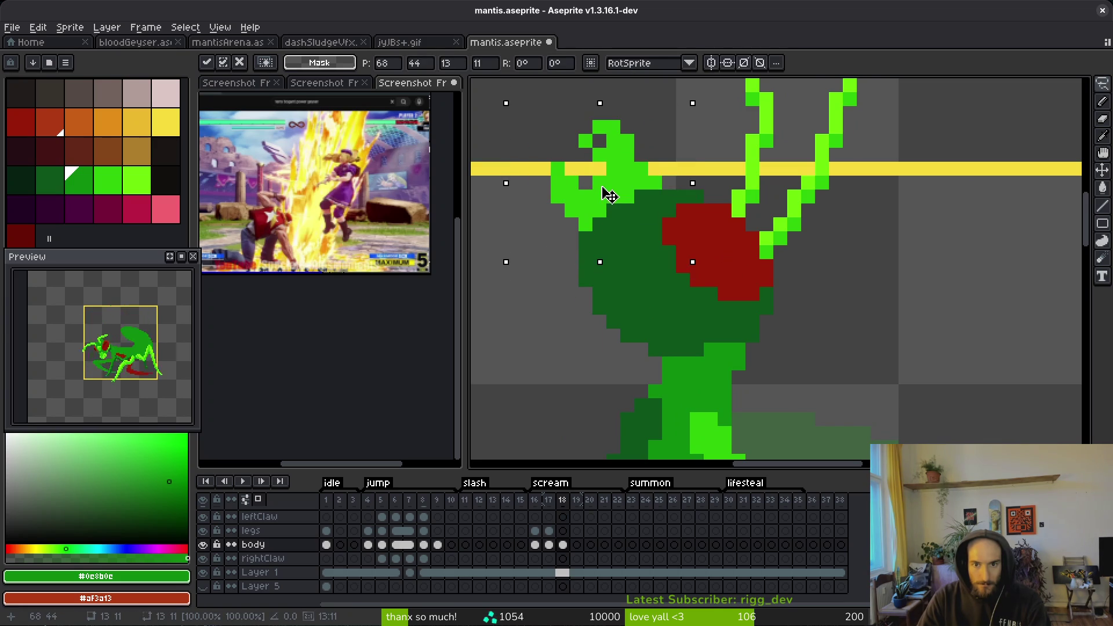
key("ctrl+d")
- Erase the stray dark-green pixels along the neck below the head
scroll(608, 208, "down", 6)
scroll(613, 219, "up", 5)
scroll(613, 219, "up", 2)
key("b")
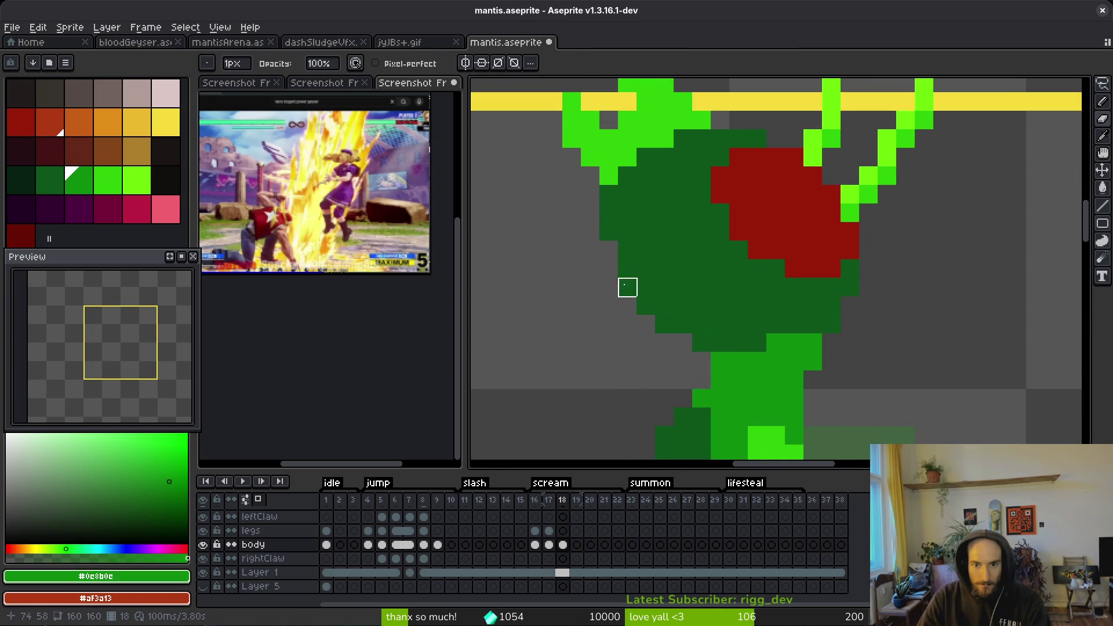
scroll(683, 361, "down", 3)
scroll(696, 335, "up", 3)
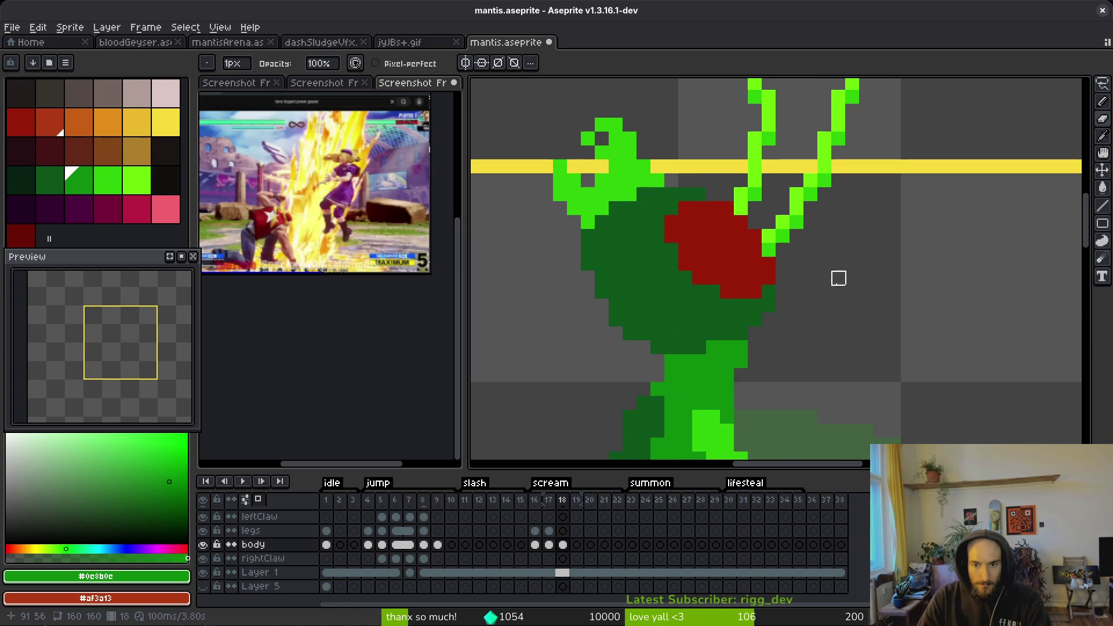
scroll(838, 293, "down", 2)
scroll(809, 316, "up", 3)
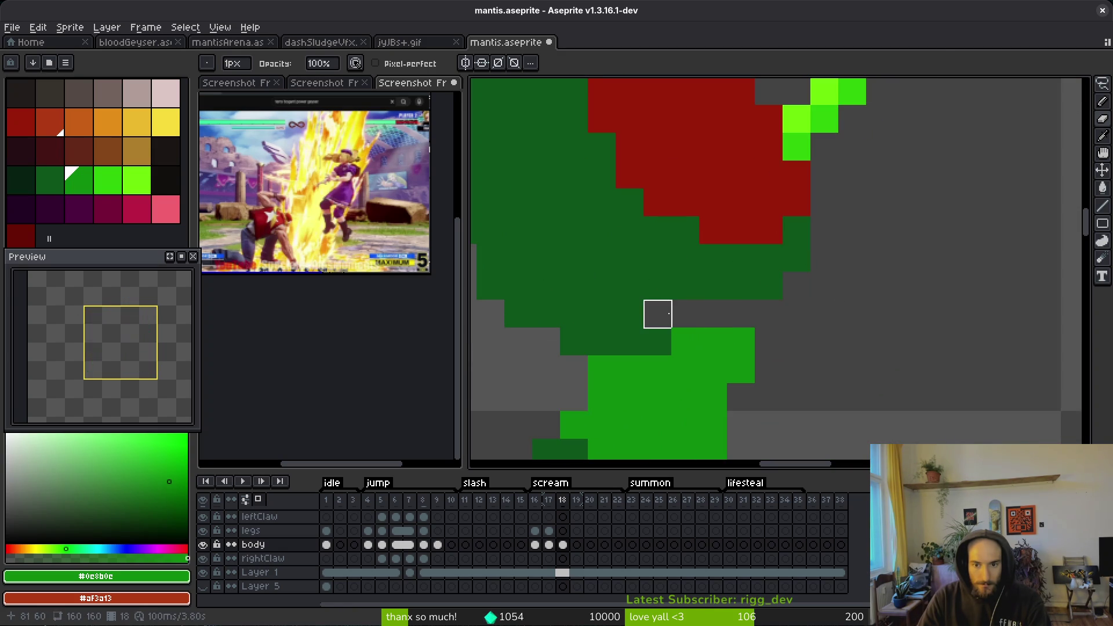
mouse_move(685, 314)
left_mouse_down()
mouse_move(795, 285)
mouse_move(795, 253)
left_mouse_up()
mouse_move(630, 341)
left_mouse_down()
mouse_move(656, 341)
mouse_move(516, 310)
left_mouse_up()
scroll(670, 333, "down", 1)
scroll(888, 211, "down", 2)
- Draw a freehand selection around the mantis head, then clear it
key("q")
mouse_move(887, 145)
left_mouse_down()
mouse_move(678, 96)
mouse_move(649, 301)
mouse_move(736, 336)
mouse_move(823, 284)
left_mouse_up()
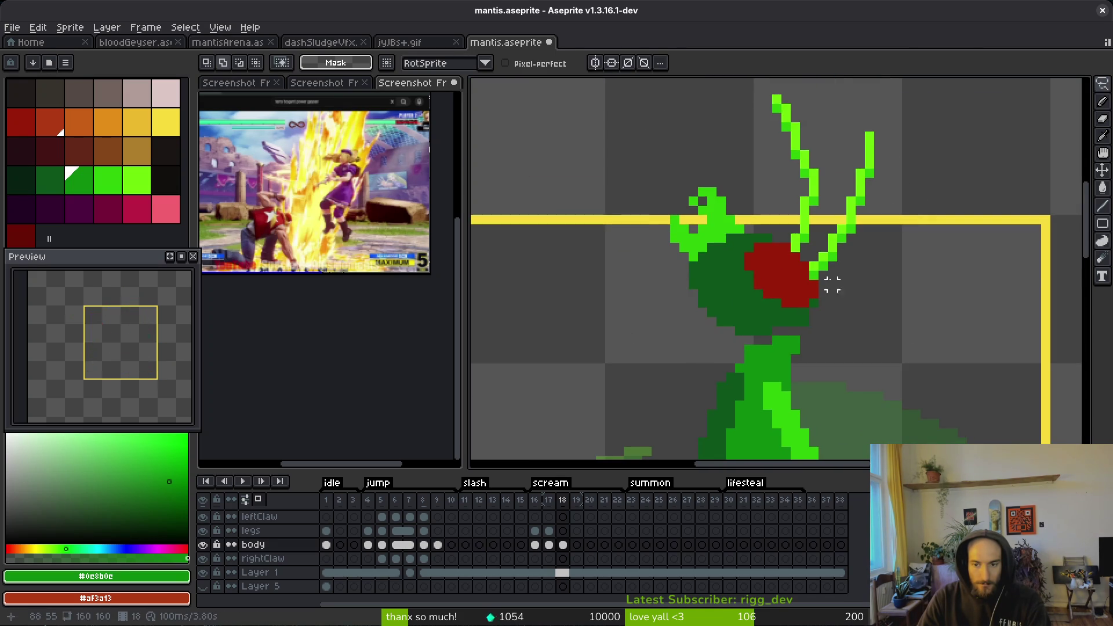
scroll(823, 284, "down", 2)
mouse_move(880, 129)
left_mouse_down()
mouse_move(642, 251)
mouse_move(731, 316)
mouse_move(773, 314)
left_mouse_up()
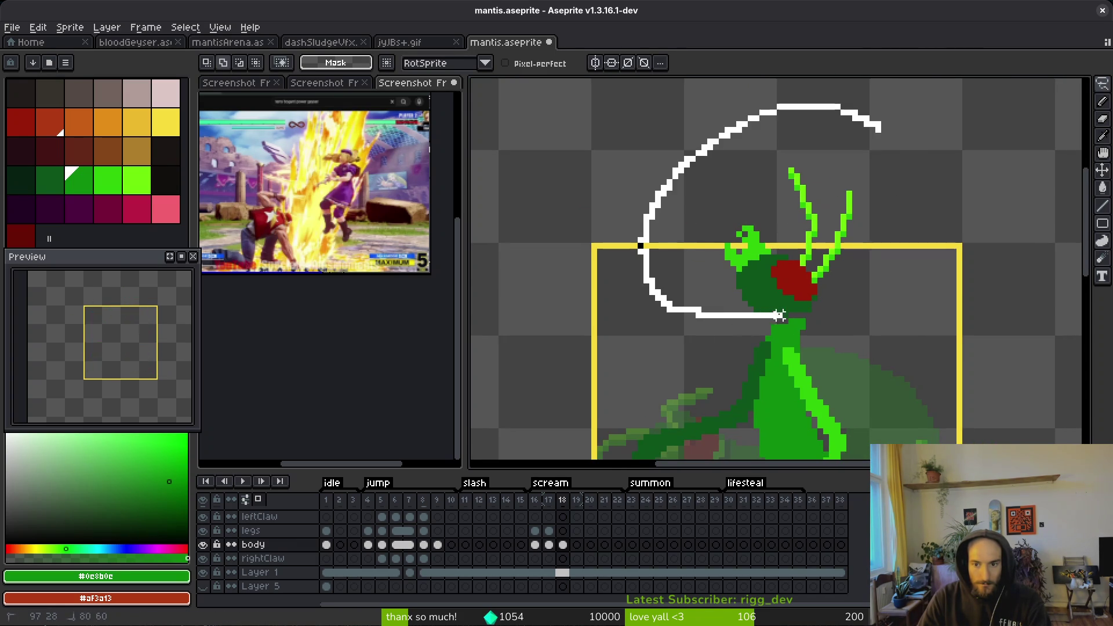
left_click_drag(842, 303, 914, 137)
key("ctrl+d")
- Save mantis.aseprite and step back to frame 17
key("ctrl+s")
scroll(745, 371, "right", 2)
scroll(745, 377, "up", 1)
scroll(723, 318, "up", 2)
key("b")
scroll(637, 243, "down", 1)
scroll(643, 255, "down", 1)
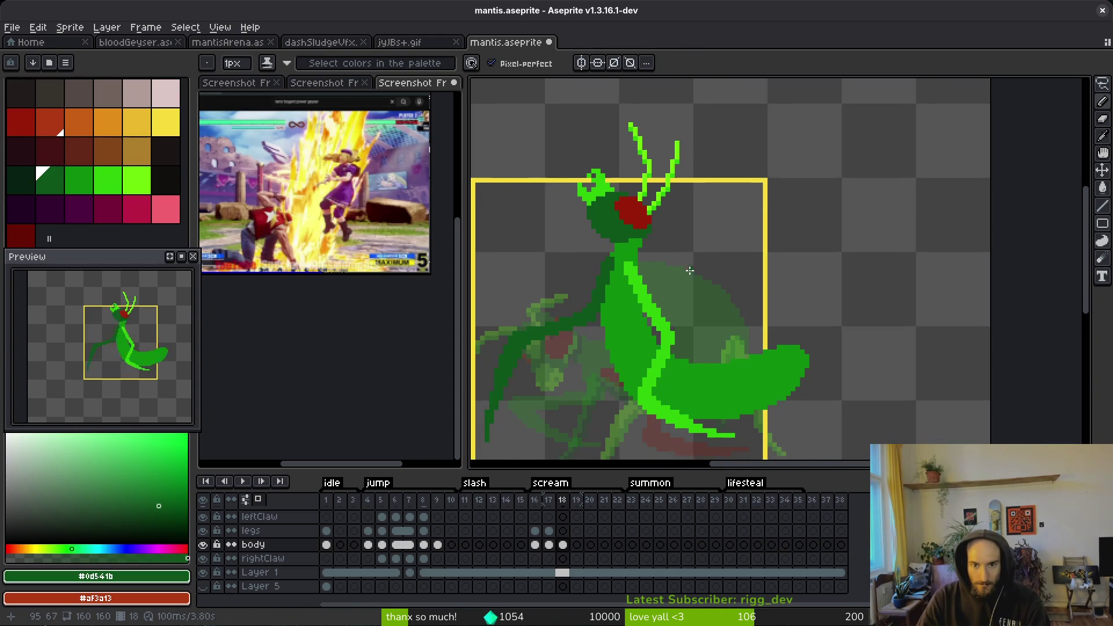
key("i")
key("comma")
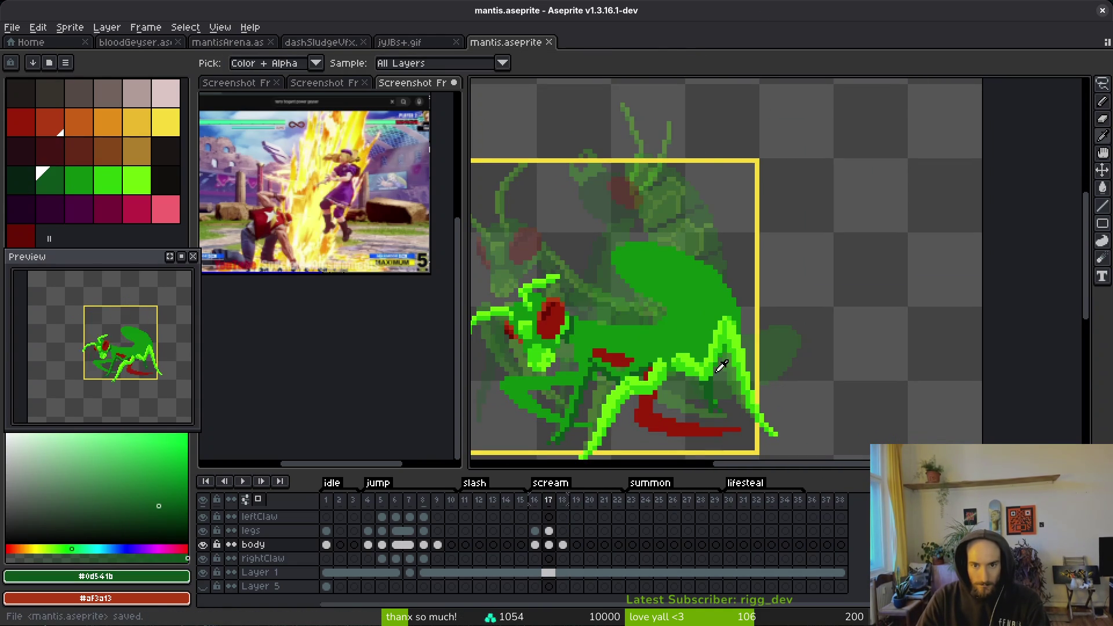
key("period")
key("period")
key("b")
key("i")
left_click(699, 374)
key("b")
scroll(724, 348, "down", 1)
scroll(733, 330, "left", 2)
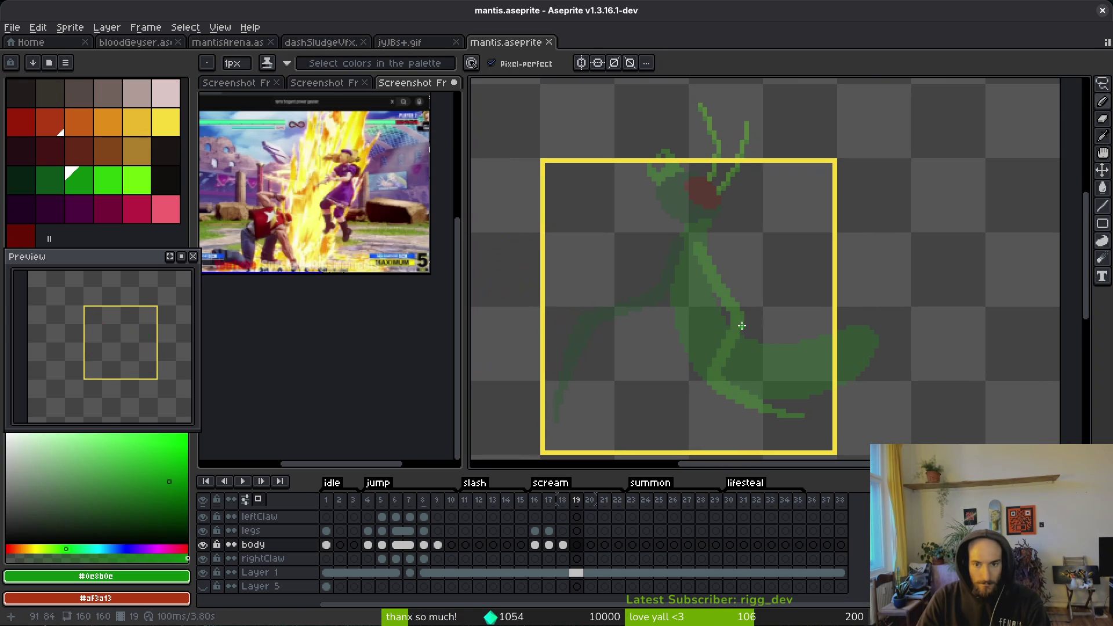
scroll(695, 305, "up", 1)
scroll(695, 304, "left", 1)
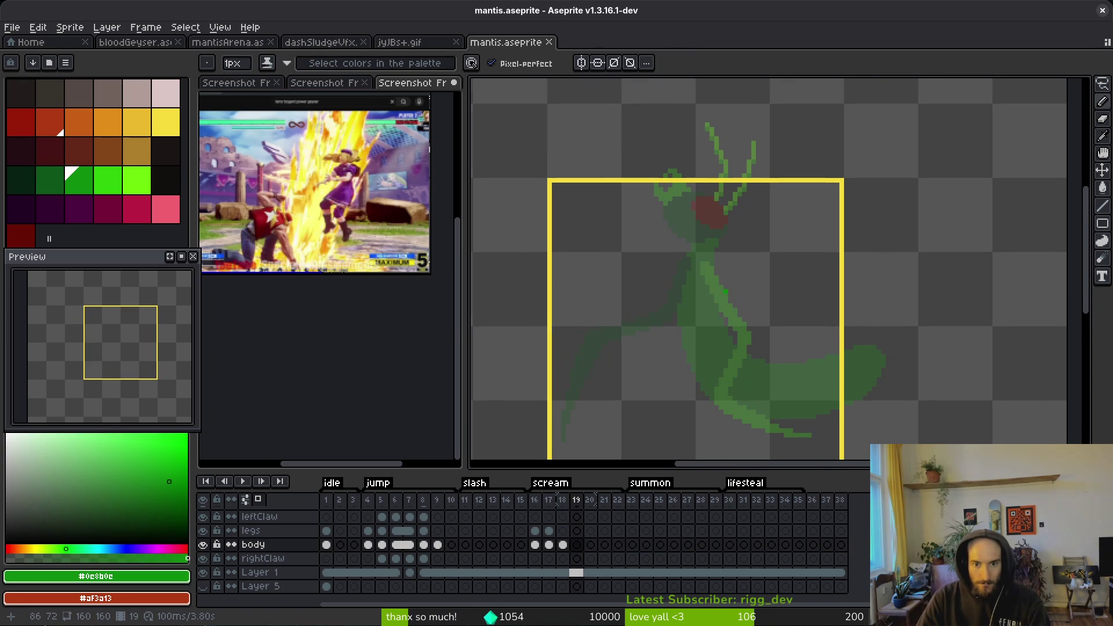
scroll(713, 293, "right", 1)
scroll(696, 290, "down", 1)
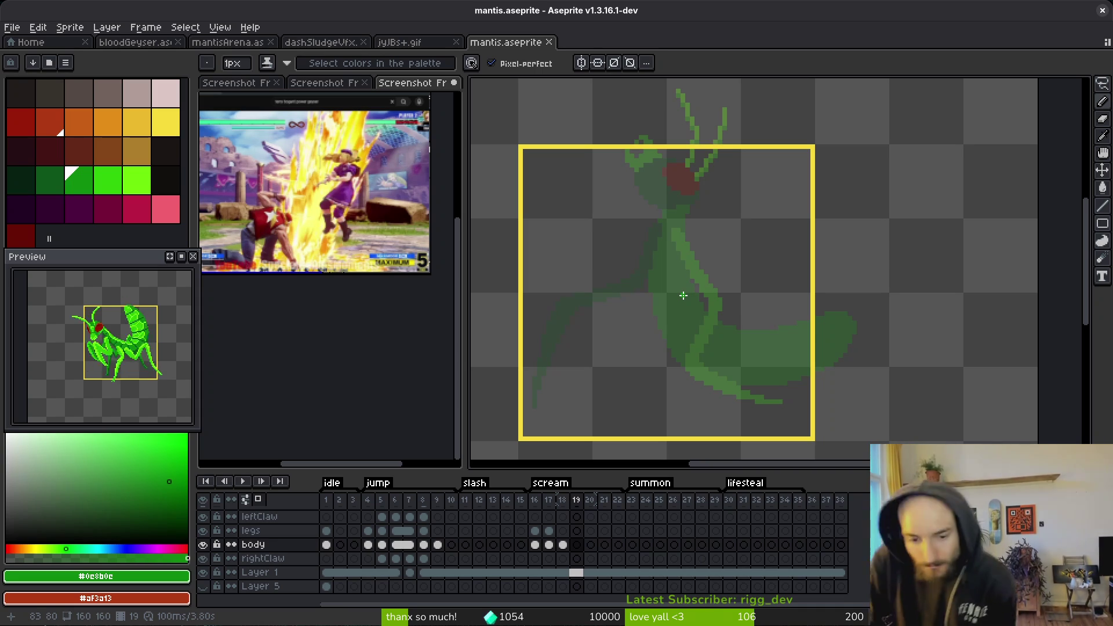
scroll(684, 292, "up", 2)
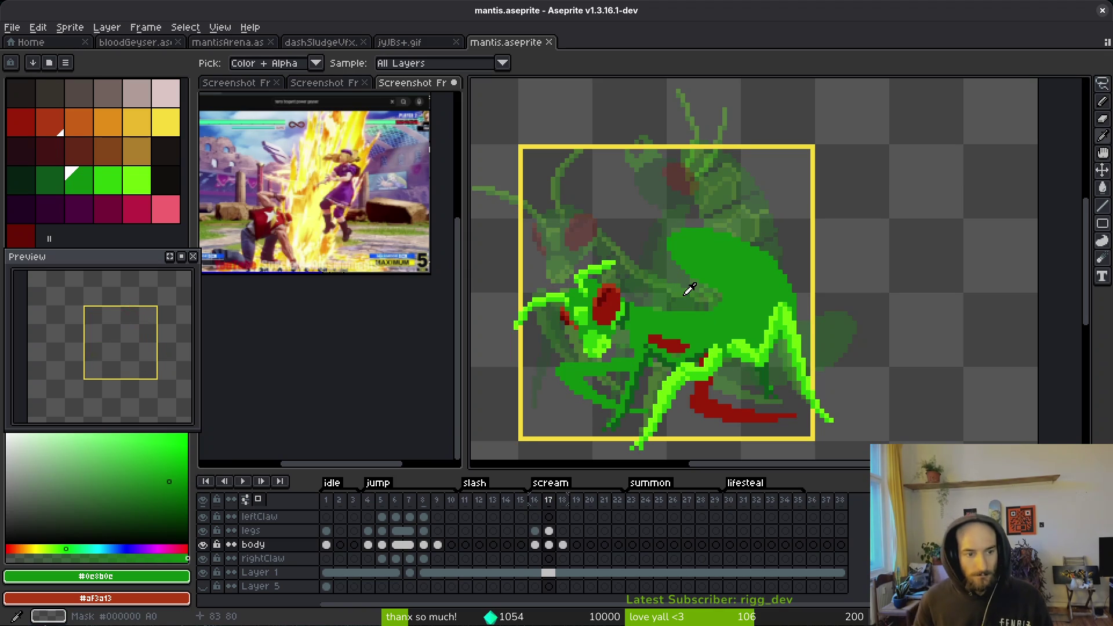
scroll(690, 290, "down", 1)
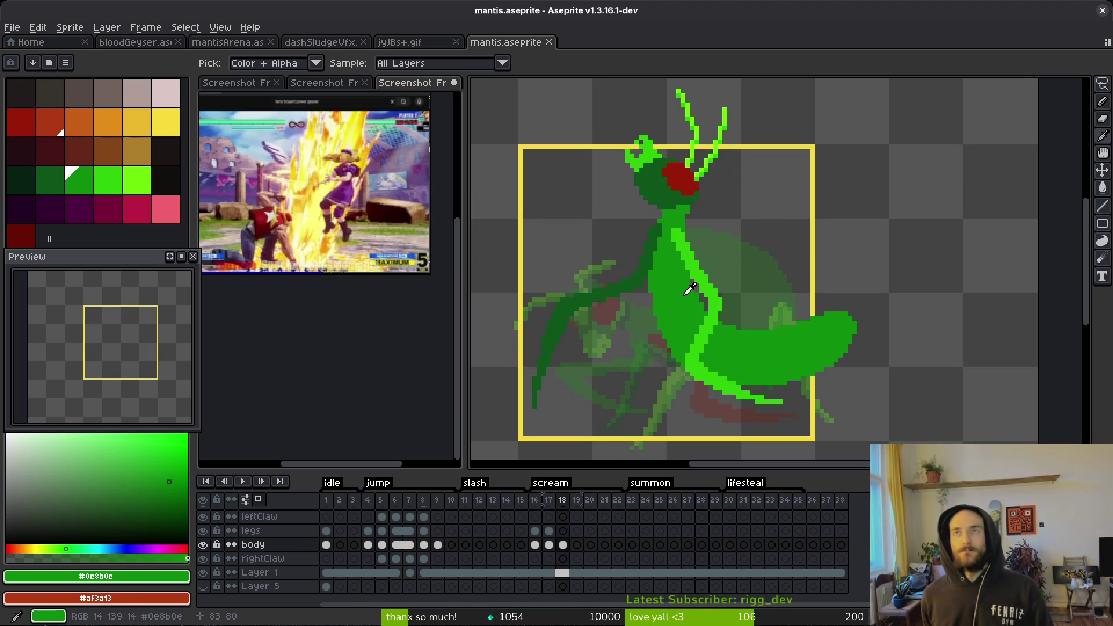
scroll(690, 290, "up", 1)
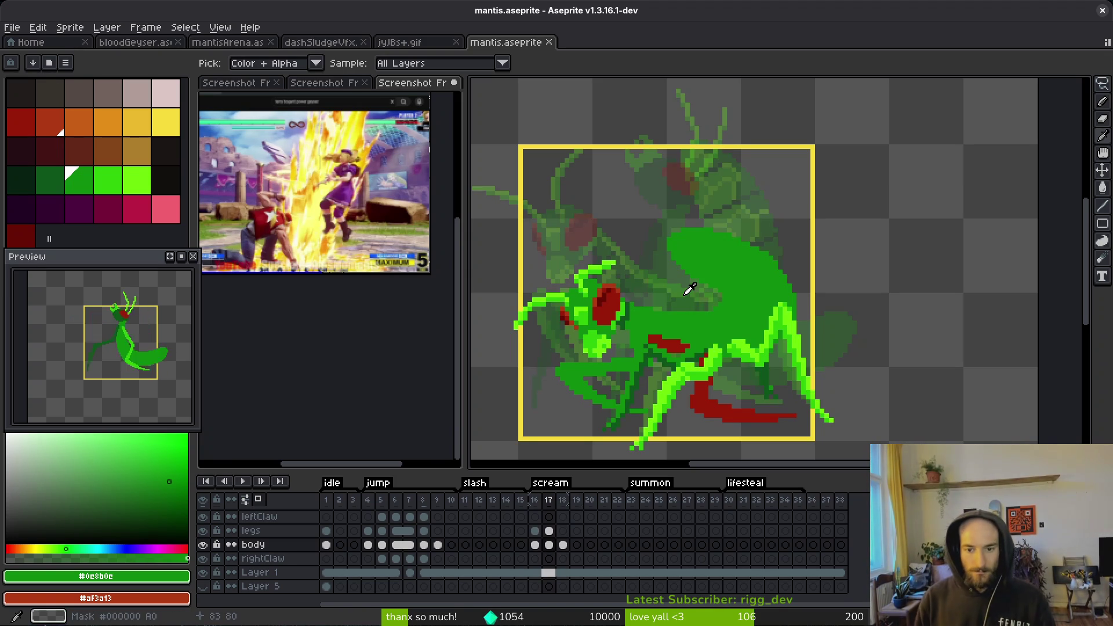
scroll(690, 284, "down", 1)
scroll(727, 385, "down", 1)
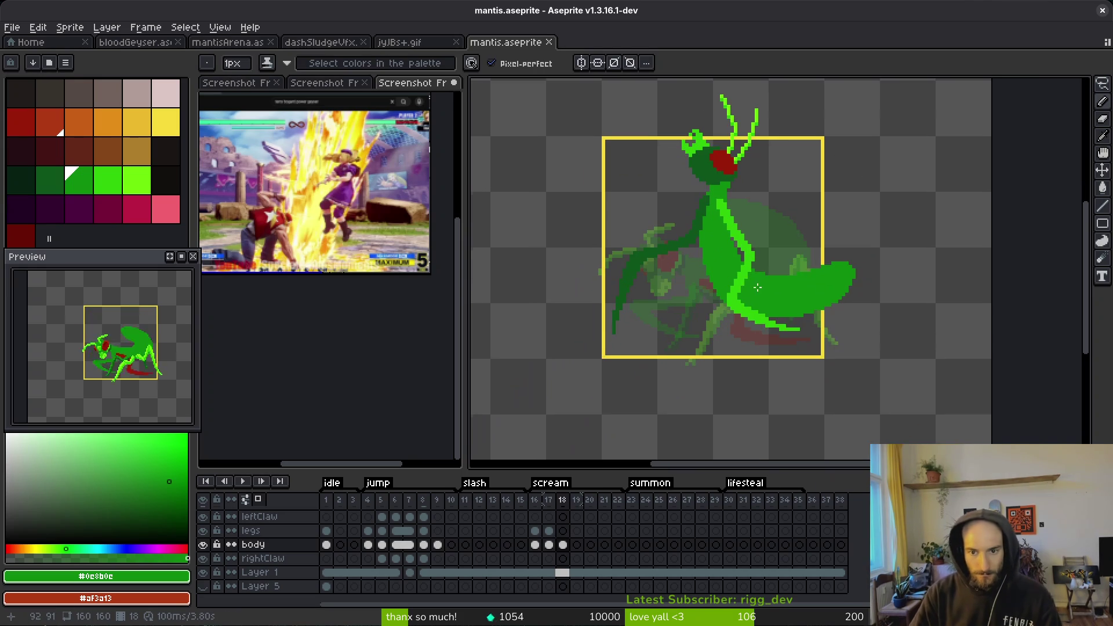
scroll(754, 359, "up", 1)
scroll(753, 331, "up", 1)
scroll(746, 342, "down", 1)
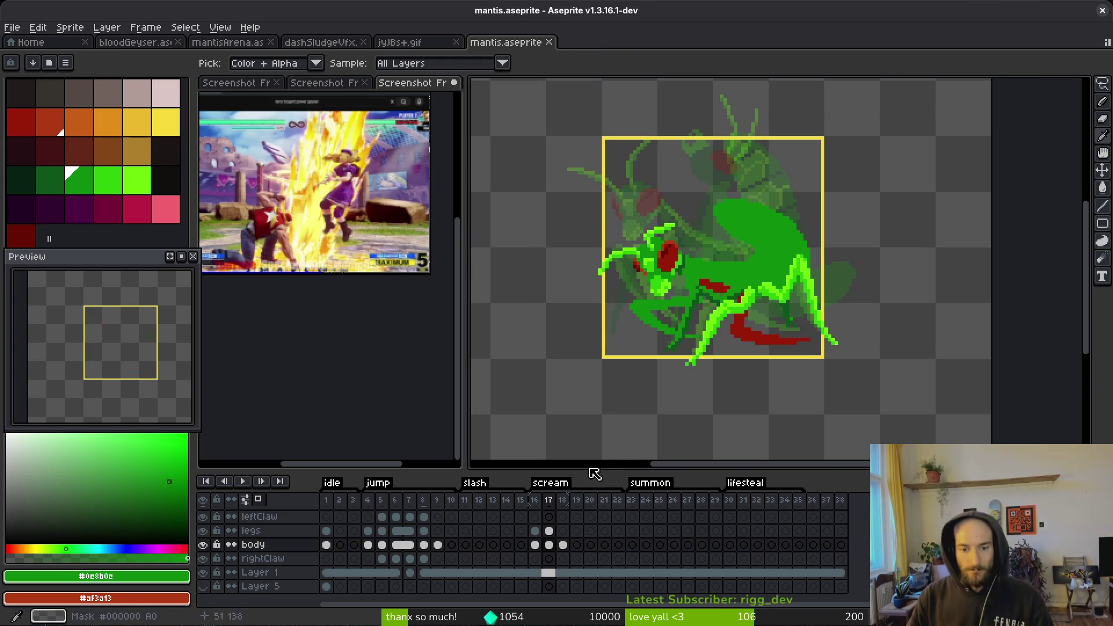
scroll(696, 381, "up", 12)
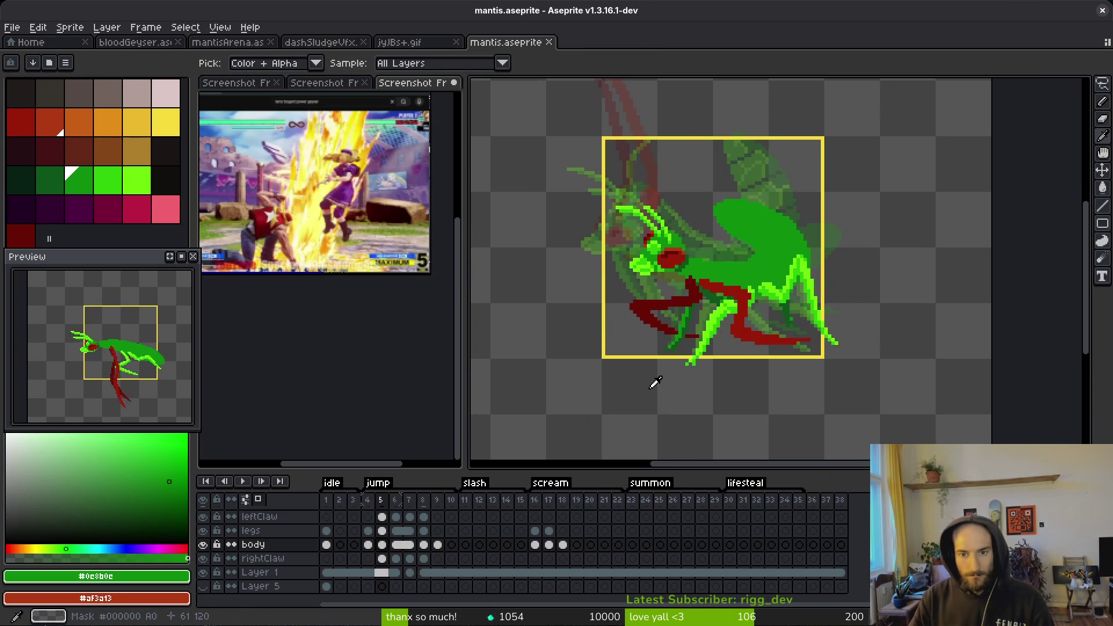
scroll(657, 382, "down", 1)
scroll(661, 387, "down", 12)
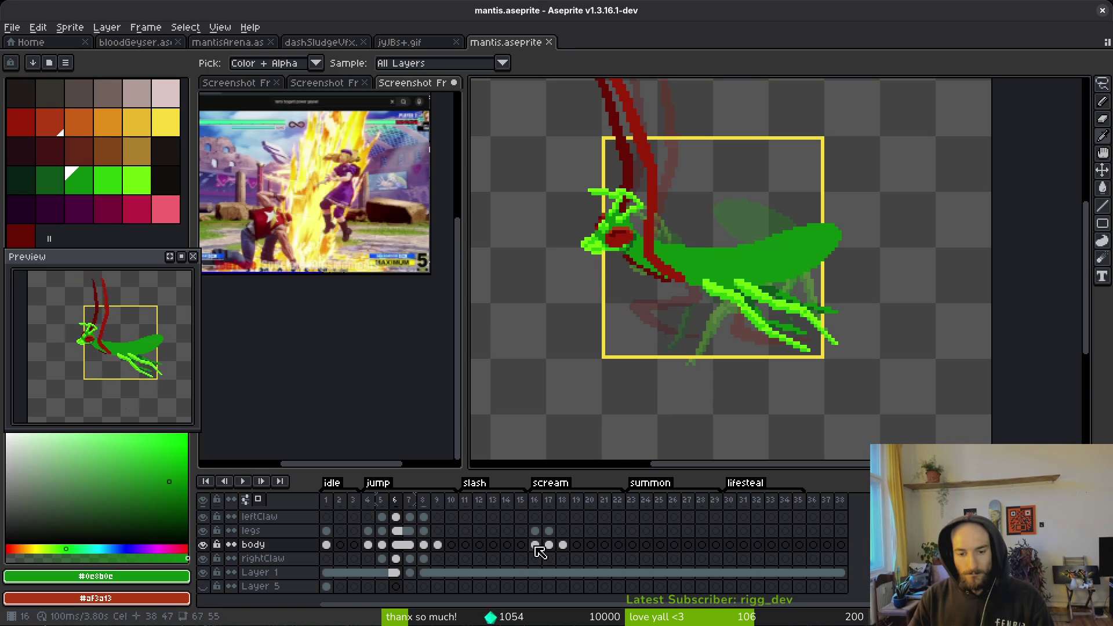
- Compare frames 17 and 18, then move frame 18 to after frame 36
left_click(562, 501)
left_click(548, 502)
key("Left")
key("Right")
key("Left")
key("Right")
key("Right")
key("b")
left_click(562, 501)
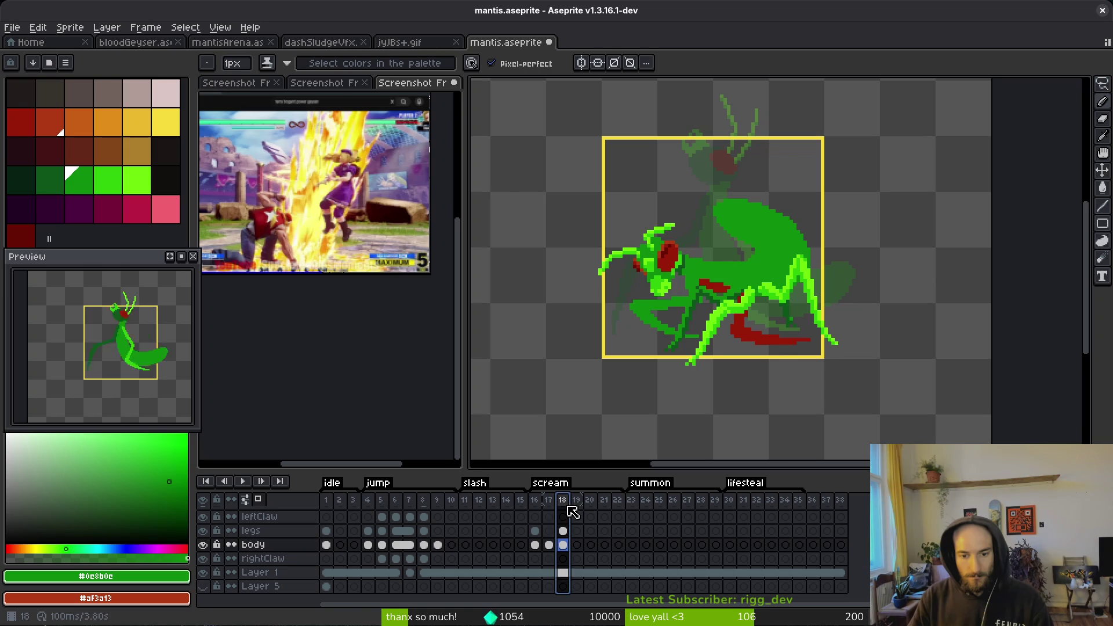
left_click_drag(571, 509, 818, 510)
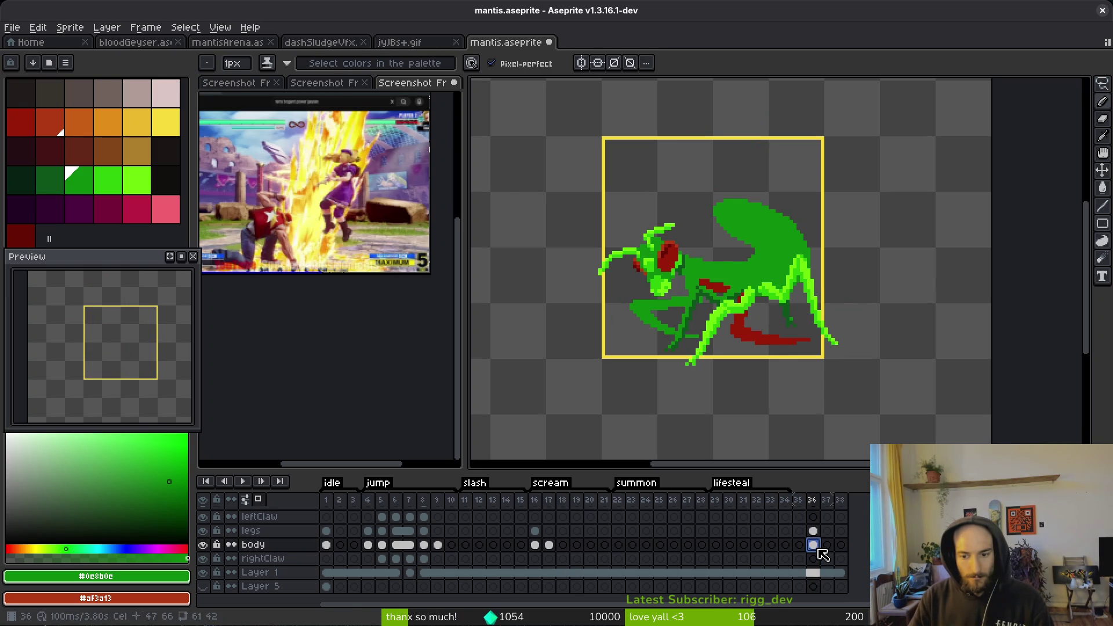
- Copy the frame 5 body cel into frame 18 and check it against frame 17
left_click(382, 545)
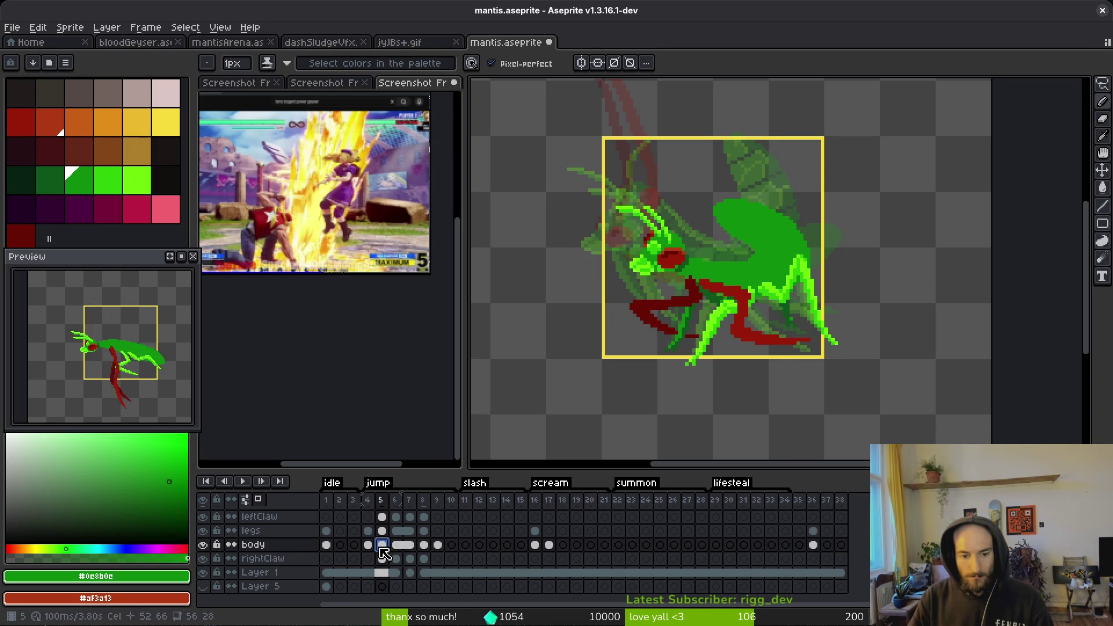
left_click(562, 545)
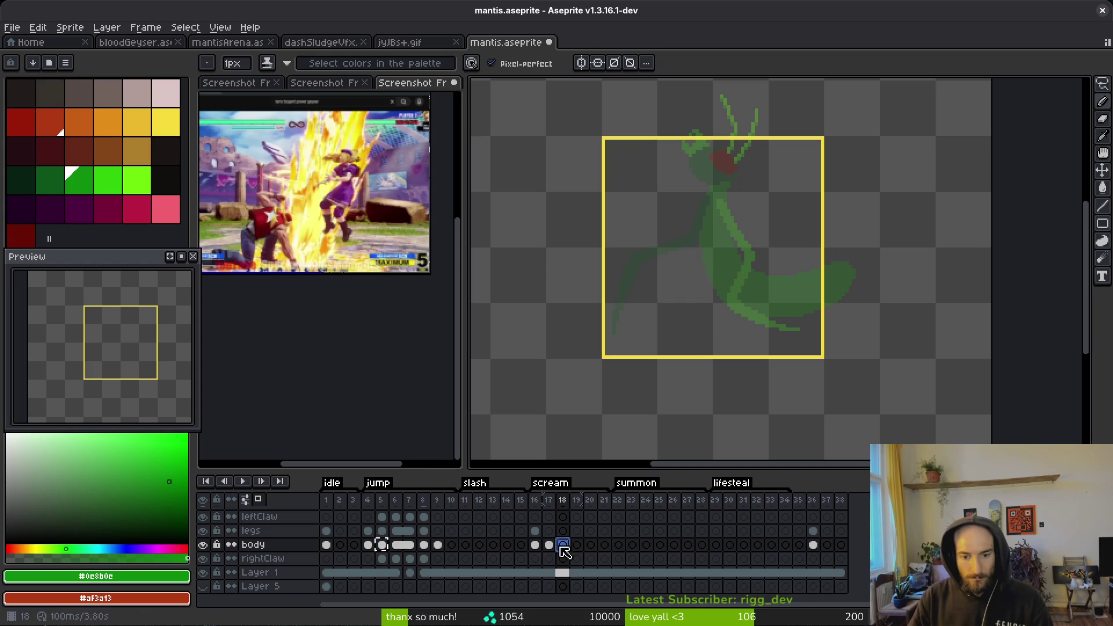
left_click(549, 531)
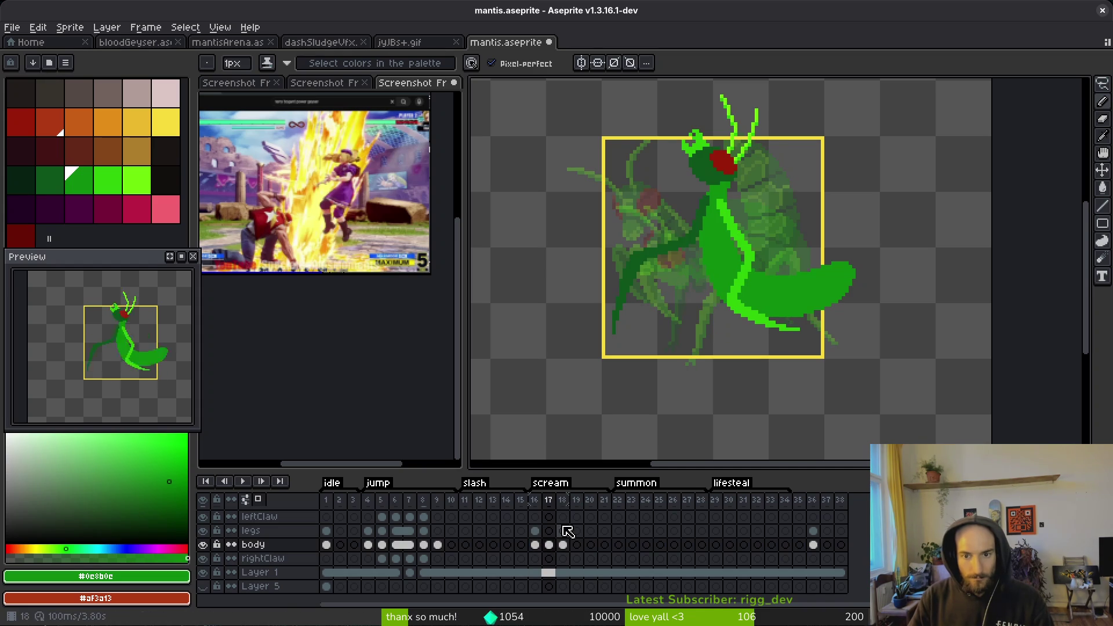
left_click(563, 528)
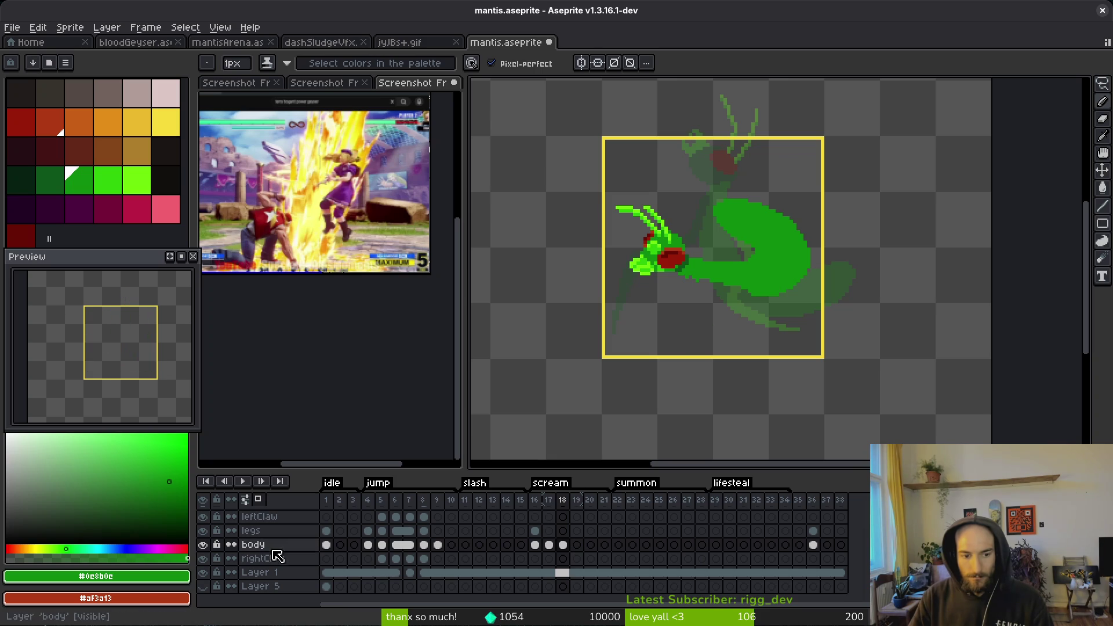
- On frame 5, toggle the visibility of the legs, rightClaw and leftClaw layers
left_click(384, 545)
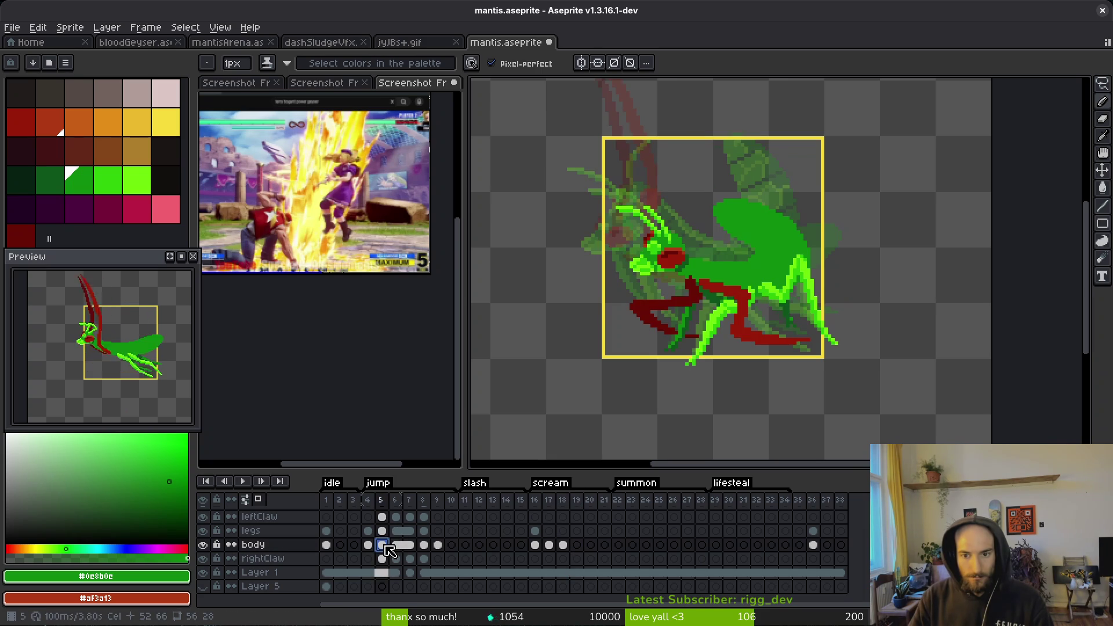
left_click(202, 530)
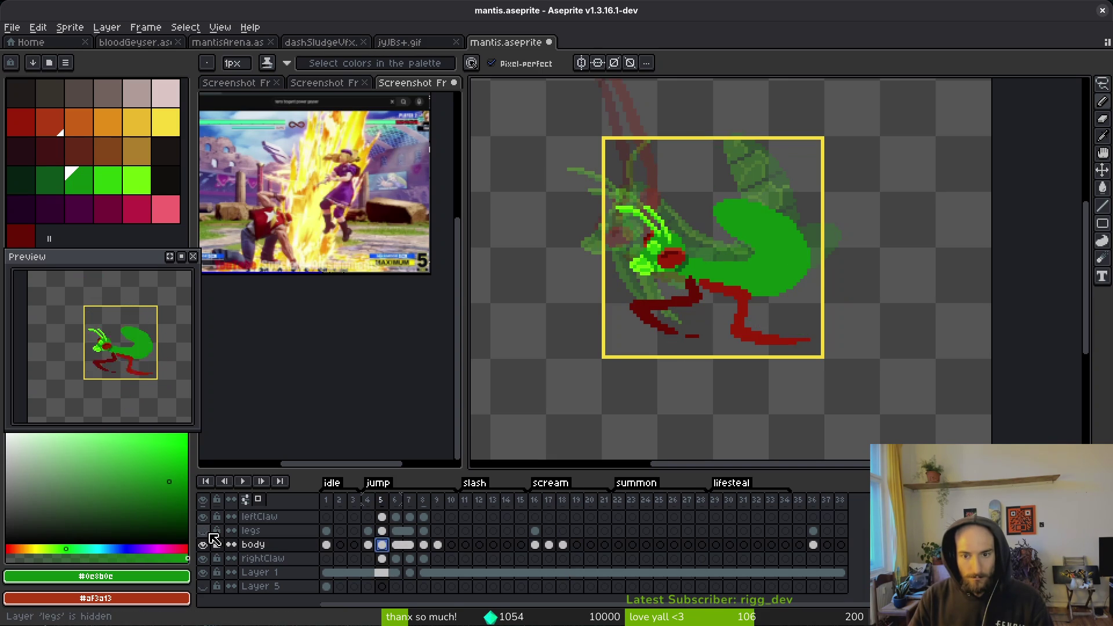
left_click(204, 559)
left_click(204, 517)
left_click(204, 516)
- Make the legs and claw layers visible again and go to frame 18
left_click(204, 531)
left_click(204, 558)
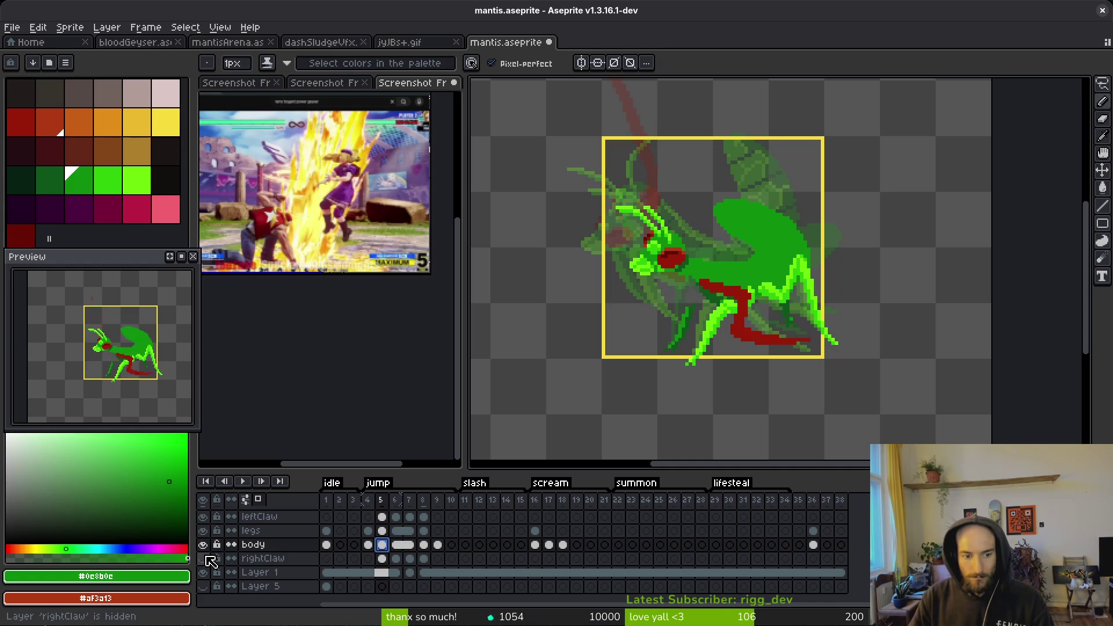
left_click(548, 545)
key("alt")
key("Right")
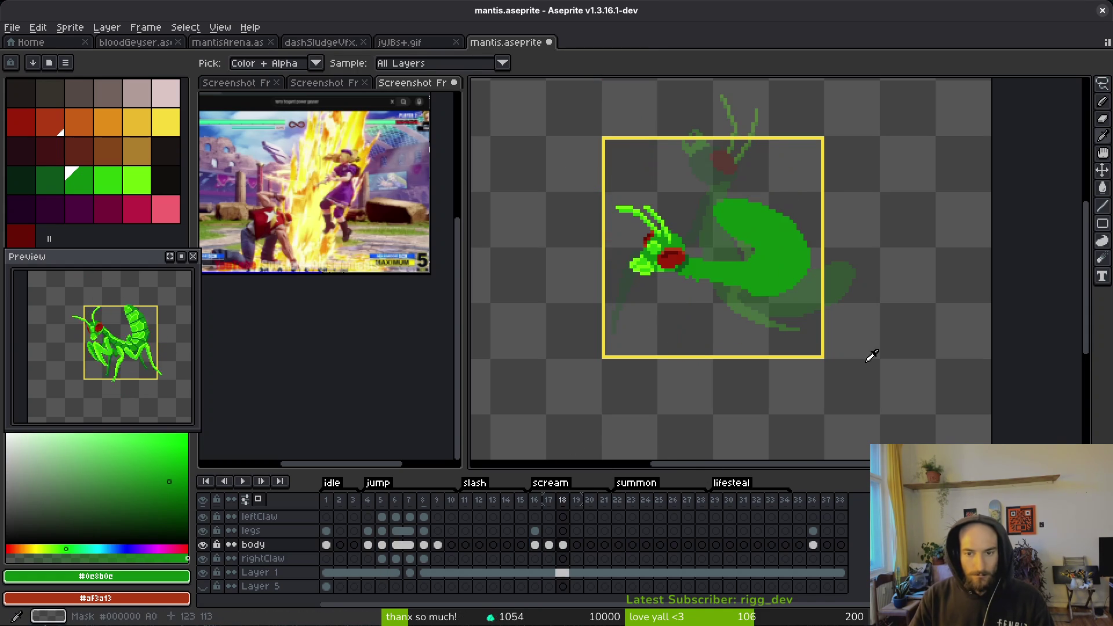
- Extend the lower outline of the green body on frame 18 with the pencil
scroll(762, 296, "left", 2)
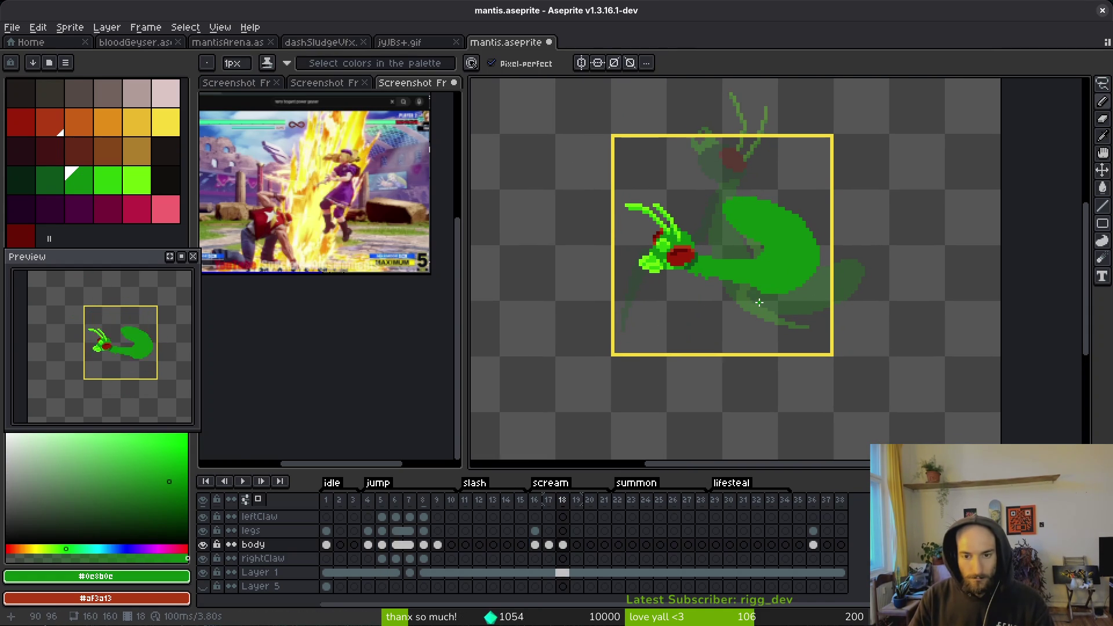
key("alt")
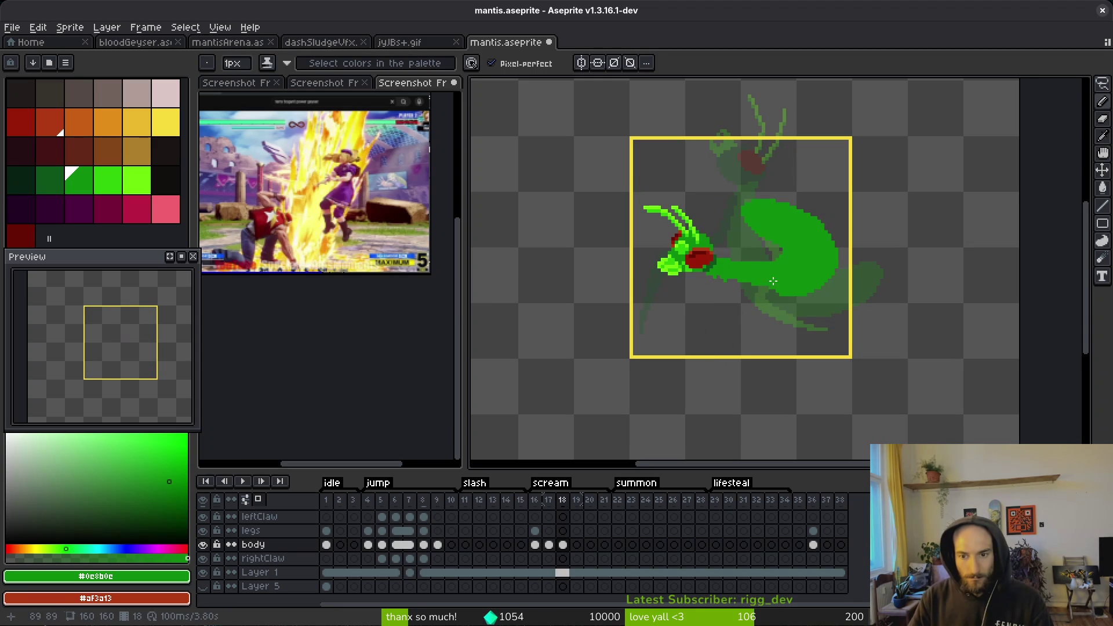
scroll(798, 313, "up", 2)
scroll(634, 264, "up", 2)
mouse_move(635, 264)
left_mouse_down()
mouse_move(644, 284)
mouse_move(824, 314)
left_mouse_up()
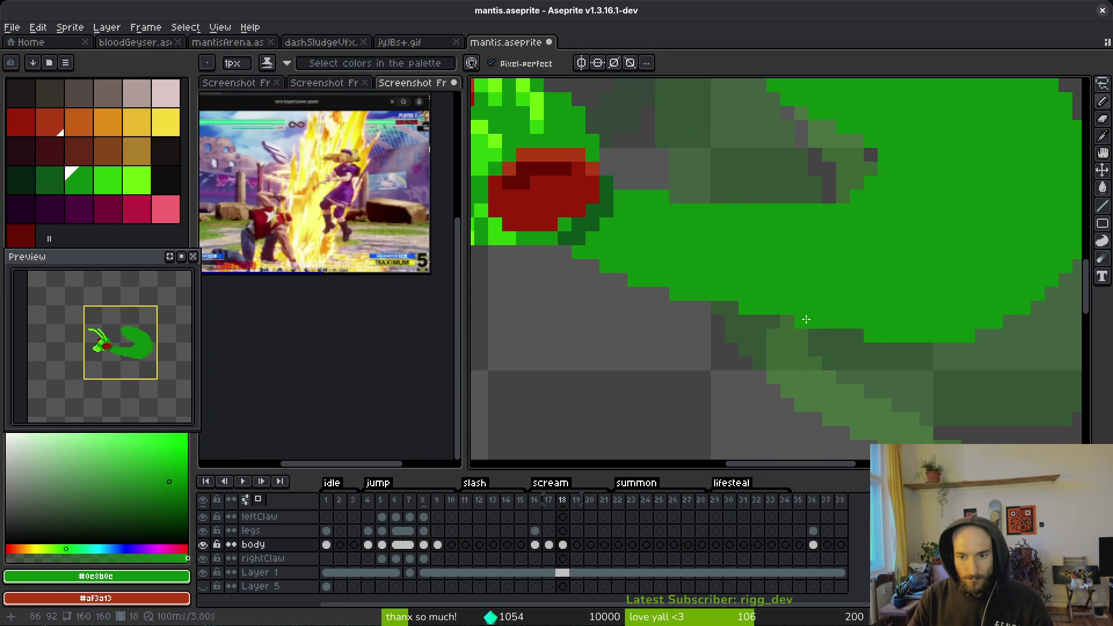
scroll(821, 309, "down", 3)
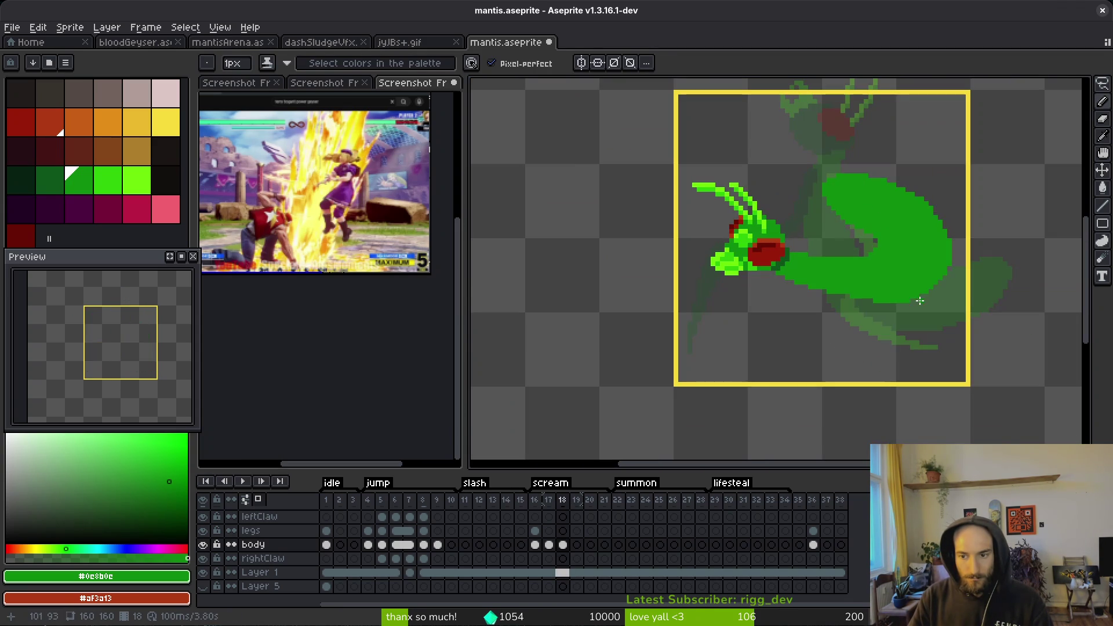
scroll(809, 303, "up", 4)
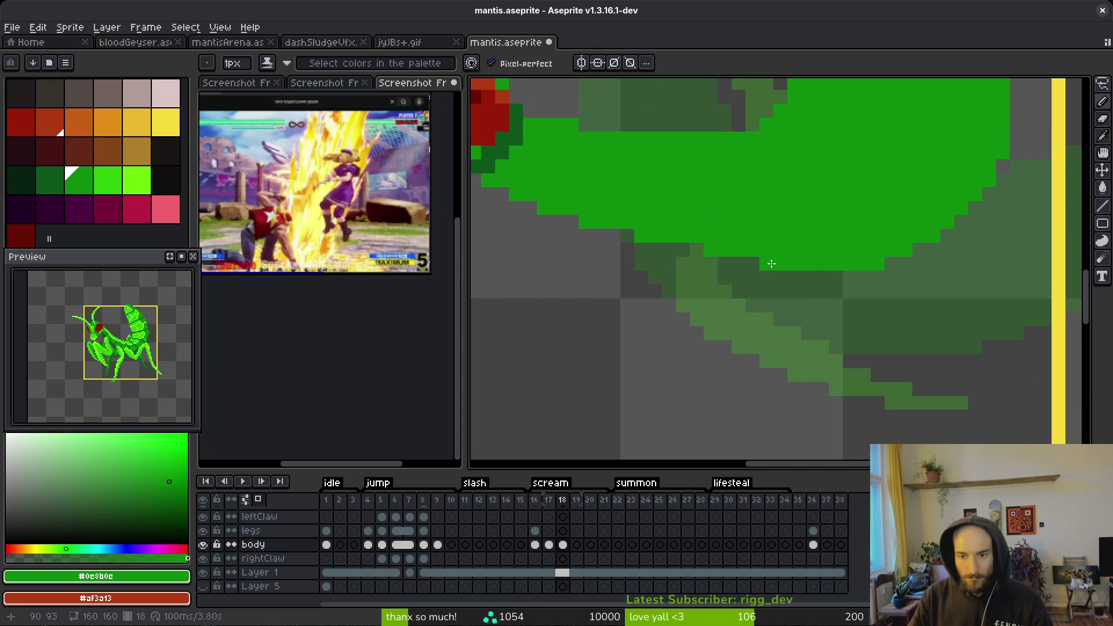
scroll(628, 231, "down", 4)
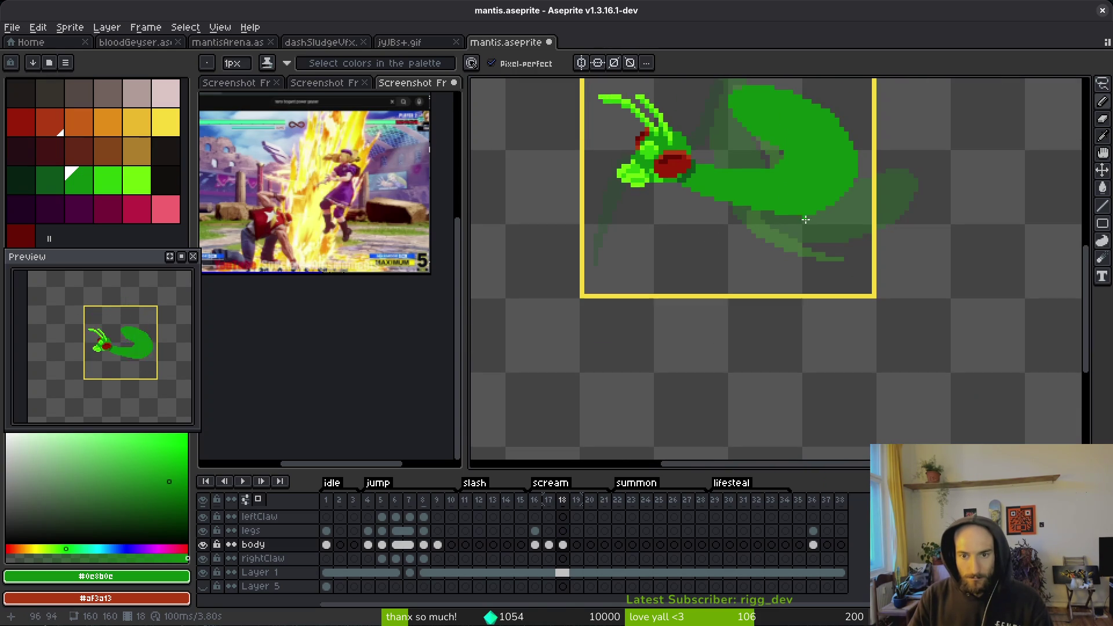
scroll(772, 241, "up", 3)
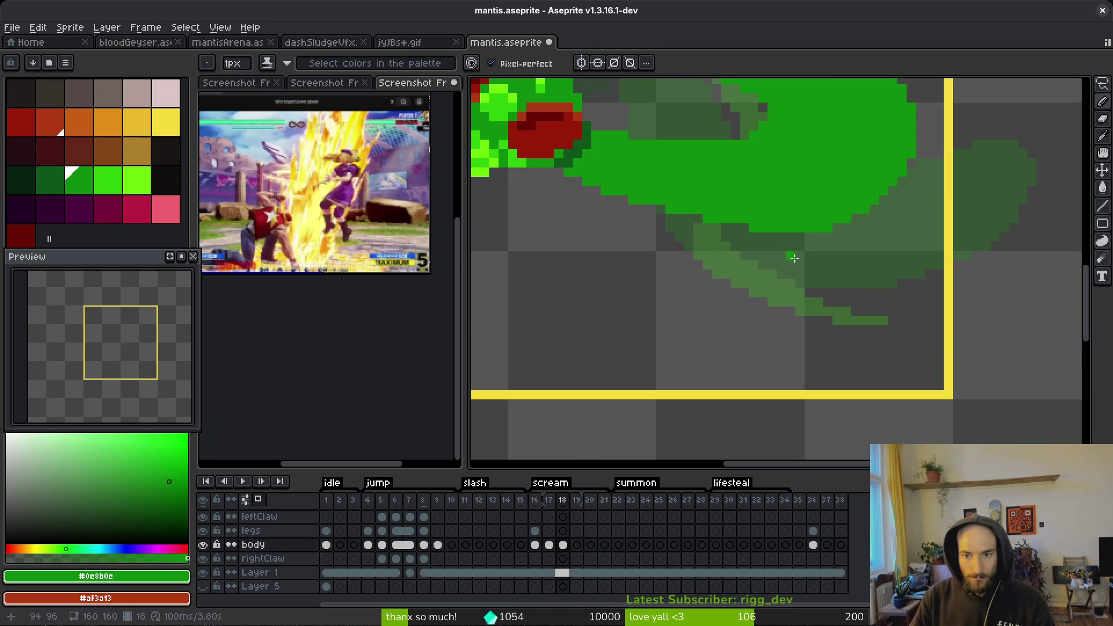
- Touch up the body edge with the eraser
key("e")
scroll(823, 241, "up", 1)
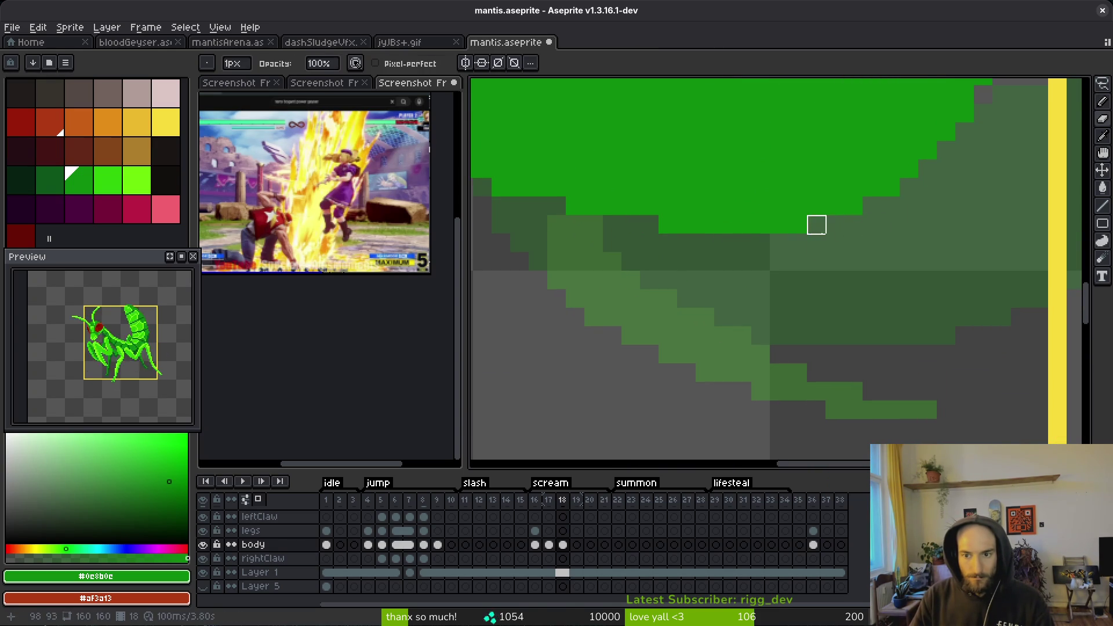
scroll(815, 224, "down", 4)
key("b")
scroll(811, 243, "up", 3)
scroll(798, 222, "up", 1)
key("e")
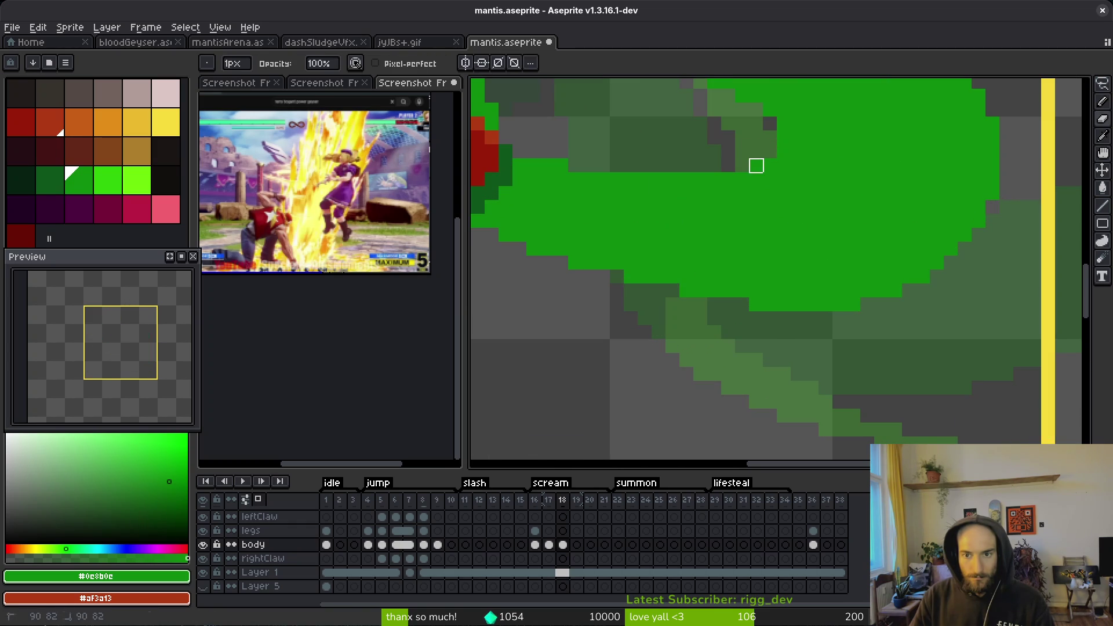
scroll(757, 152, "down", 5)
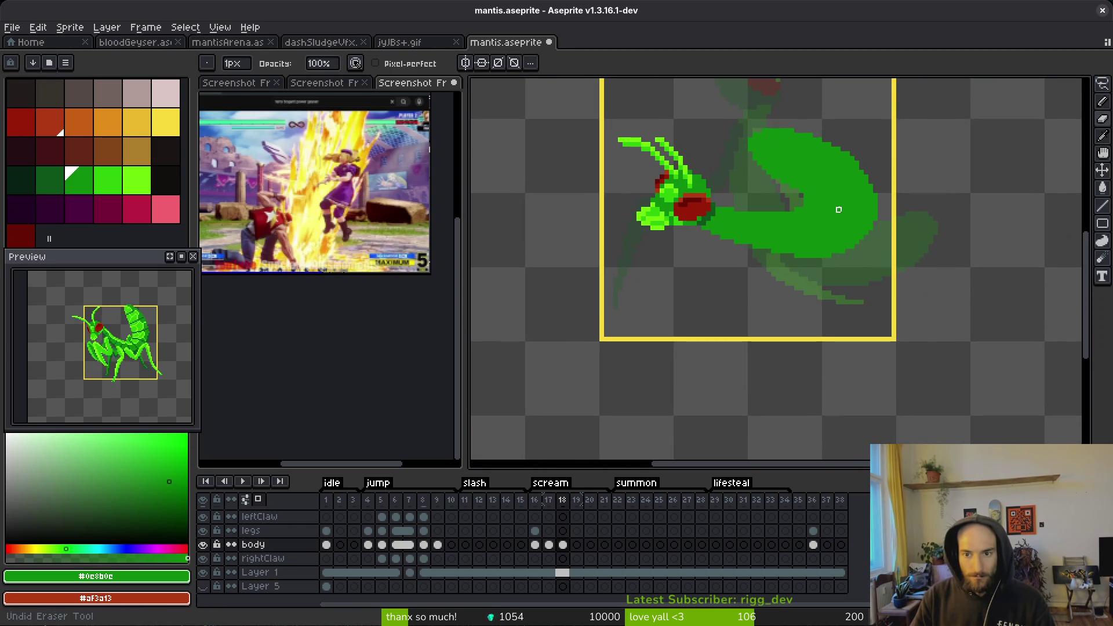
- Save mantis.aseprite, then pan over the mantis and compare frame 18 with frame 16
key("ctrl+s")
left_click_drag(824, 219, 797, 190)
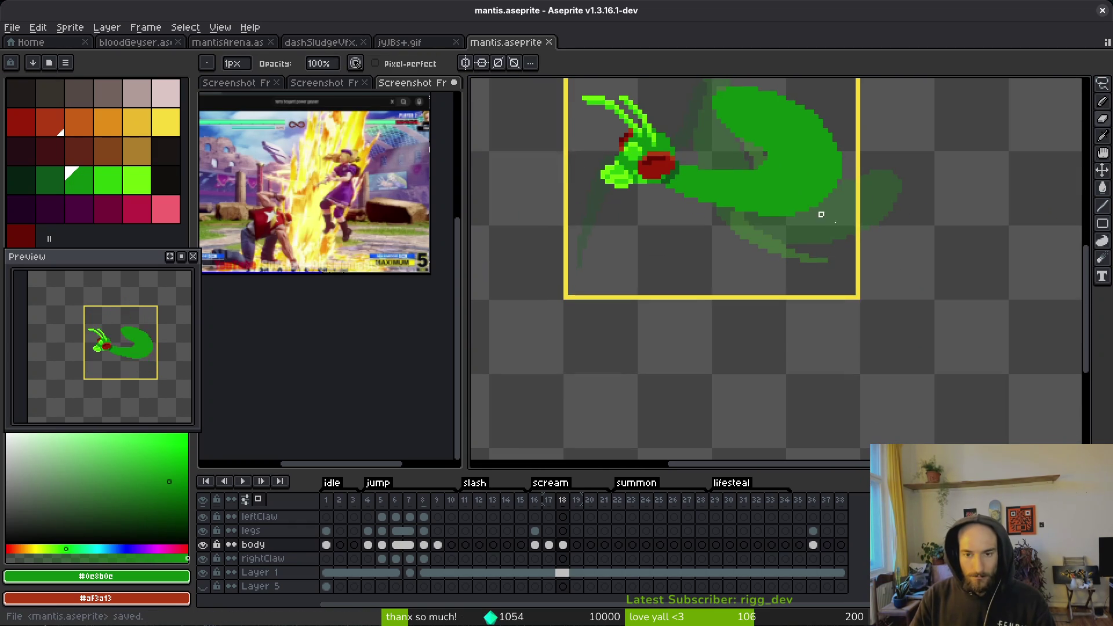
left_click_drag(776, 230, 765, 264)
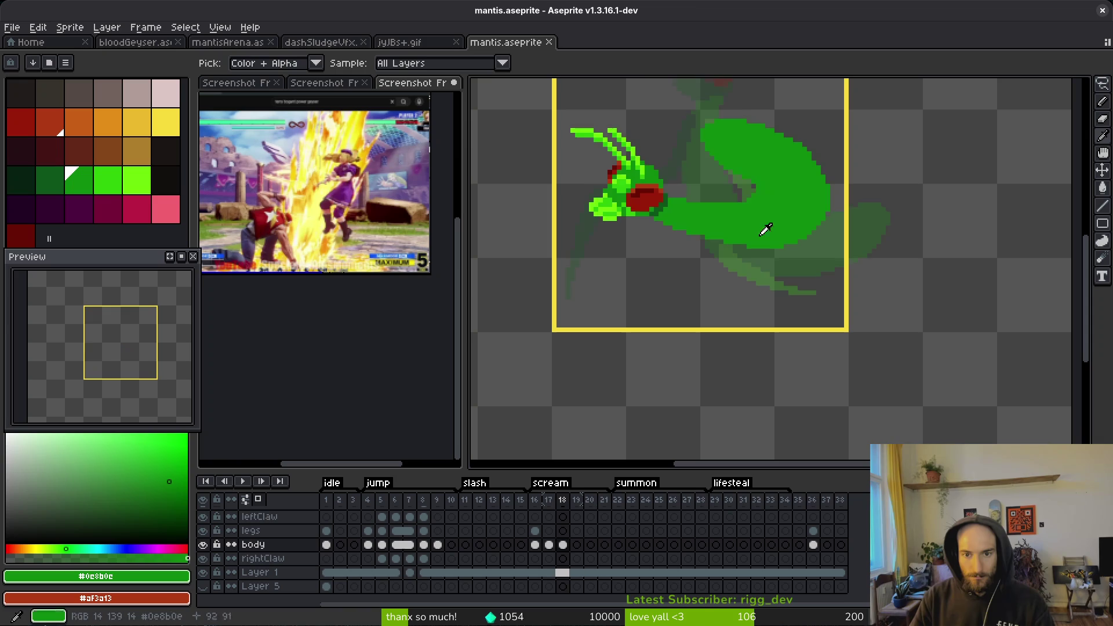
mouse_move(761, 226)
left_mouse_down()
mouse_move(753, 255)
mouse_move(765, 236)
left_mouse_up()
key("Left")
key("Left")
key("Right")
key("Right")
scroll(776, 247, "down", 1)
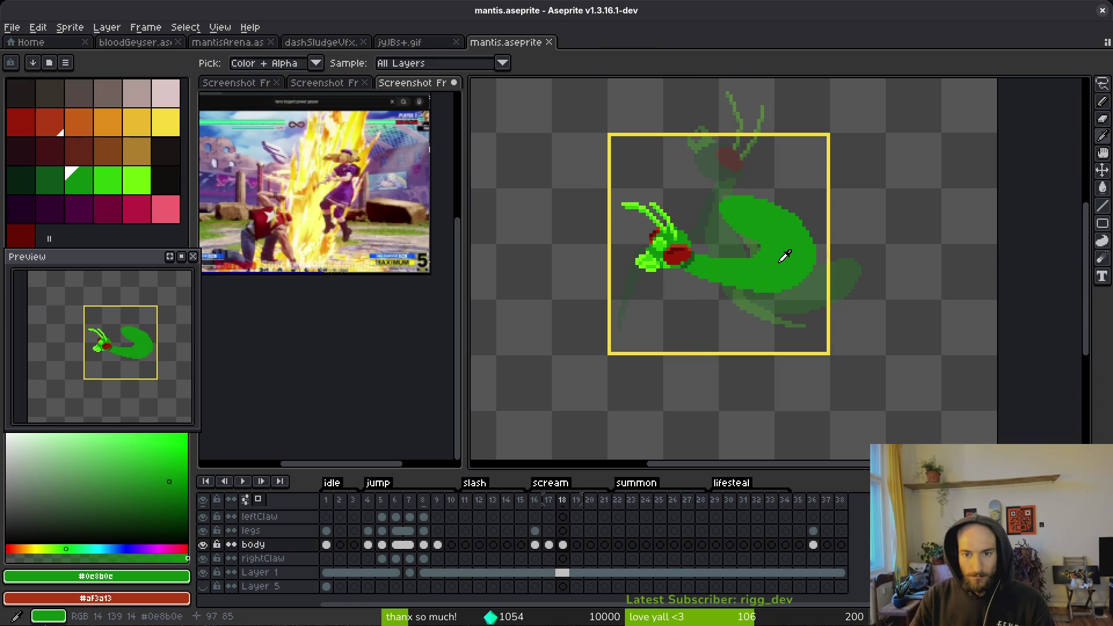
key("b")
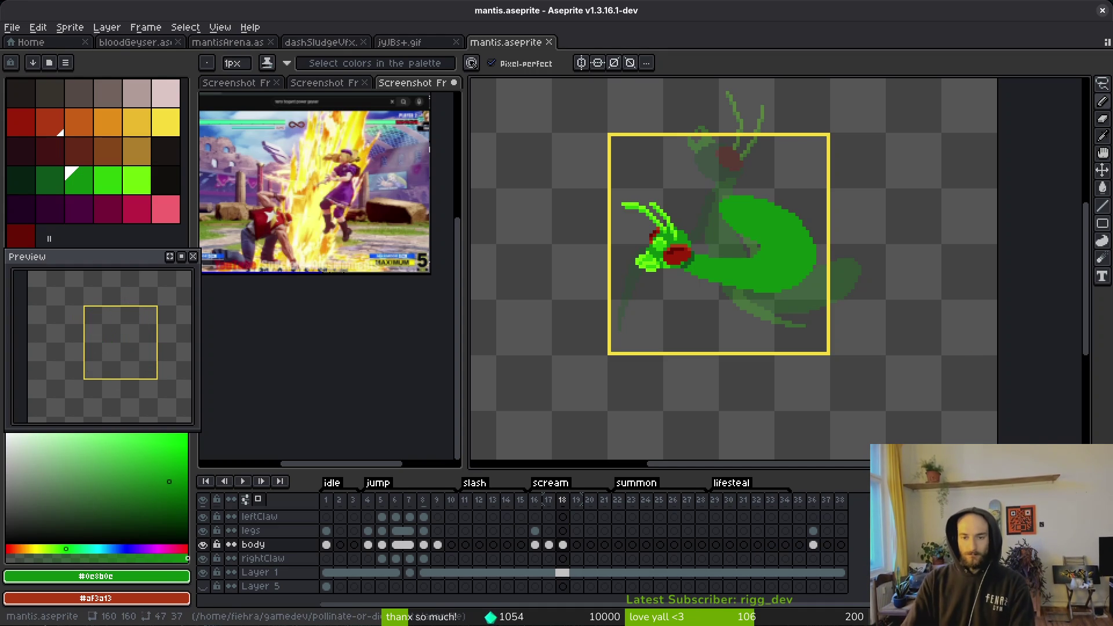
- Step back to scream frame 16 to view the full standing mantis
key("comma")
key("comma")
- Flip between scream frames 16, 17 and 18 on the legs layer to compare the poses
key("i")
scroll(819, 318, "down", 2)
scroll(846, 315, "up", 1)
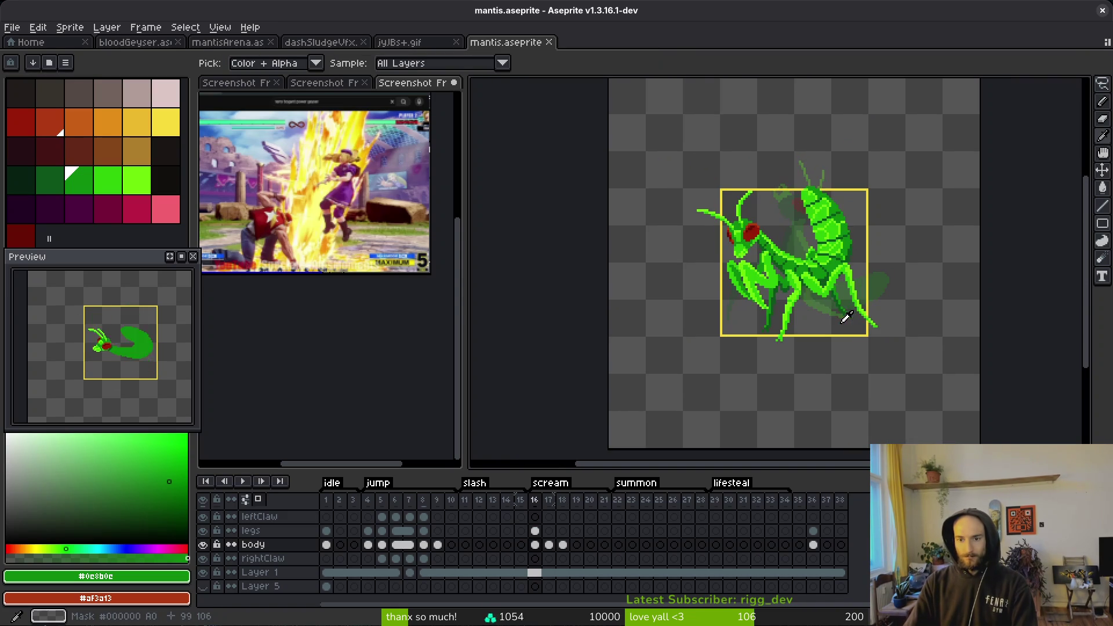
key("period")
key("comma")
key("comma")
key("period")
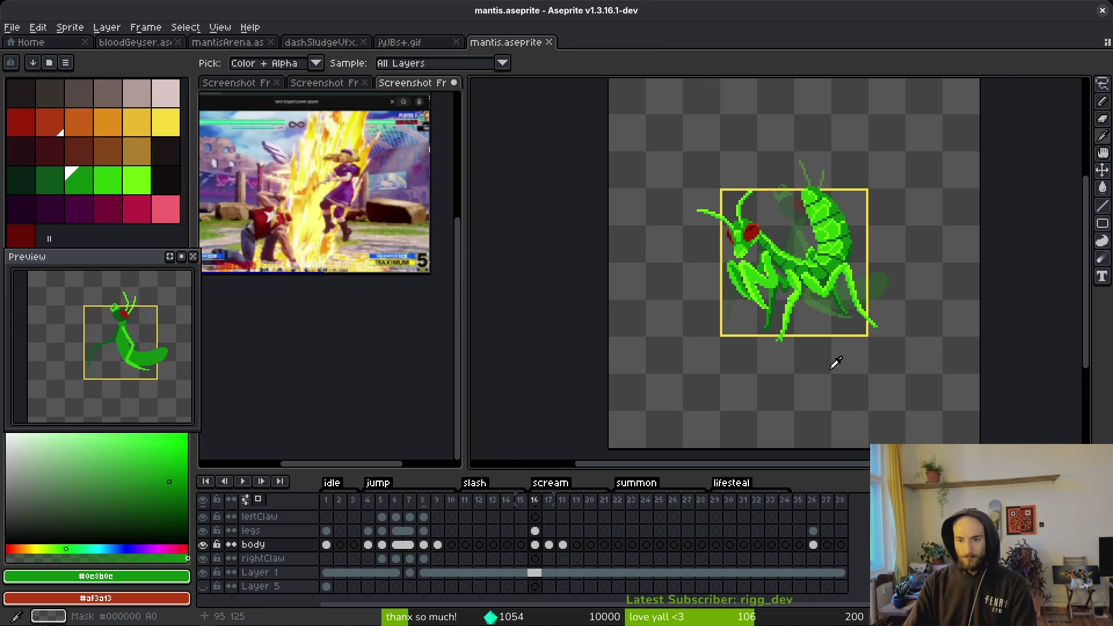
key("period")
key("period")
key("comma")
key("comma")
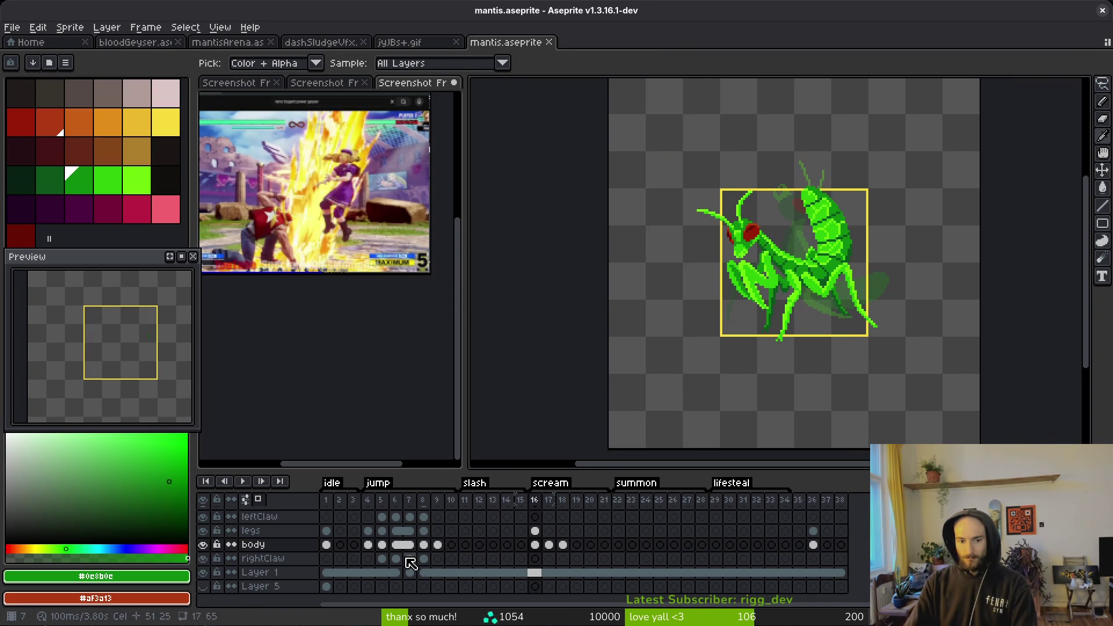
left_click(382, 545)
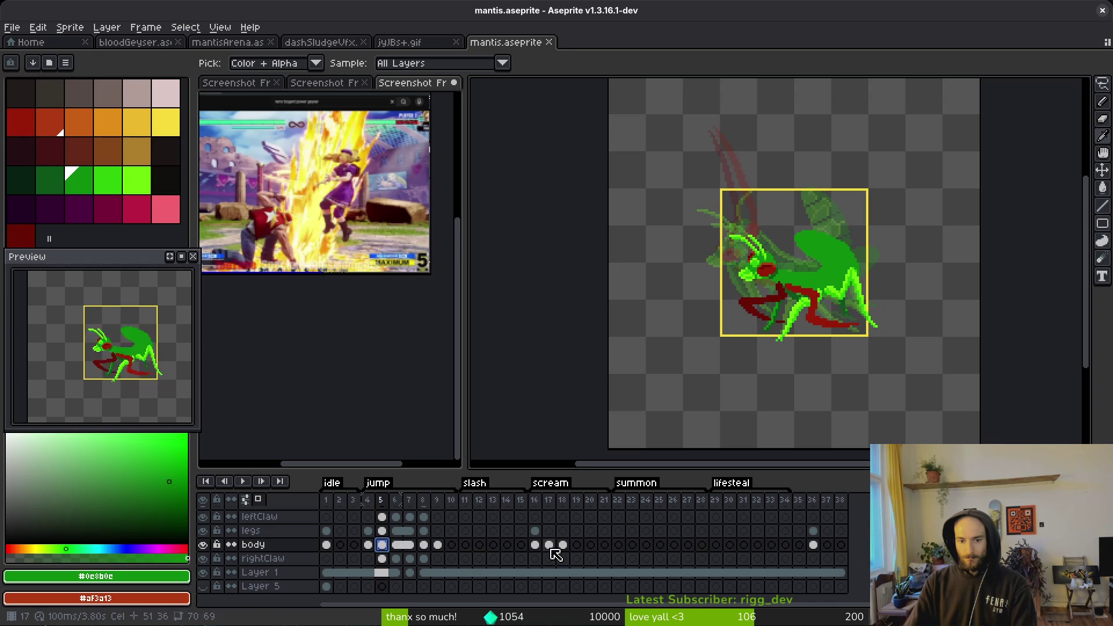
left_click(382, 531)
left_click(548, 531)
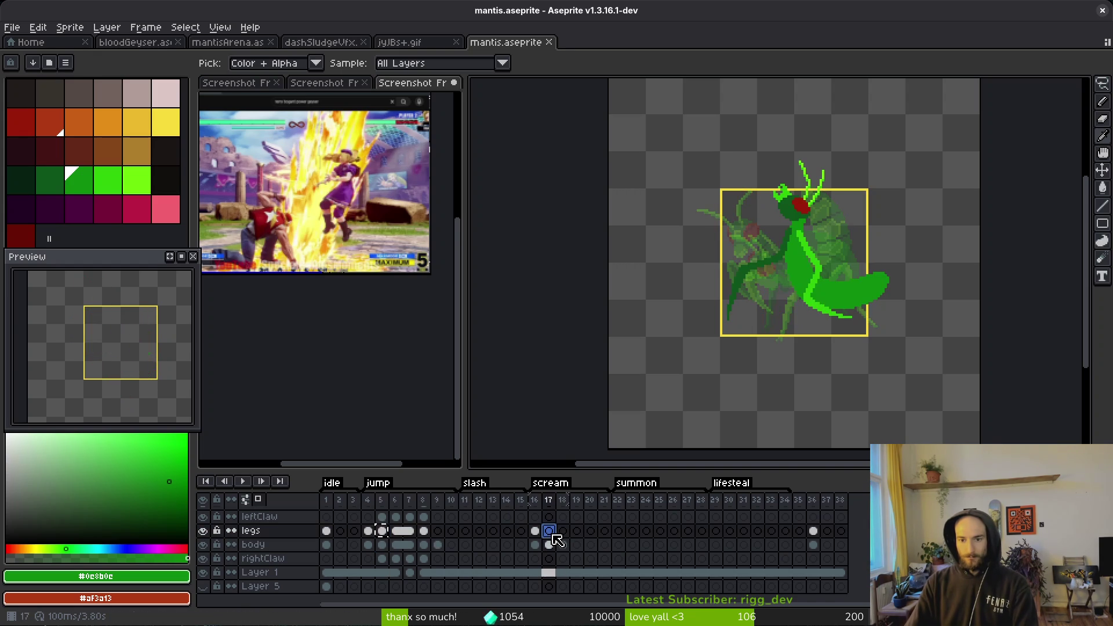
left_click(562, 530)
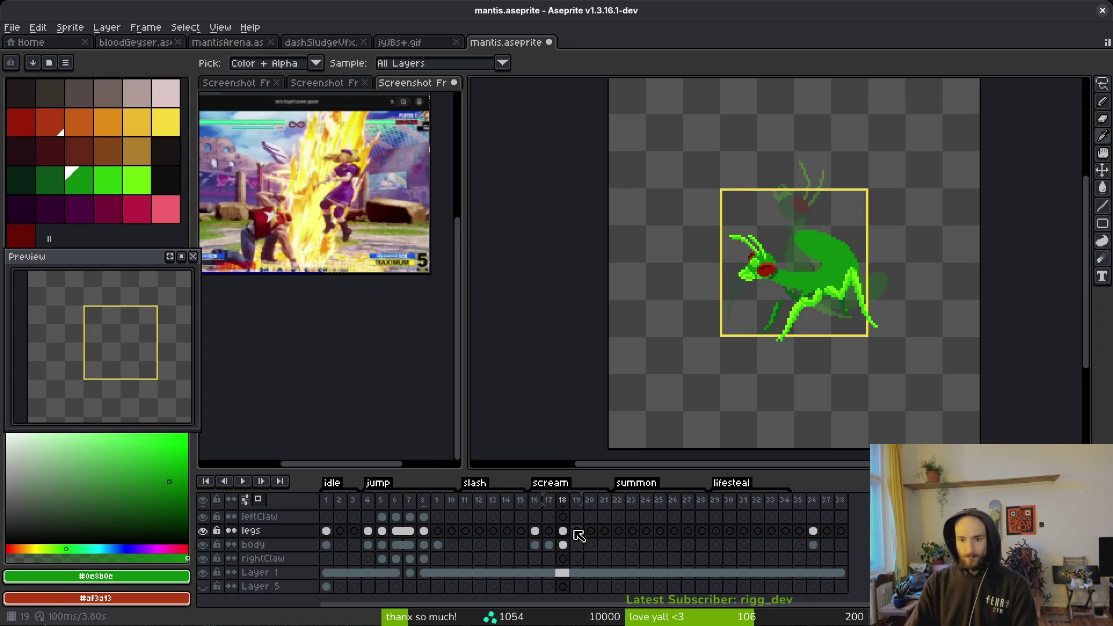
key("Left")
key("Left")
key("Right")
key("Right")
key("Left")
key("Right")
key("Left")
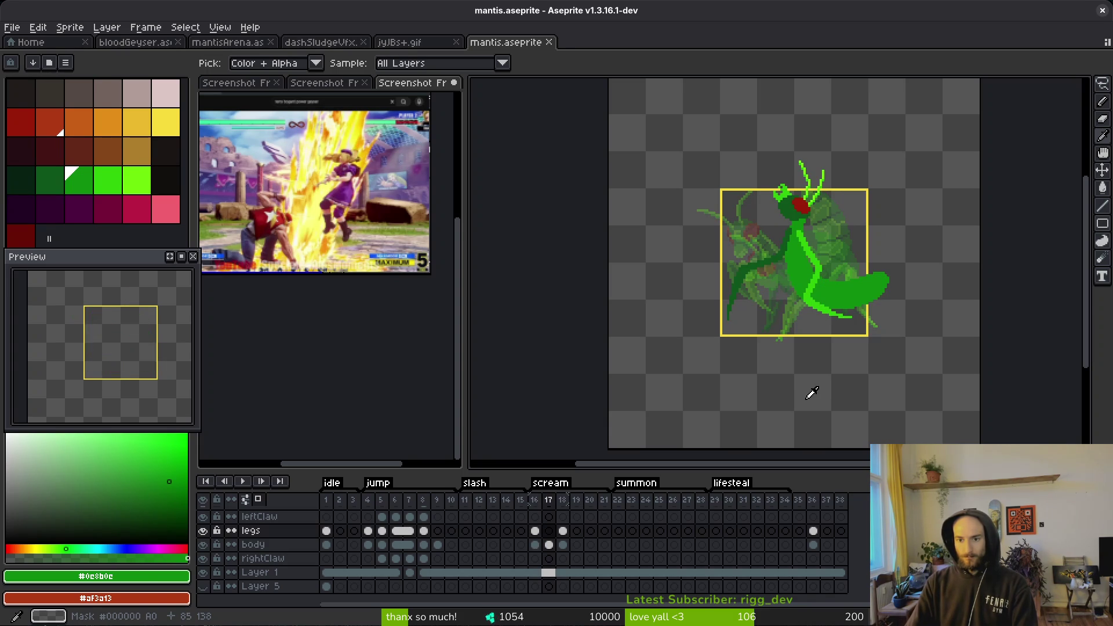
key("Left")
key("Right")
- Compare frames 17 and 18 back and forth, settling on frame 17
key("b")
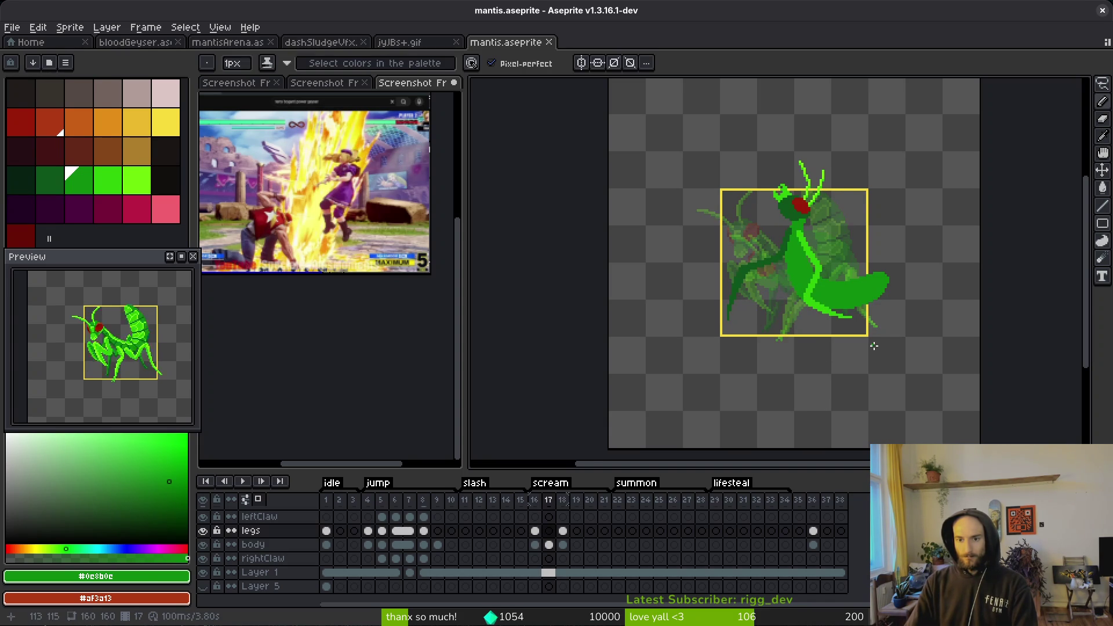
scroll(862, 342, "up", 1)
left_click_drag(891, 312, 894, 307)
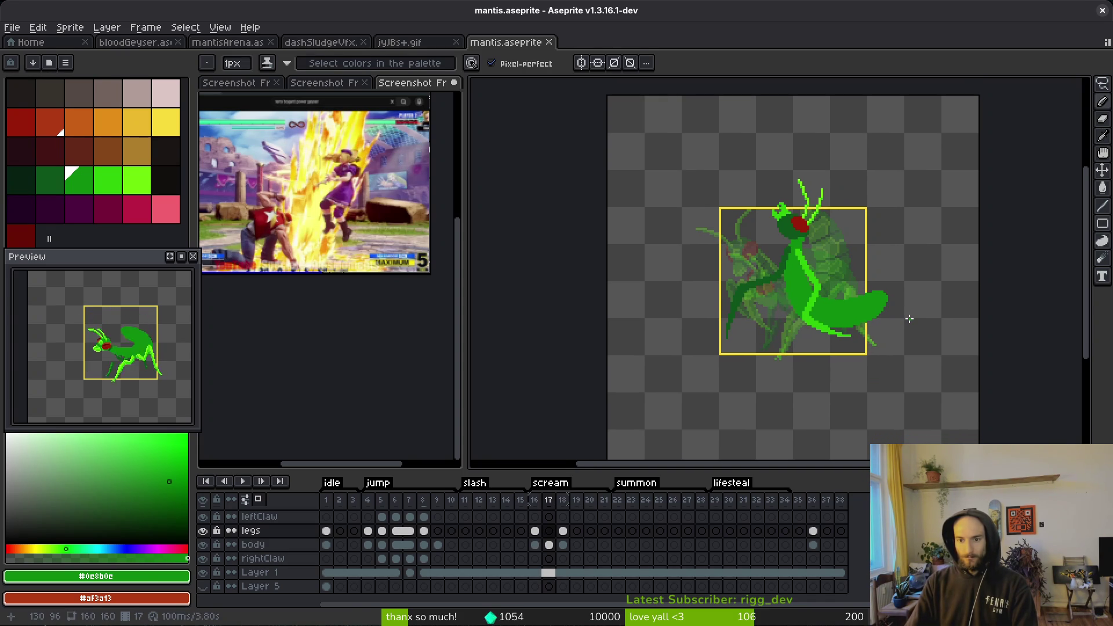
key("i")
key("Right")
key("Left")
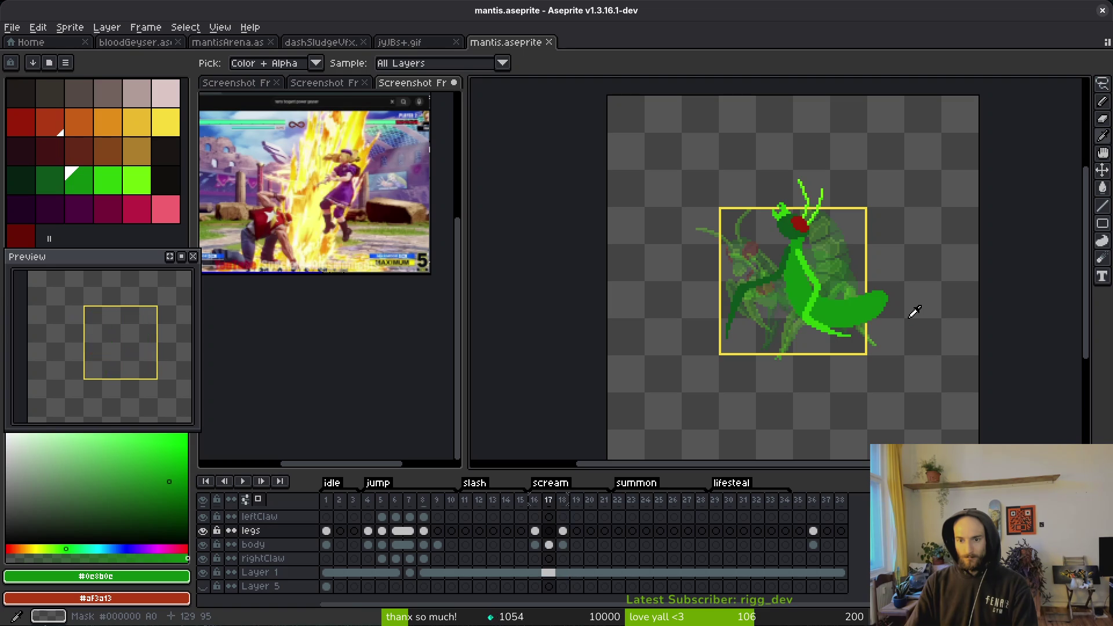
key("Right")
key("b")
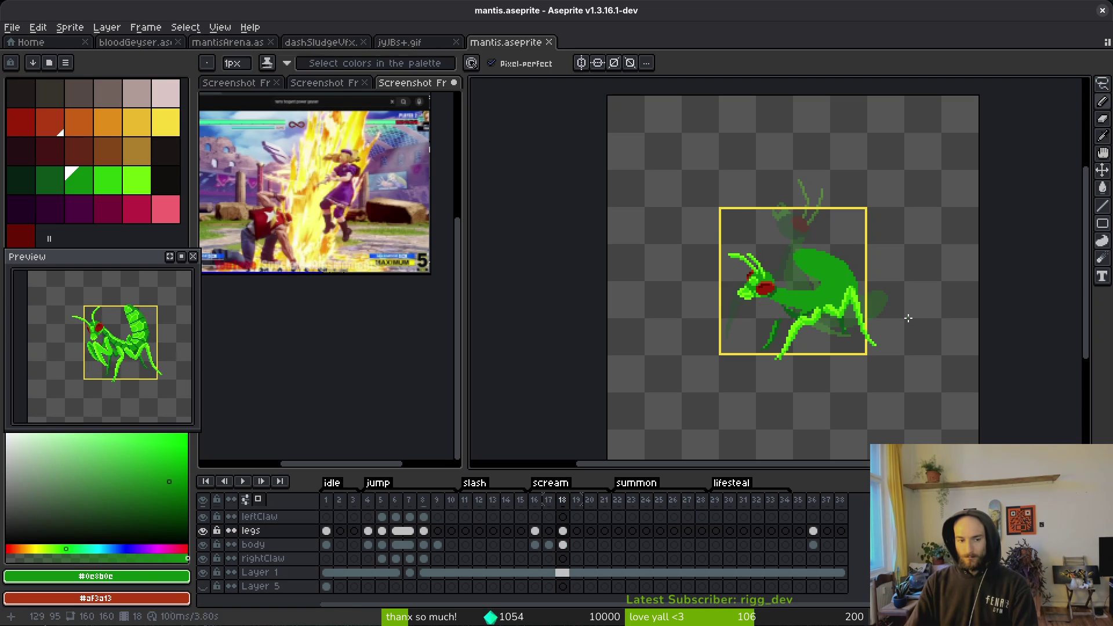
key("Left")
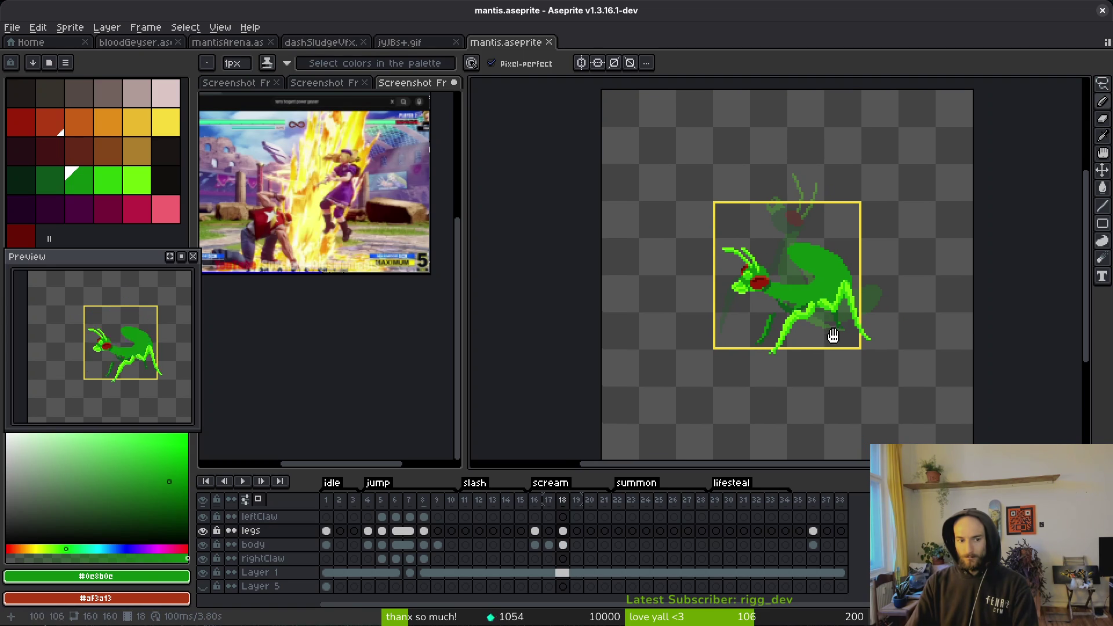
key("i")
key("Right")
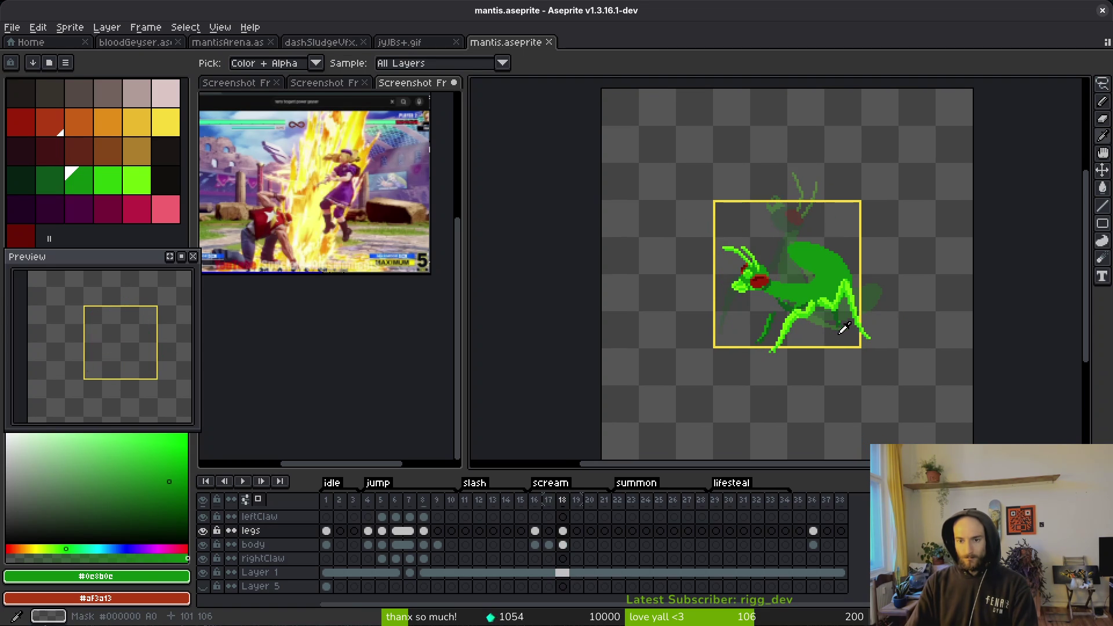
key("b")
key("Left")
key("i")
key("Right")
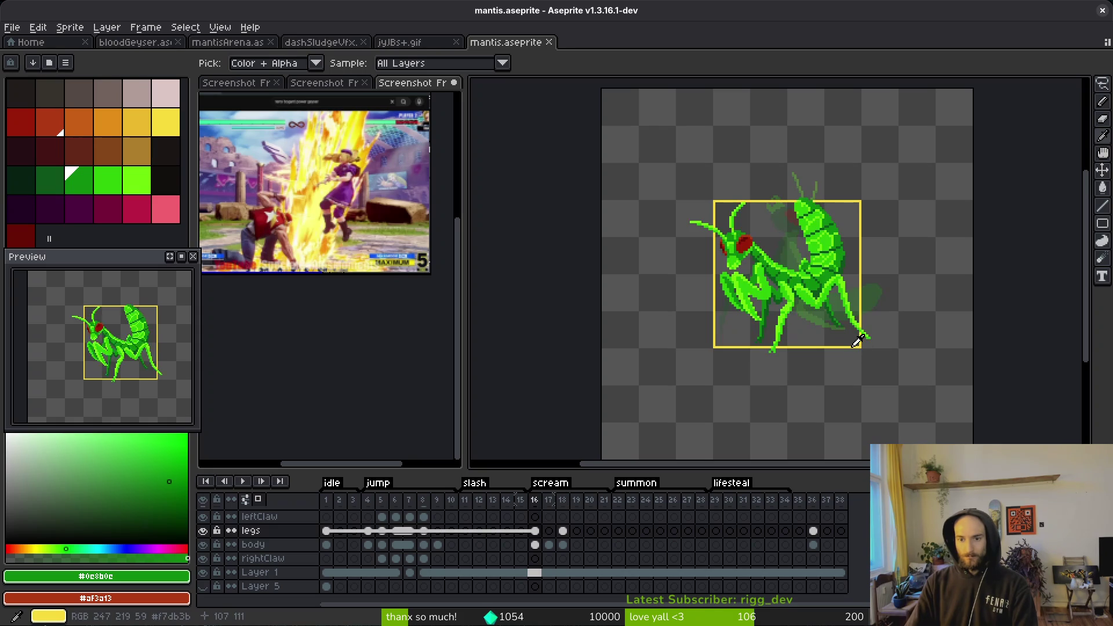
key("b")
key("Left")
- Lasso the upper body and head in frame 17's body cel and drag it upward
scroll(863, 278, "up", 2)
scroll(866, 280, "up", 1)
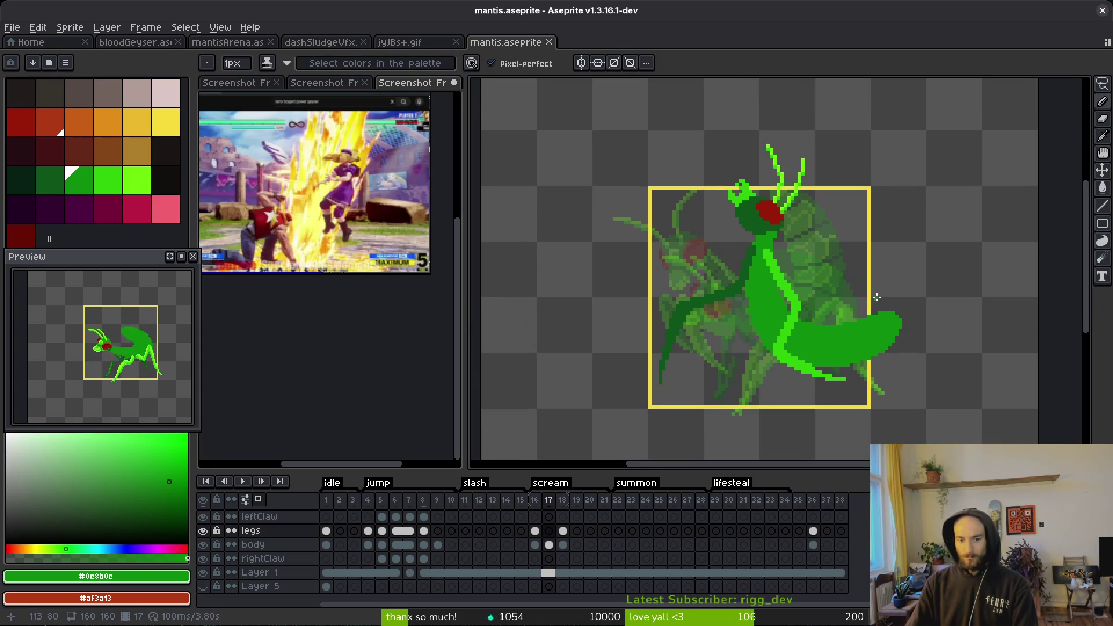
left_click(548, 545)
key("shift+w")
mouse_move(901, 204)
left_mouse_down()
mouse_move(707, 86)
mouse_move(626, 406)
mouse_move(914, 154)
mouse_move(909, 173)
left_mouse_up()
mouse_move(820, 303)
left_mouse_down()
mouse_move(811, 282)
mouse_move(828, 283)
left_mouse_up()
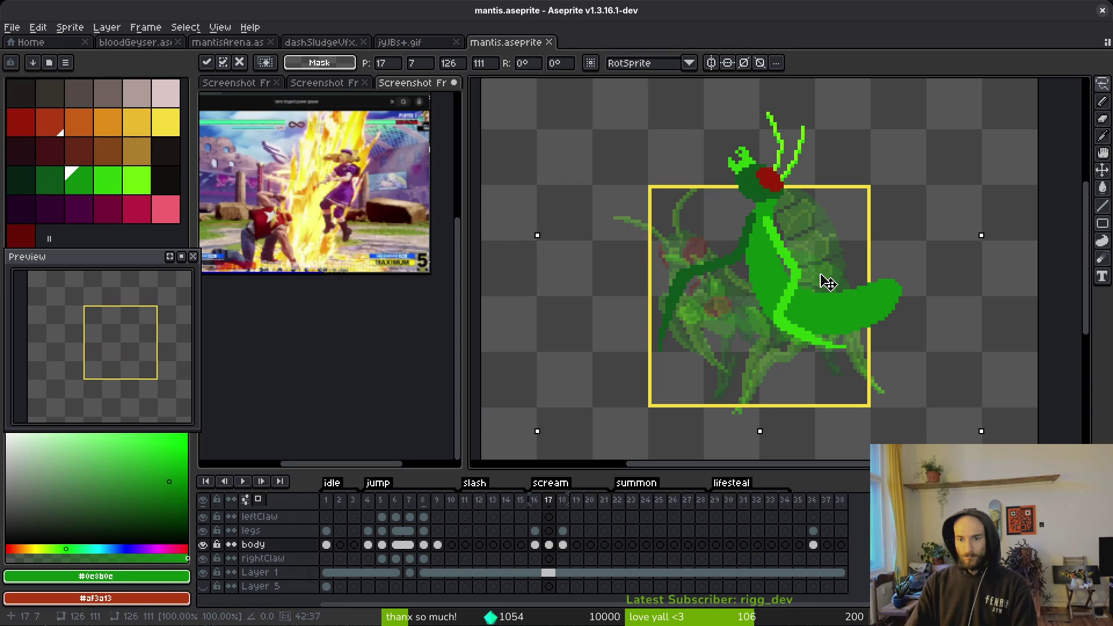
scroll(828, 284, "down", 4)
- Commit the moved upper body and step through frames 16–18, ending on frame 18
key("i")
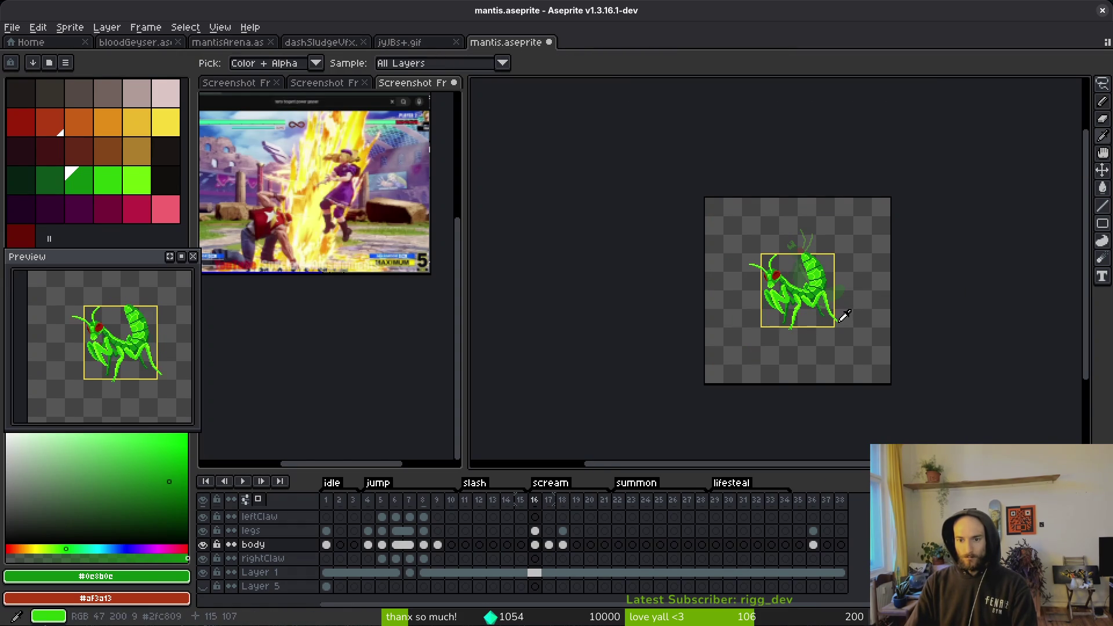
key("Left")
key("Right")
key("Right")
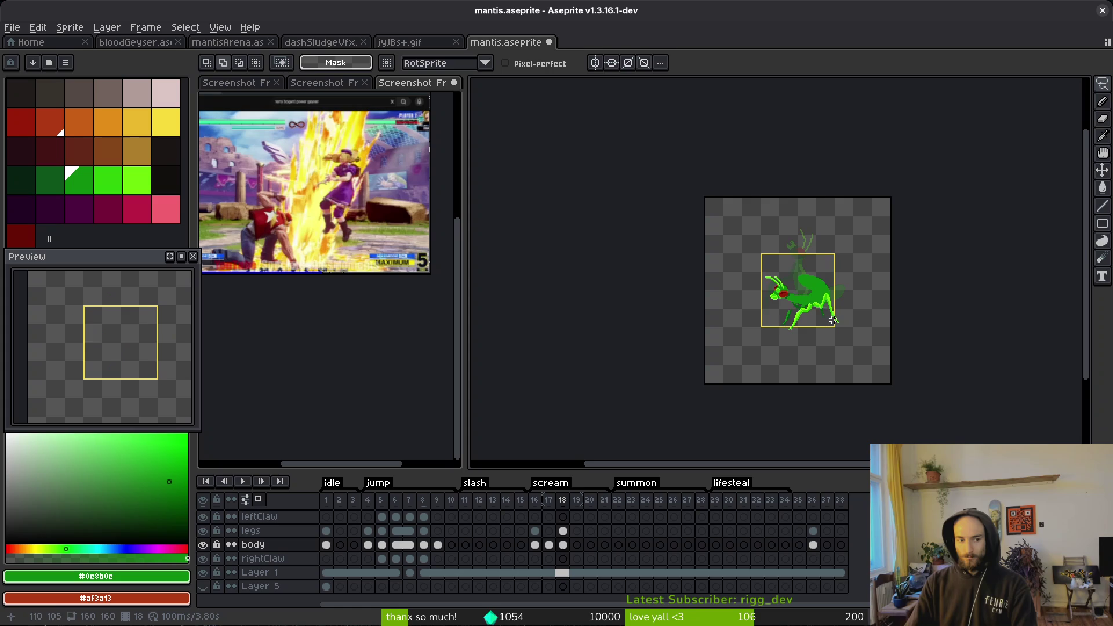
key("Left")
key("Left")
key("Right")
key("m")
scroll(817, 295, "up", 3)
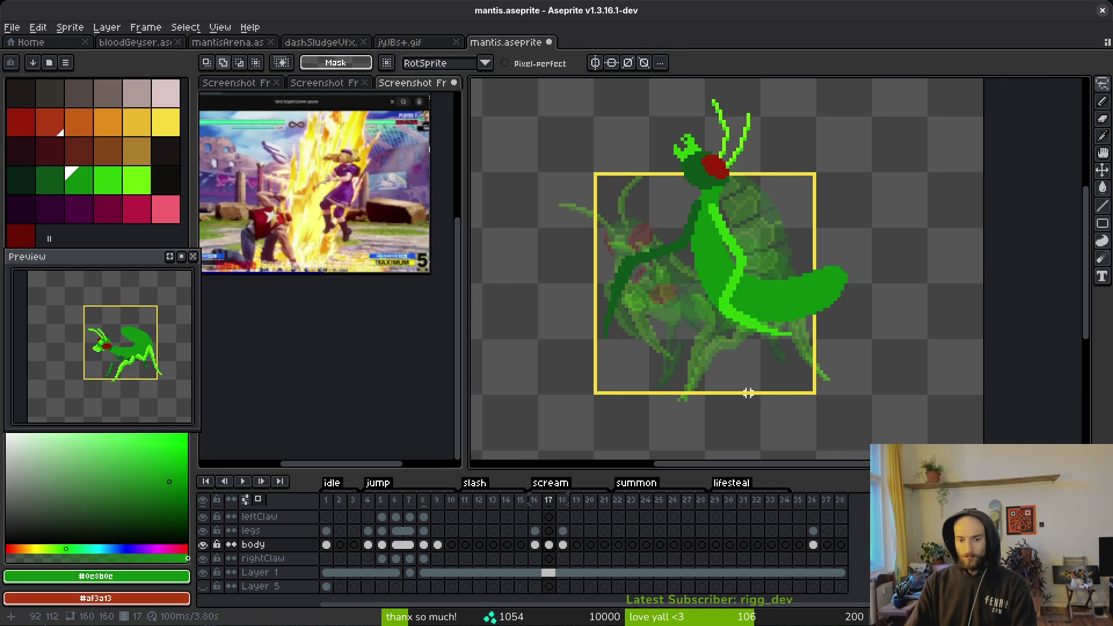
key("Right")
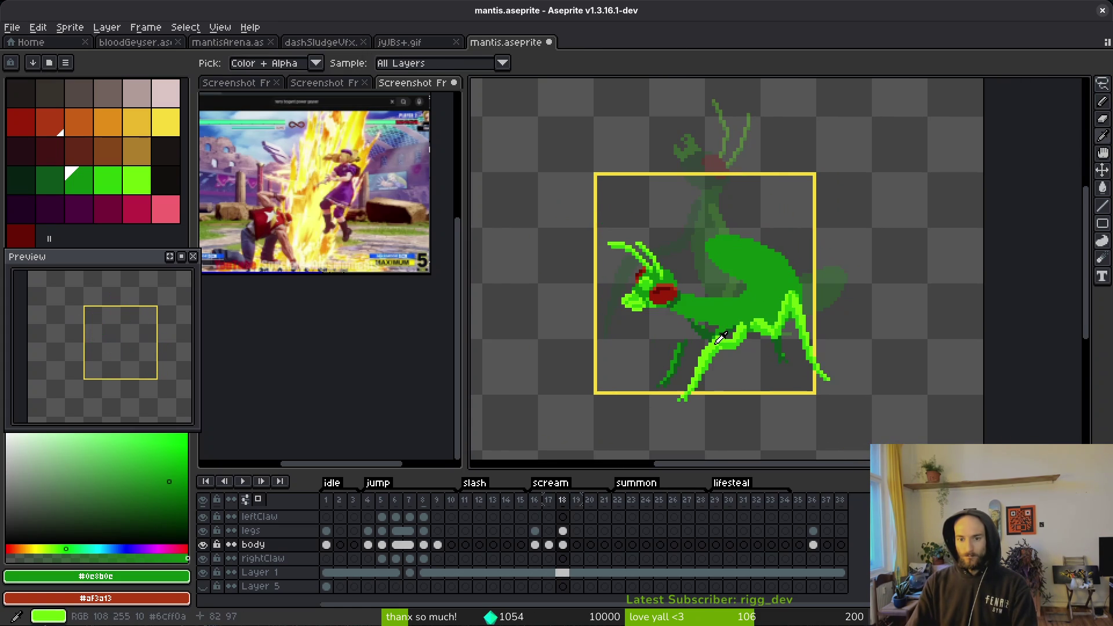
scroll(715, 324, "up", 3)
scroll(716, 314, "up", 1)
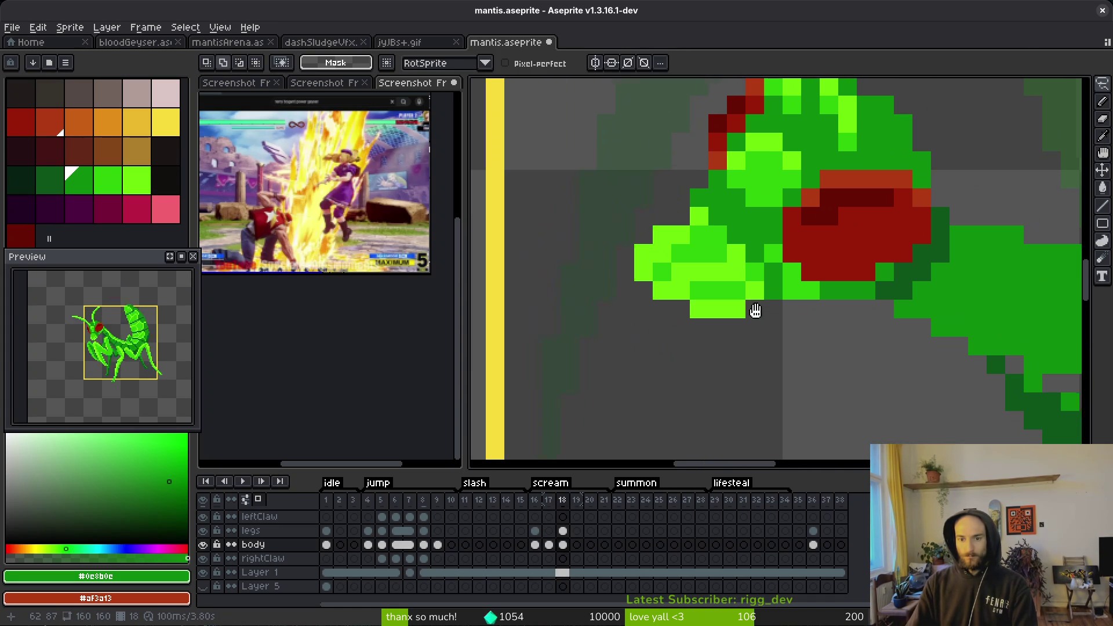
- Extend the front claw downward with light-green pixels in frame 18
key("b")
left_click(745, 249, "alt")
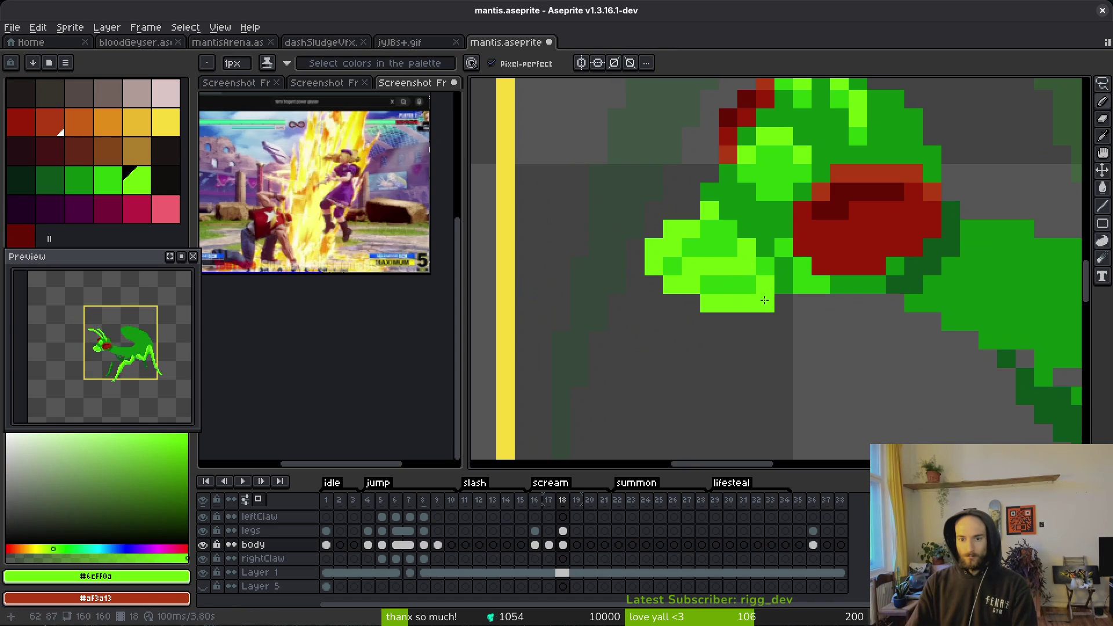
left_click(752, 255)
left_click(738, 284)
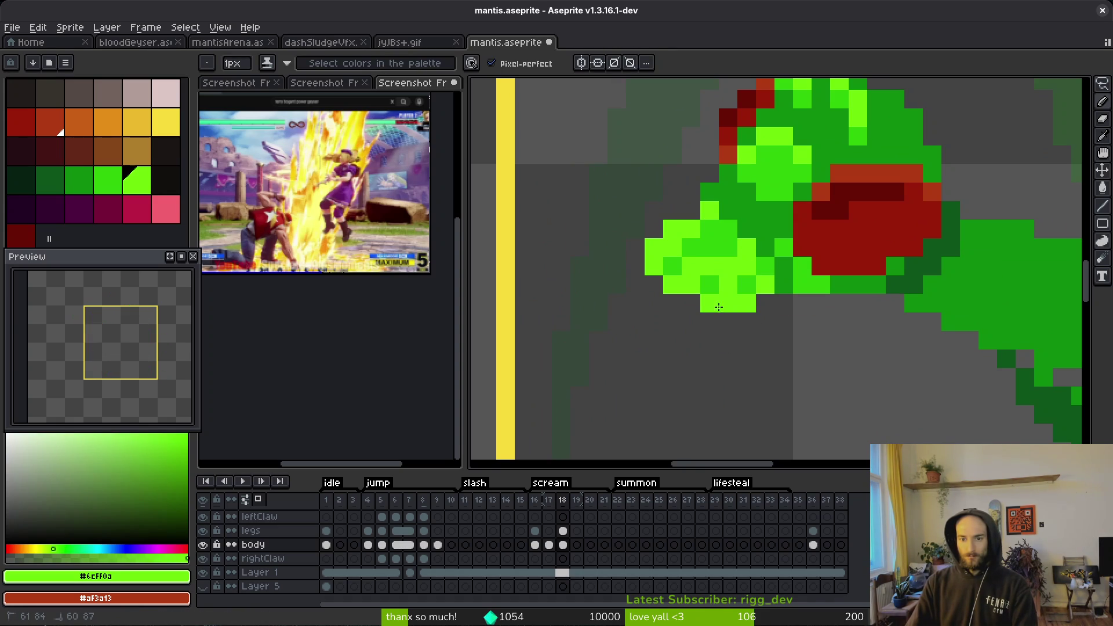
left_click(710, 321)
left_click_drag(783, 302, 751, 340)
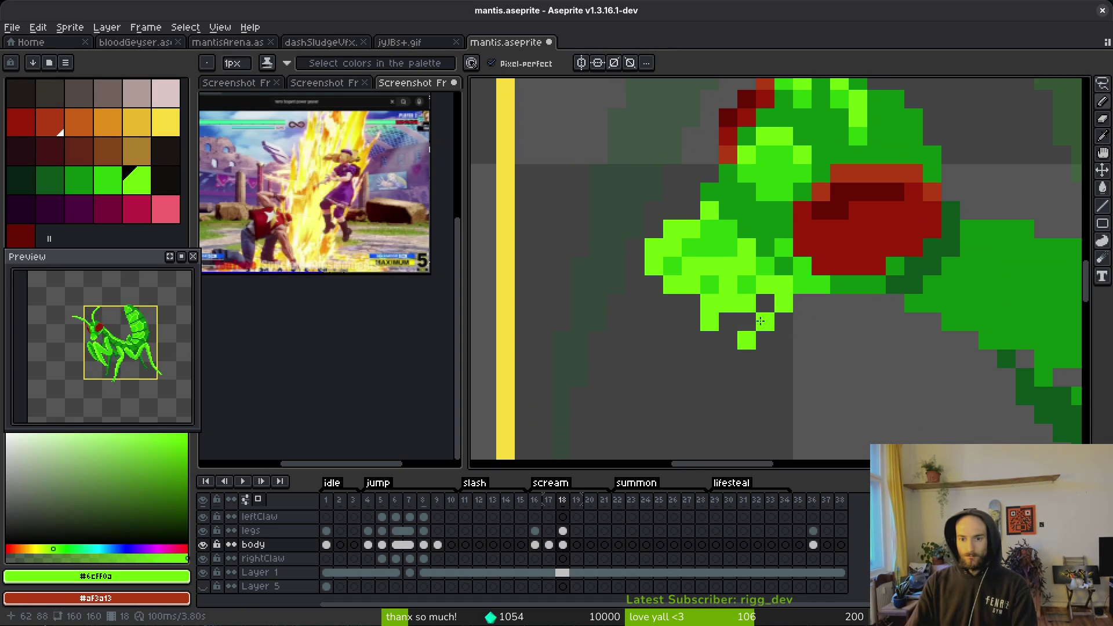
left_click(728, 322)
left_click(767, 306)
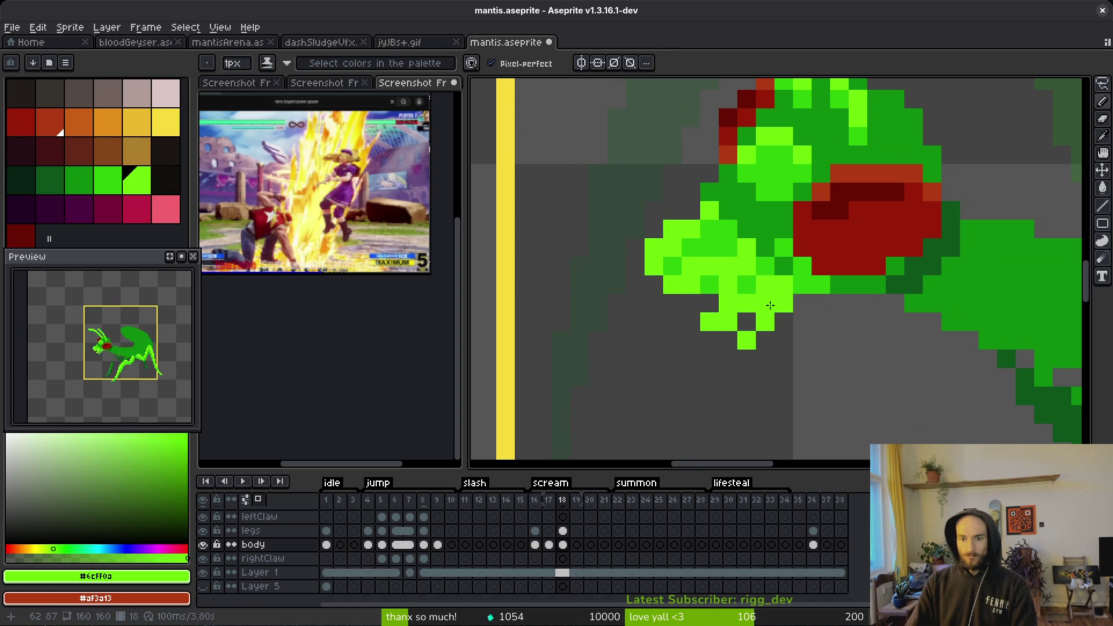
scroll(768, 304, "down", 3)
scroll(782, 285, "up", 4)
- Erase stray light-green and green pixels around the claw
key("e")
left_click_drag(783, 288, 783, 316)
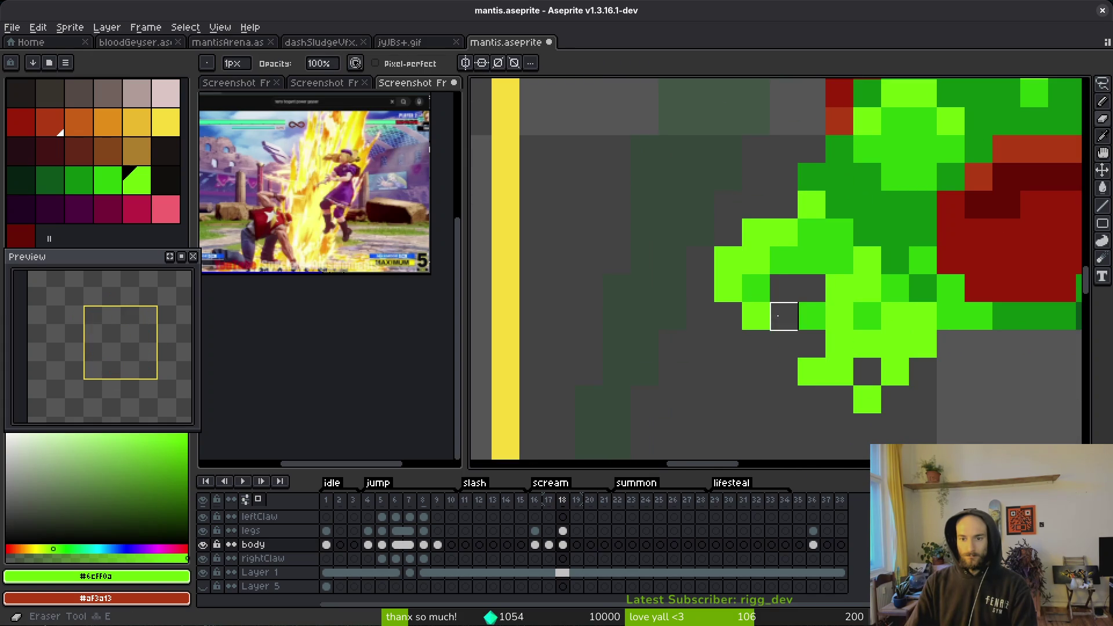
key("b")
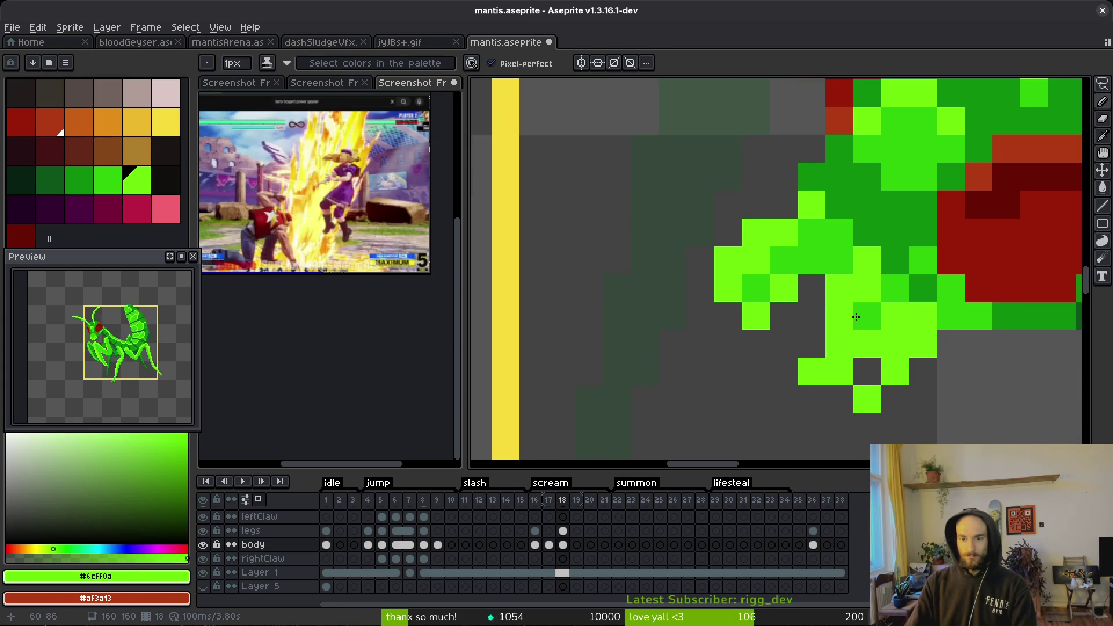
scroll(926, 390, "down", 5)
scroll(921, 371, "up", 3)
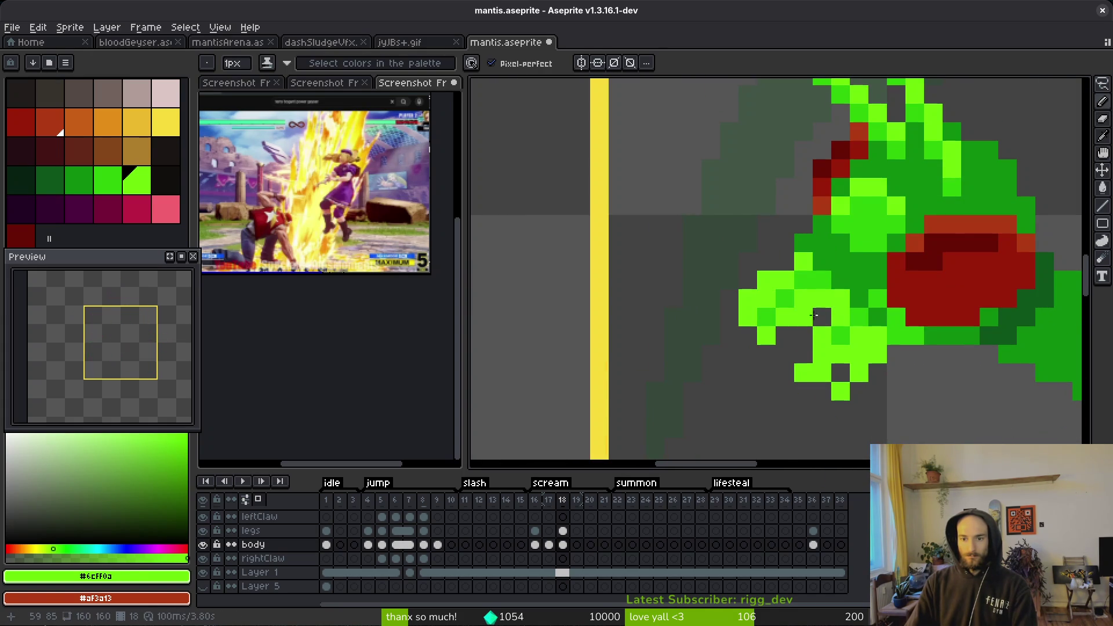
scroll(899, 396, "down", 4)
scroll(899, 395, "down", 3)
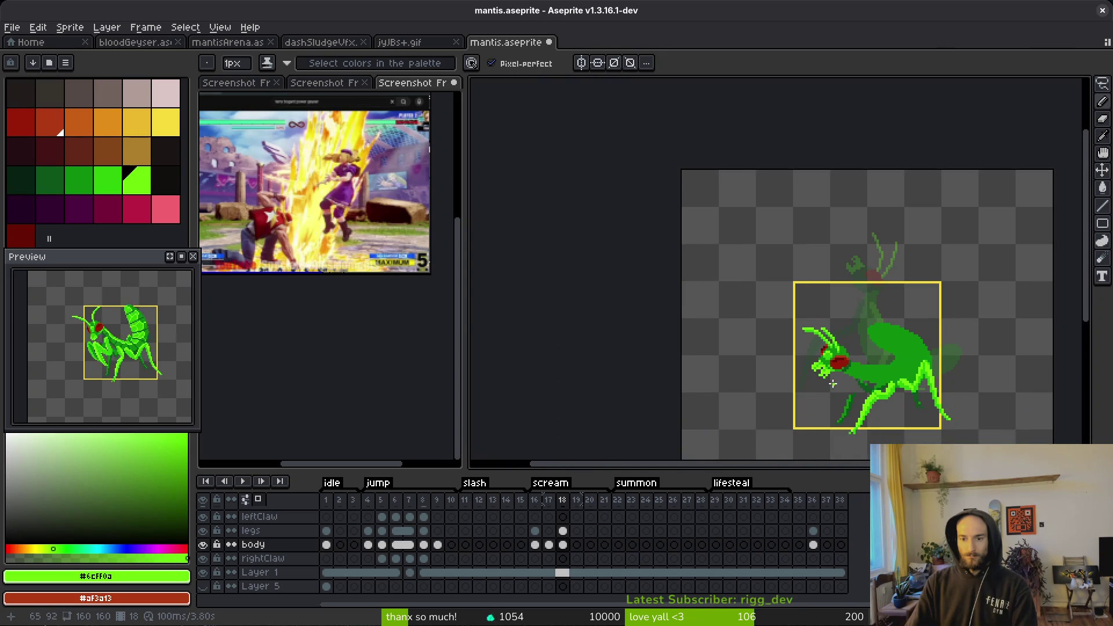
scroll(791, 358, "up", 4)
key("e")
left_click_drag(790, 278, 772, 297)
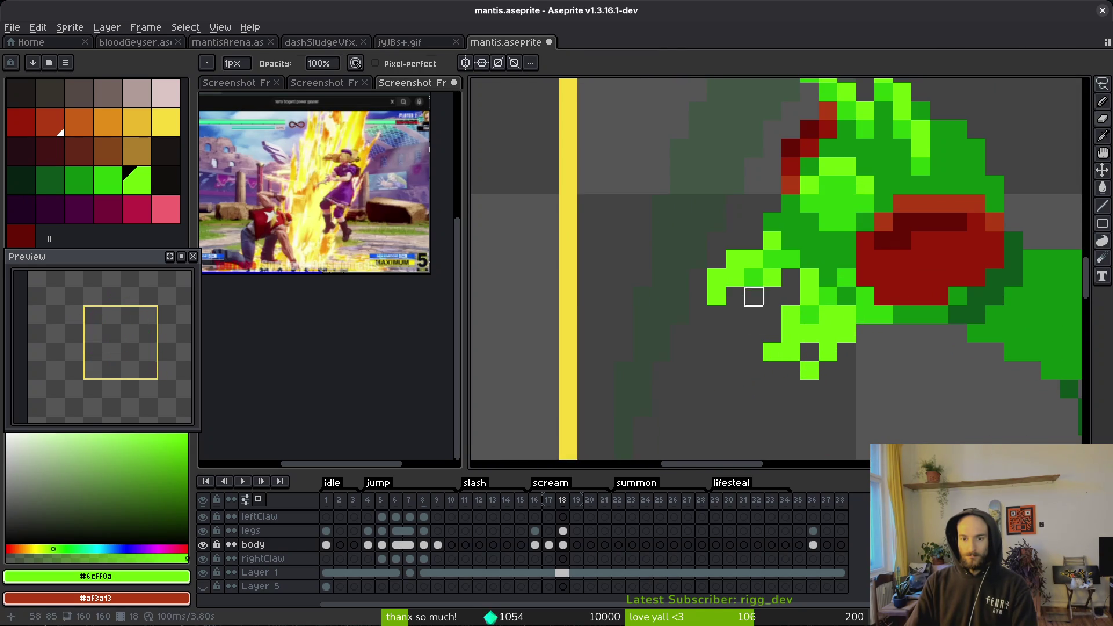
scroll(839, 351, "down", 3)
scroll(780, 316, "up", 3)
key("b")
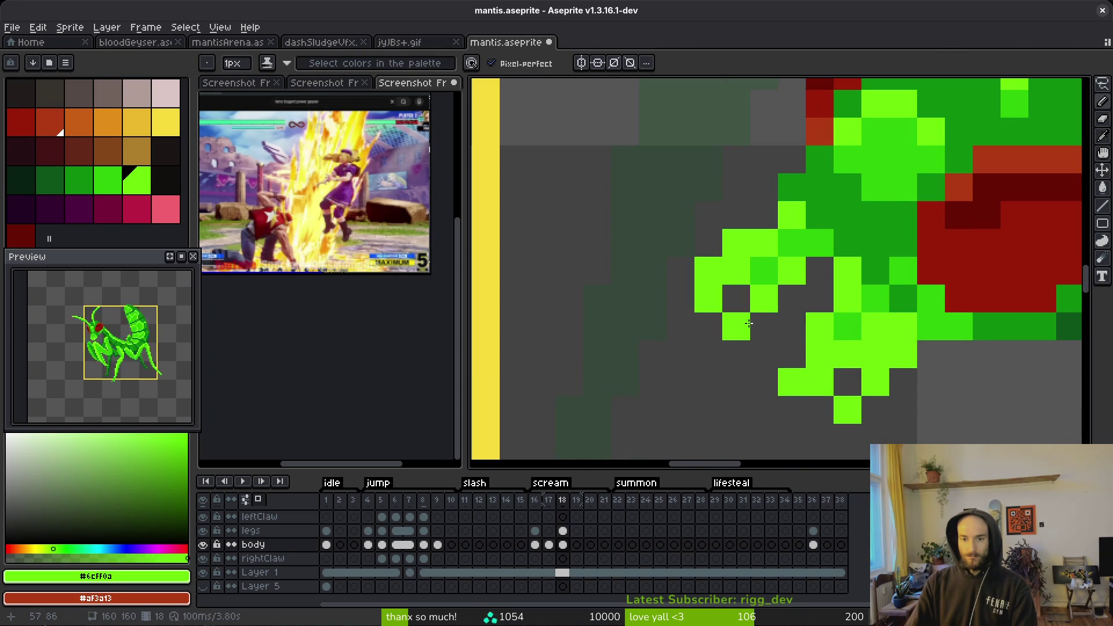
scroll(807, 373, "down", 3)
scroll(806, 373, "up", 4)
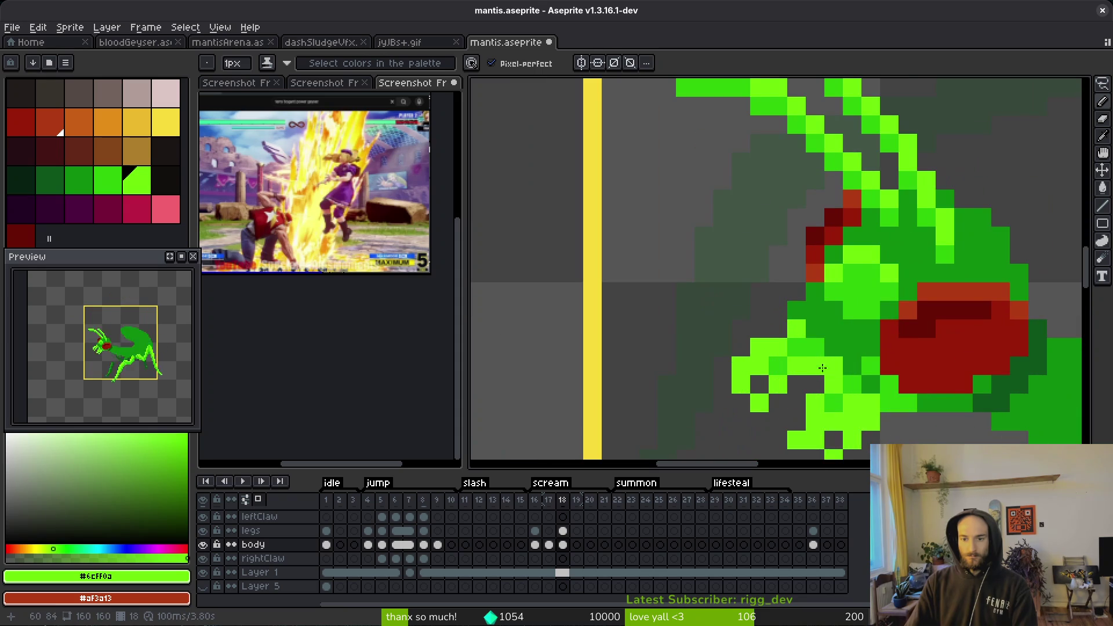
- Reshade the claw pixels with mid and dark greens, adding lime highlights
left_click_drag(828, 355, 808, 367)
right_click(835, 348, "alt")
left_click(815, 365)
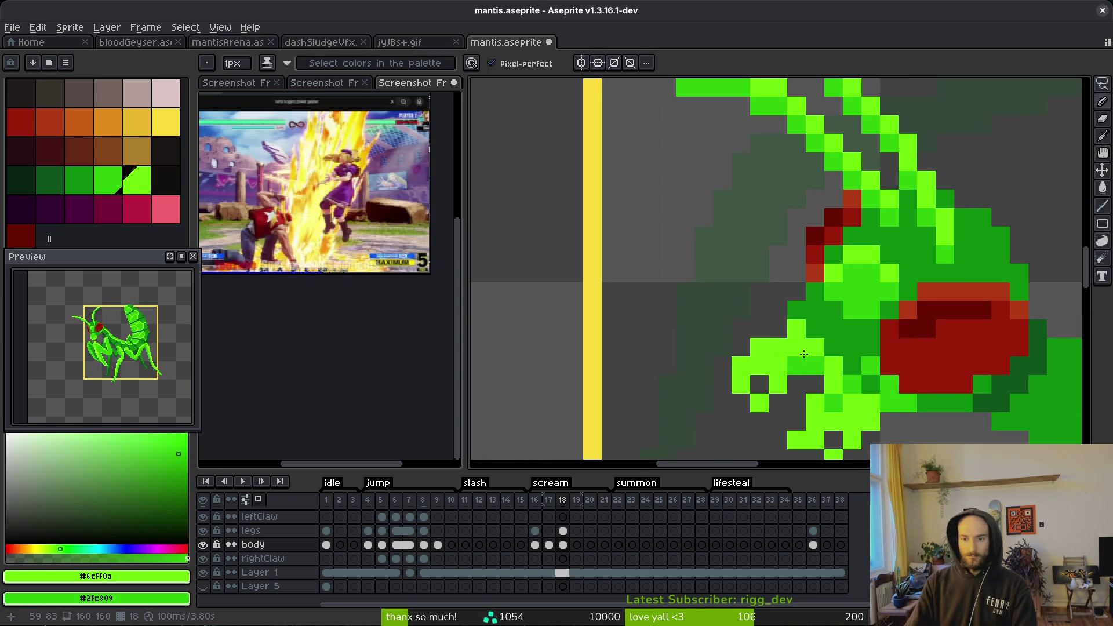
left_click(777, 366)
left_click(759, 383)
left_click(765, 366)
left_click(759, 366)
left_click(815, 347)
scroll(818, 359, "down", 4)
scroll(834, 386, "up", 4)
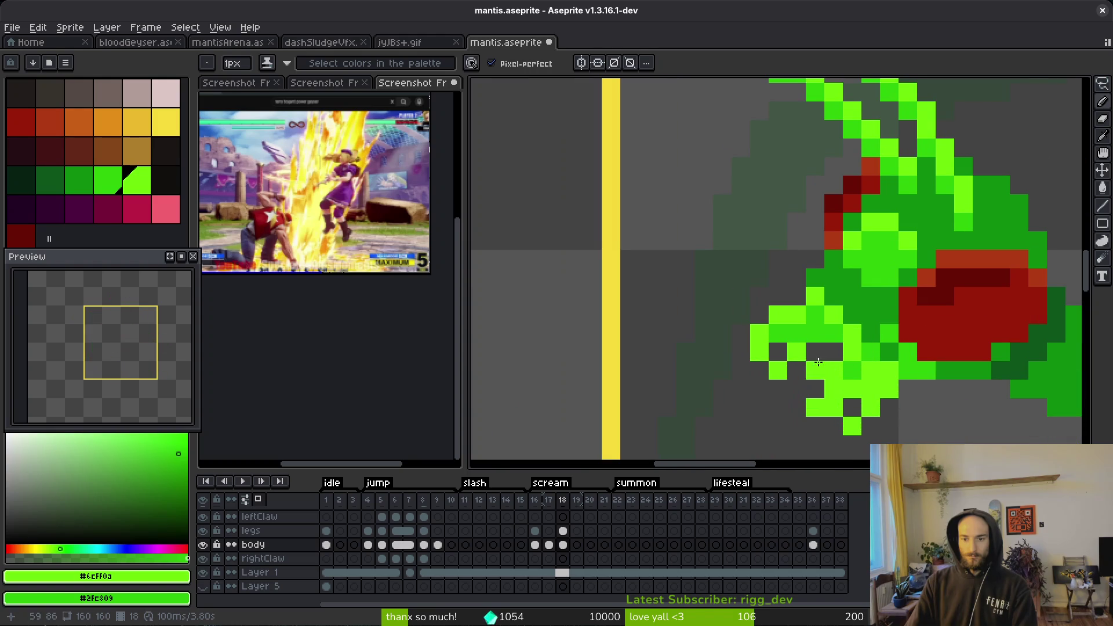
right_click(804, 357)
scroll(803, 358, "down", 4)
scroll(783, 348, "up", 4)
left_click(865, 363)
scroll(865, 362, "down", 4)
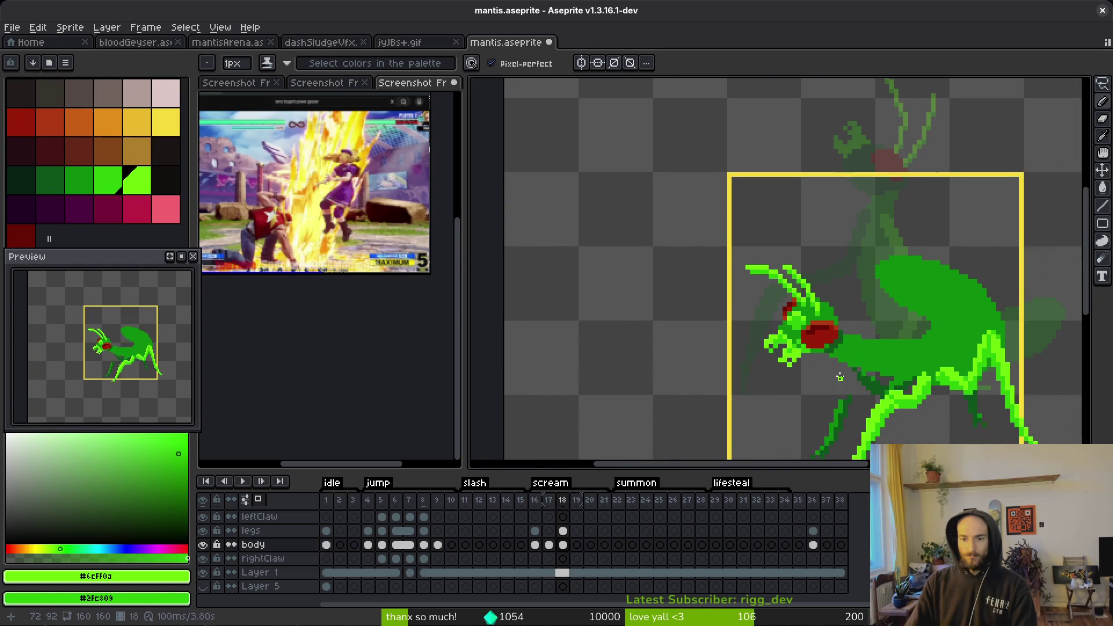
scroll(845, 386, "down", 4)
scroll(804, 360, "up", 3)
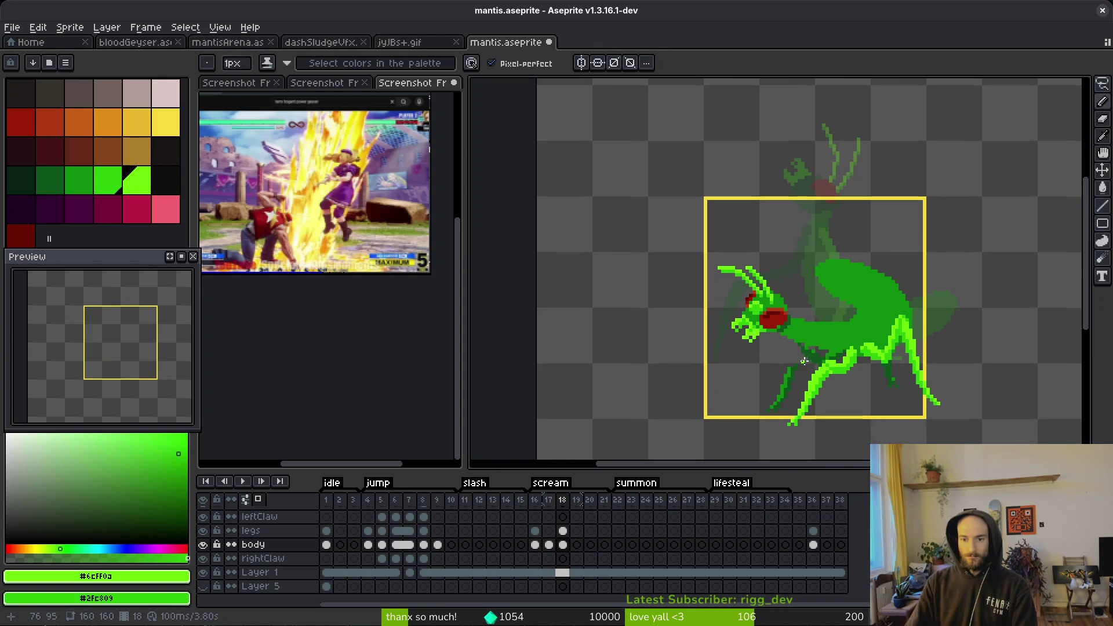
- Compare frame 18's claw against frame 17 and inspect the result
key("Left")
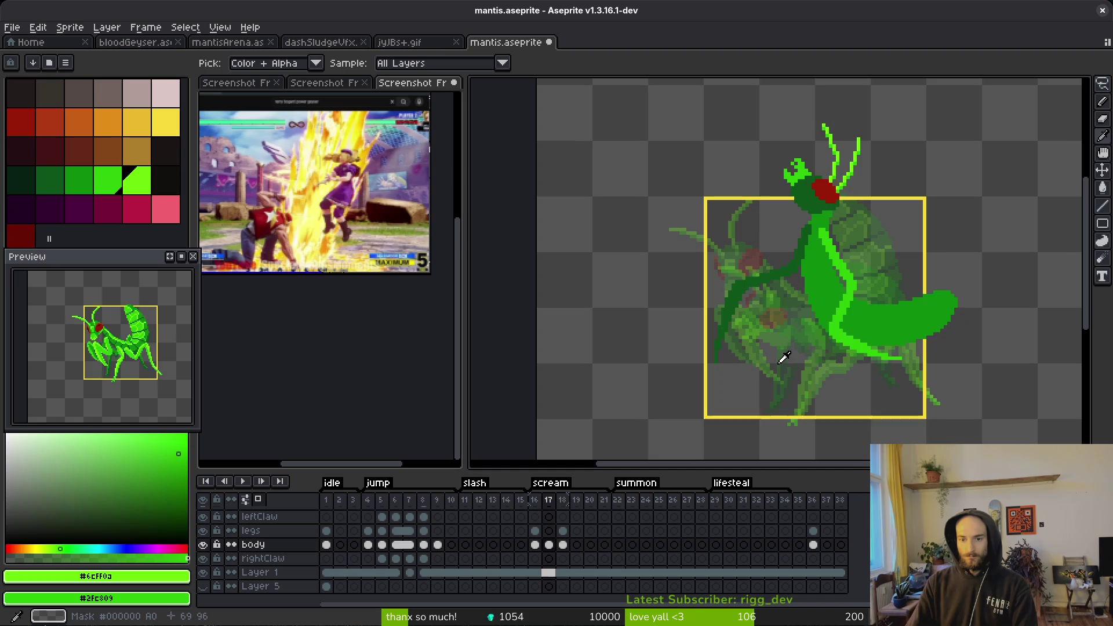
key("Right")
scroll(774, 372, "up", 5)
key("e")
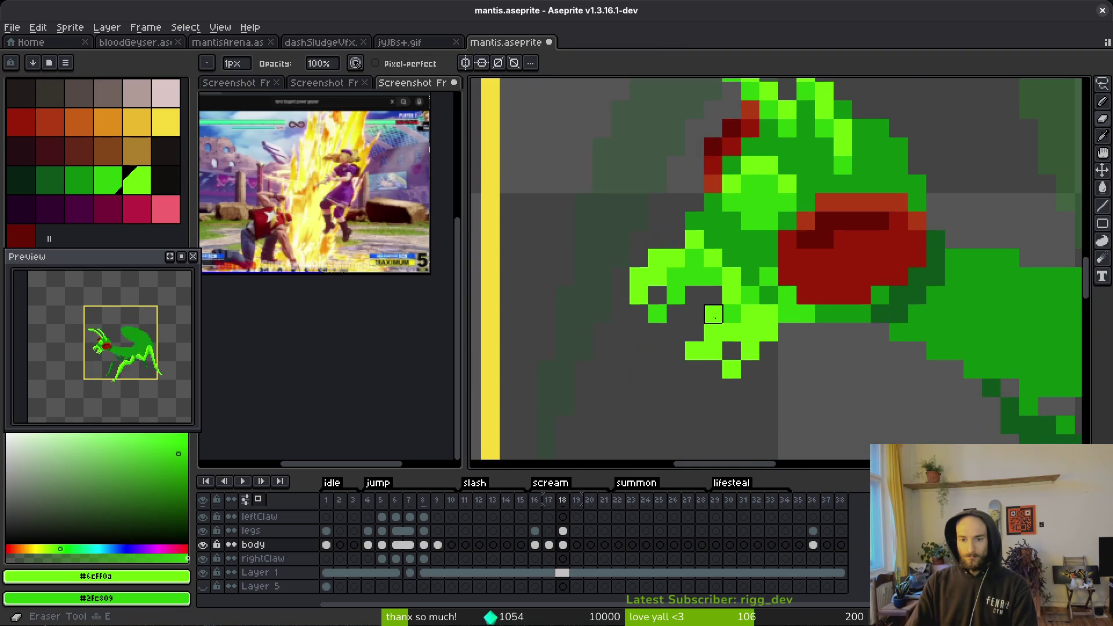
scroll(782, 351, "down", 1)
scroll(782, 351, "up", 1)
key("b")
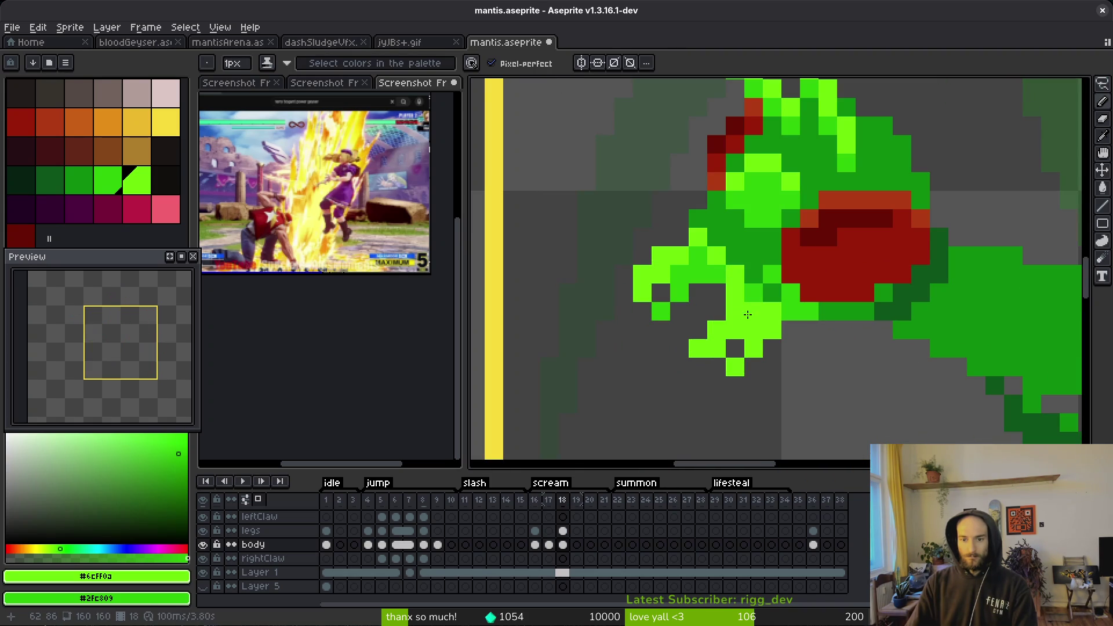
scroll(820, 377, "down", 5)
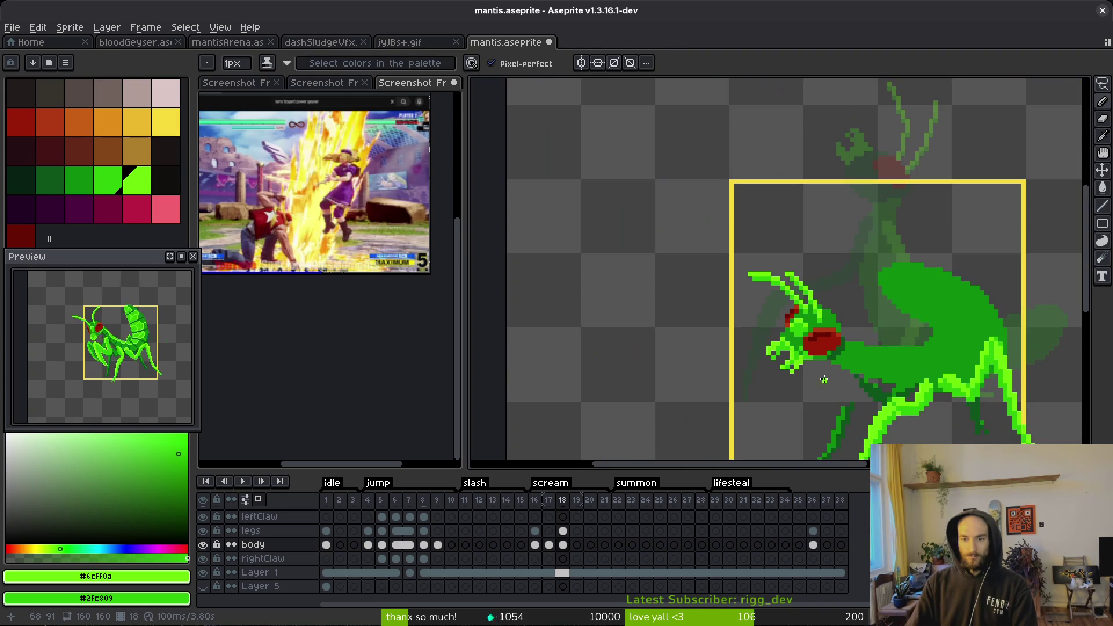
scroll(825, 380, "up", 5)
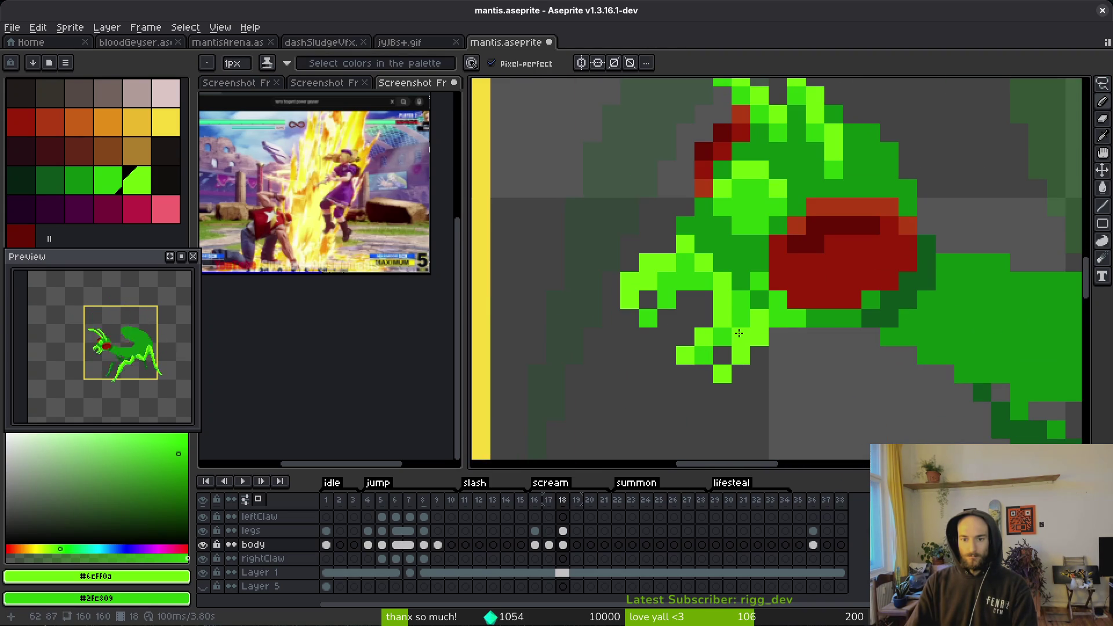
scroll(831, 364, "down", 5)
scroll(794, 331, "up", 3)
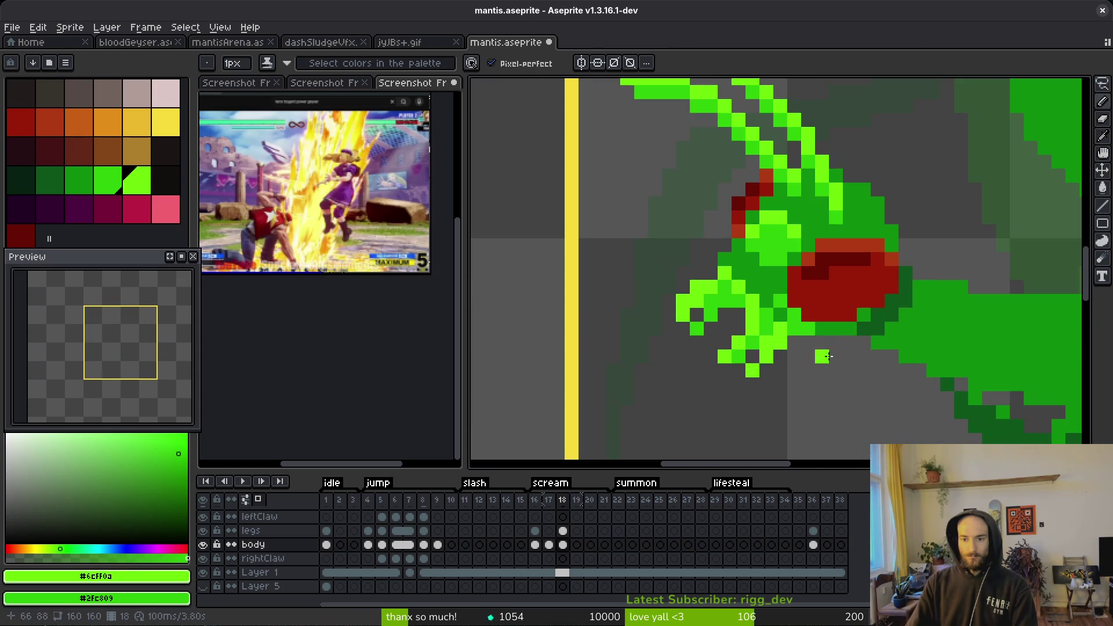
scroll(781, 322, "down", 4)
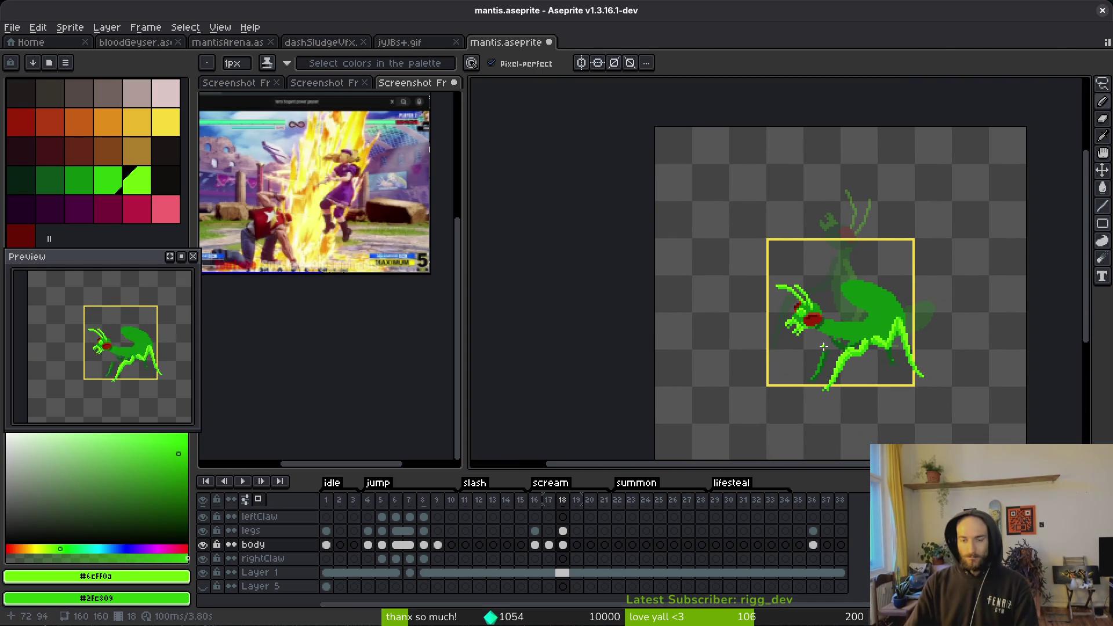
scroll(782, 339, "up", 3)
scroll(780, 338, "up", 2)
scroll(851, 331, "up", 1)
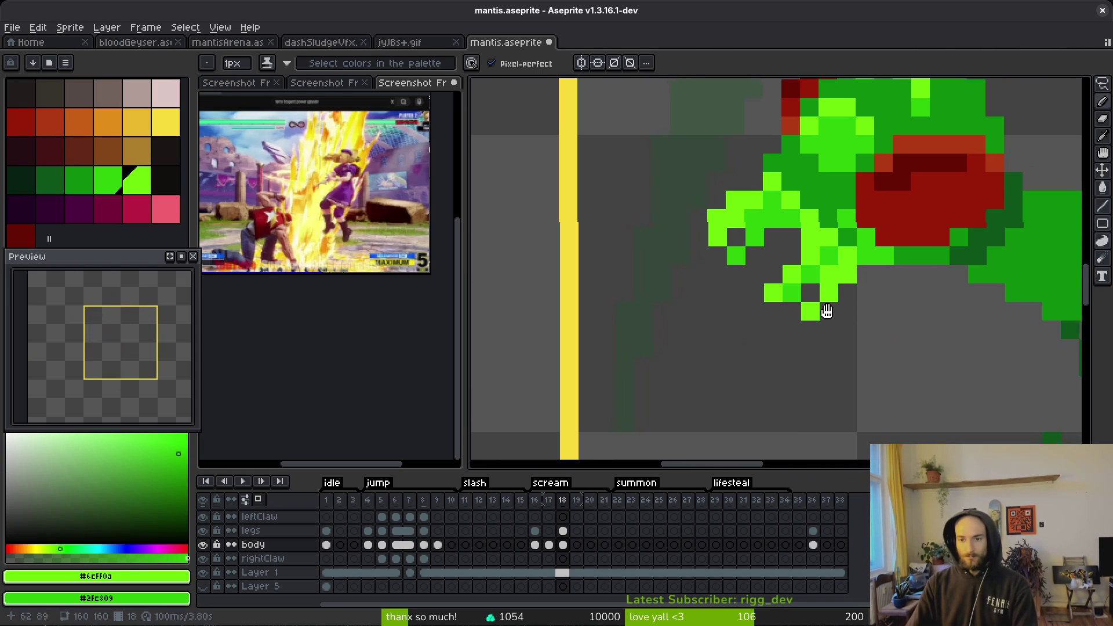
- Lasso the lower claw tip and drop it into a new position
key("q")
mouse_move(837, 261)
left_mouse_down()
mouse_move(779, 229)
mouse_move(753, 278)
mouse_move(825, 295)
mouse_move(834, 320)
left_mouse_up()
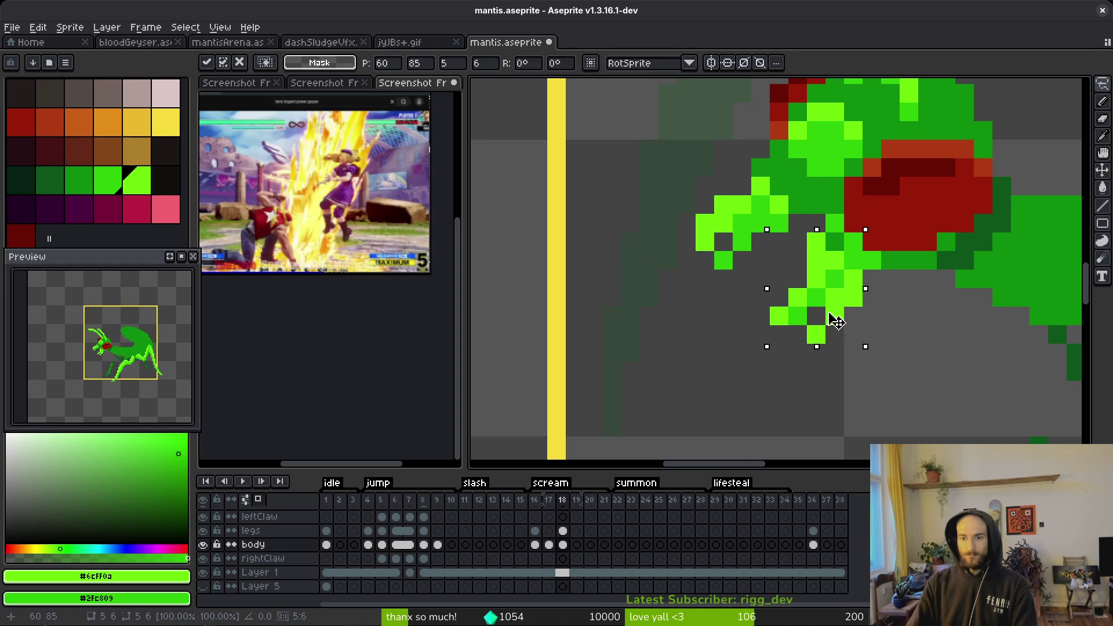
key("ctrl+d")
- Darken a row of claw pixels and several head pixels with mid and dark greens
key("b")
left_click(835, 240, "alt")
left_click_drag(834, 223, 796, 224)
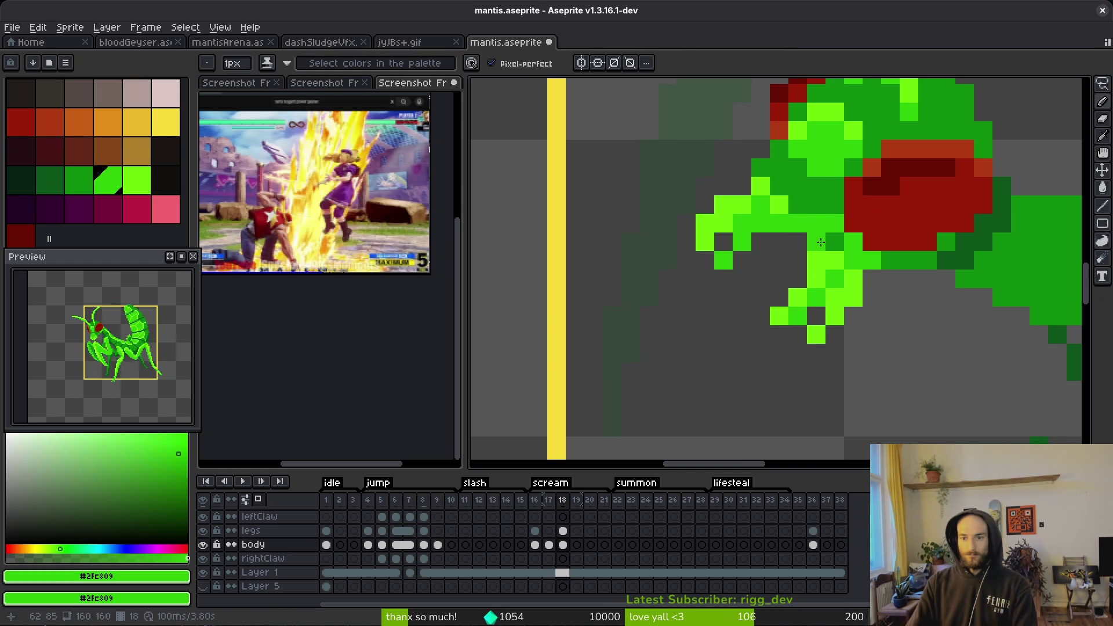
left_click(834, 241, "alt")
left_click(834, 223)
left_click(853, 260)
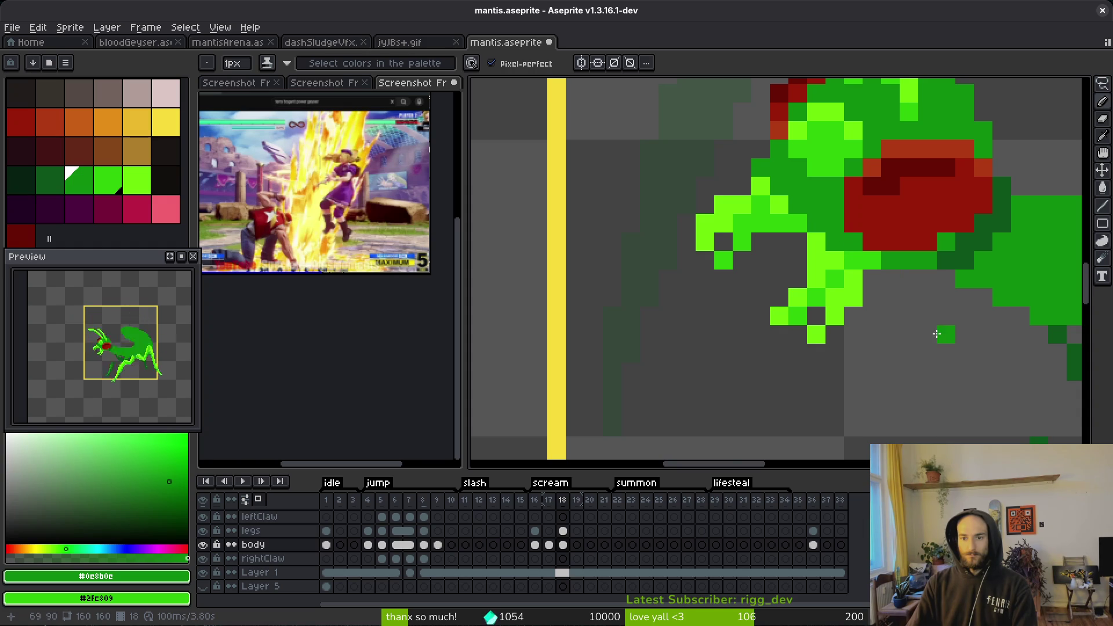
scroll(937, 333, "down", 5)
scroll(913, 346, "up", 3)
left_click(887, 317)
left_click(890, 300)
left_click(874, 281)
left_click(927, 358)
scroll(934, 366, "down", 4)
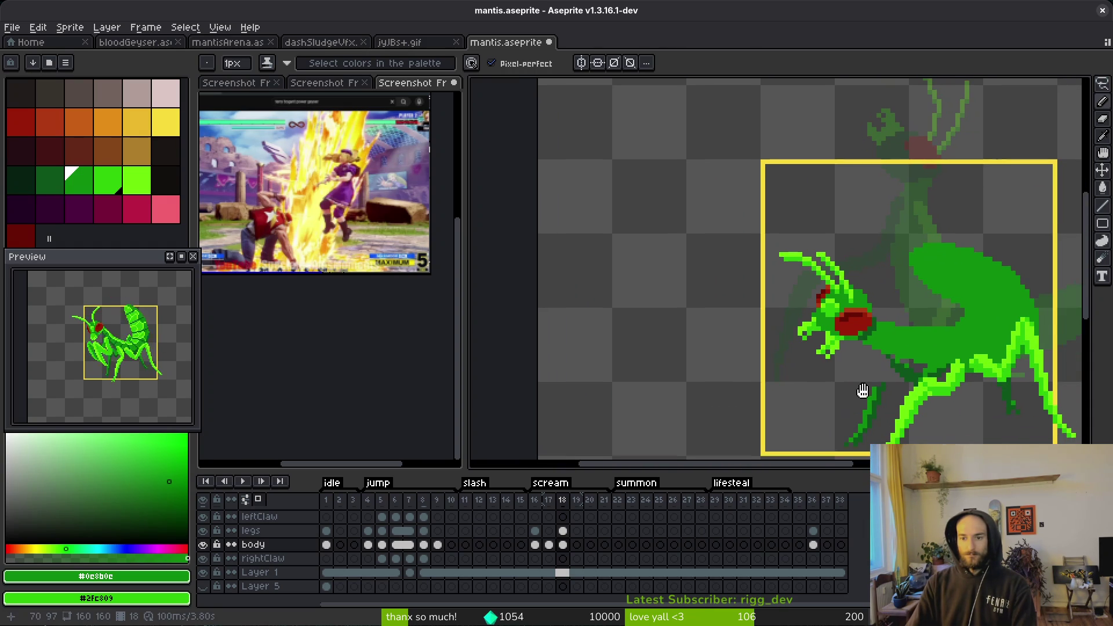
scroll(820, 329, "up", 3)
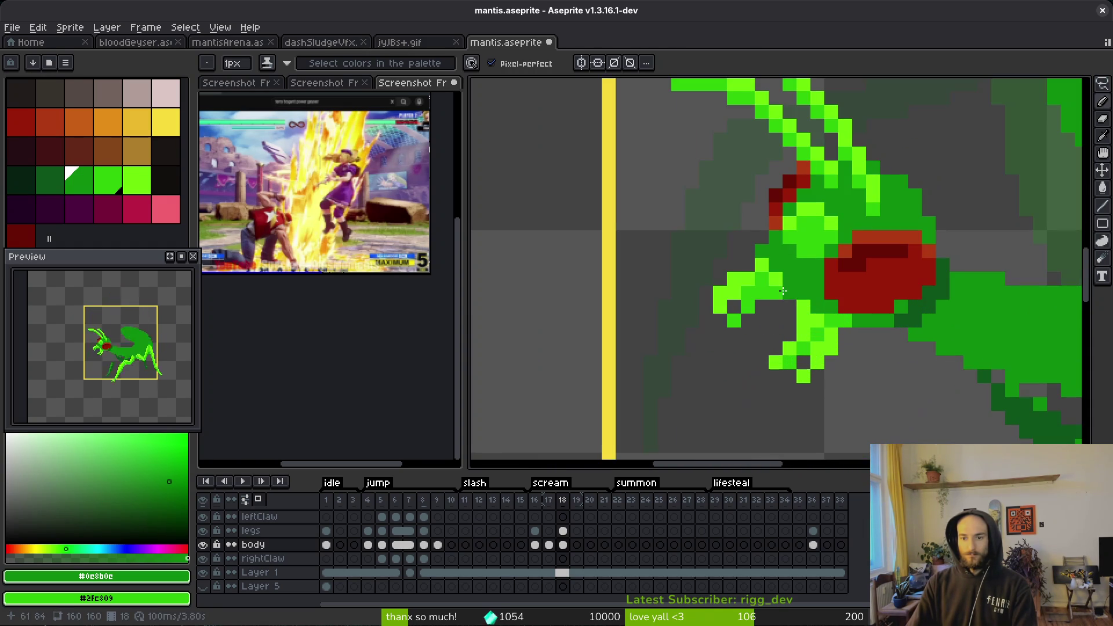
scroll(785, 291, "down", 5)
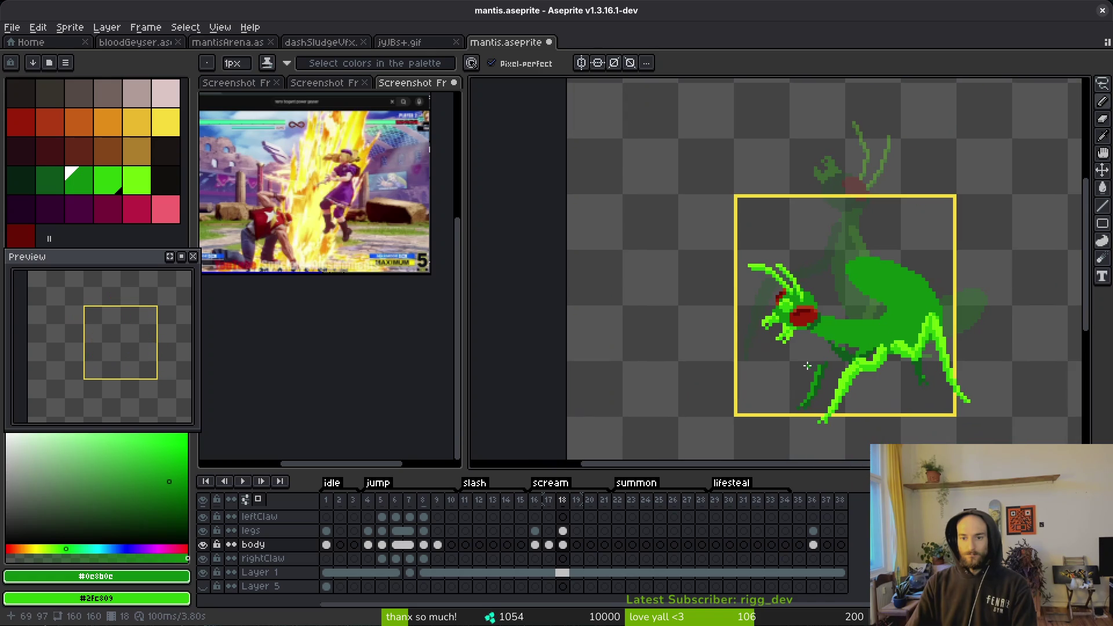
scroll(834, 377, "down", 4)
- Save mantis.aseprite and flip back to compare against frame 17
key("ctrl+s")
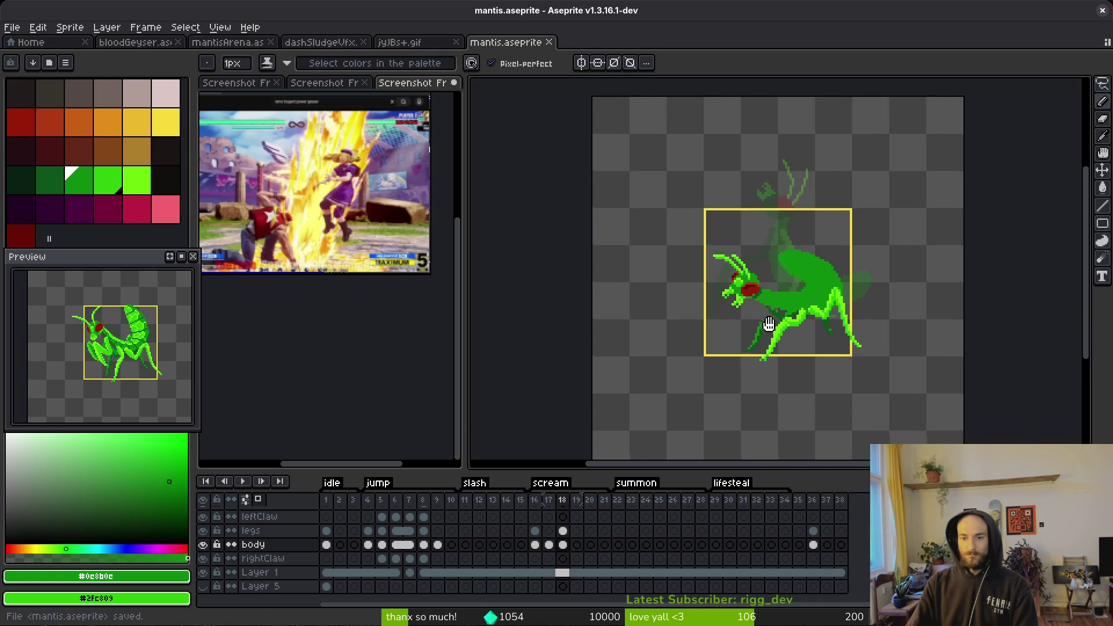
key("Left")
scroll(811, 331, "up", 3)
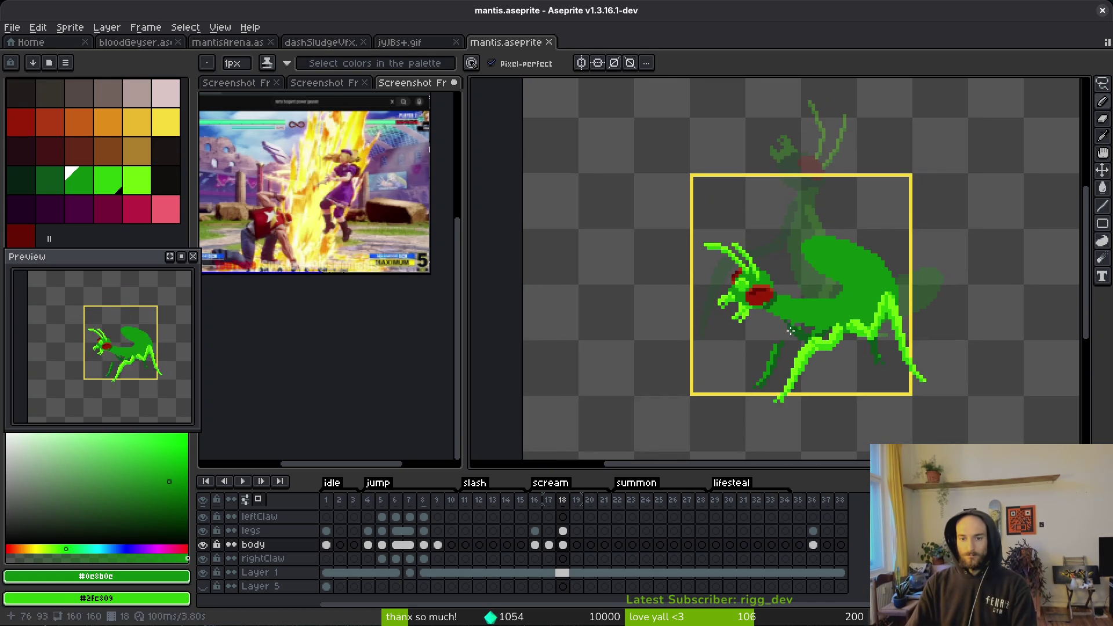
key("alt")
key("Right")
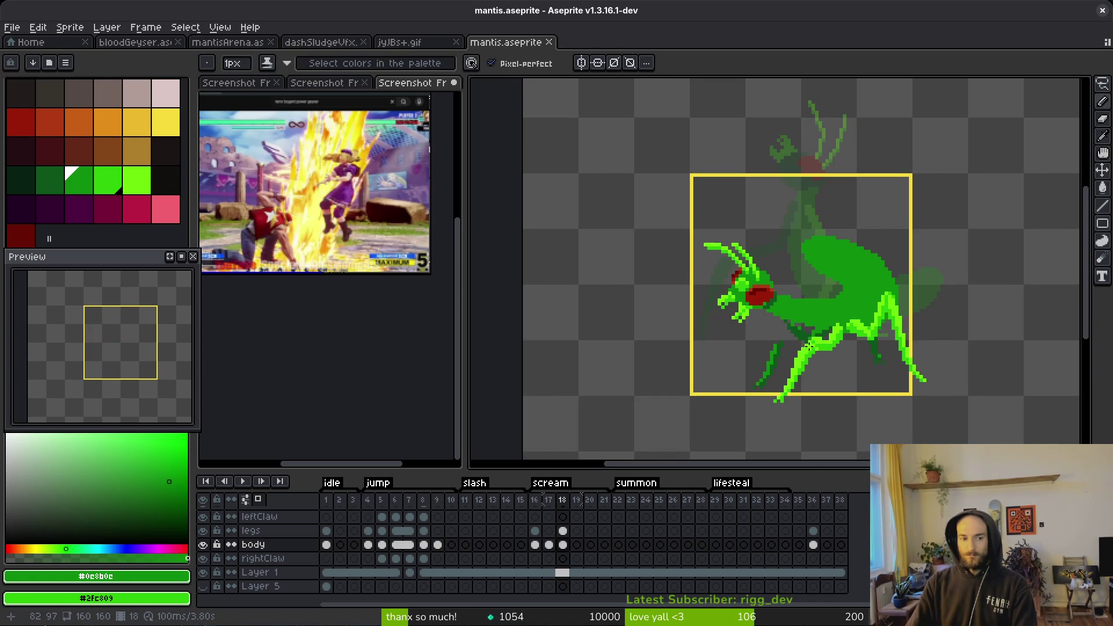
scroll(799, 341, "up", 5)
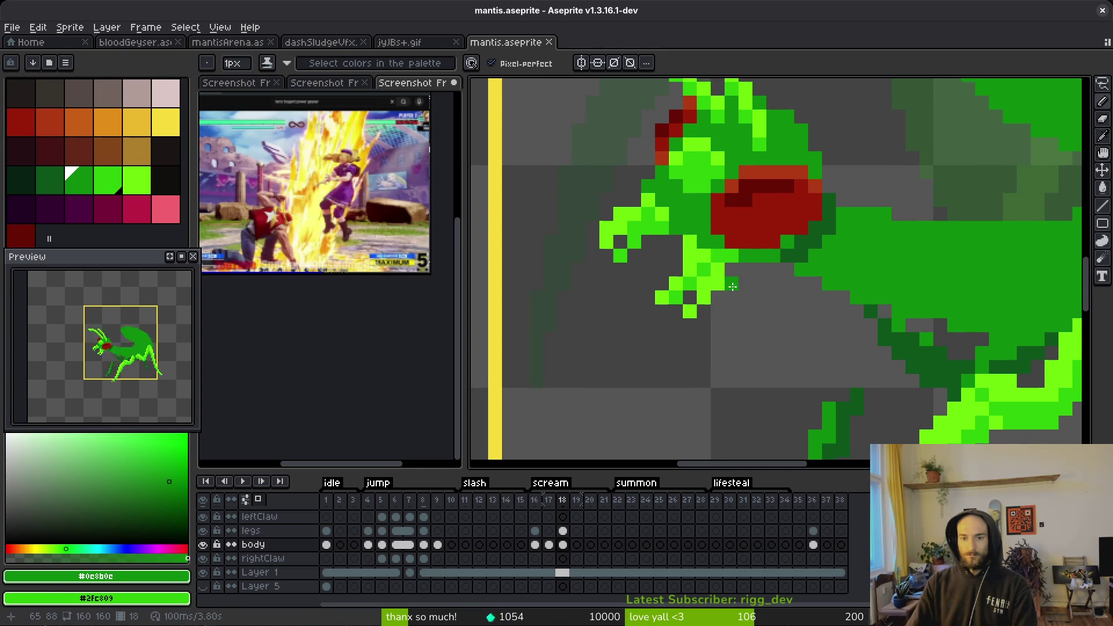
scroll(766, 312, "down", 4)
key("i")
key("comma")
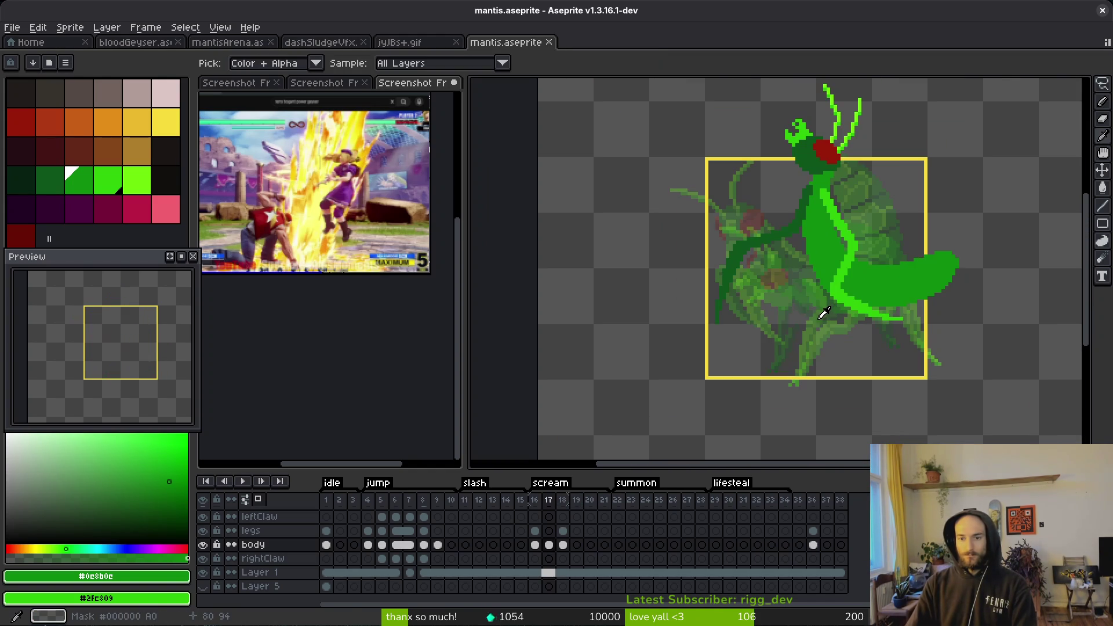
- On frame 17, flood-fill the dark-green body area with a brighter green
key("period")
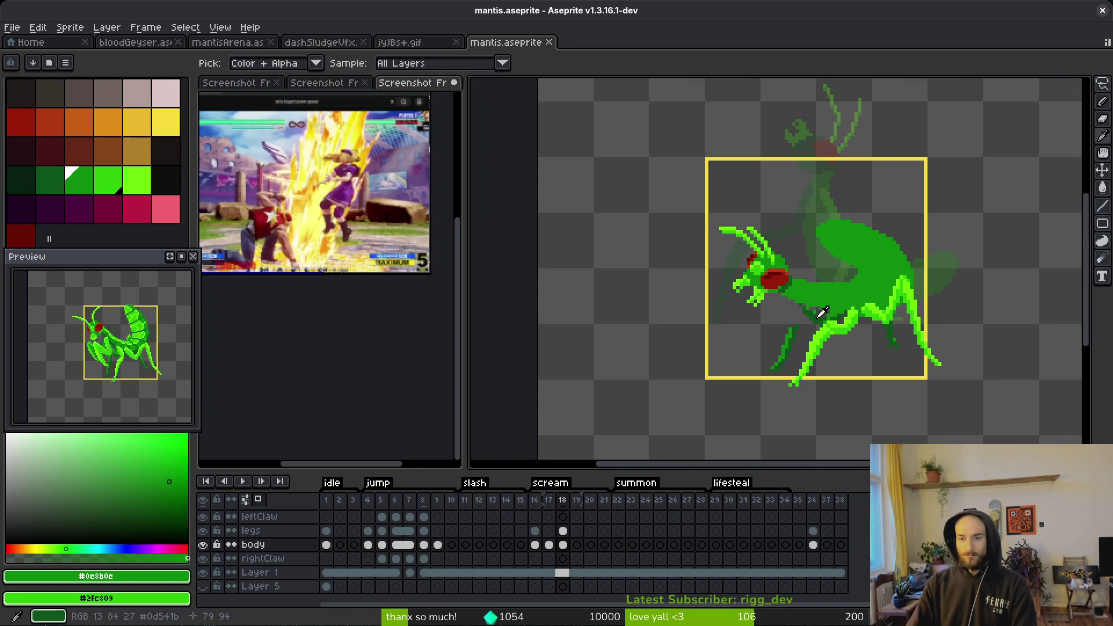
key("comma")
scroll(877, 273, "up", 4)
key("g")
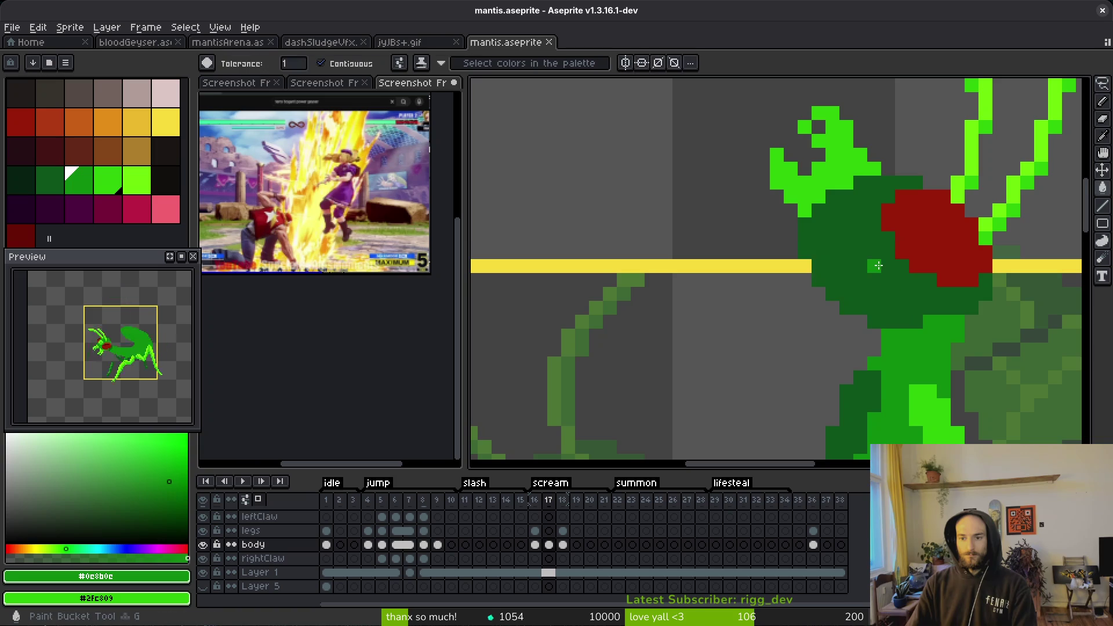
left_click(878, 265)
- Sample dark green #0d541b and draw dark-green strokes along the mantis body
scroll(878, 265, "down", 3)
scroll(818, 277, "up", 3)
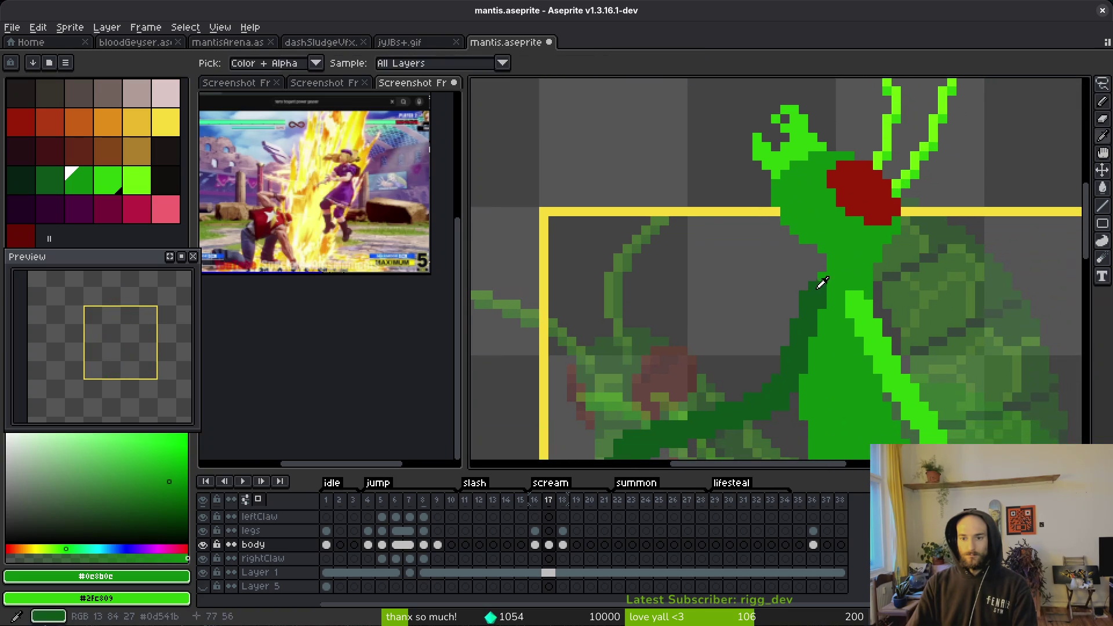
left_click(818, 276, "alt")
key("b")
scroll(818, 277, "up", 2)
mouse_move(746, 199)
left_mouse_down()
mouse_move(717, 197)
mouse_move(691, 139)
left_mouse_up()
mouse_move(736, 178)
left_mouse_down()
mouse_move(904, 246)
mouse_move(994, 200)
mouse_move(959, 248)
mouse_move(892, 255)
mouse_move(884, 273)
mouse_move(927, 276)
left_mouse_up()
- Set mid green #0c8b0c as the second colour and repaint some body cells with it
right_click(924, 182, "alt")
right_click(864, 224)
left_click(837, 258)
scroll(938, 317, "down", 5)
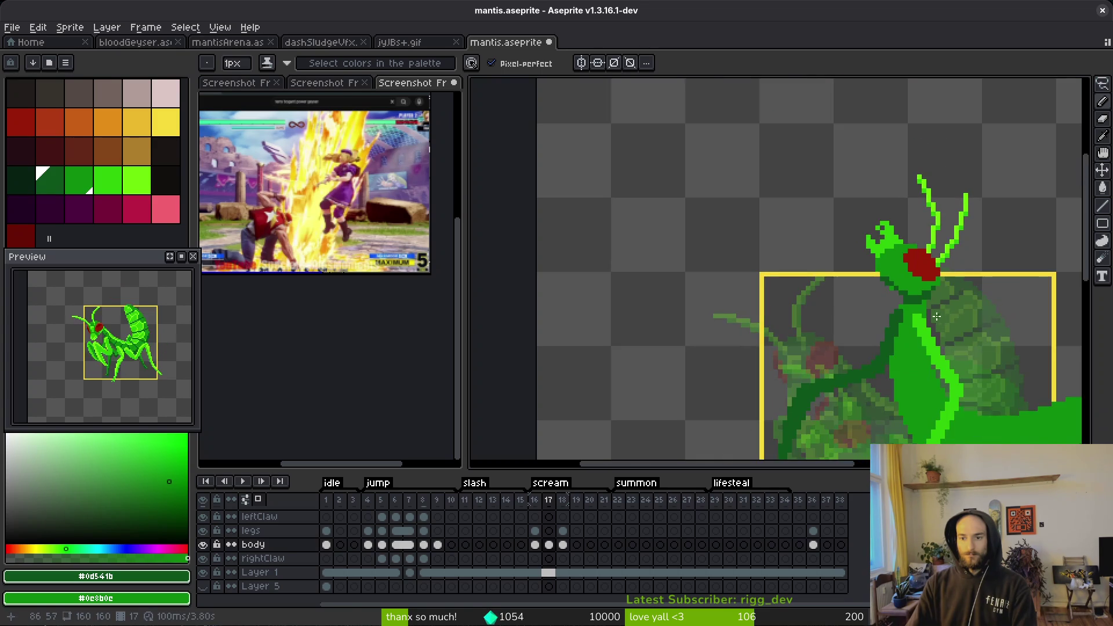
scroll(938, 317, "up", 5)
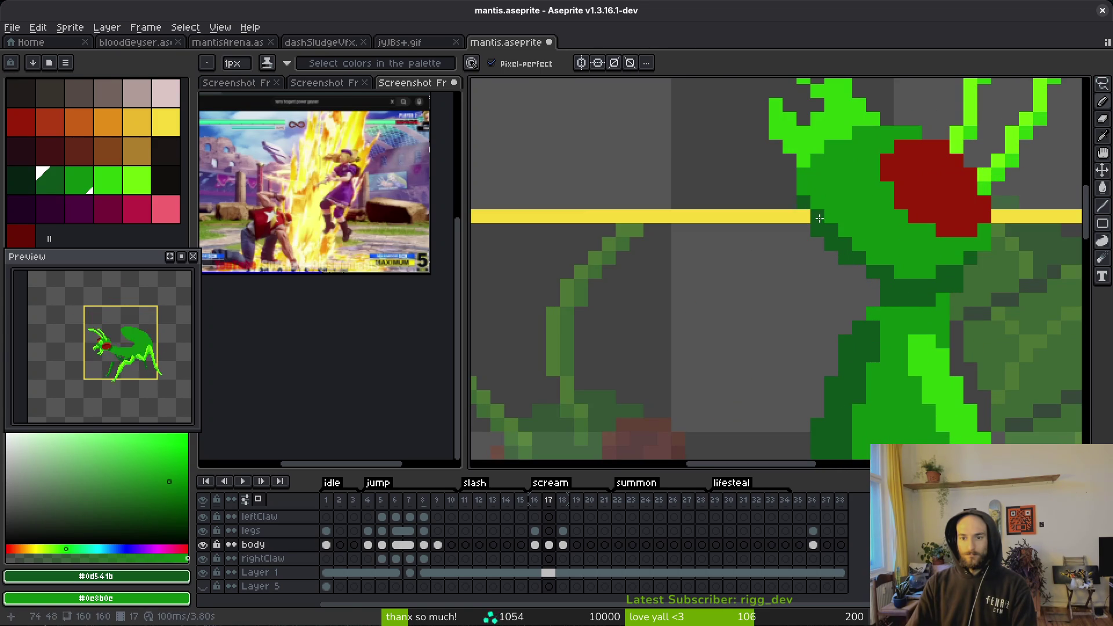
scroll(840, 222, "down", 5)
scroll(892, 266, "up", 5)
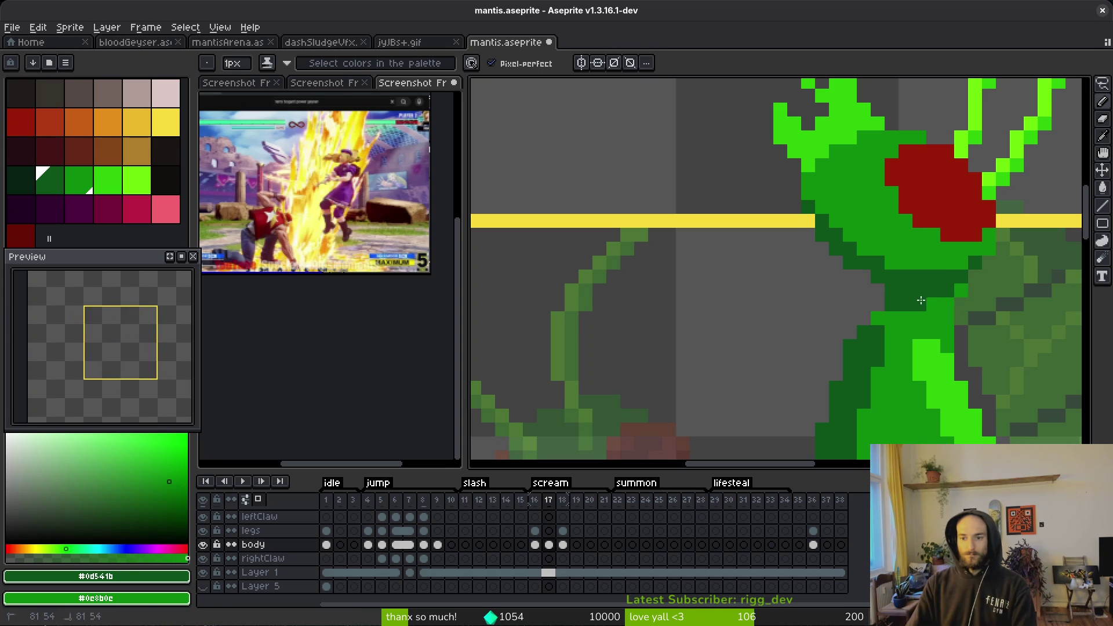
scroll(940, 327, "down", 4)
- Sample the dark green and darken pixels on the mantis head
left_click_drag(949, 356, 902, 337)
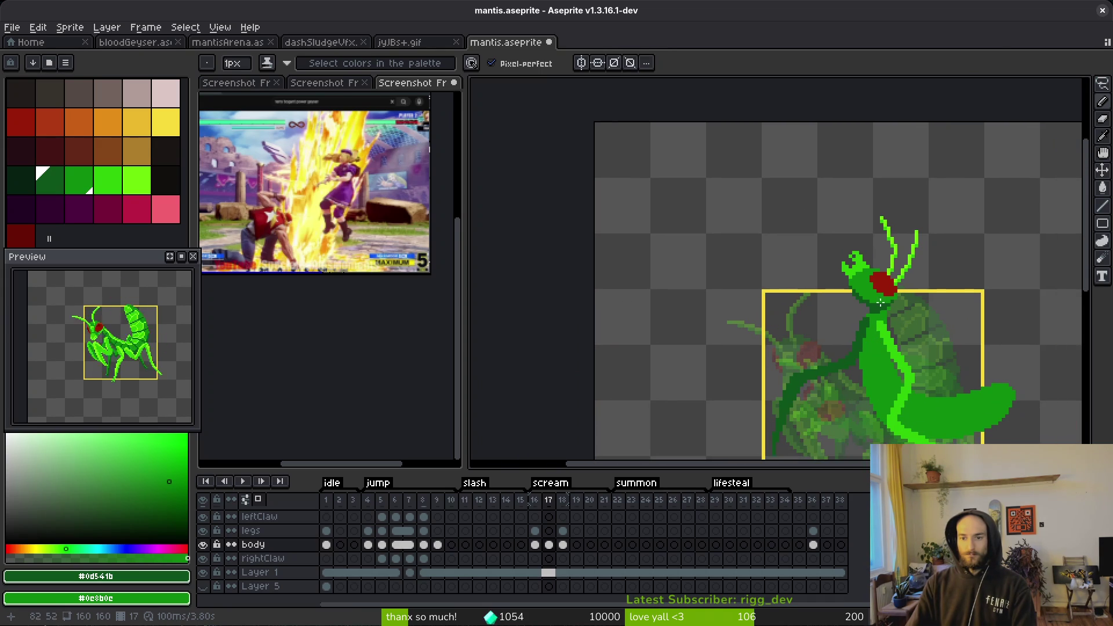
scroll(882, 306, "up", 4)
left_click(937, 273)
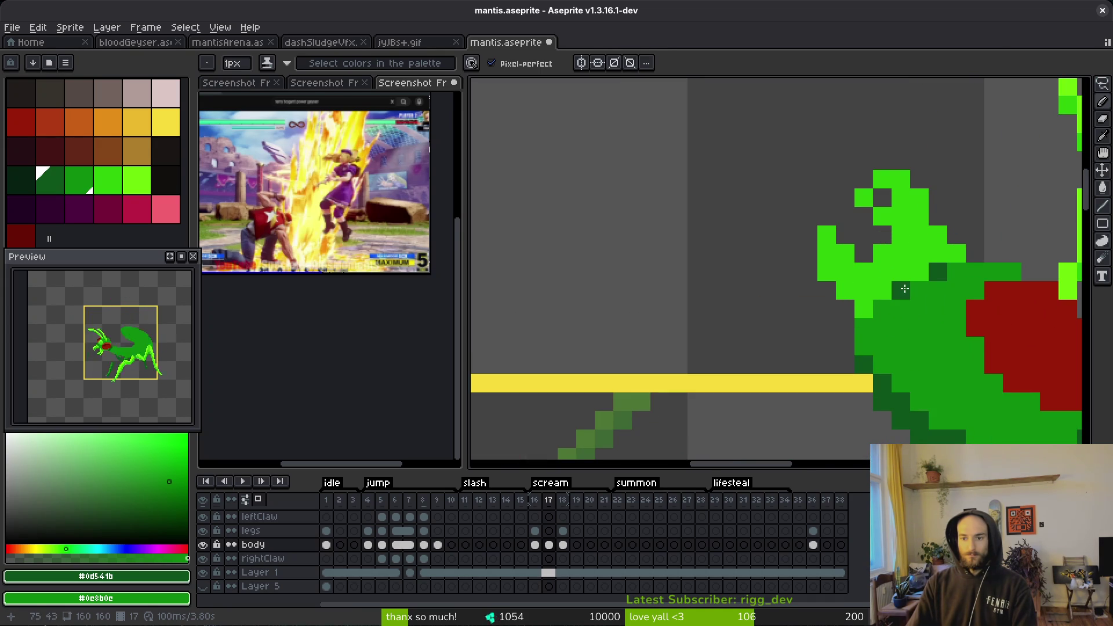
scroll(823, 356, "down", 5)
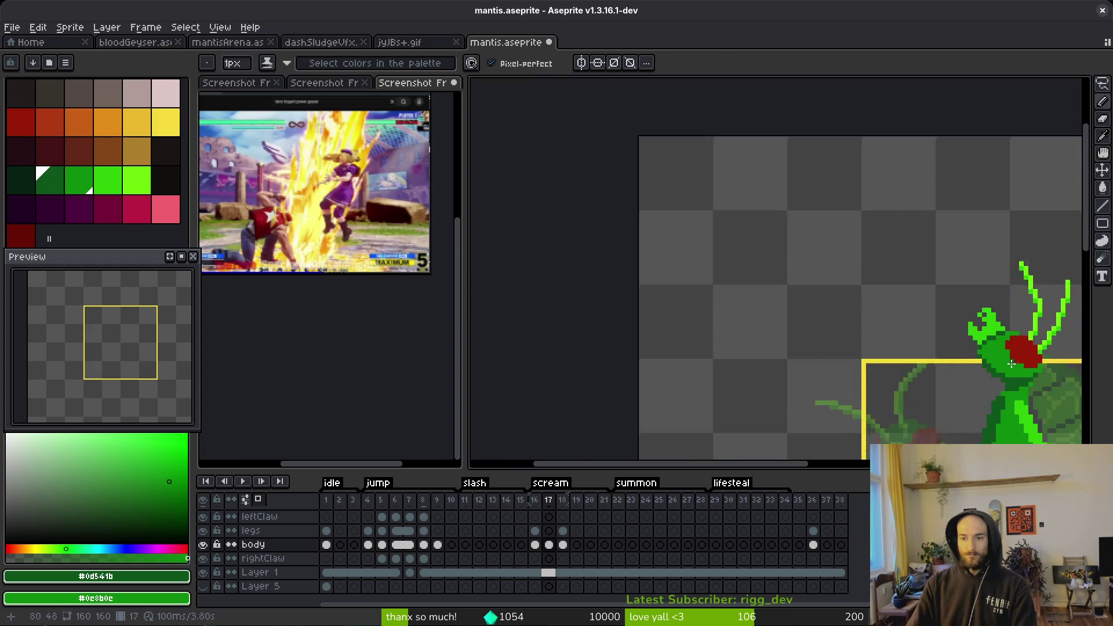
scroll(823, 356, "down", 2)
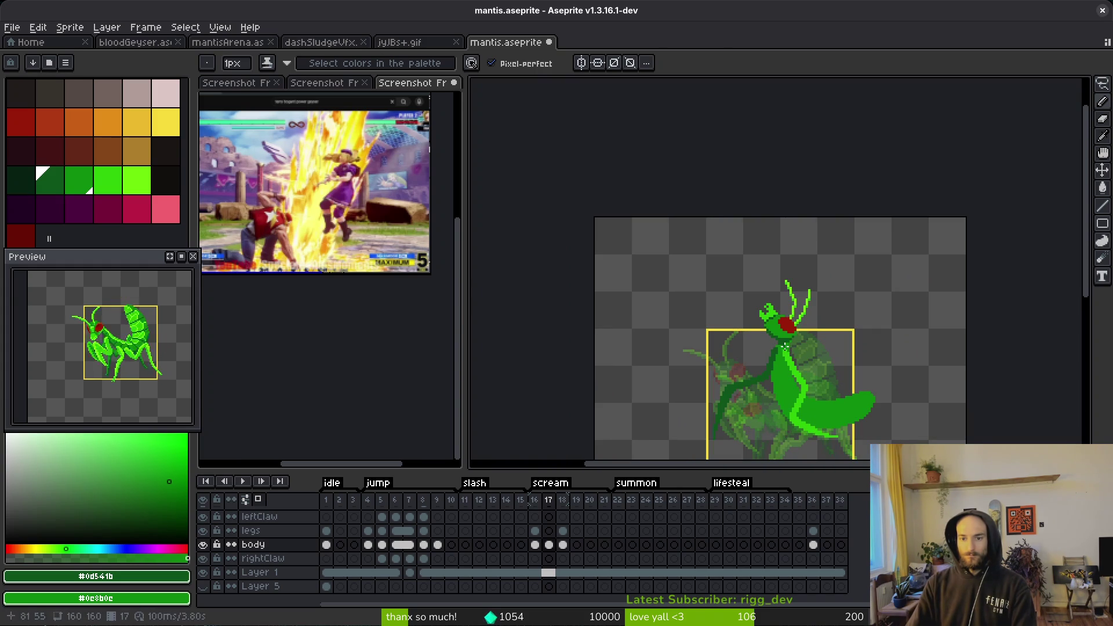
scroll(785, 327, "up", 5)
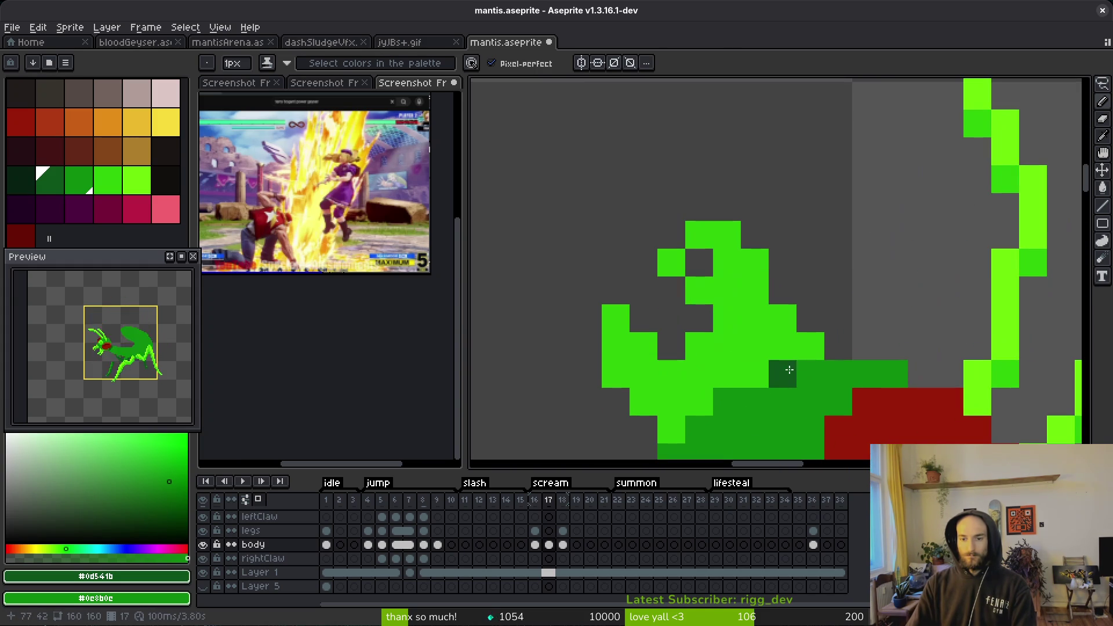
left_click(810, 374, "alt")
left_click(723, 273)
scroll(723, 272, "down", 3)
- Sample light green from frame 16 and repaint the top-left head pixels on frame 17
key("comma")
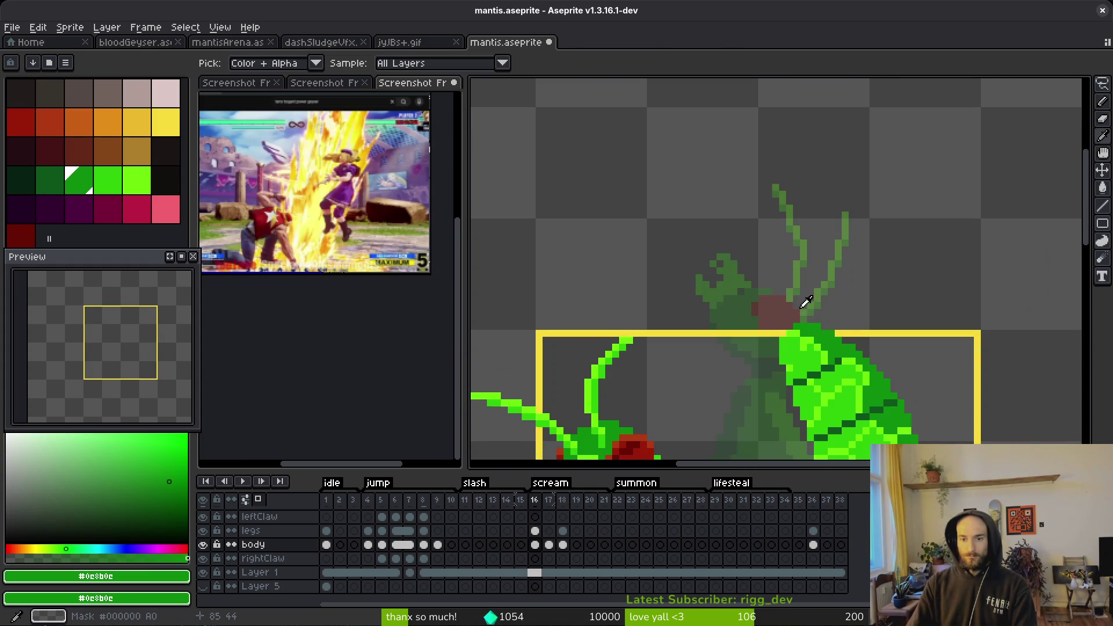
left_click(610, 405, "alt")
key("period")
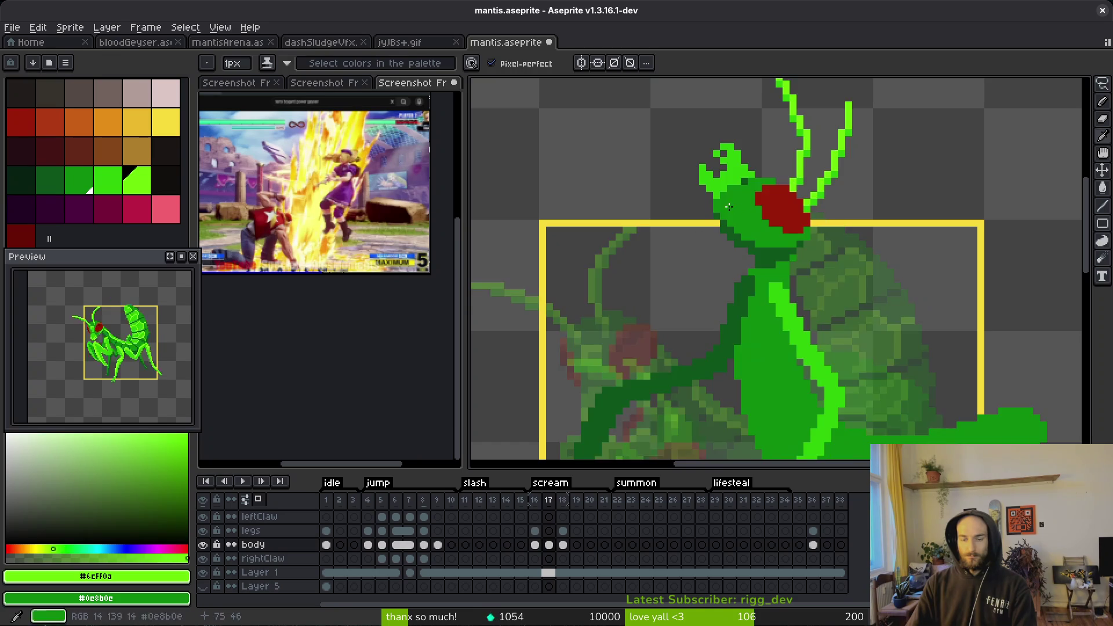
scroll(752, 177, "up", 3)
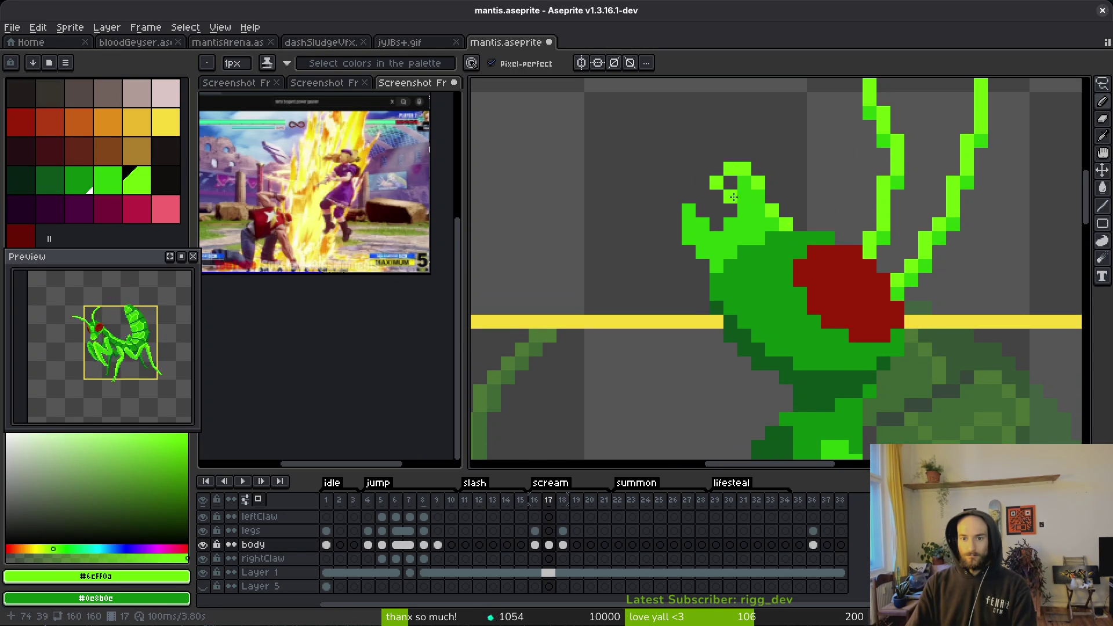
scroll(738, 191, "down", 3)
scroll(776, 227, "up", 2)
scroll(773, 225, "down", 2)
scroll(768, 208, "up", 3)
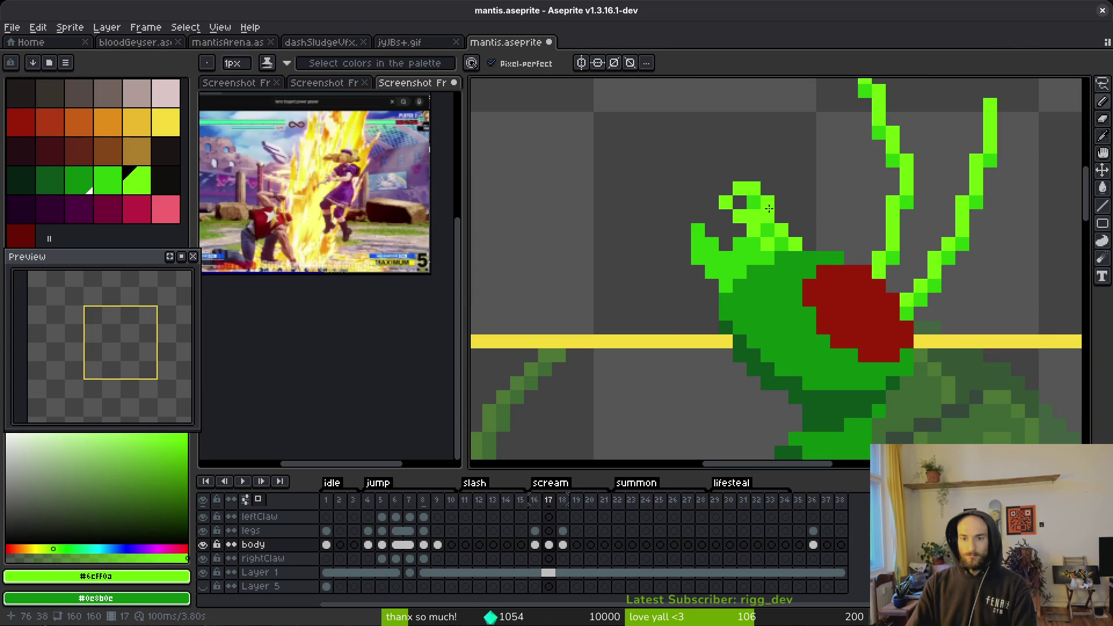
scroll(780, 221, "down", 3)
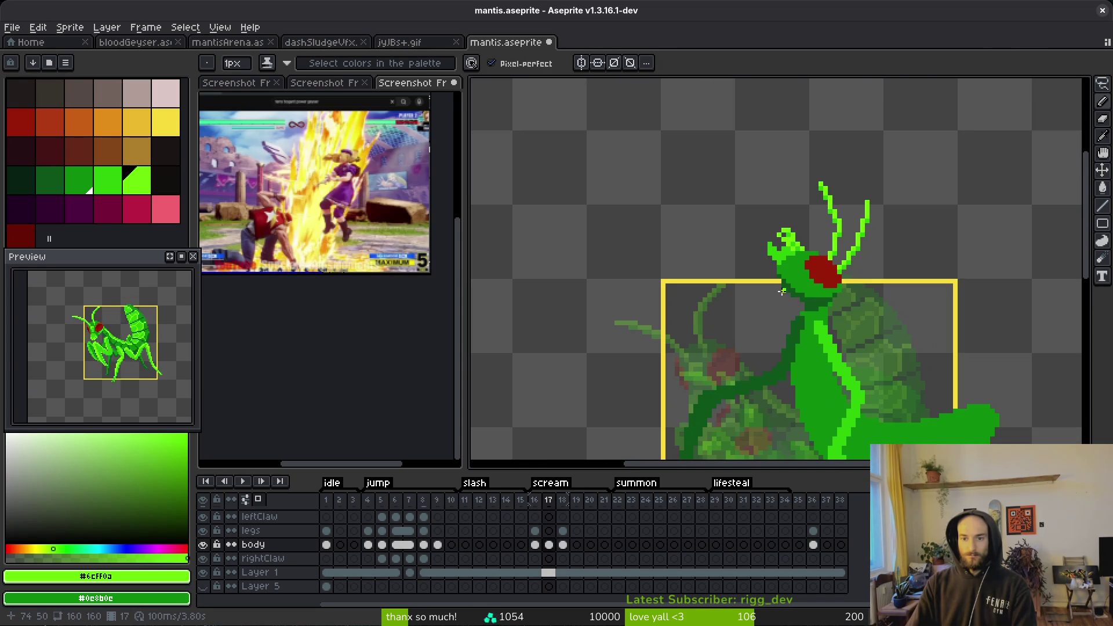
scroll(782, 293, "up", 3)
mouse_move(787, 267)
left_mouse_down()
mouse_move(807, 266)
mouse_move(728, 263)
left_mouse_up()
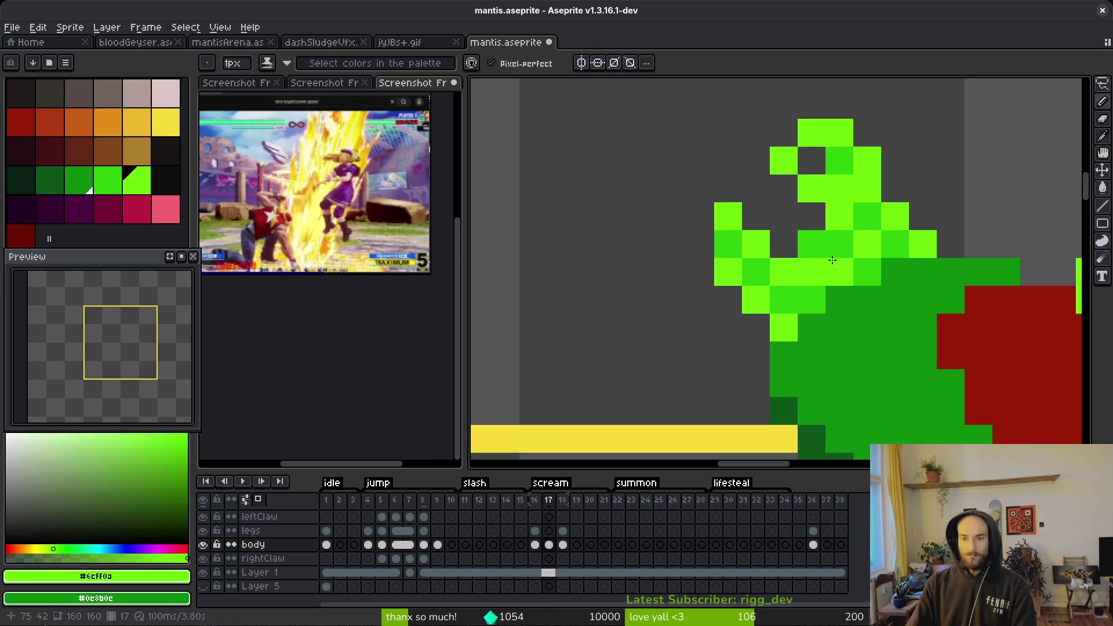
- Bring the mantis head into view and save mantis.aseprite
key("e")
scroll(896, 310, "down", 3)
scroll(895, 328, "up", 3)
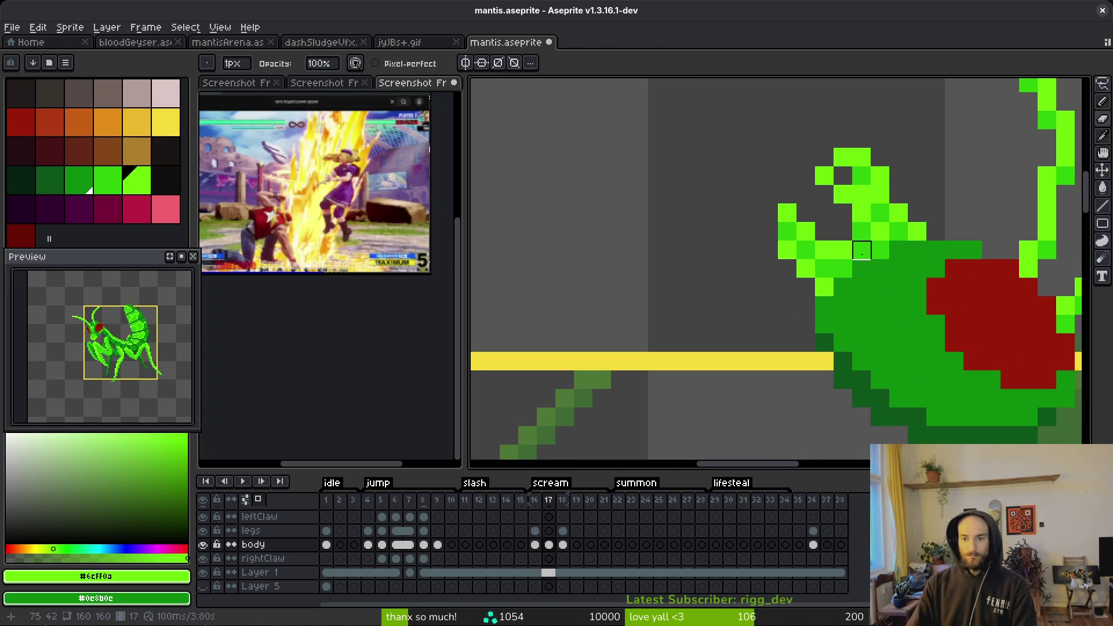
scroll(886, 305, "down", 3)
key("b")
scroll(881, 271, "up", 3)
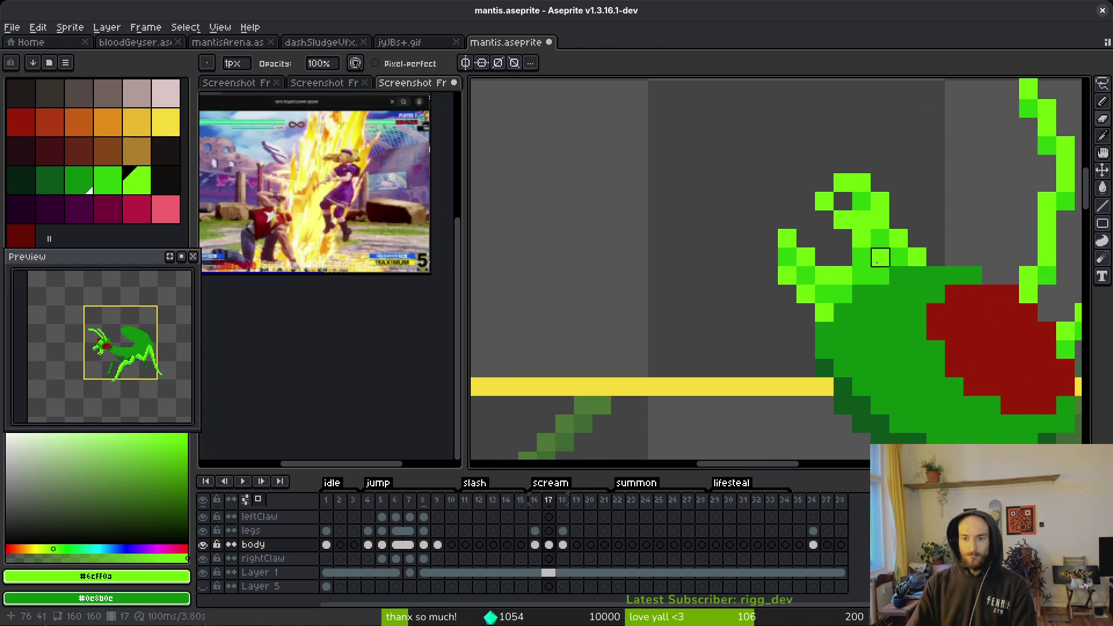
scroll(881, 272, "down", 5)
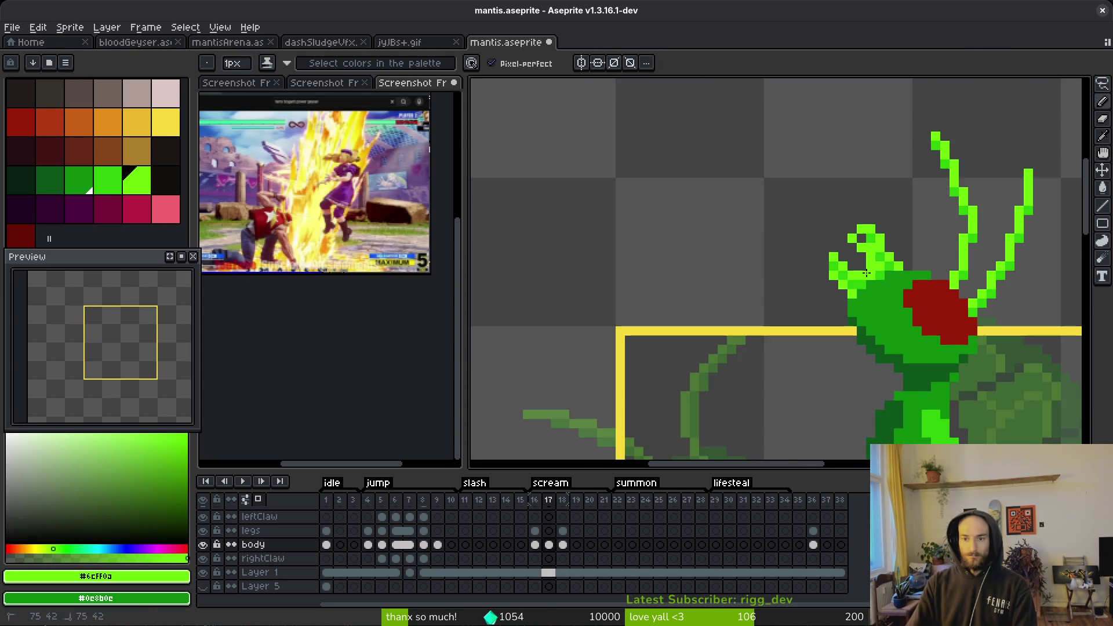
left_click_drag(888, 328, 796, 292)
key("ctrl+s")
scroll(774, 218, "up", 5)
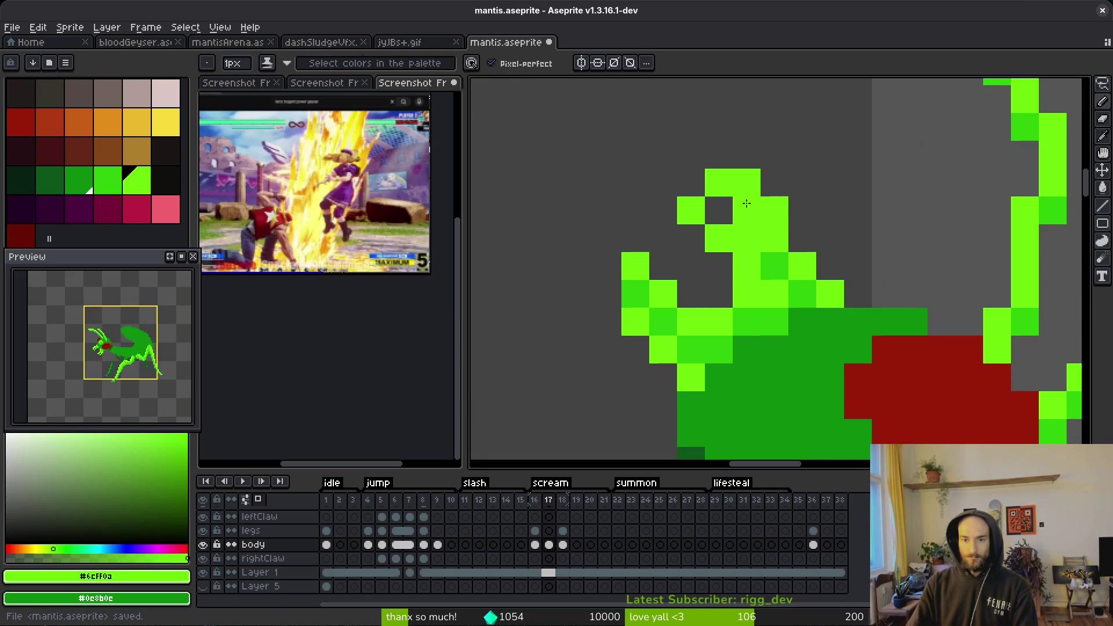
- Erase a stray light-green head pixel, paint a mid-green one, and save
key("e")
left_click(774, 211)
key("f")
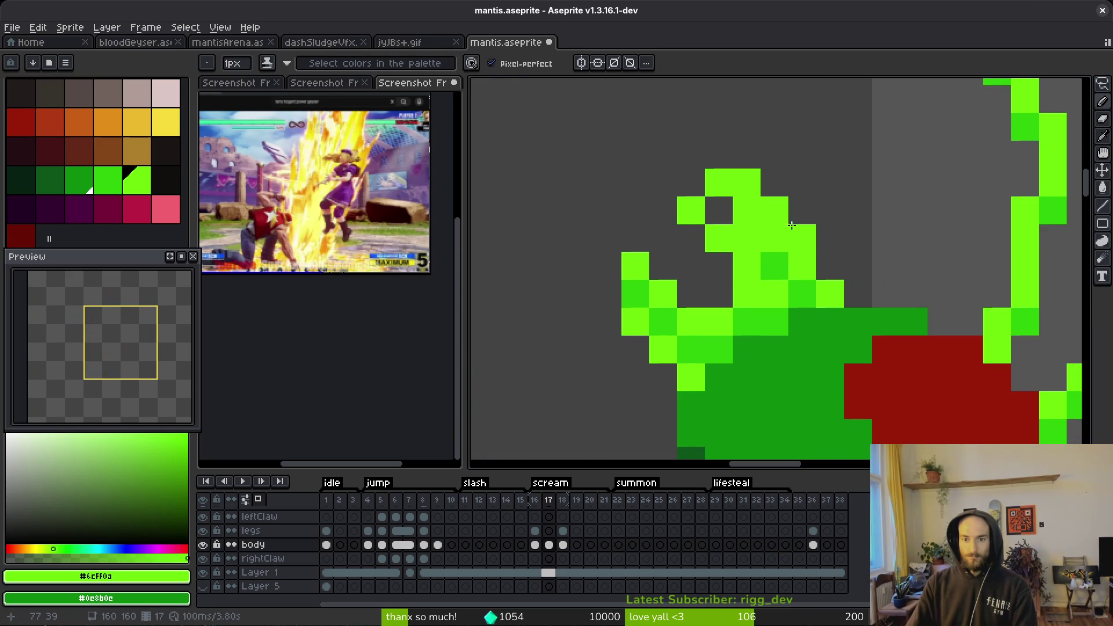
right_click(746, 210)
key("ctrl+s")
- Turn a head pixel light green with two mid-green pixels below it, then save
key("v")
key("b")
left_click(747, 210)
left_click(774, 266, "alt")
left_click_drag(746, 238, 780, 237)
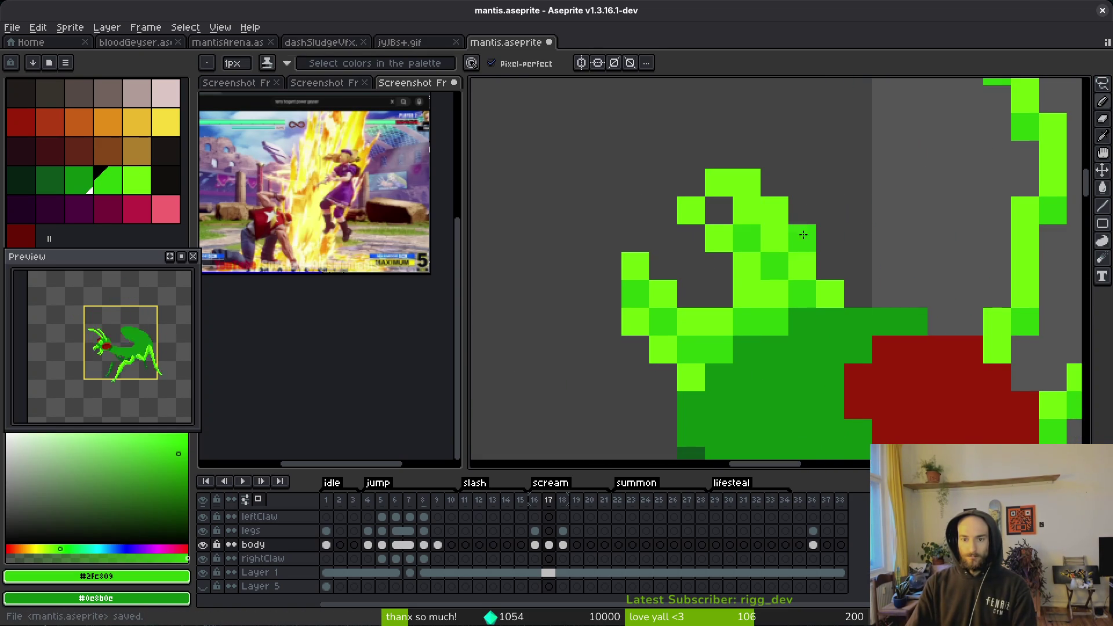
scroll(780, 238, "down", 5)
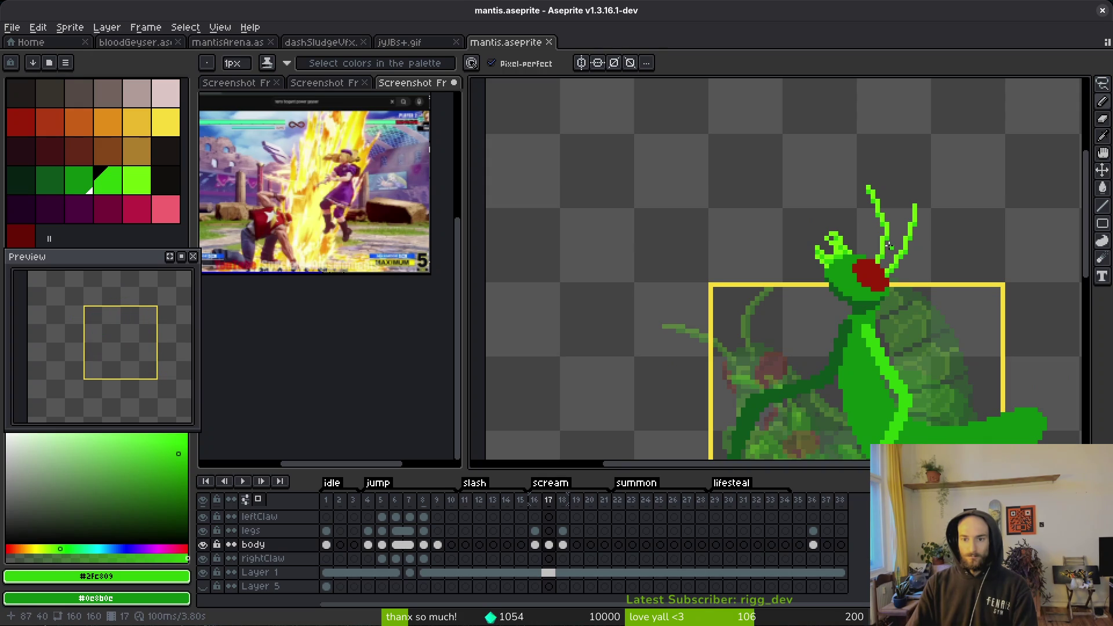
scroll(875, 233, "down", 1)
scroll(869, 260, "right", 3)
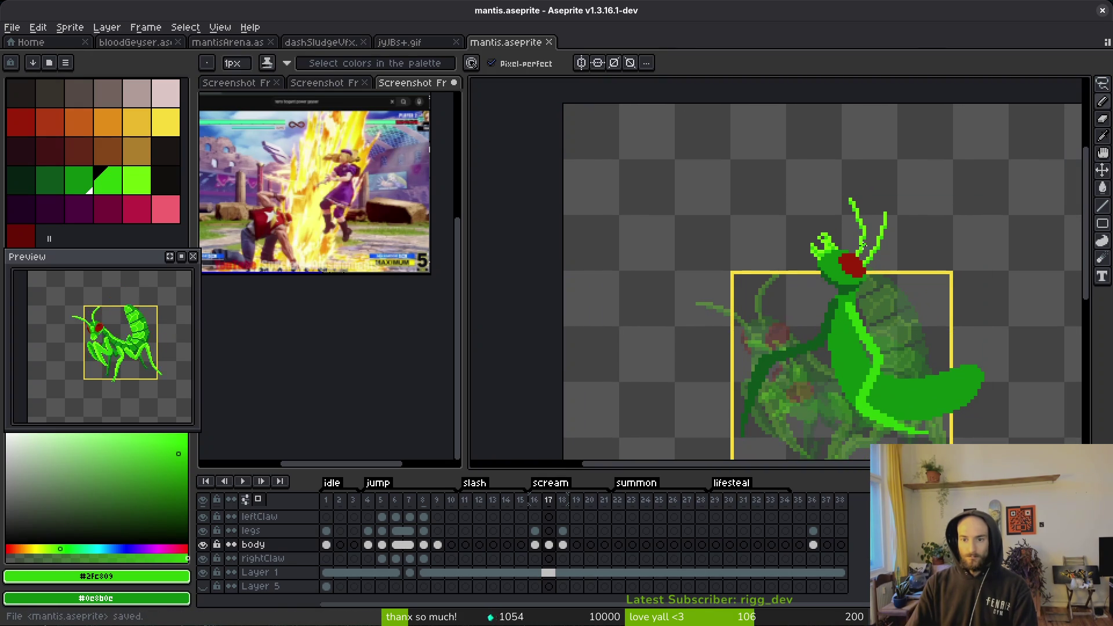
key("ctrl+s")
- Compare frames 16, 18 and 22, ending with the frame 16 body cel selected
scroll(847, 347, "down", 3)
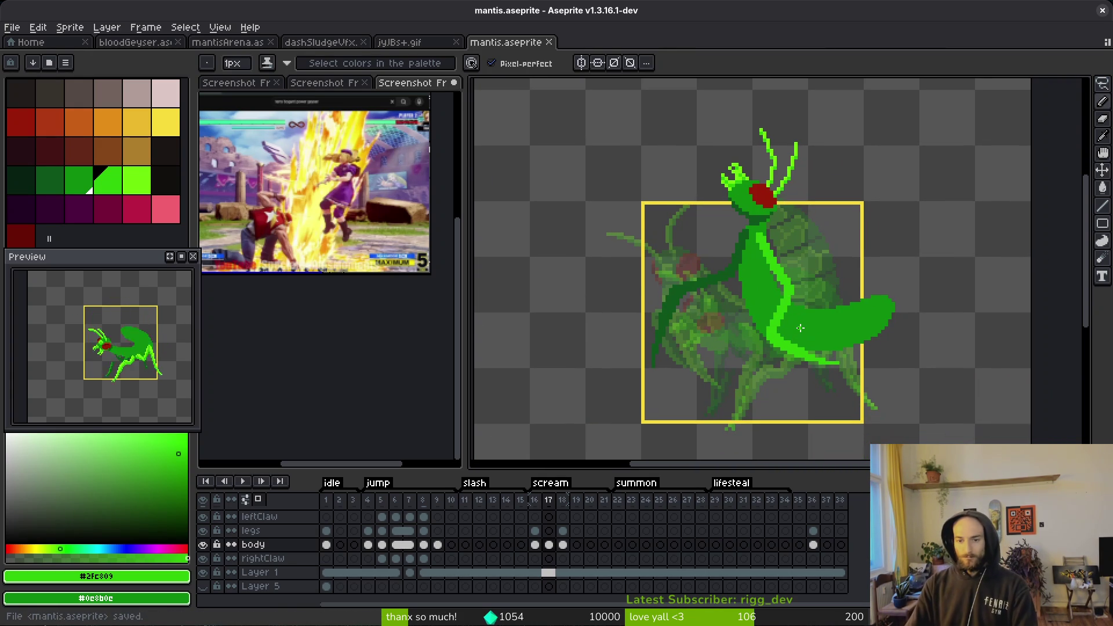
scroll(801, 328, "down", 3)
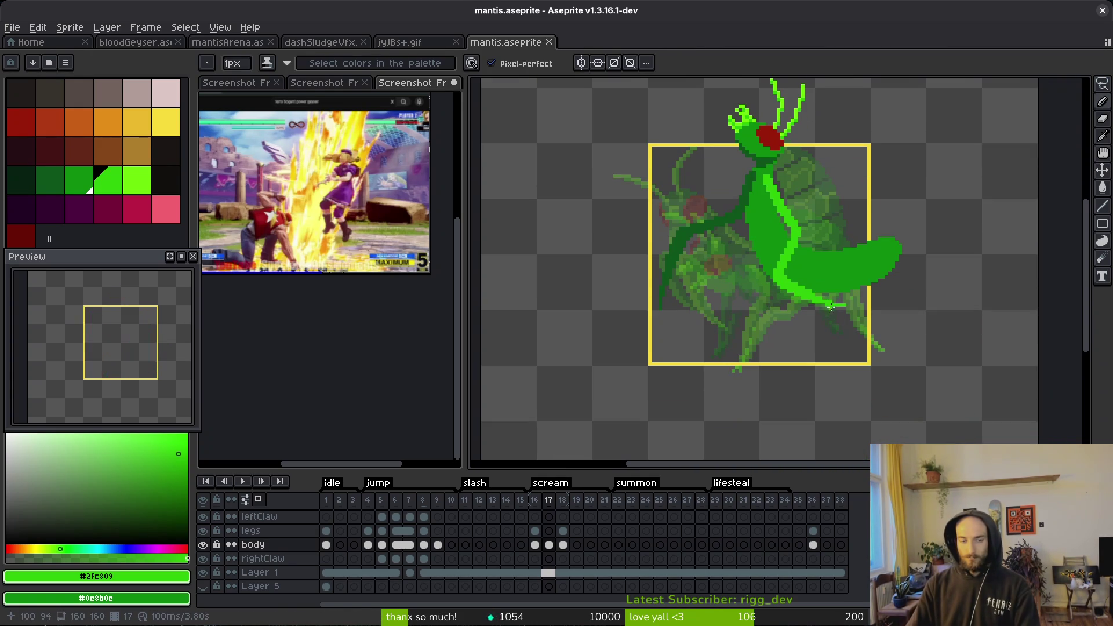
key("Left")
key("alt")
key("Right")
key("Right")
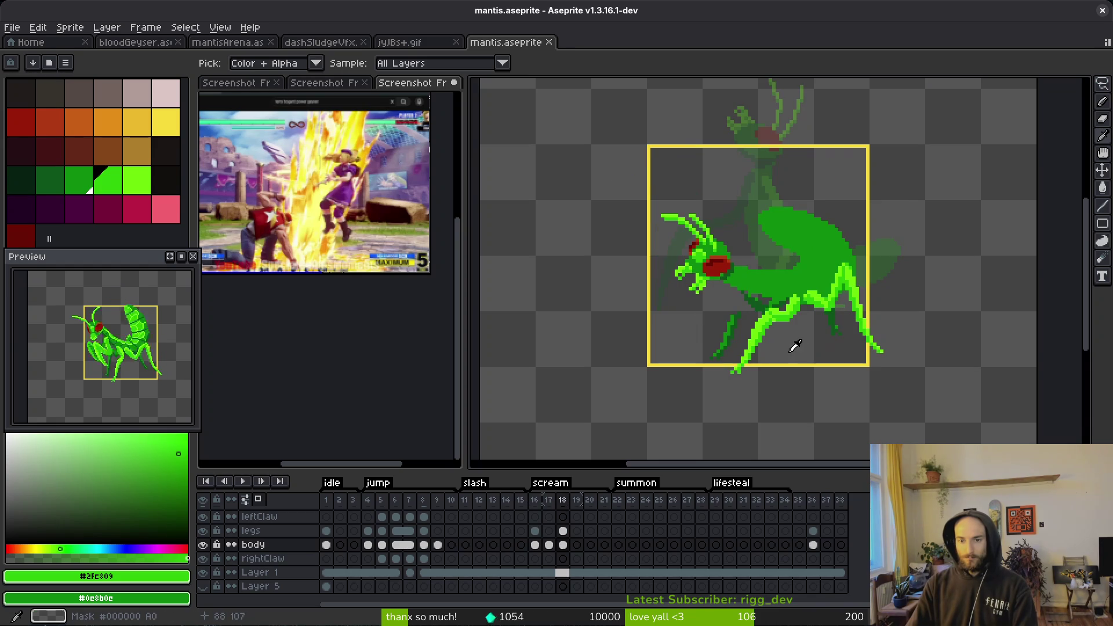
key("Right")
key("Right")
key("Right")
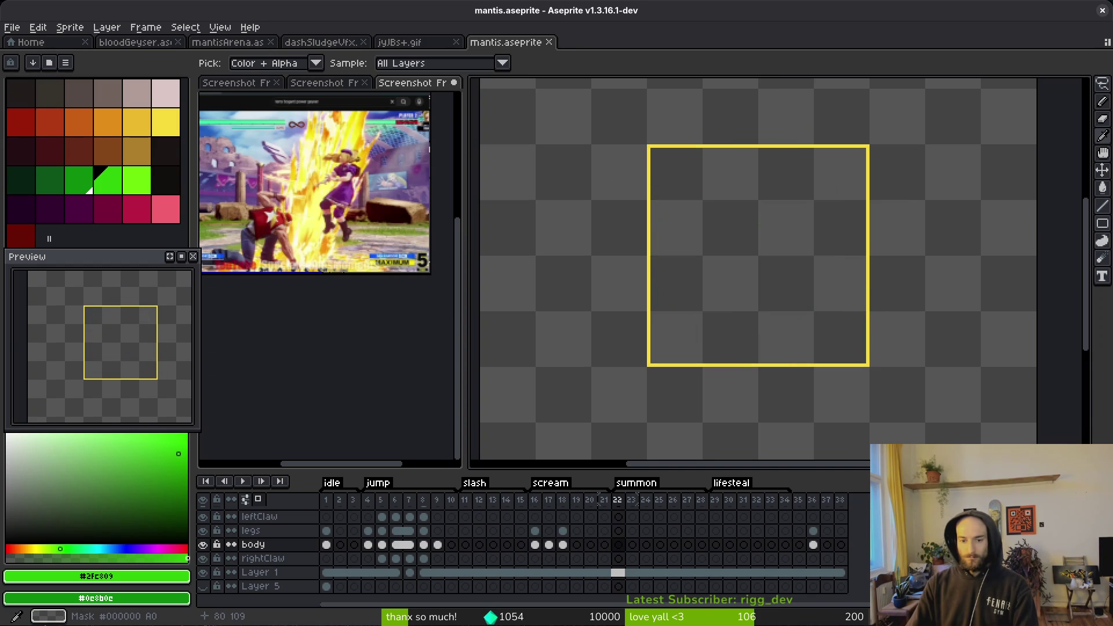
key("Left")
key("Left")
key("Left")
left_click(535, 545)
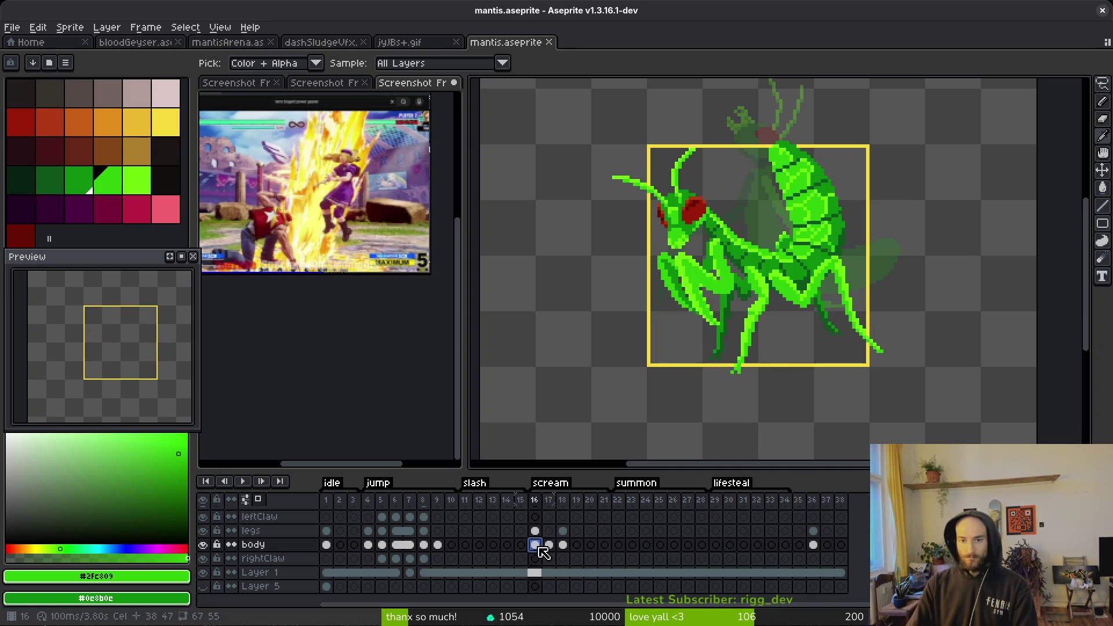
- Inspect the legs and body cels across frames 1–22 to see which are linked
left_click(616, 544)
key("Left")
key("Left")
key("Left")
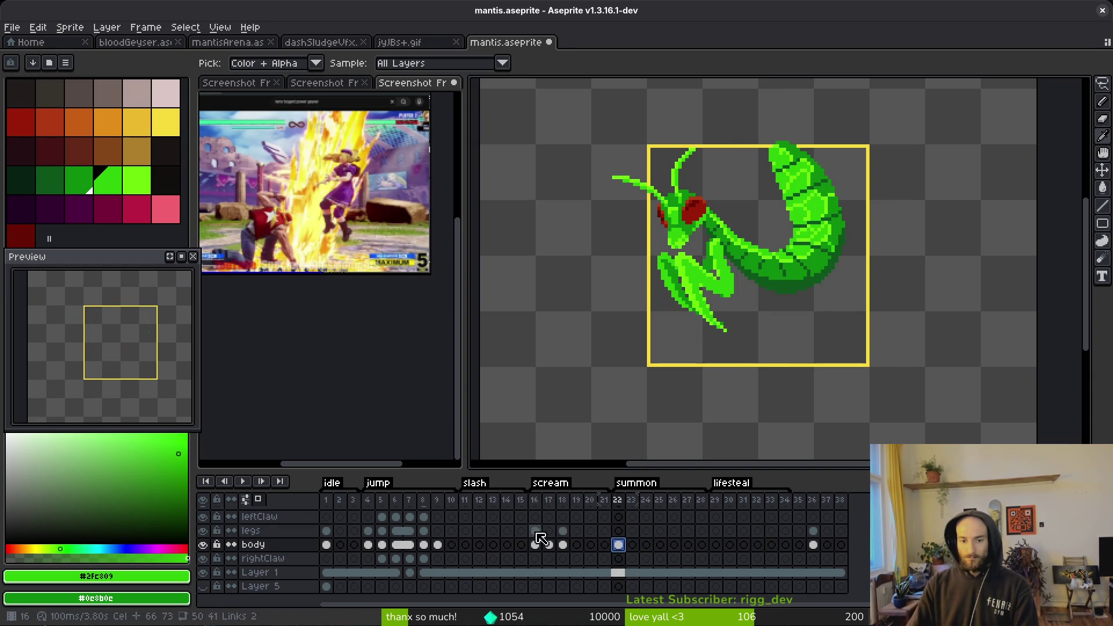
key("Up")
left_click(616, 531)
left_click(535, 530)
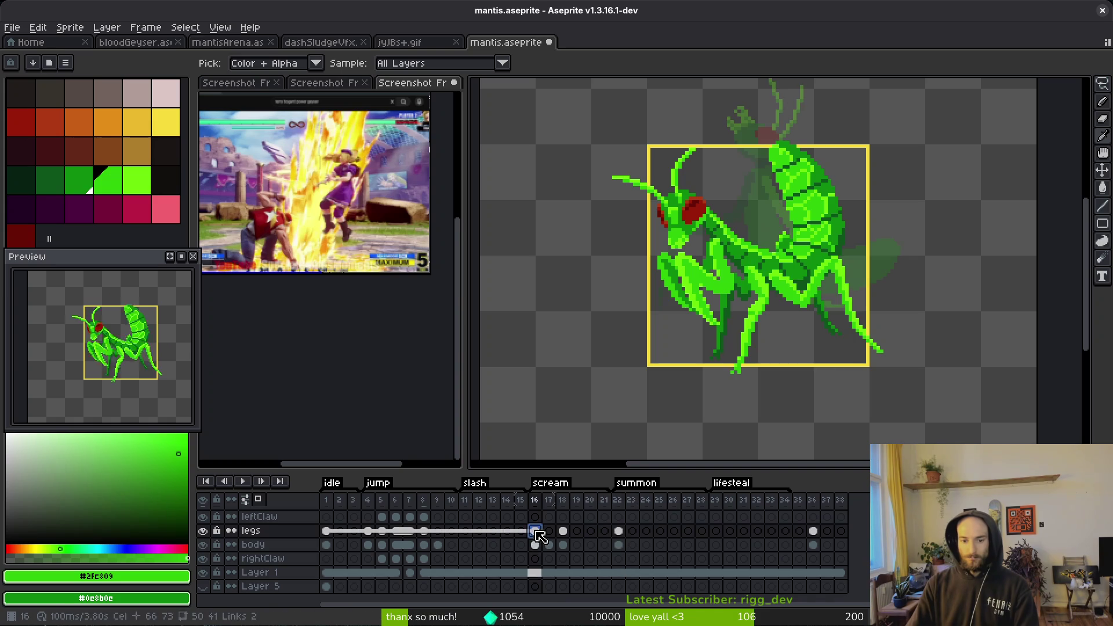
left_click(534, 545)
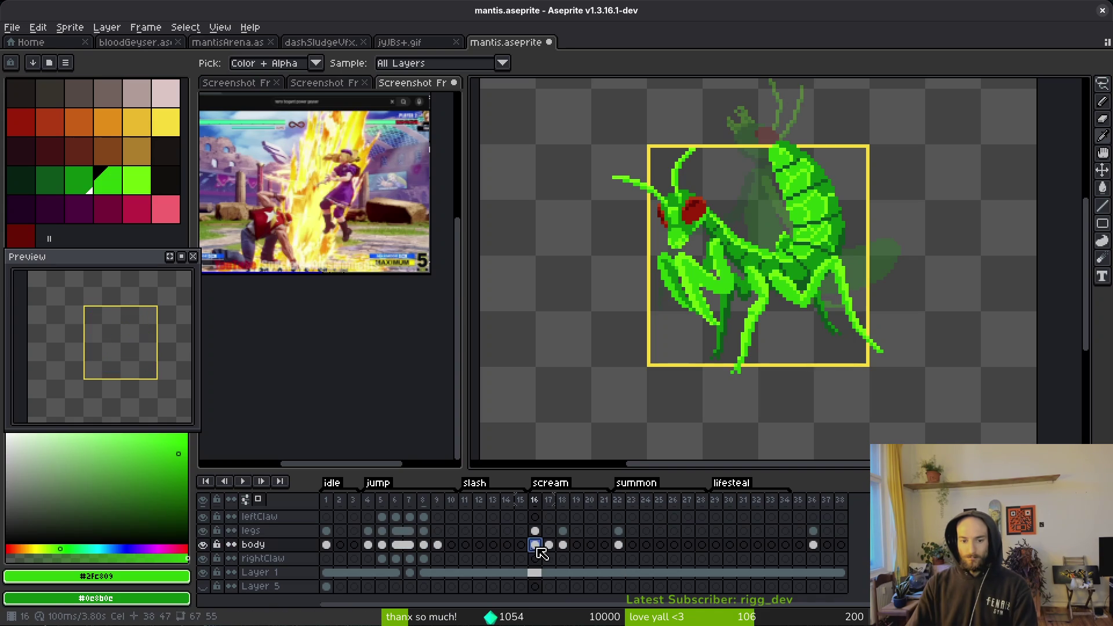
left_click(327, 546)
left_click(326, 531)
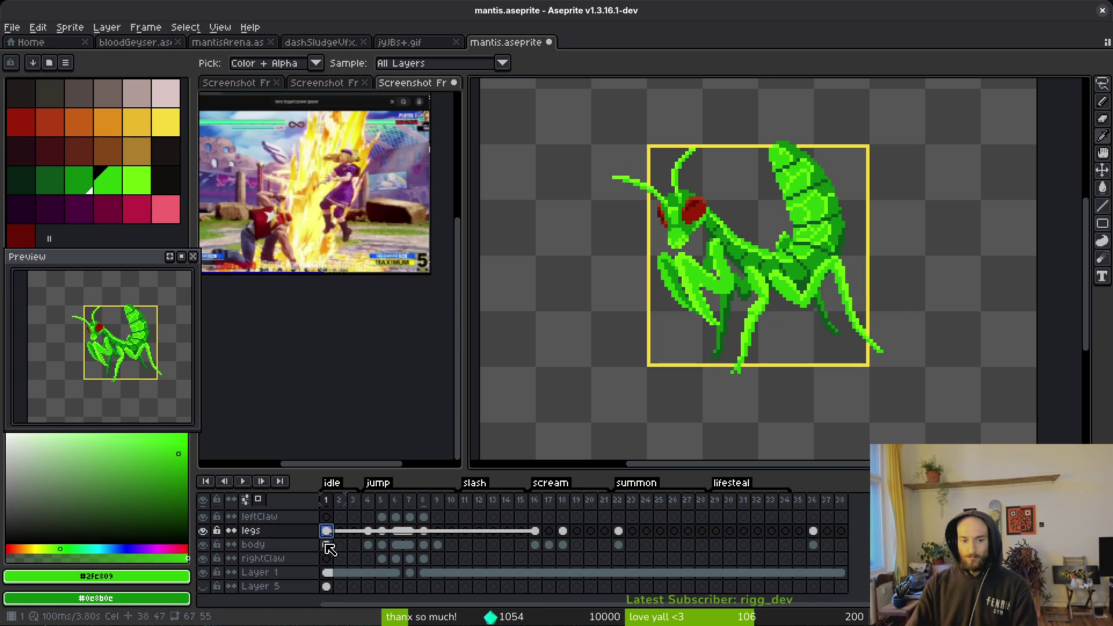
left_click(326, 546)
left_click(327, 531)
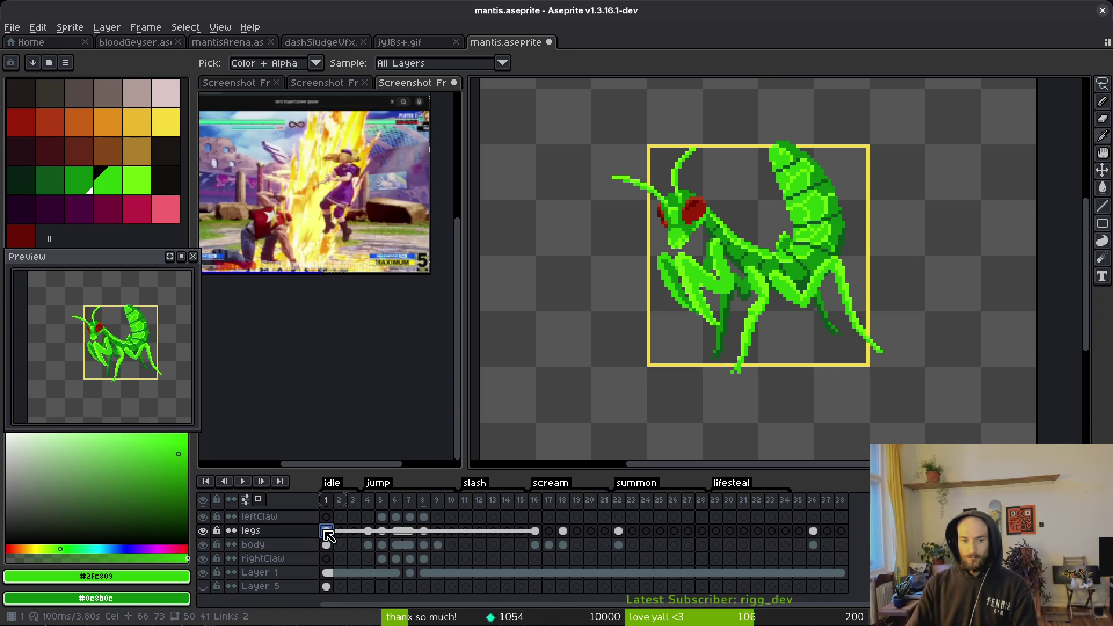
left_click(385, 531)
left_click(368, 531)
- Select the legs cels on frames 1–22 and link them
left_click_drag(327, 531, 368, 530)
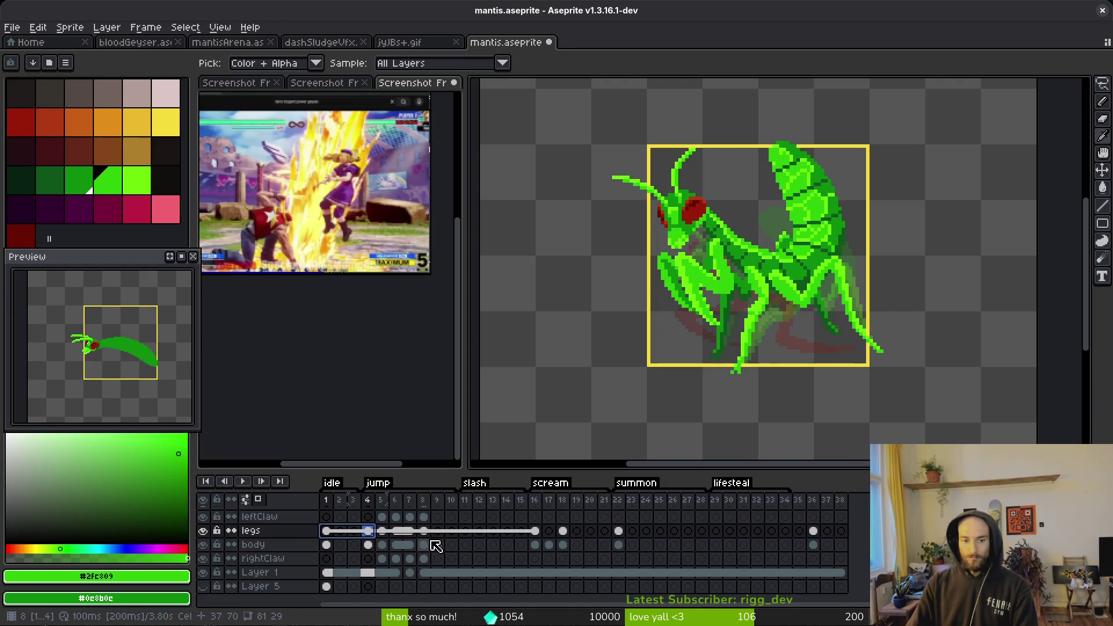
left_click(423, 530)
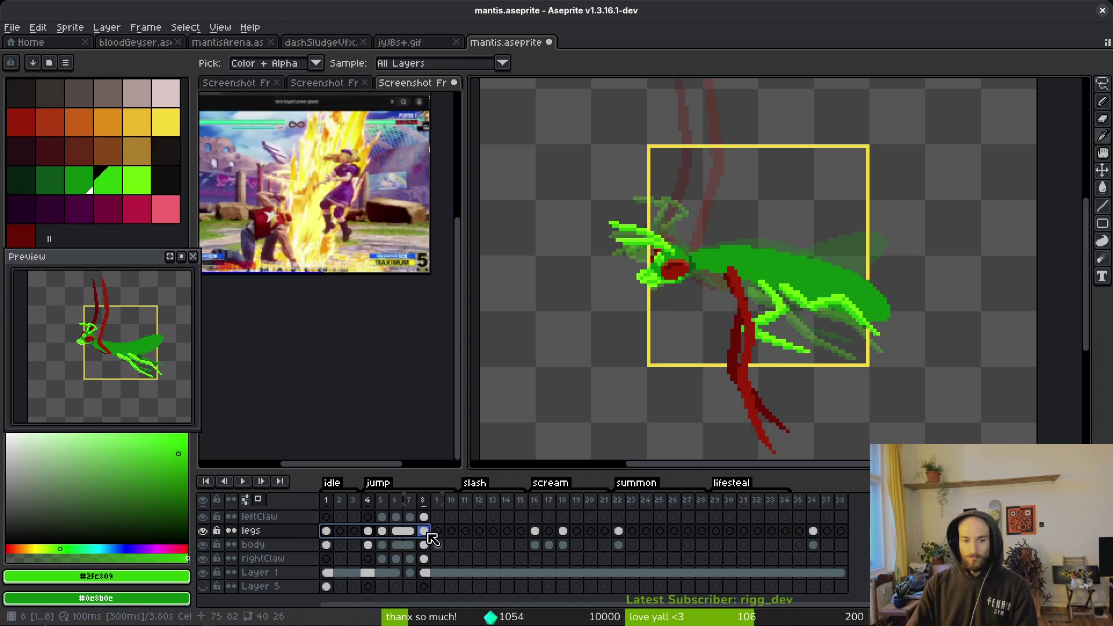
left_click(368, 532)
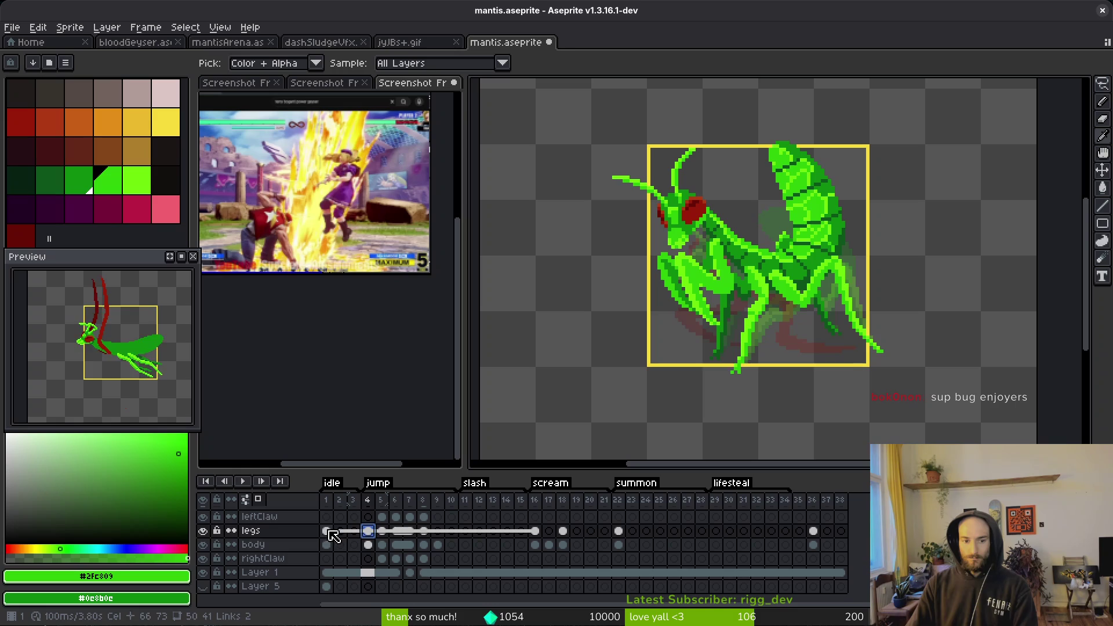
left_click(328, 531)
left_click(367, 532, "shift")
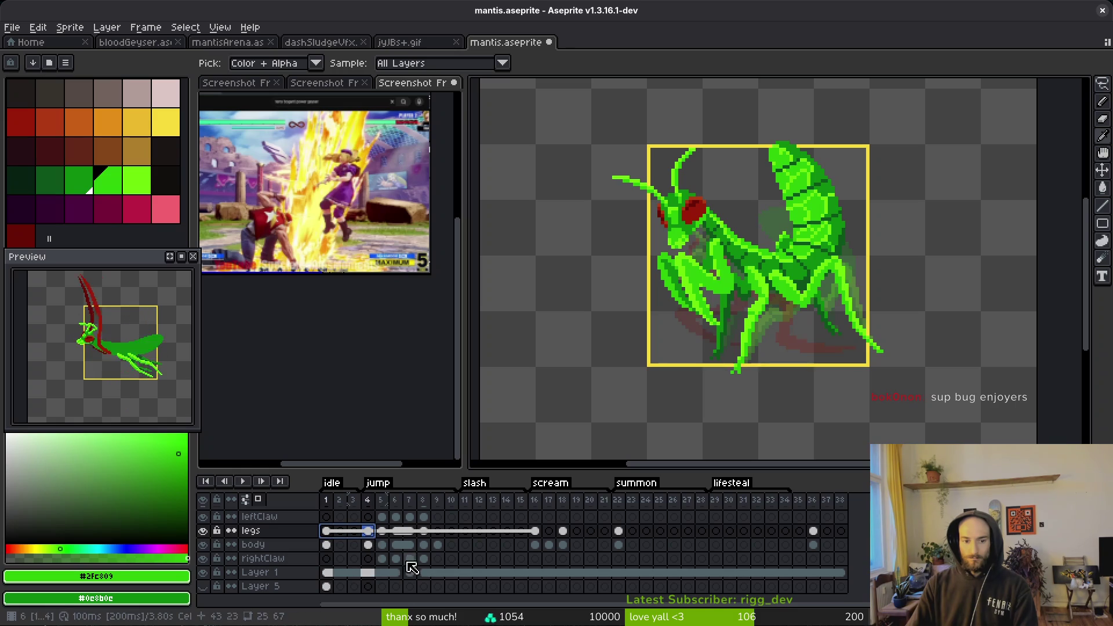
left_click(534, 532, "shift")
right_click(539, 534)
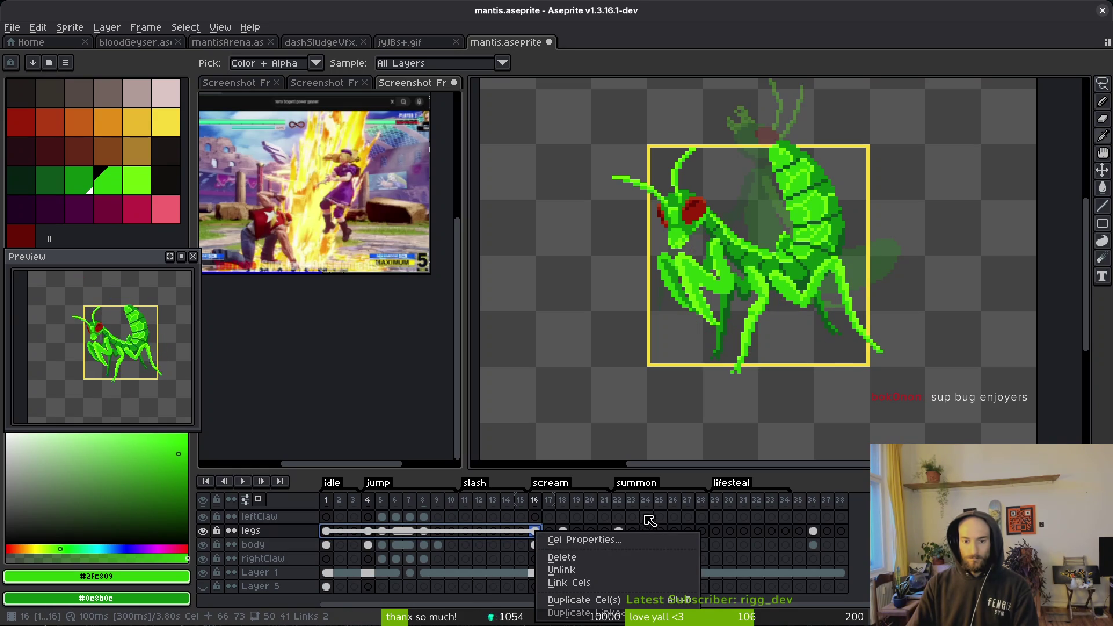
left_click(618, 531)
left_click(618, 531, "shift")
right_click(618, 531)
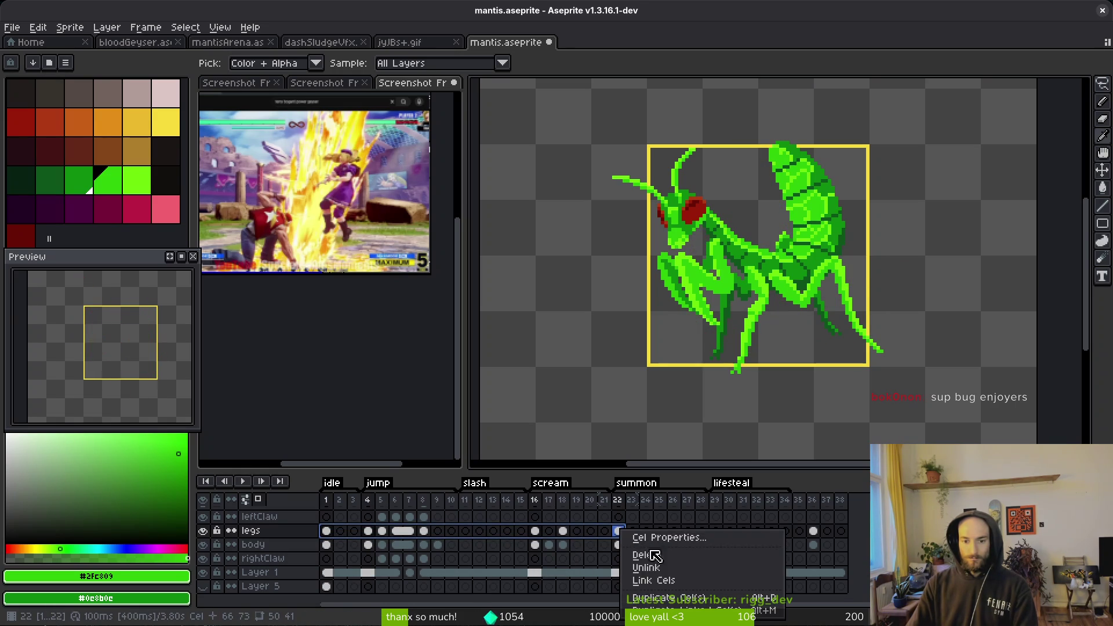
left_click(655, 580)
- Link the body cels on frames 1–22 and enlarge the timeline to show the vfx row
left_click(328, 545)
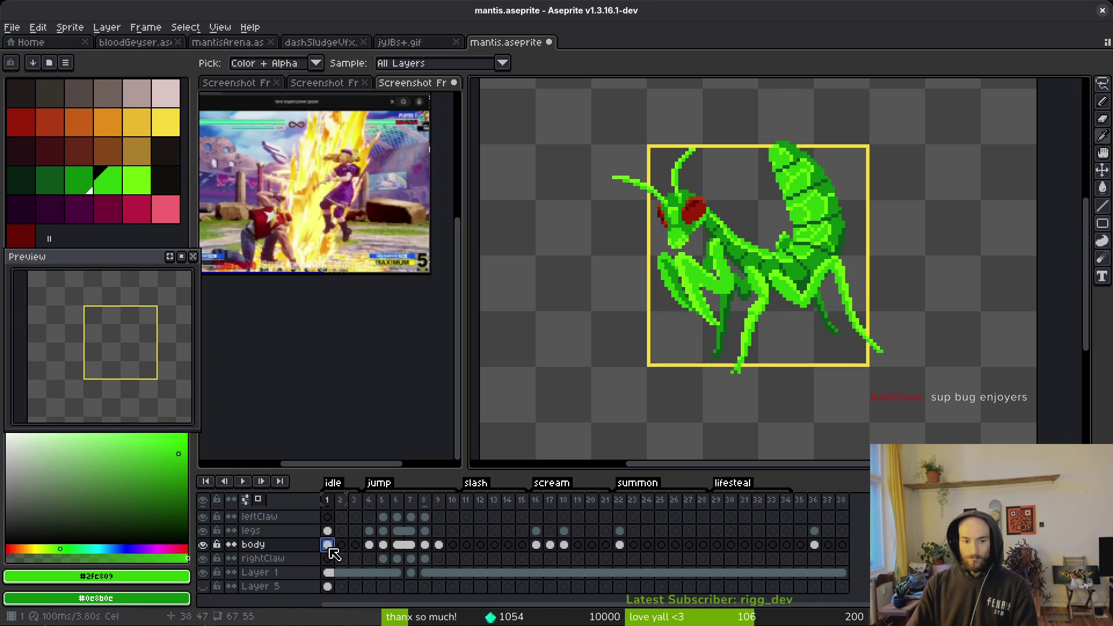
left_click(366, 546, "shift")
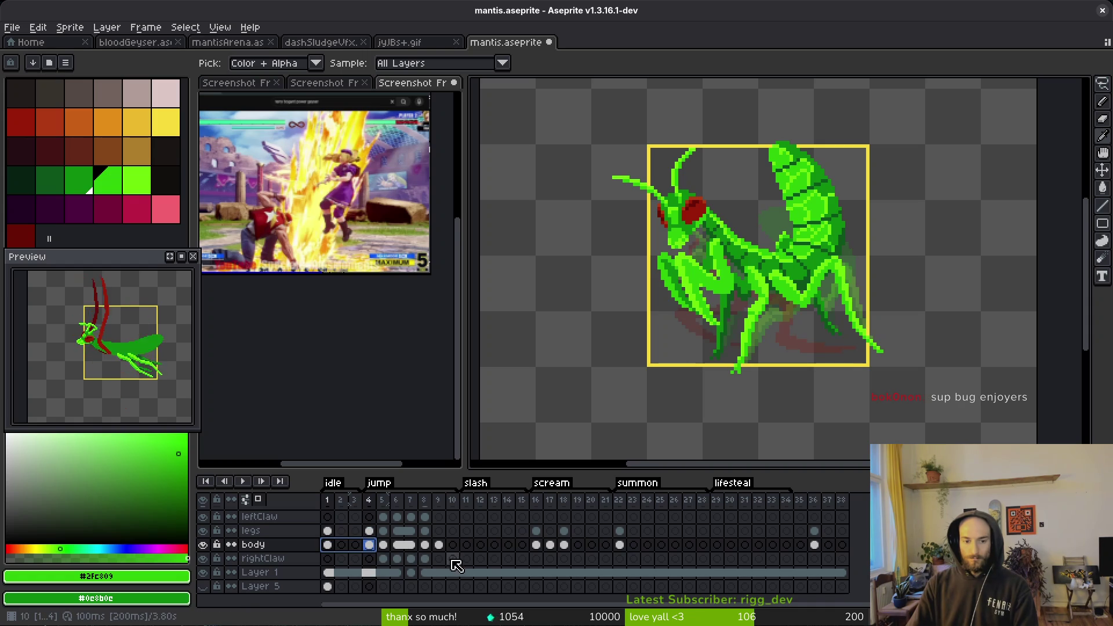
left_click(540, 546, "shift")
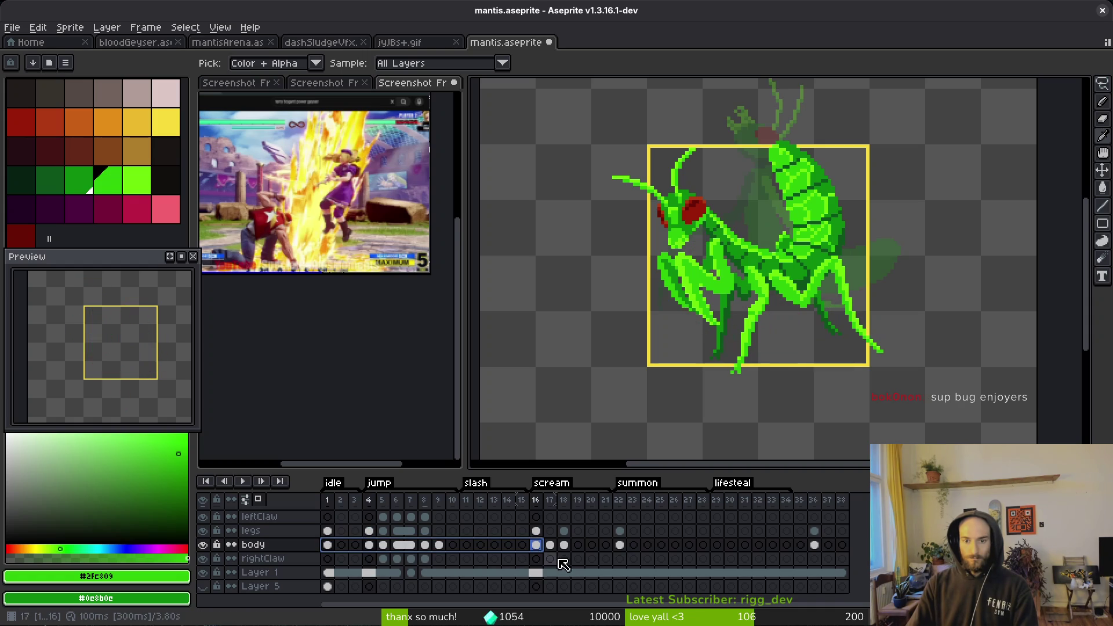
left_click(618, 545, "shift")
right_click(618, 545)
left_click(653, 585)
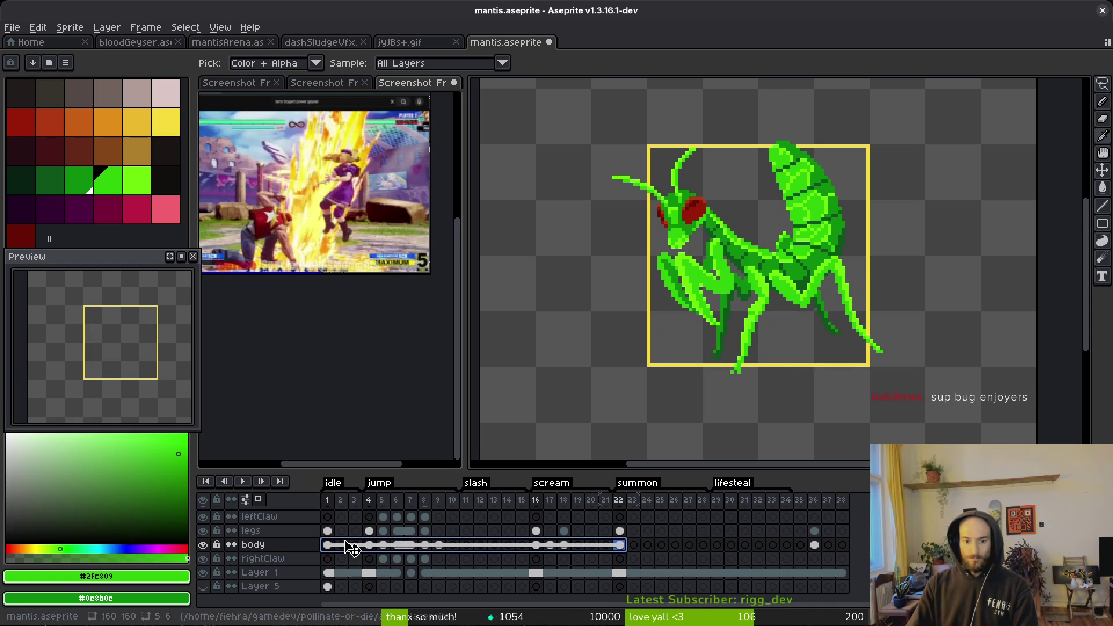
left_click(341, 544)
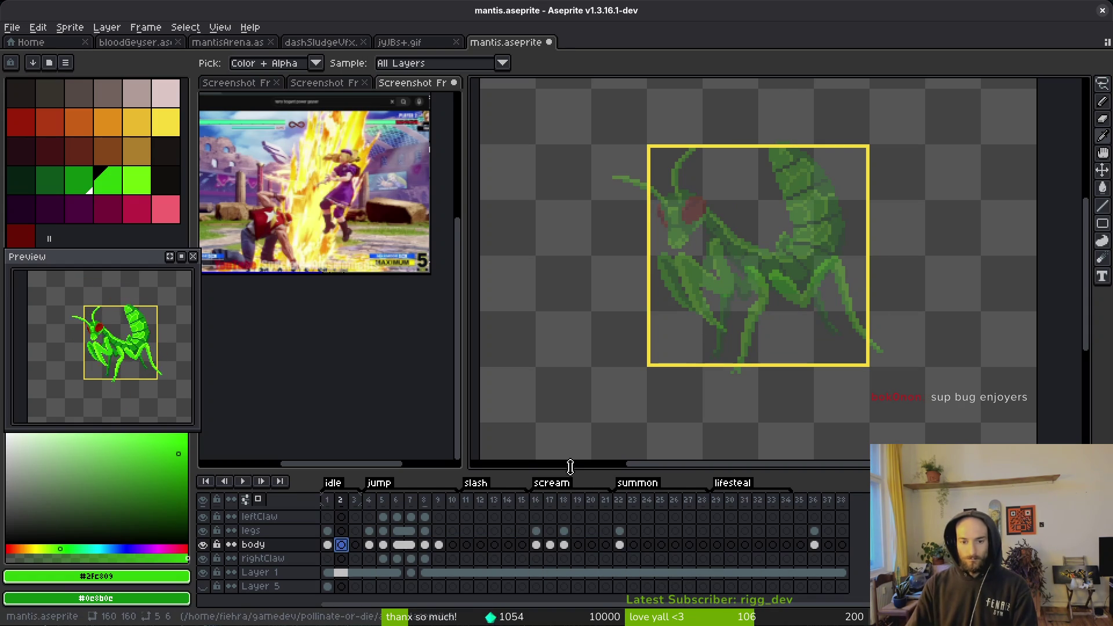
left_click_drag(574, 467, 572, 455)
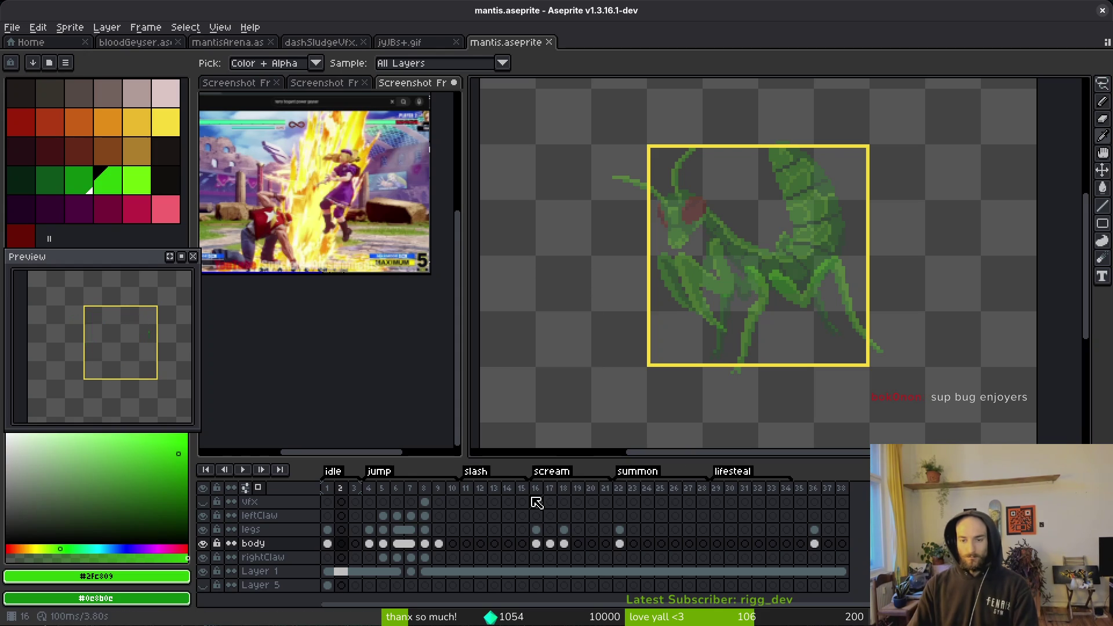
key("b")
key("Left")
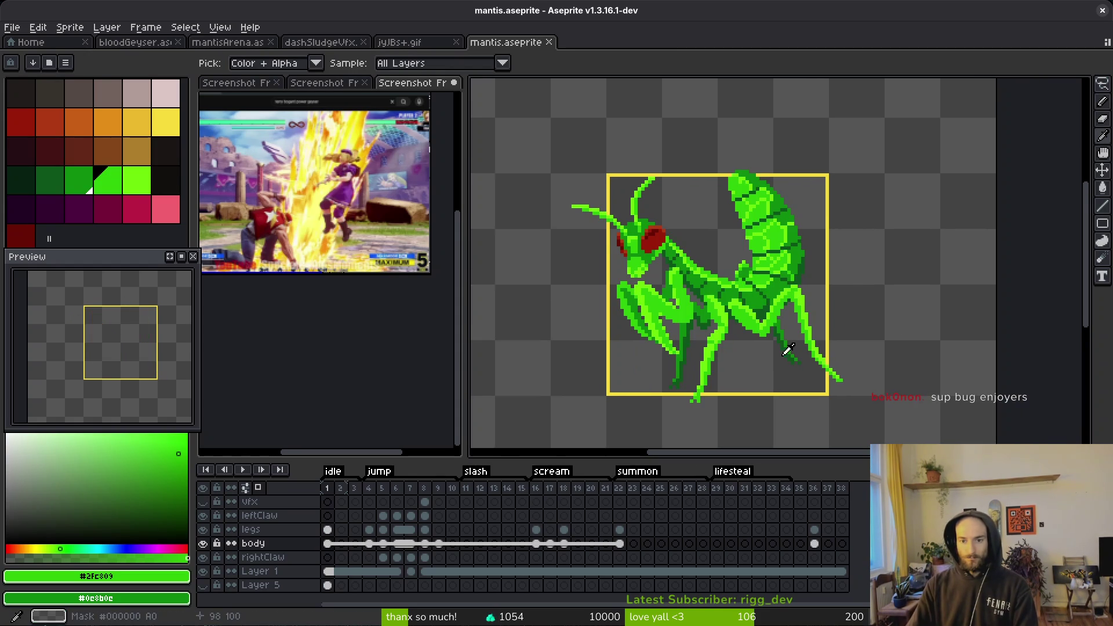
key("Left")
scroll(744, 314, "down", 3)
key("Right")
scroll(744, 315, "up", 4)
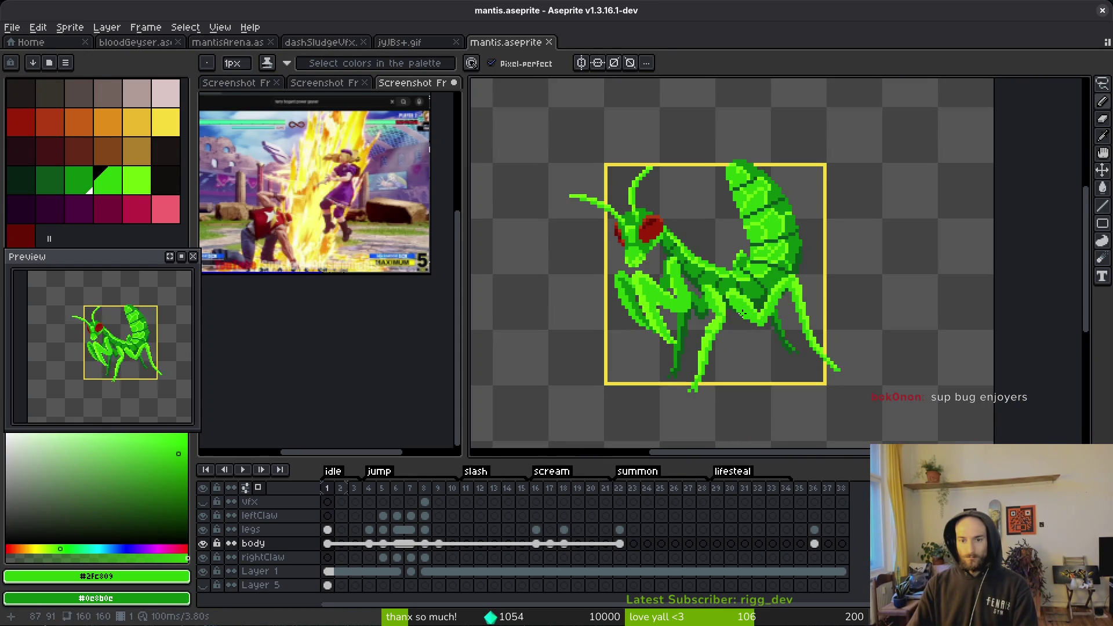
key("i")
key("Return")
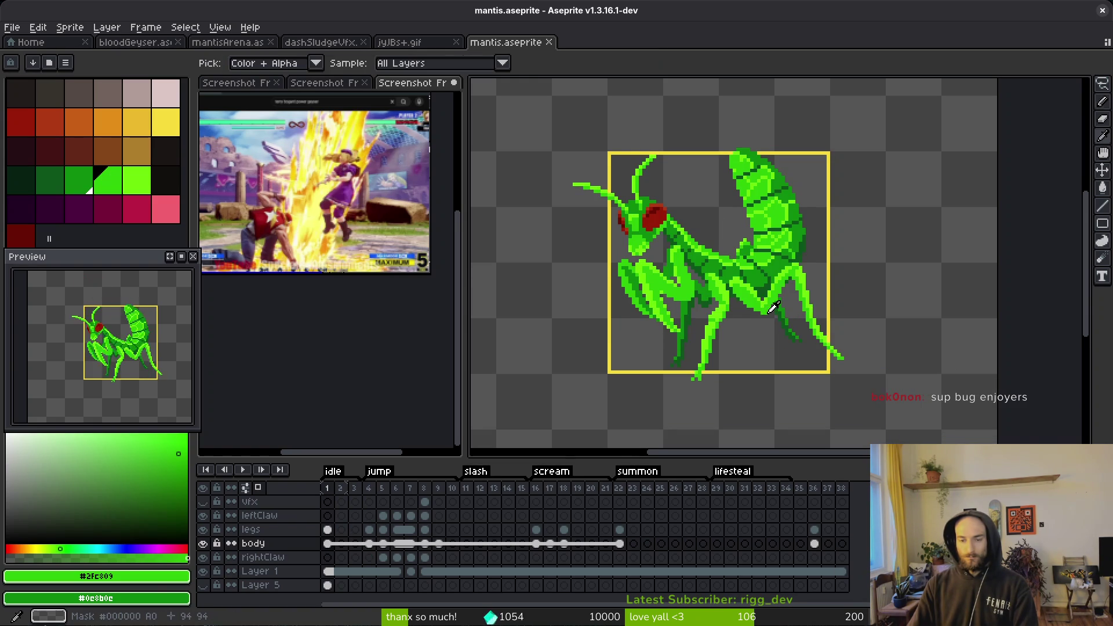
left_click(328, 530)
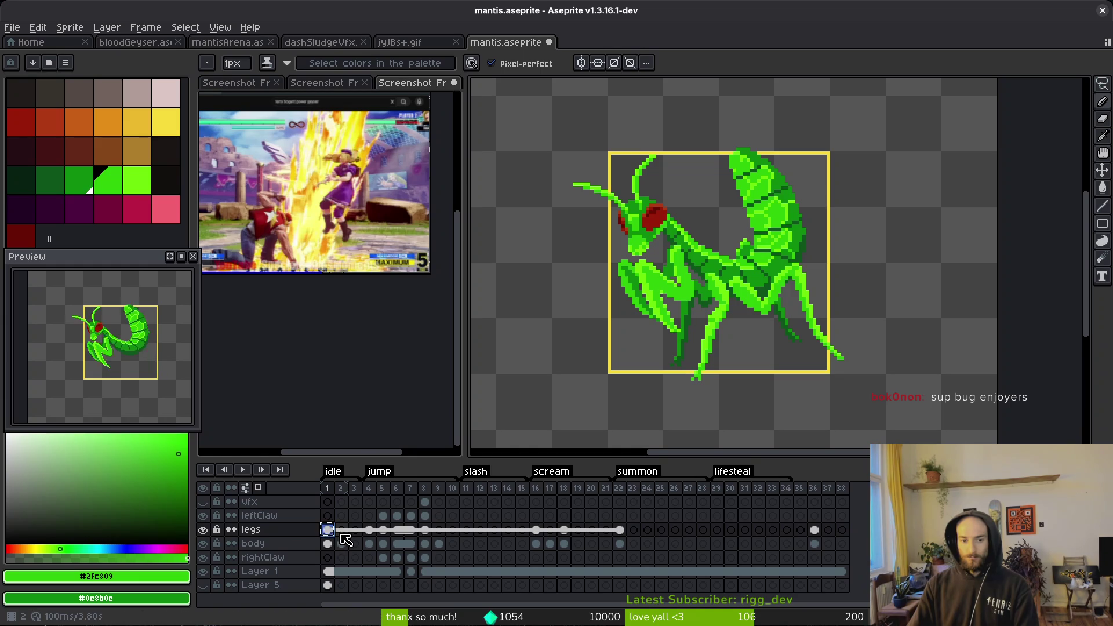
left_click(341, 543)
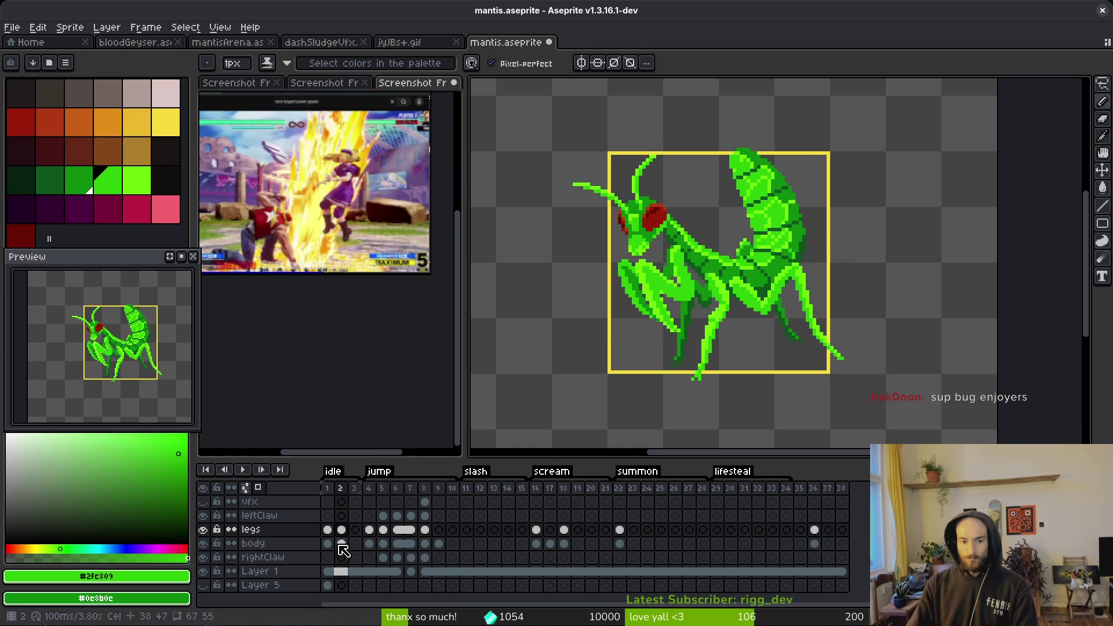
key("m")
- Try box and lasso selections around the mantis, then deselect and save
mouse_move(496, 82)
left_mouse_down()
mouse_move(879, 363)
mouse_move(881, 380)
left_mouse_up()
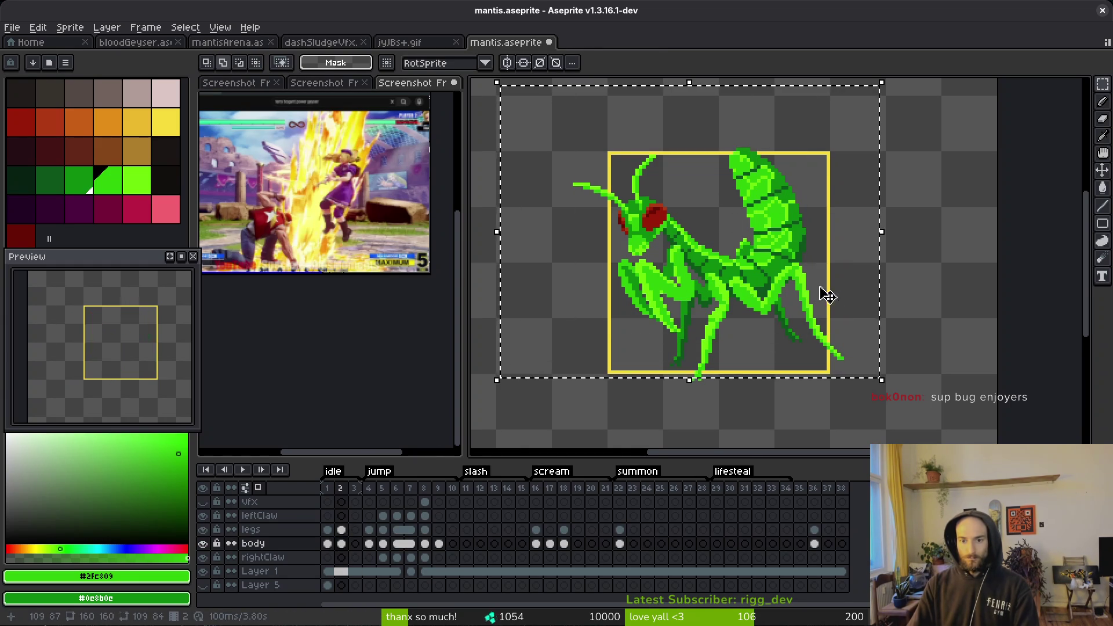
key("ctrl+d")
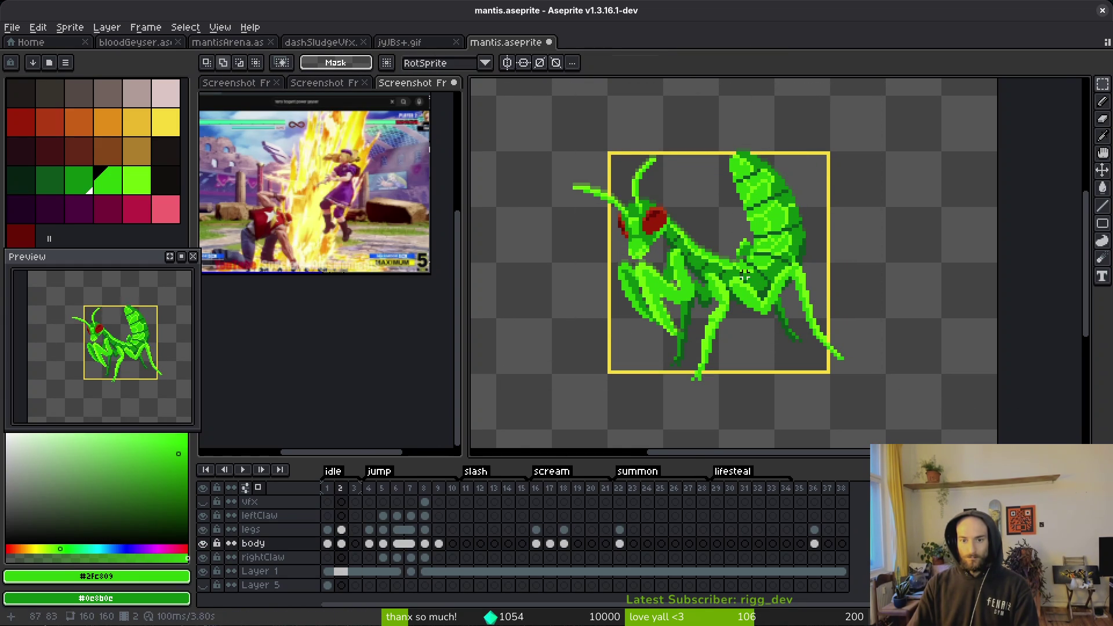
scroll(762, 274, "up", 2)
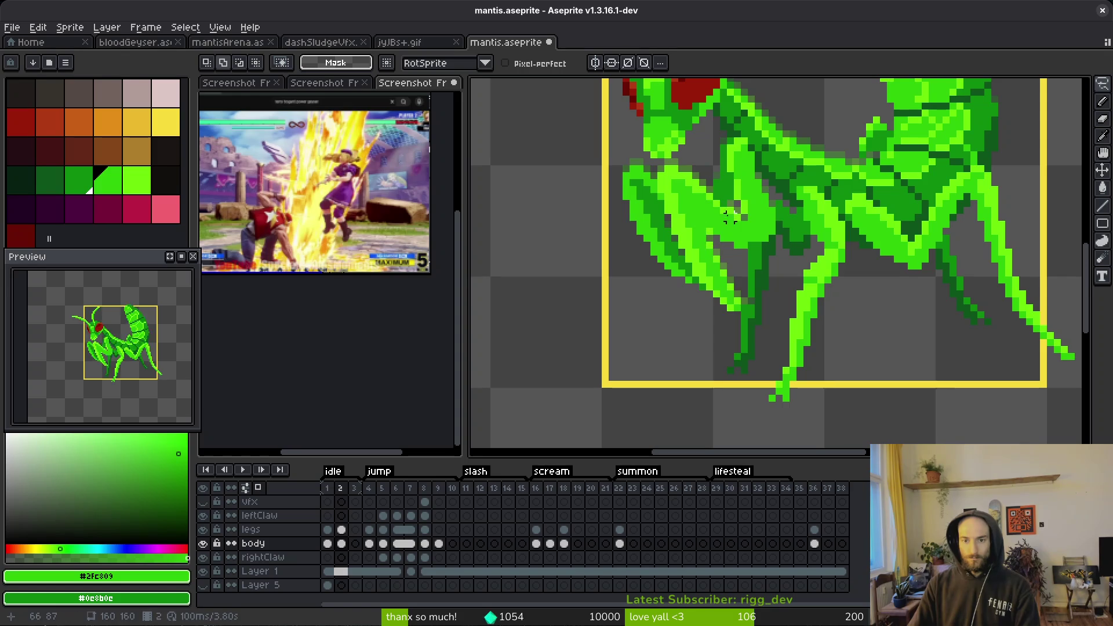
mouse_move(736, 215)
left_mouse_down()
mouse_move(686, 178)
mouse_move(646, 200)
mouse_move(708, 304)
mouse_move(748, 278)
left_mouse_up()
key("ctrl+z")
key("ctrl+z")
scroll(753, 284, "down", 3)
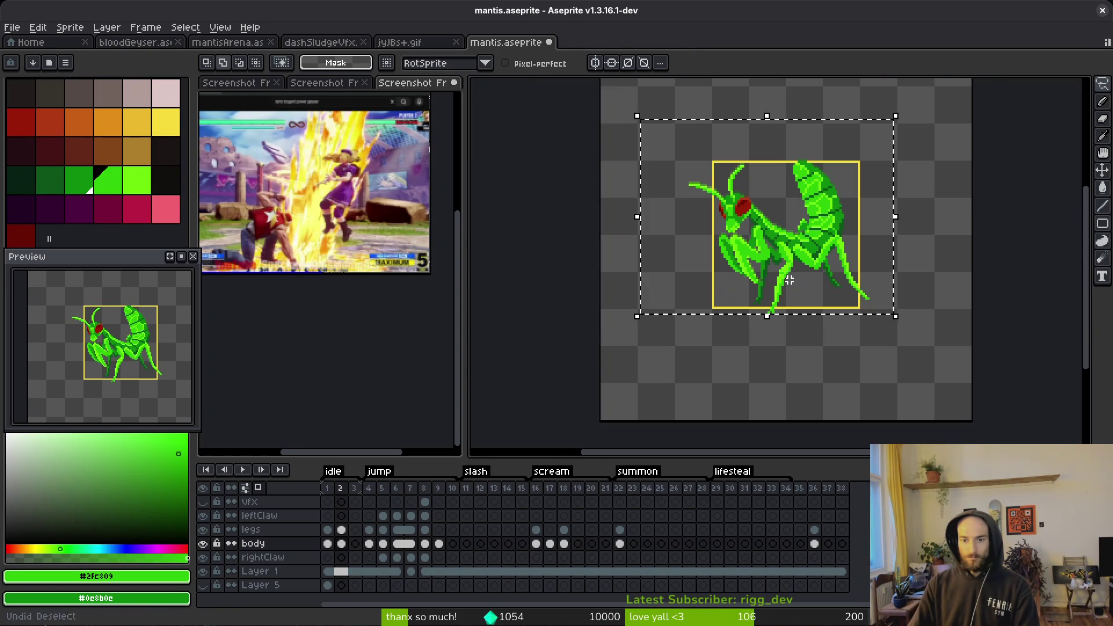
key("ctrl+d")
key("ctrl+s")
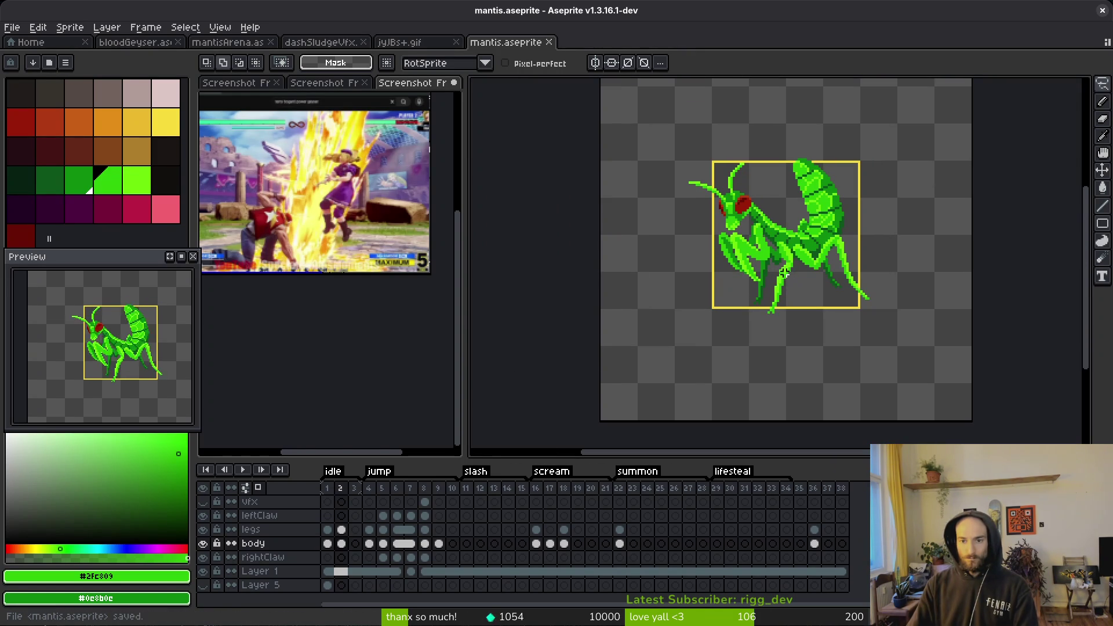
- Draw a rectangular marquee around the mantis, deselect it and save again
key("ctrl+z")
key("ctrl+y")
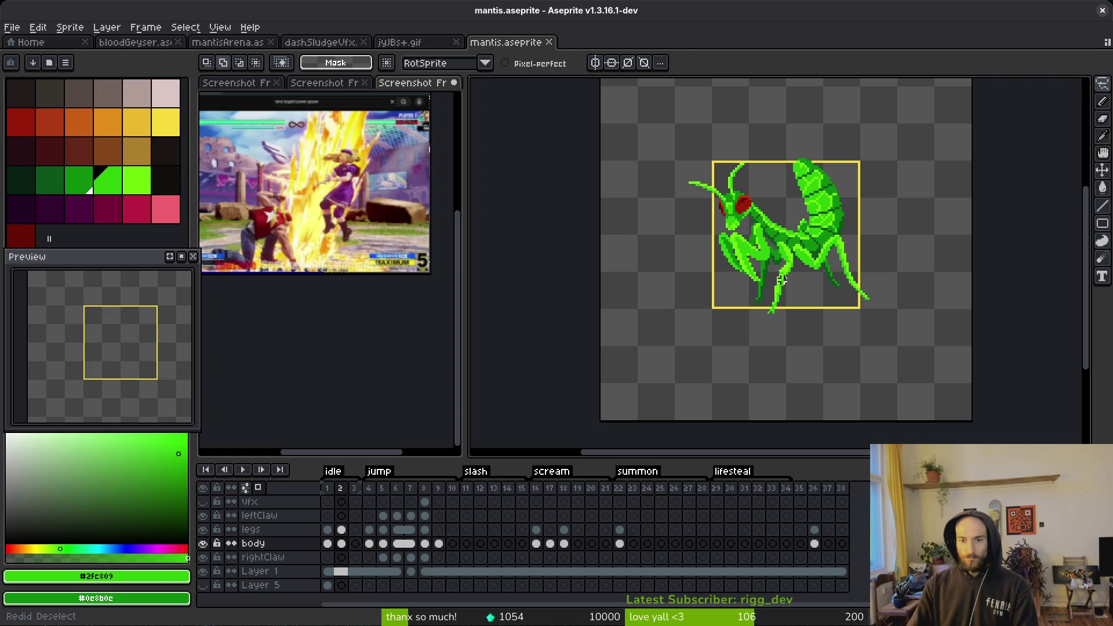
key("m")
mouse_move(906, 146)
left_mouse_down()
mouse_move(621, 316)
mouse_move(627, 323)
left_mouse_up()
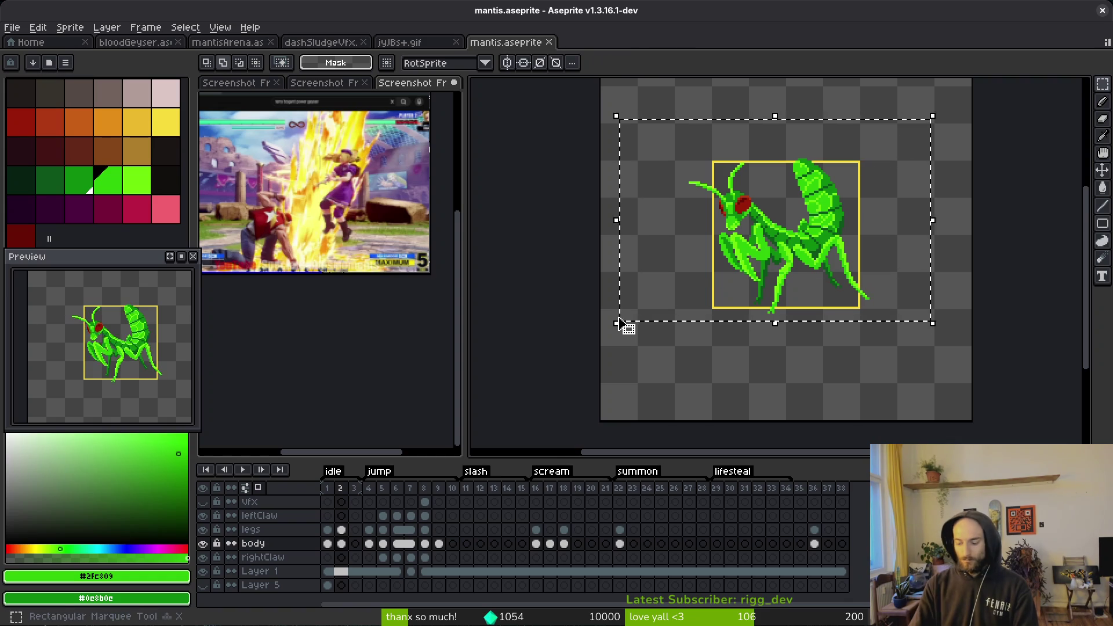
key("ctrl+d")
key("ctrl+s")
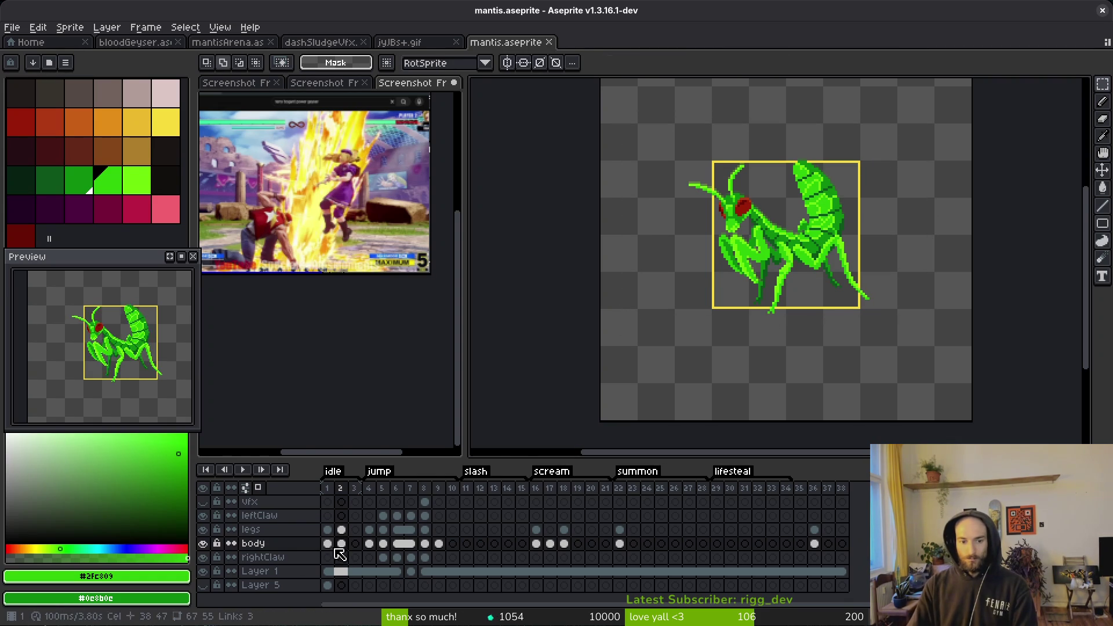
- Select the leftClaw cel on frame 2 and insert a new frame after it
left_click(327, 543)
left_click(341, 543)
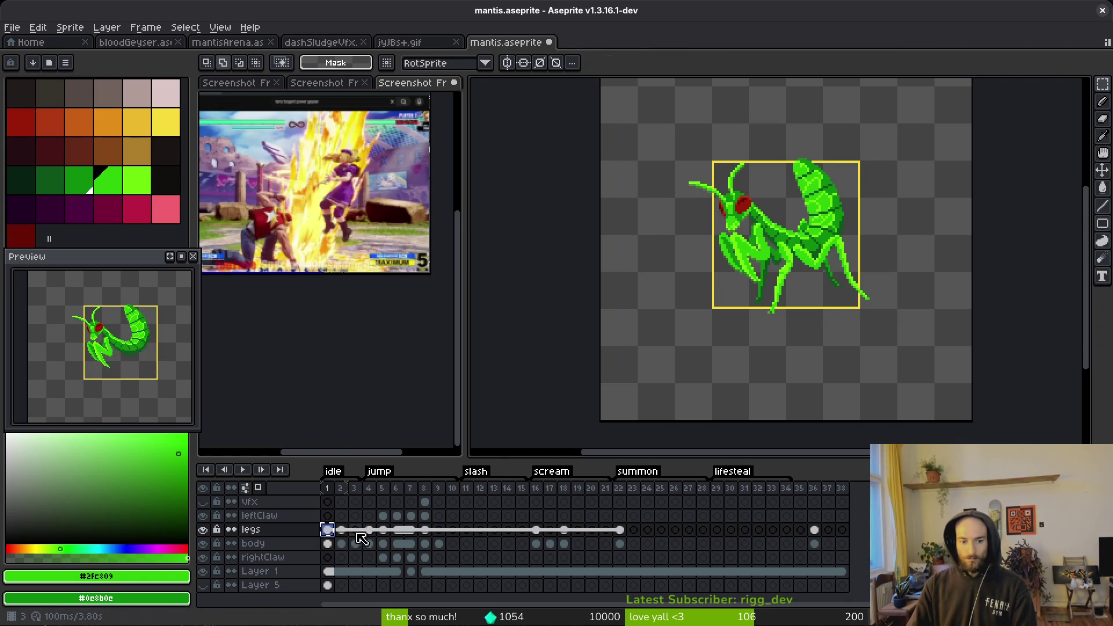
left_click(342, 516)
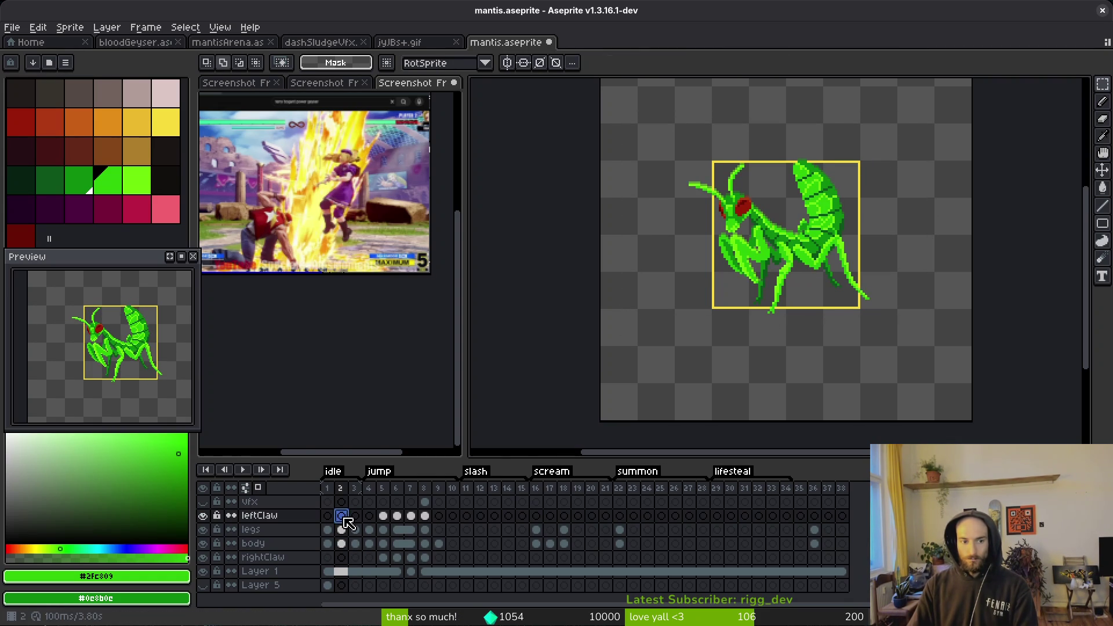
scroll(842, 279, "up", 2)
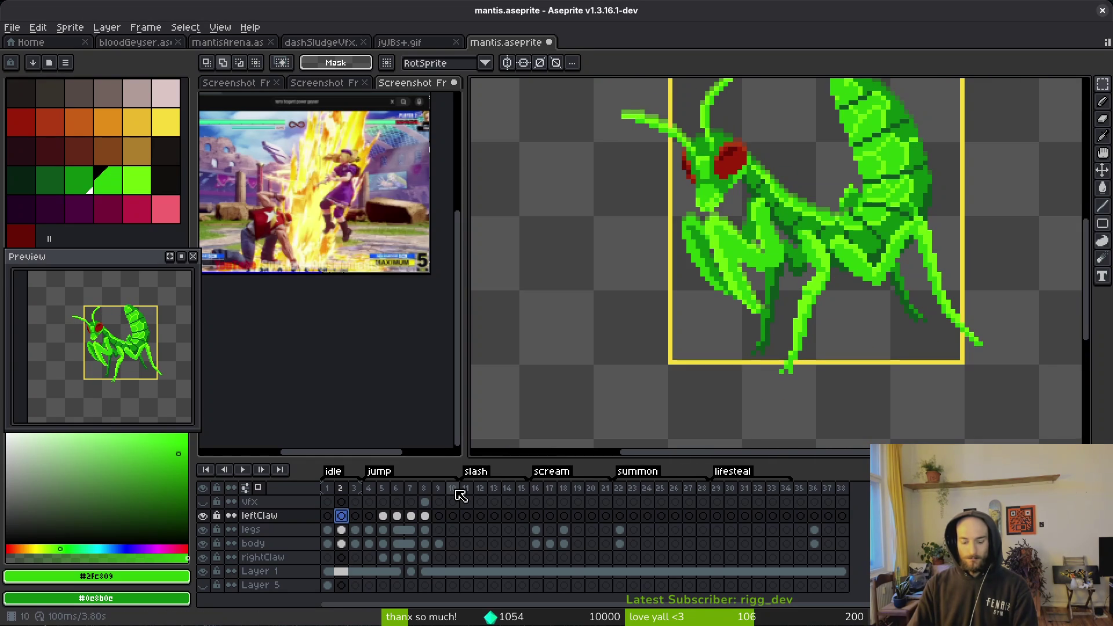
key("alt+n")
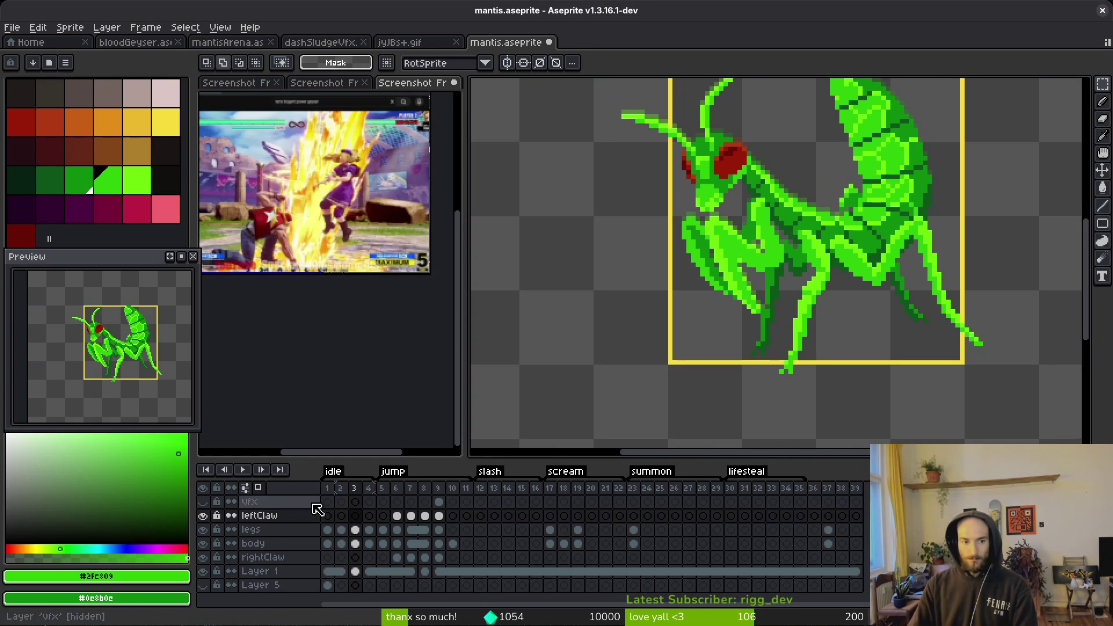
- Play back the idle animation, stop on frame 1, and save mantis.aseprite
left_click(335, 536)
scroll(702, 272, "down", 3)
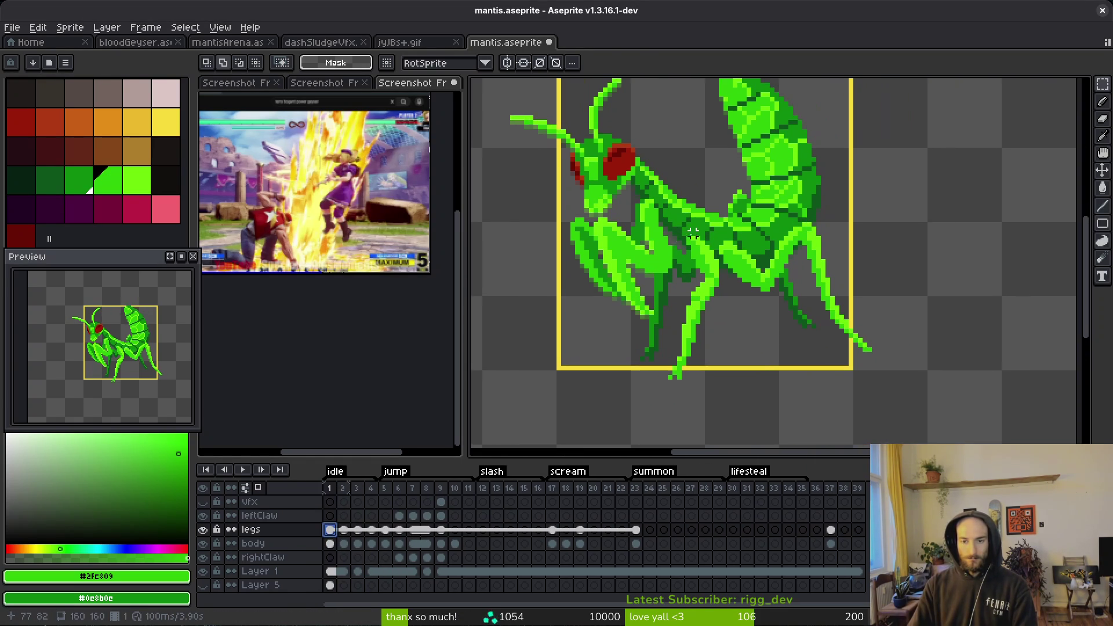
key("Return")
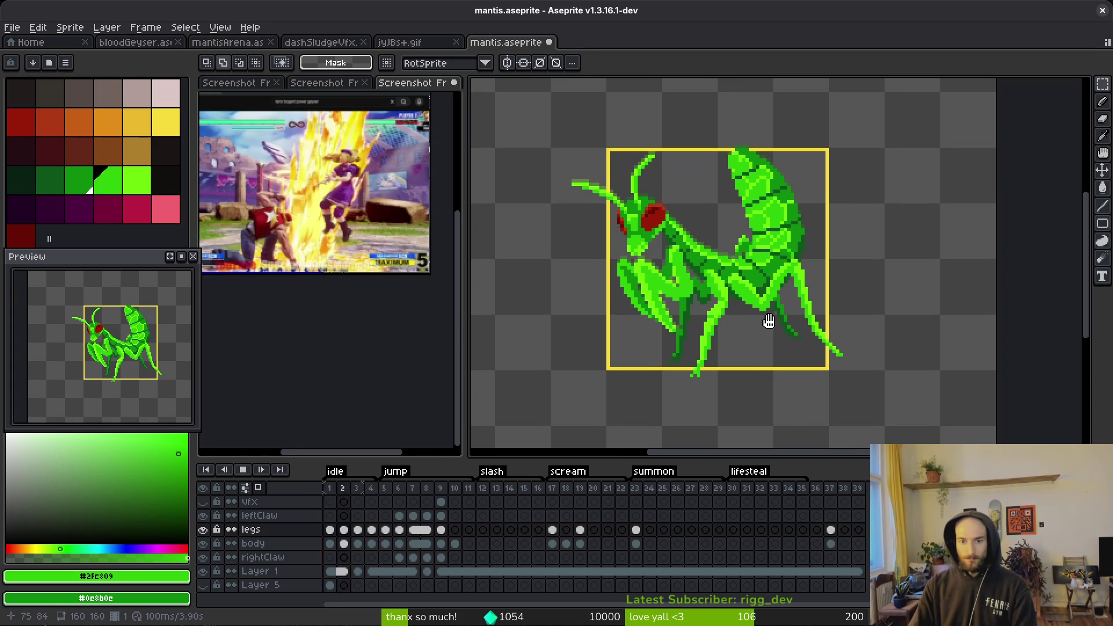
left_click_drag(731, 318, 752, 333)
scroll(752, 334, "down", 1)
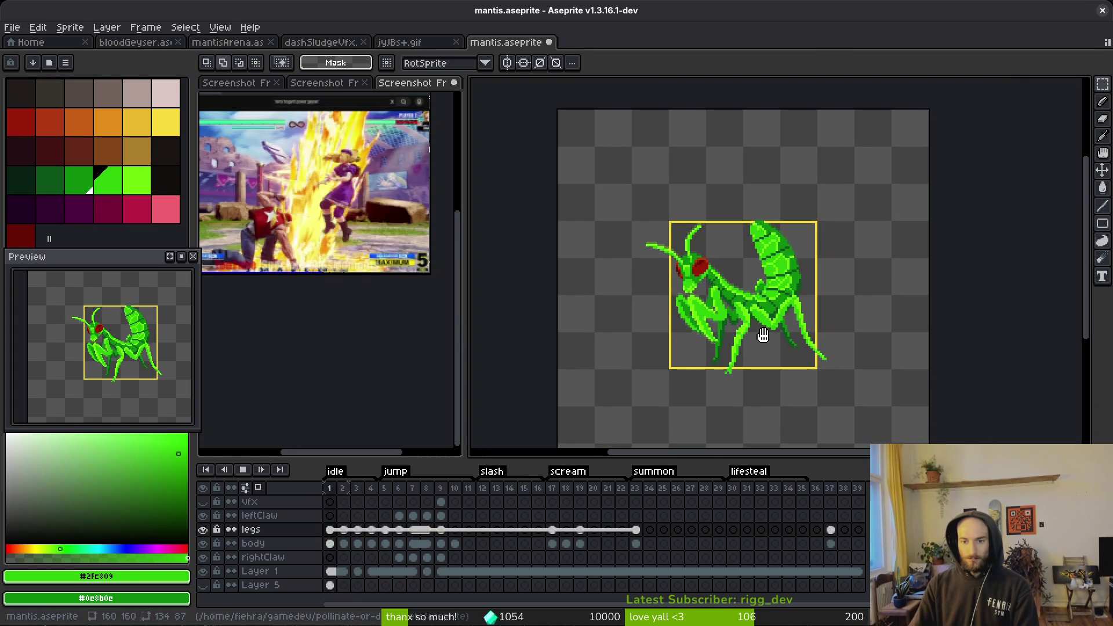
key("Return")
key("ctrl+s")
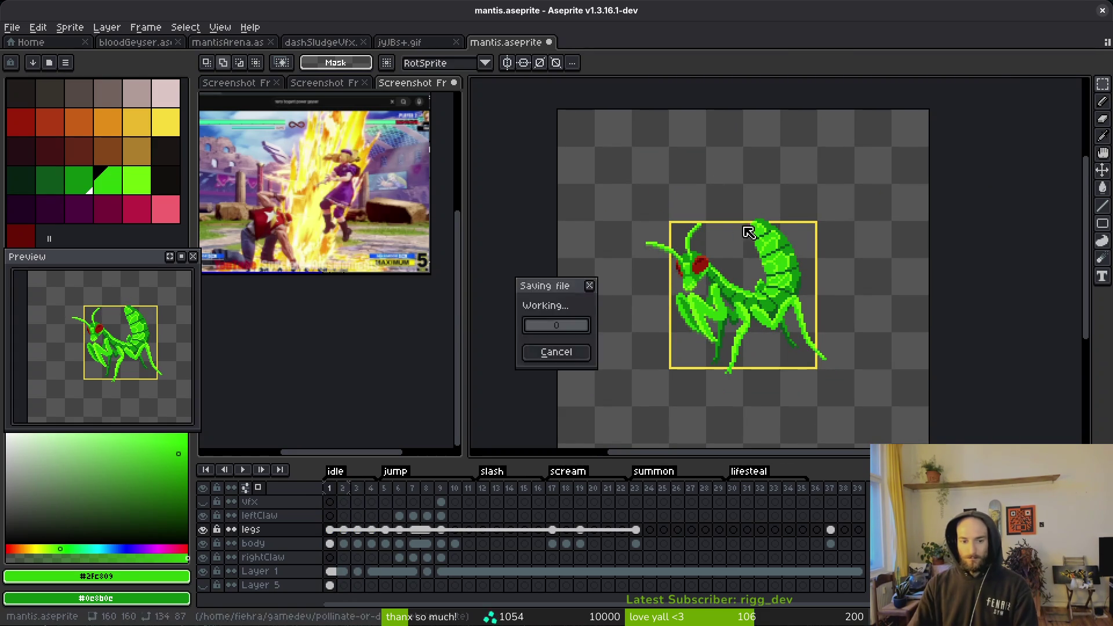